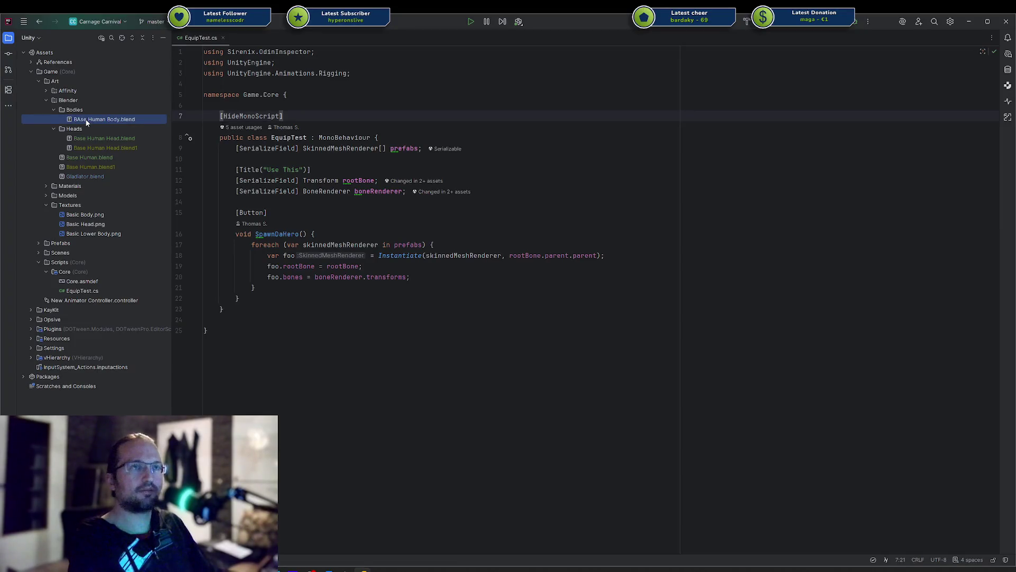
Step: Open the body blend file in Blender, then select it again in Rider's project tree
double_click(85, 120)
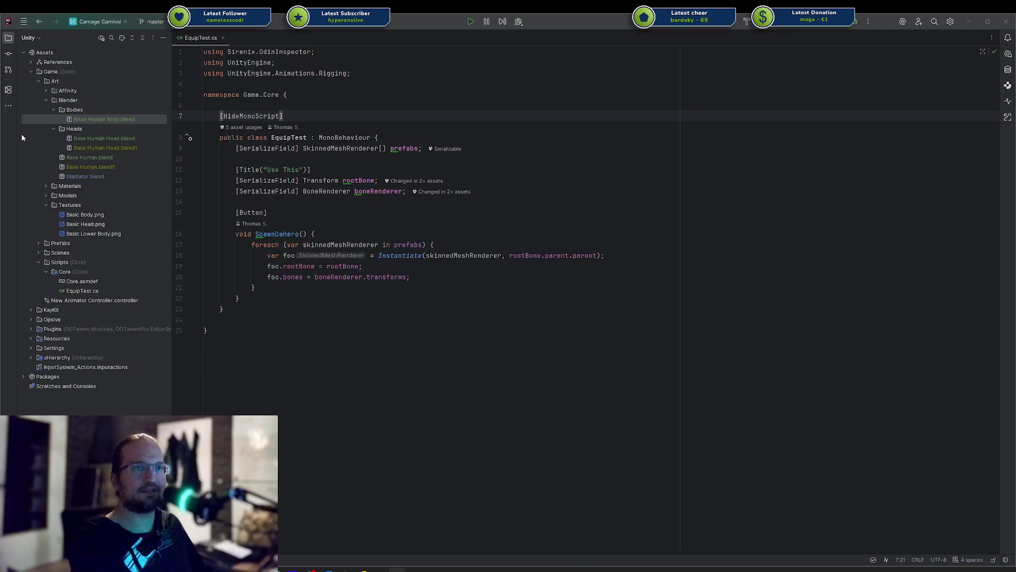
mouse_move(345, 569)
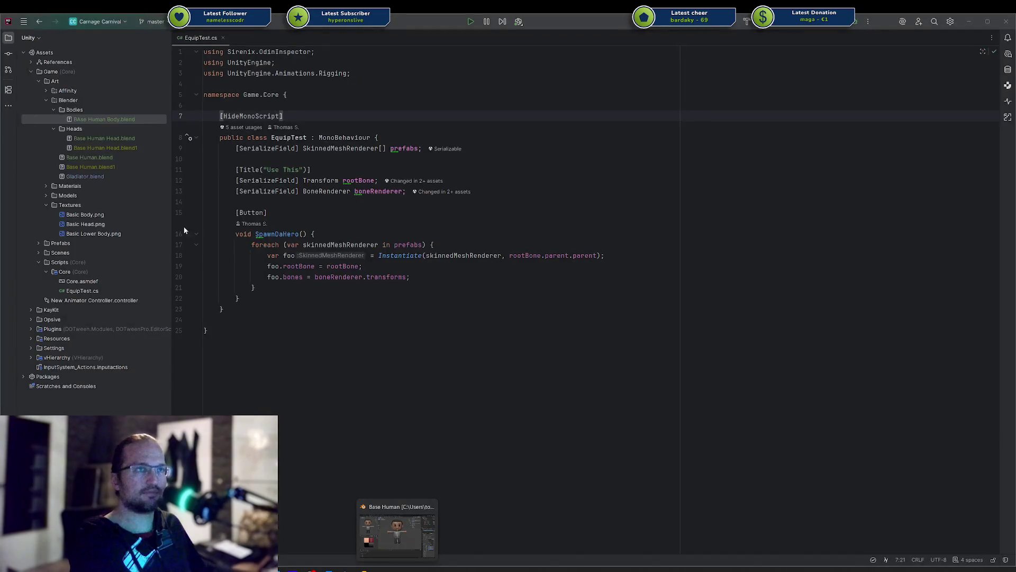
left_click(119, 125)
left_click(117, 121)
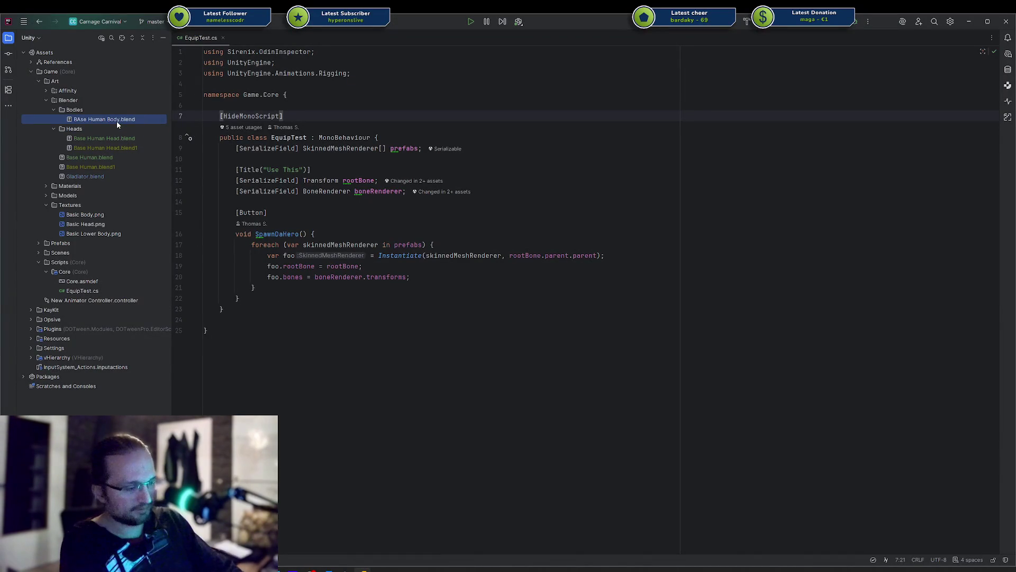
Step: Rename BAse Human Body.blend to Base Human Body.blend and bring the Blender window into view
key("shift+F6")
type("Base Human Body")
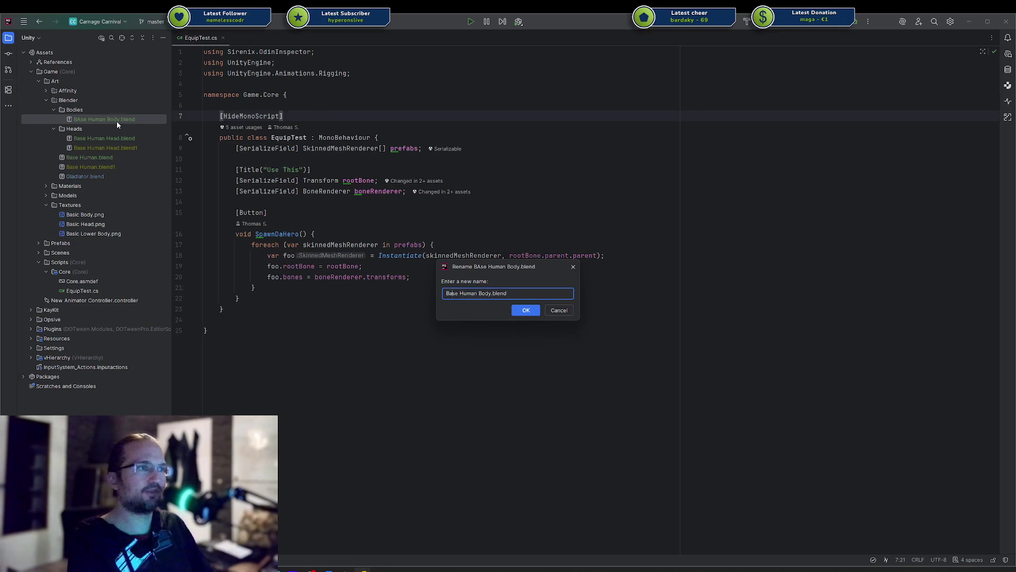
key("Return")
key("Escape")
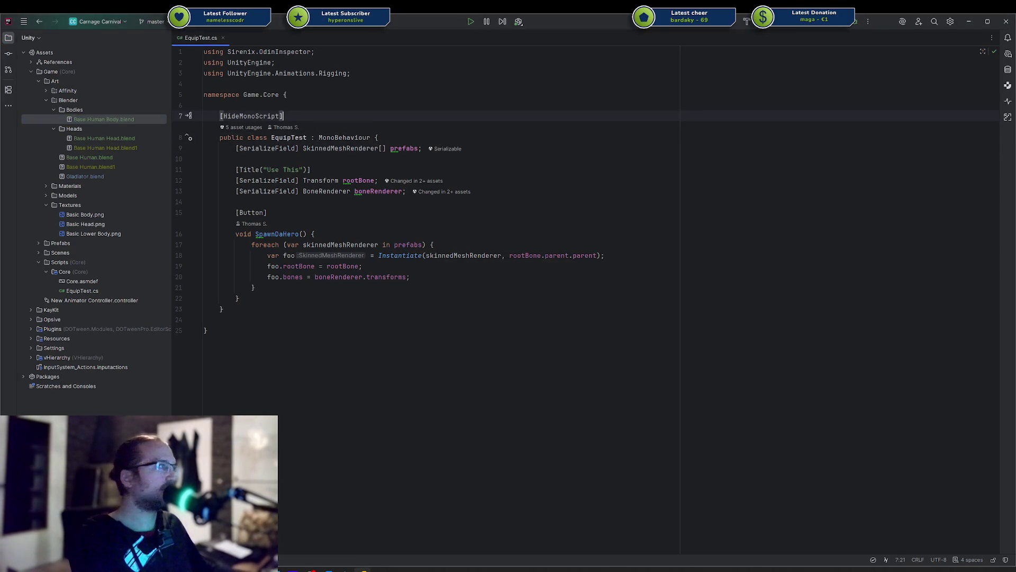
mouse_move(1014, 67)
left_mouse_down()
mouse_move(725, 75)
mouse_move(630, 66)
left_mouse_up()
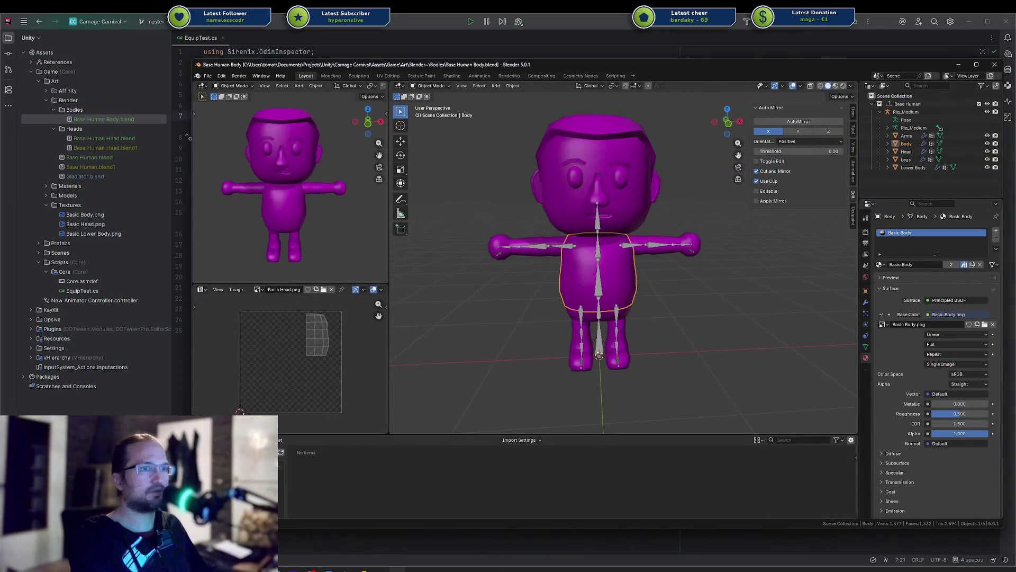
Step: Pick the Basic Body material slot and drag the Basic Body asset toward the model
left_click(921, 235)
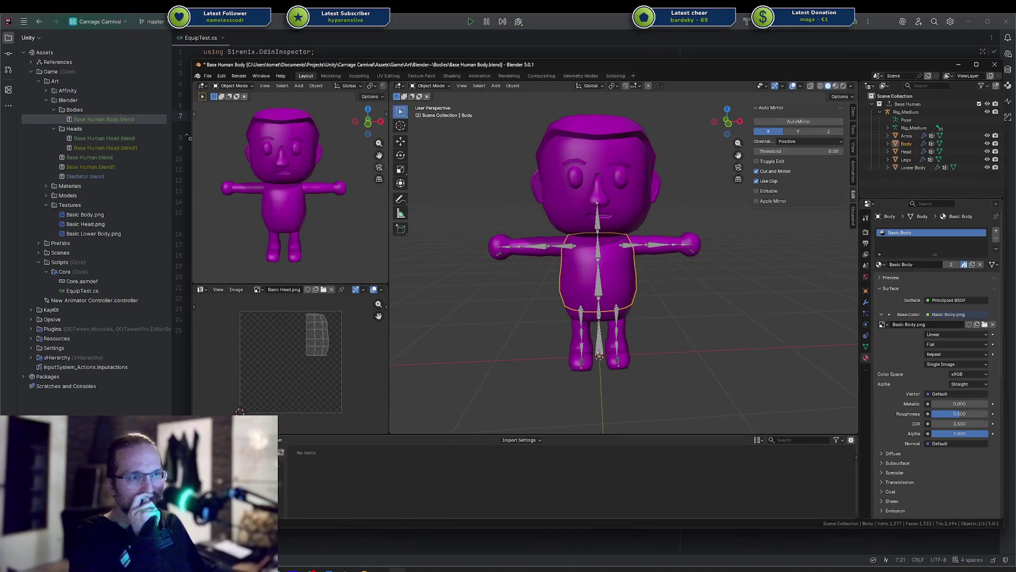
left_click(235, 440)
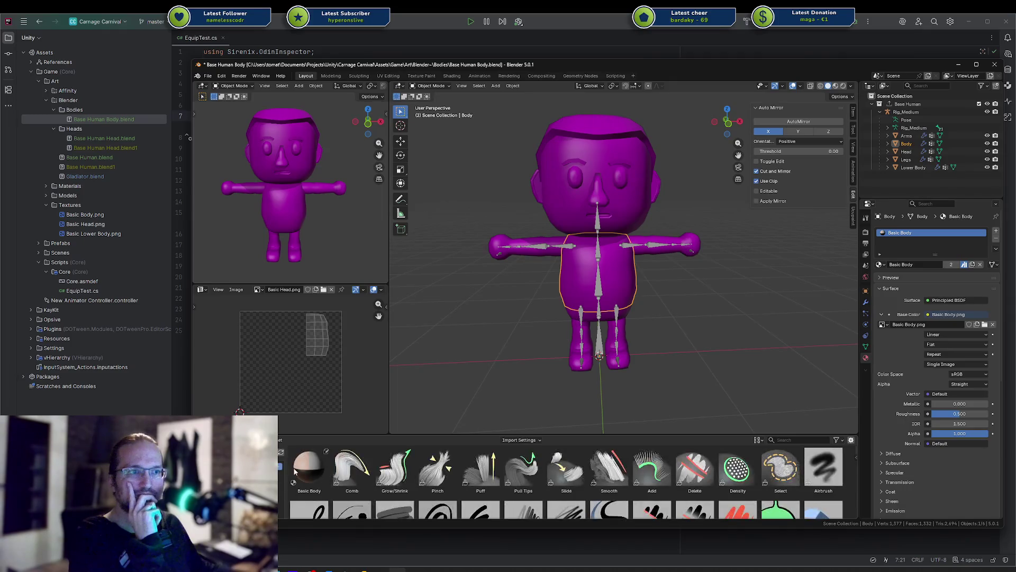
mouse_move(316, 469)
left_mouse_down()
mouse_move(476, 415)
mouse_move(588, 270)
mouse_move(572, 268)
left_mouse_up()
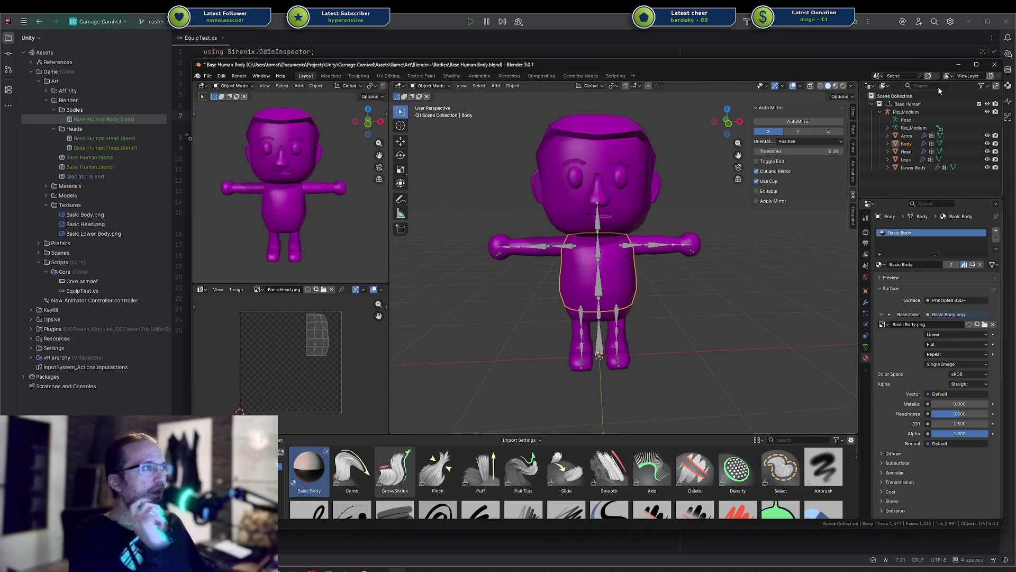
Step: Clear Basic Body's asset status, save the file, and show the User Library assets
right_click(904, 231)
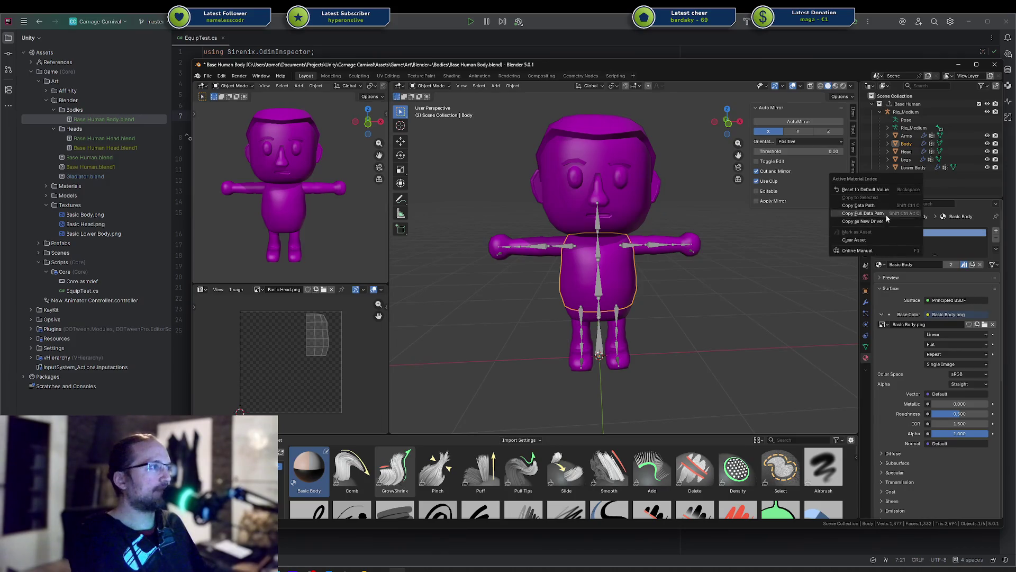
left_click(881, 239)
key("ctrl+s")
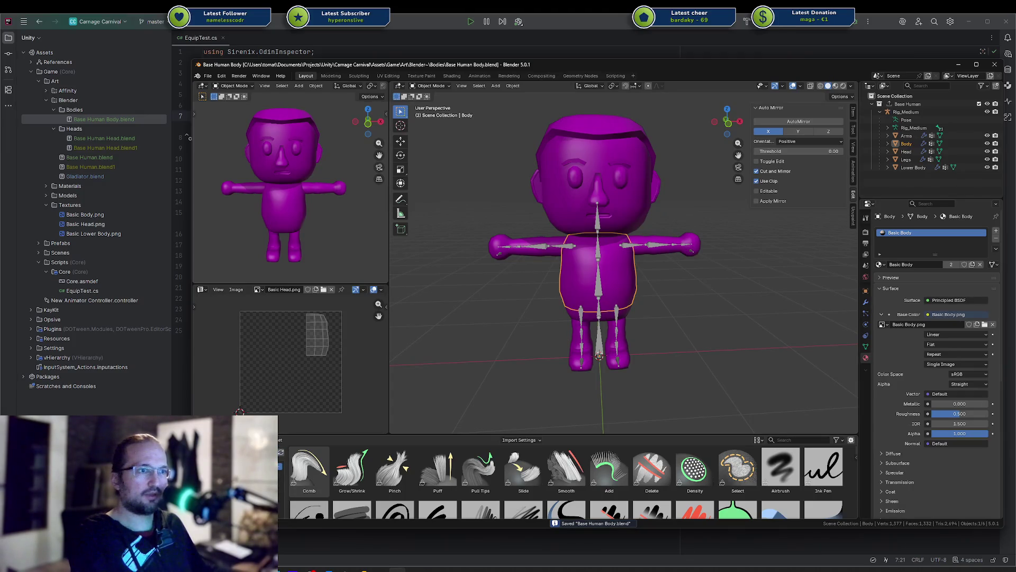
left_click(236, 440)
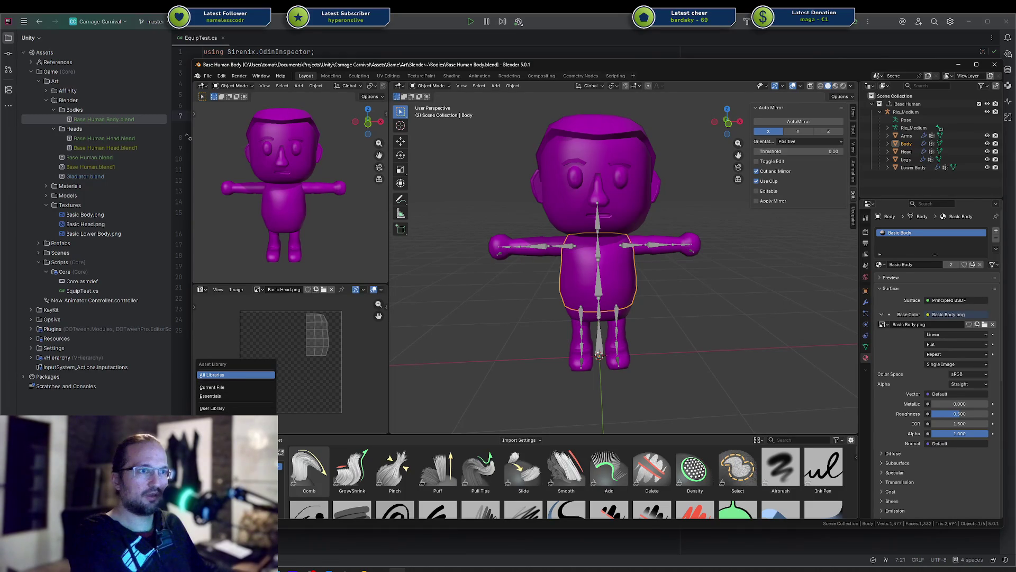
left_click(254, 408)
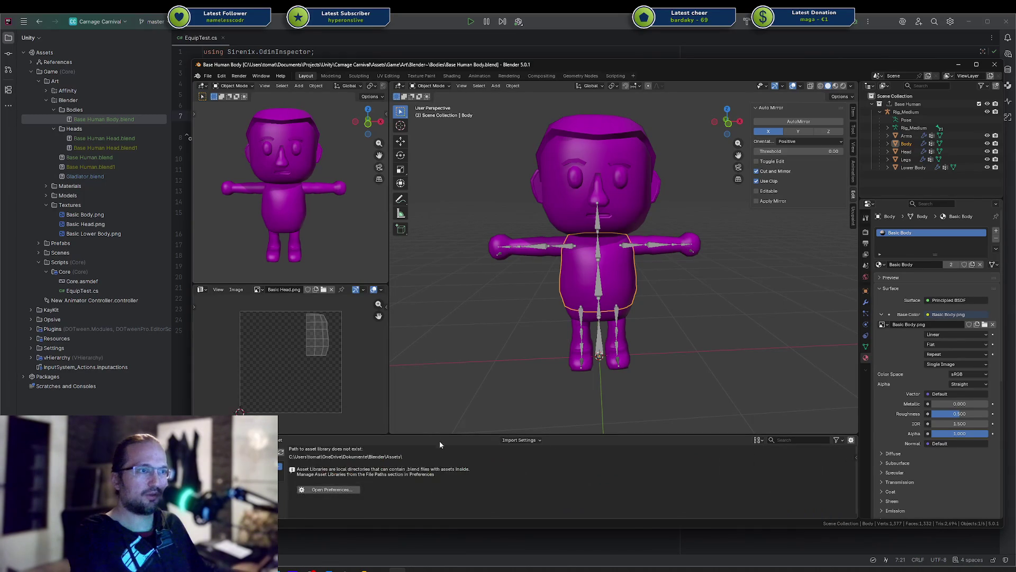
Step: In Preferences, remove the Demon and Spooker libraries and add the project's Blender~ folder
left_click(350, 489)
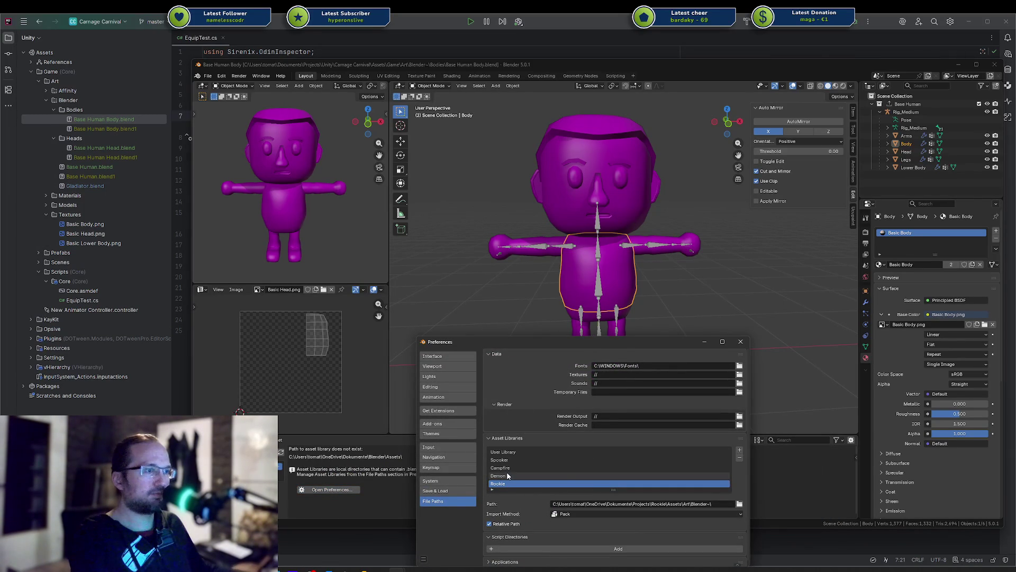
left_click(739, 450)
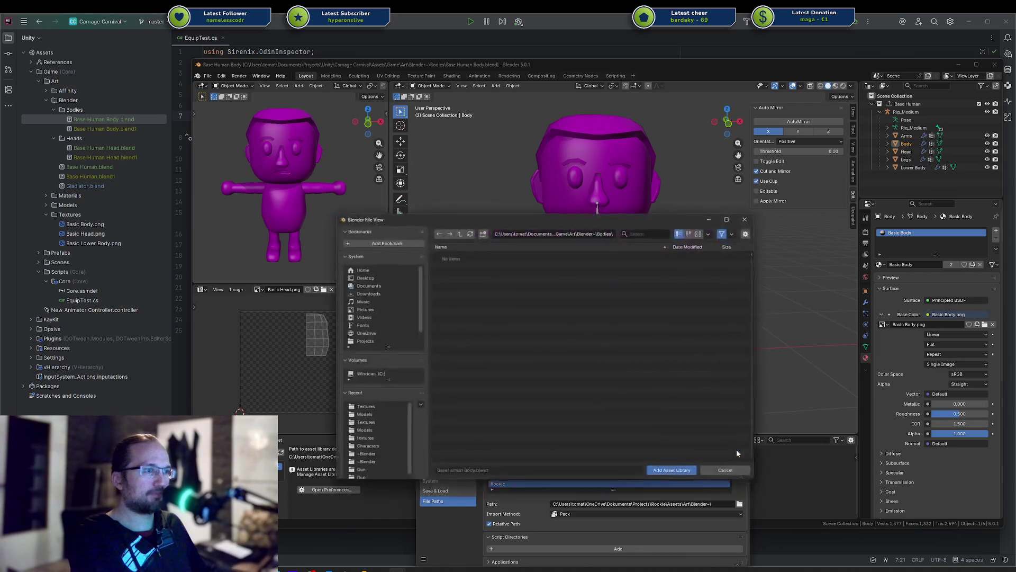
left_click(727, 474)
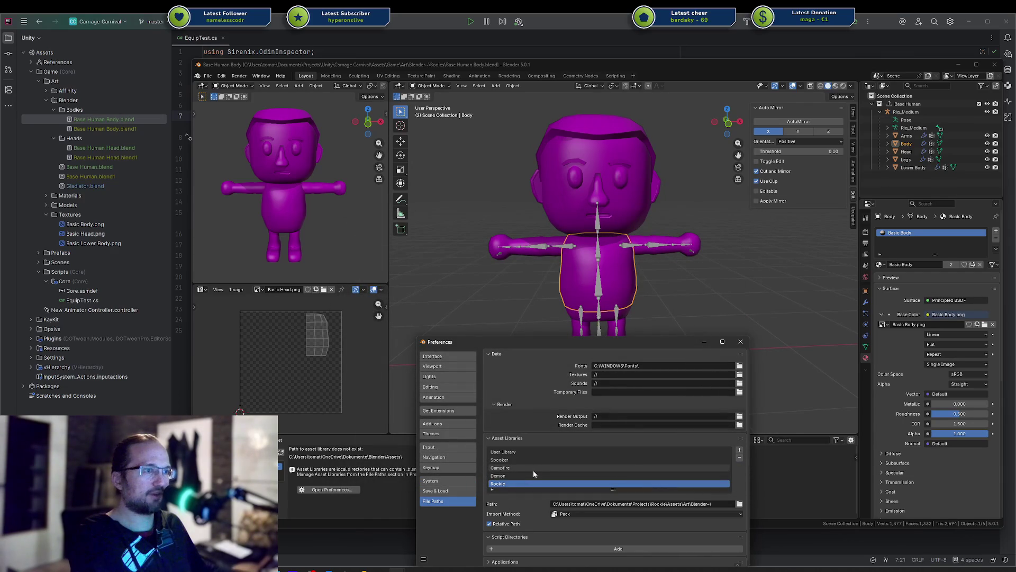
left_click(531, 475)
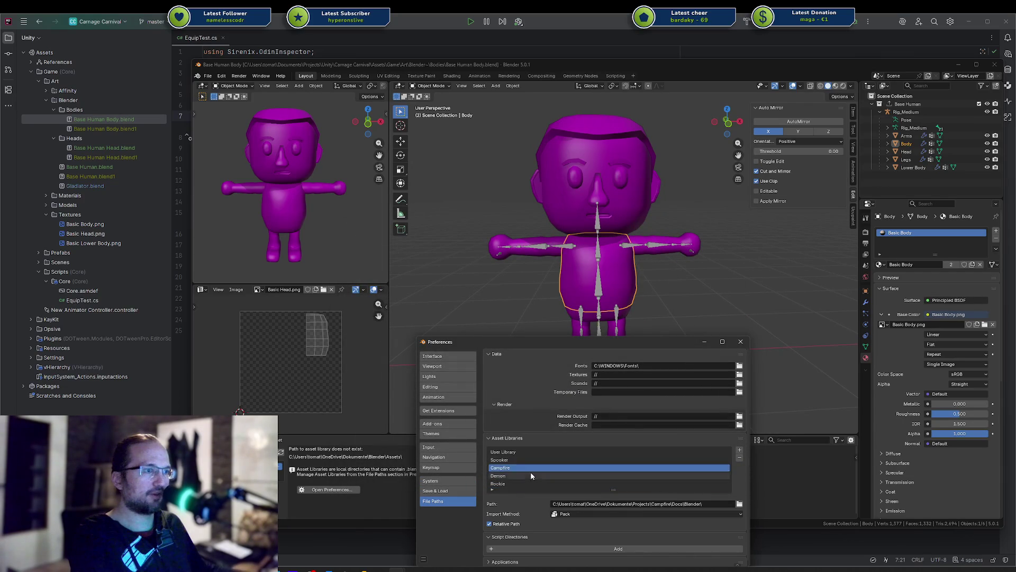
left_click(739, 458)
left_click(639, 466)
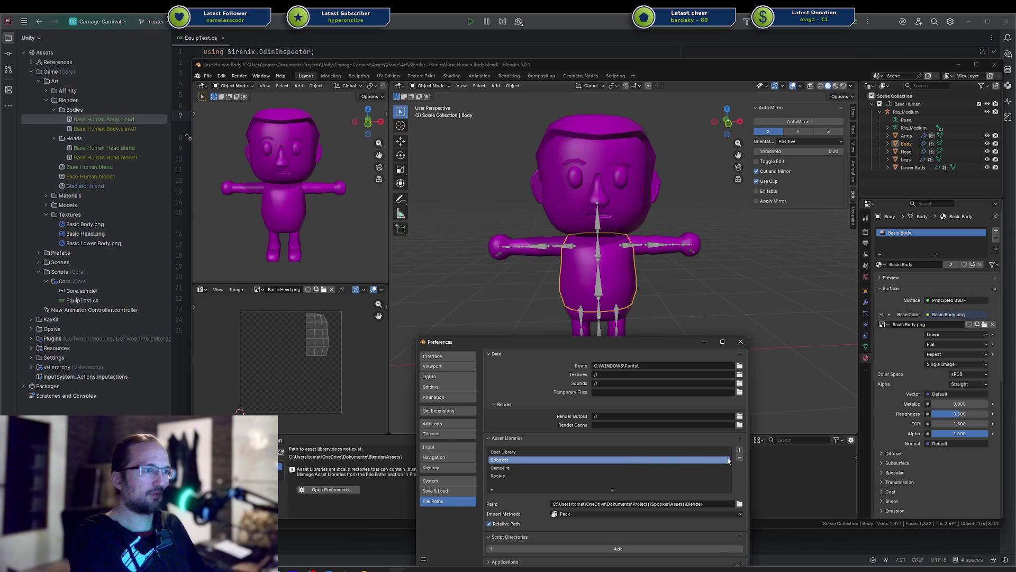
left_click(739, 450)
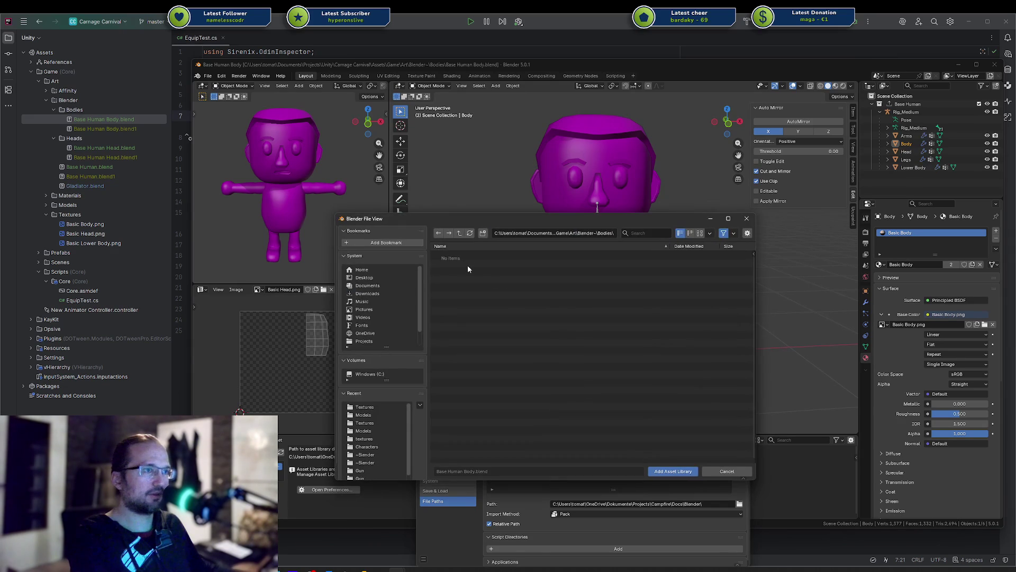
left_click(459, 233)
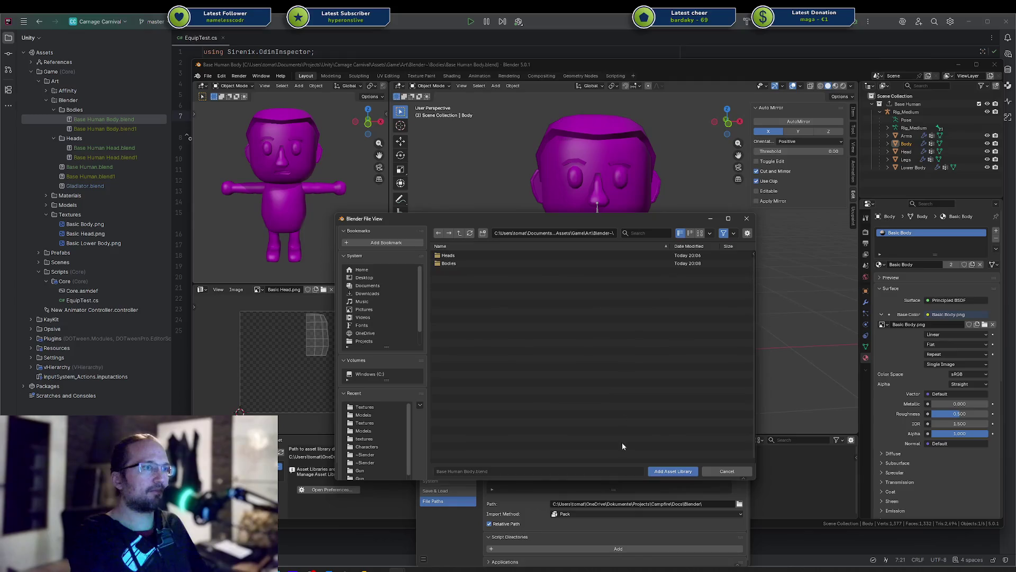
left_click(672, 471)
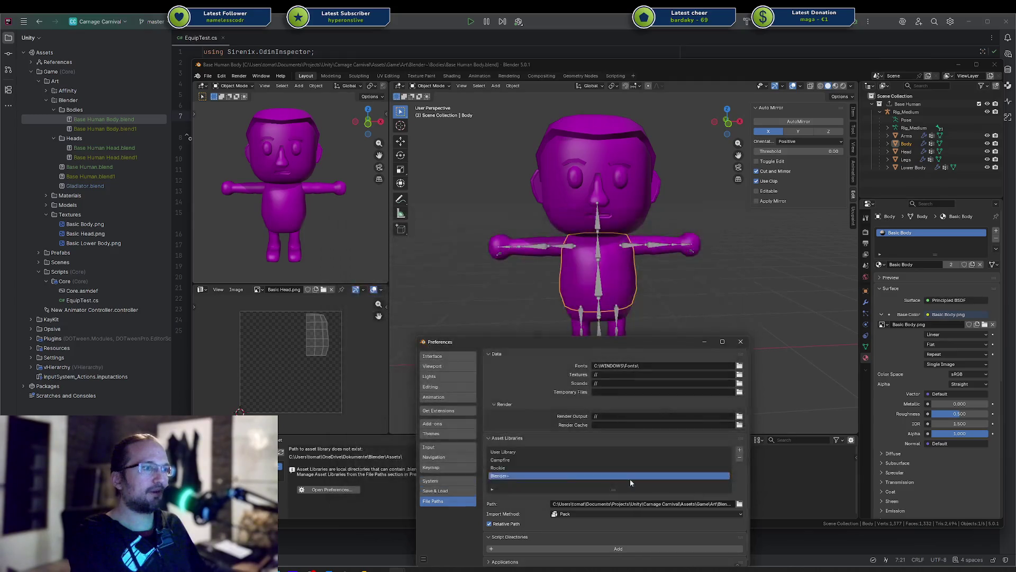
Step: Rename the Body object to Carnage Carnival and close Preferences
key("F2")
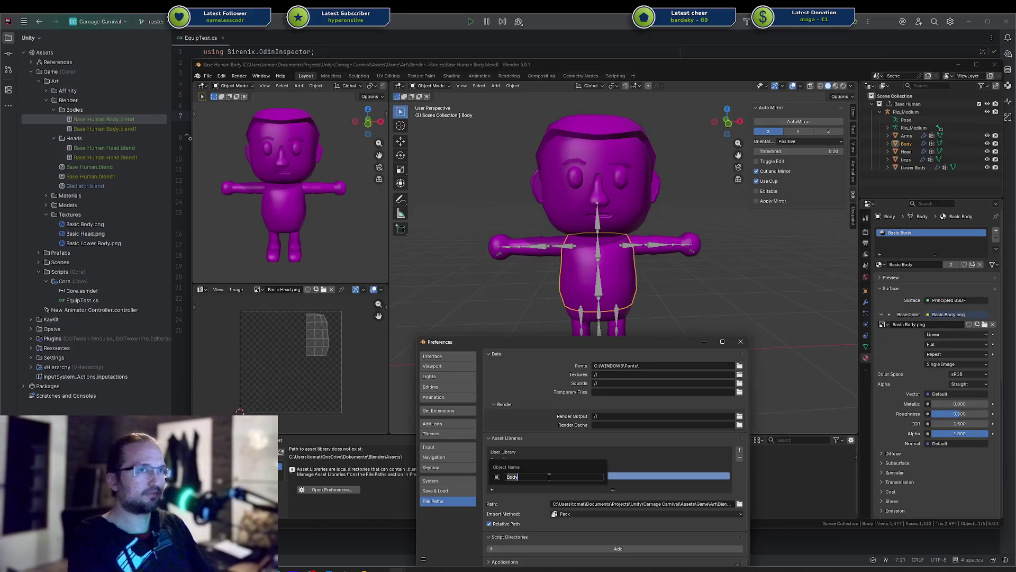
type("Carnage")
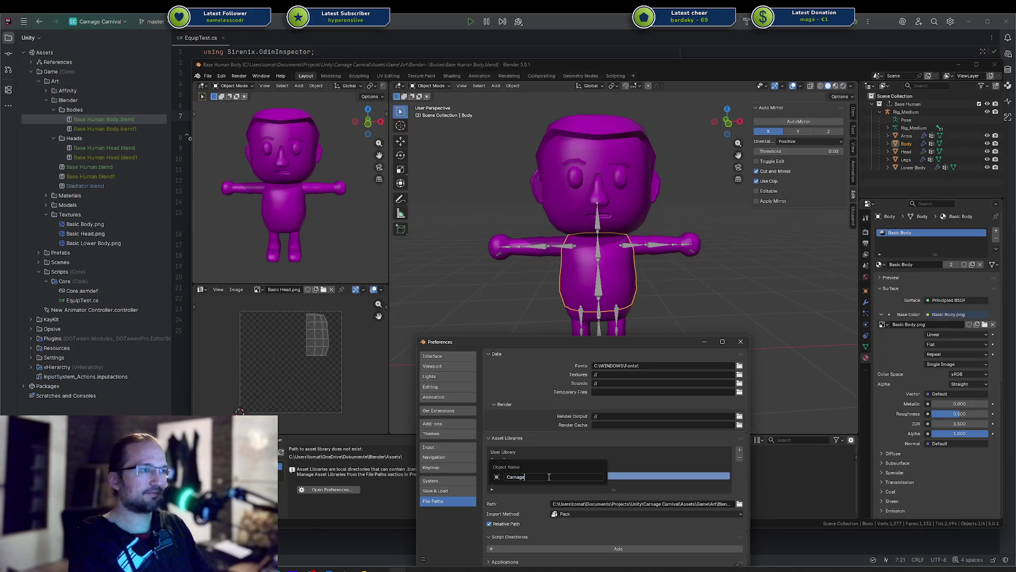
key("Return")
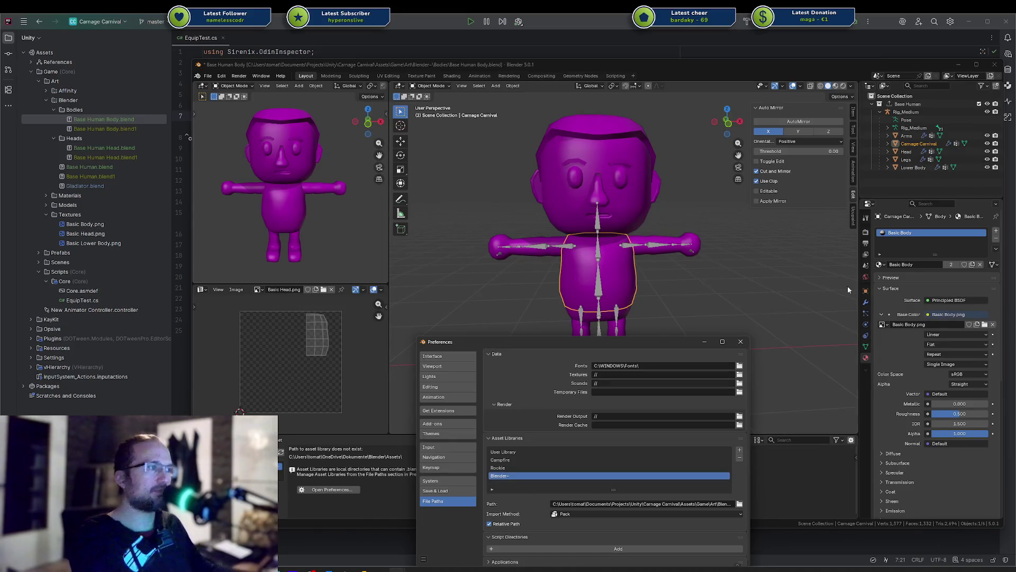
left_click(740, 341)
left_click(233, 440)
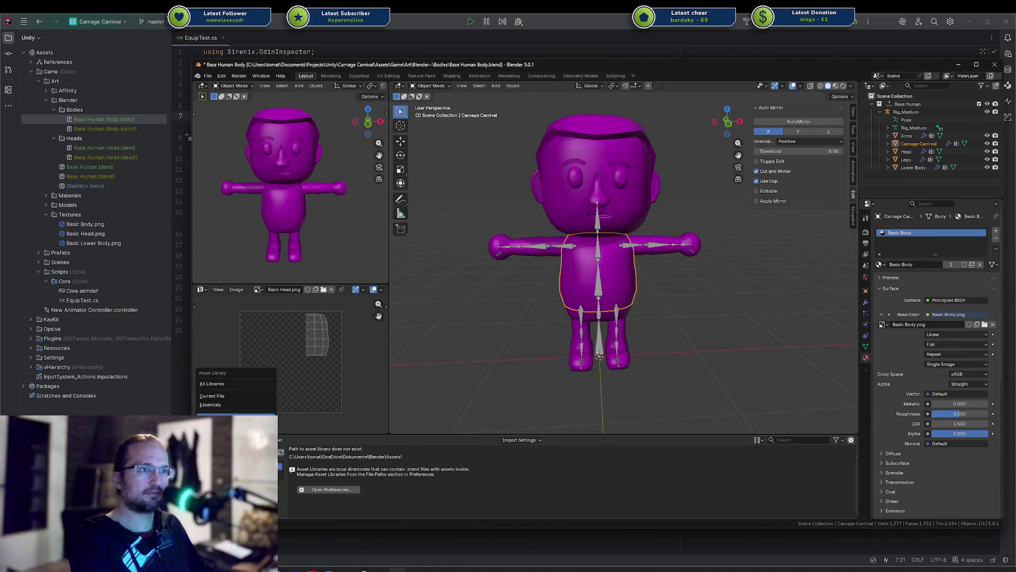
Step: From the new project library, apply Basic Body to the torso and arms, then save
left_click(240, 412)
mouse_move(309, 468)
left_mouse_down()
mouse_move(465, 336)
mouse_move(587, 281)
left_mouse_up()
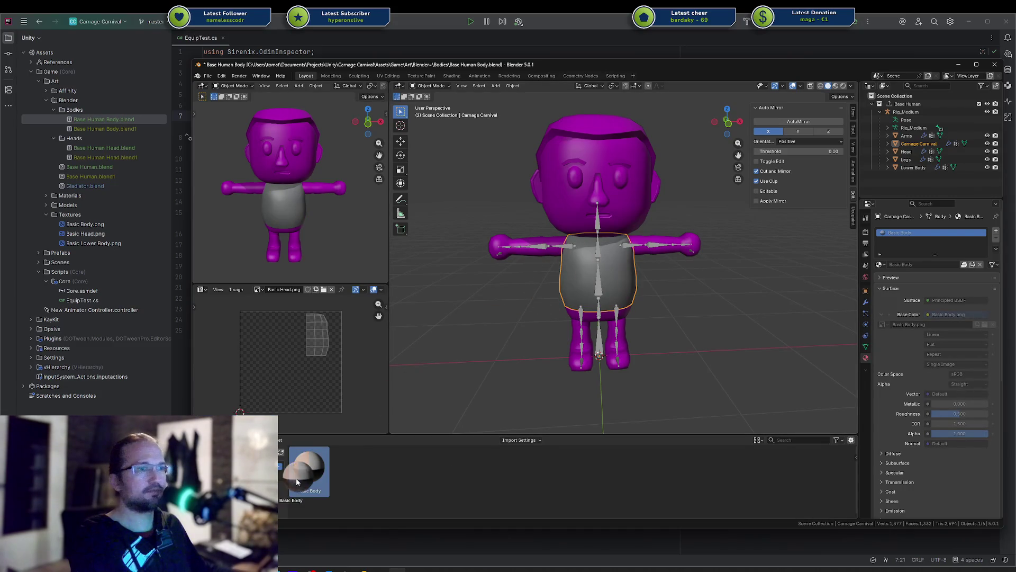
mouse_move(323, 469)
left_mouse_down()
mouse_move(518, 243)
mouse_move(541, 235)
left_mouse_up()
key("ctrl+s")
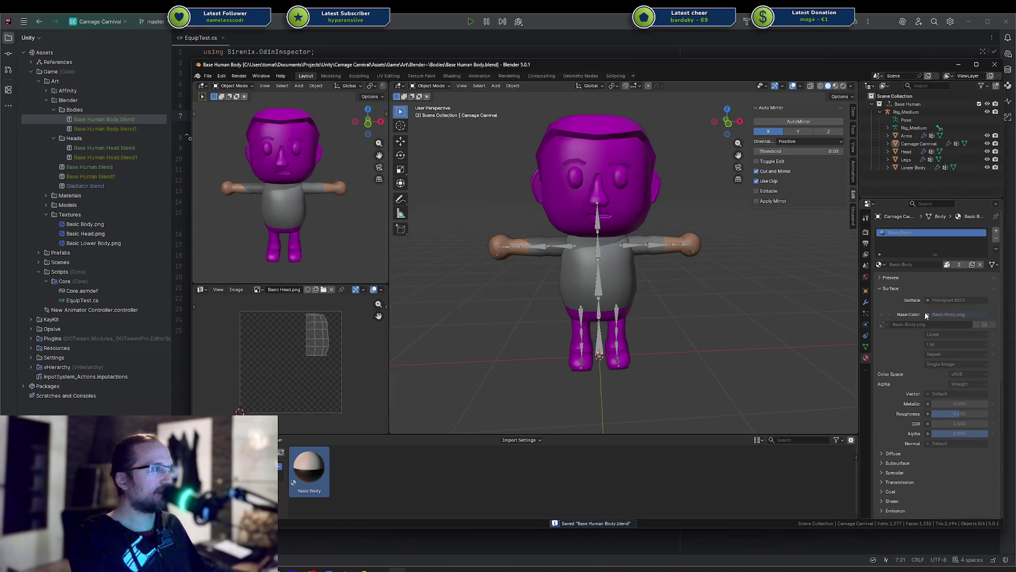
Step: Enter Edit Mode on the Carnage Carnival mesh and open Basic Body.png in Rider
left_click(579, 274)
key("Tab")
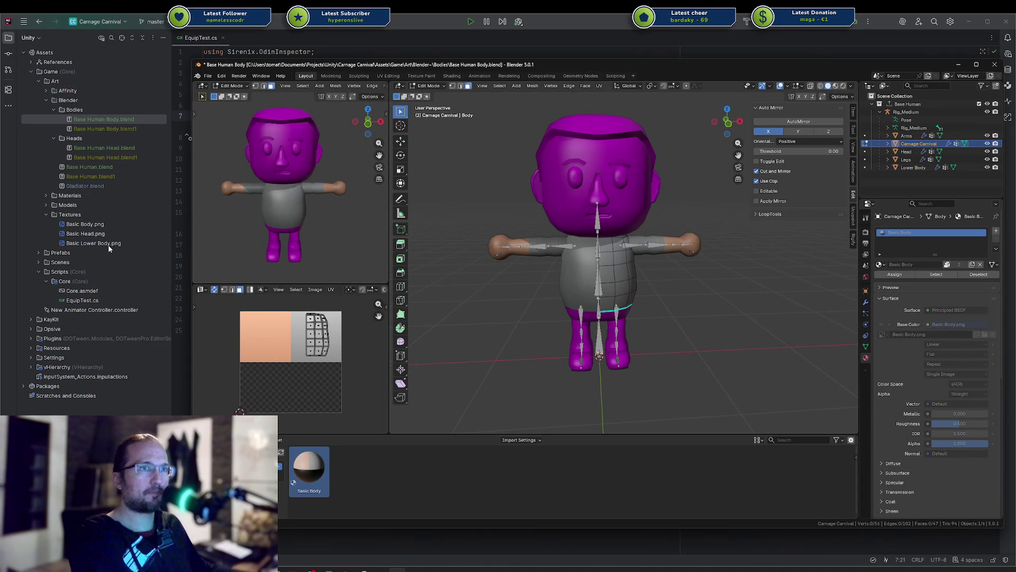
left_click(107, 225)
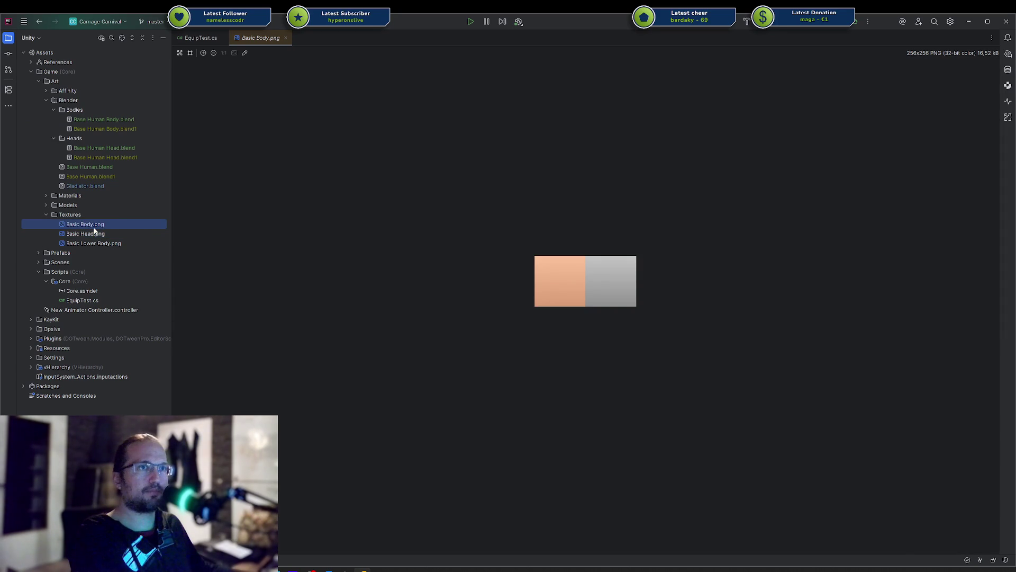
Step: Preview the Basic Head, Basic Body and Basic Lower Body textures
left_click(97, 235)
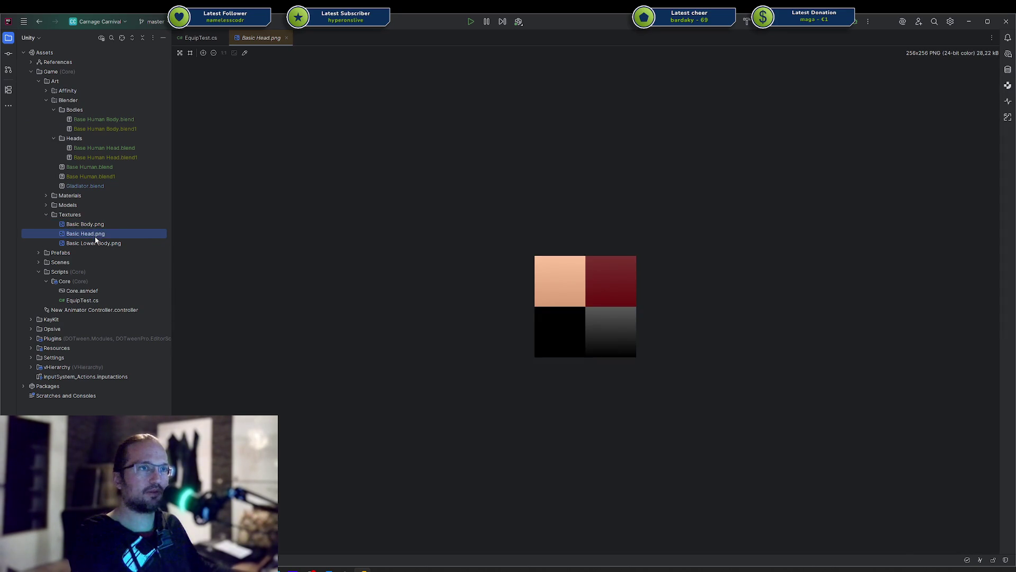
left_click(91, 244)
left_click(91, 225)
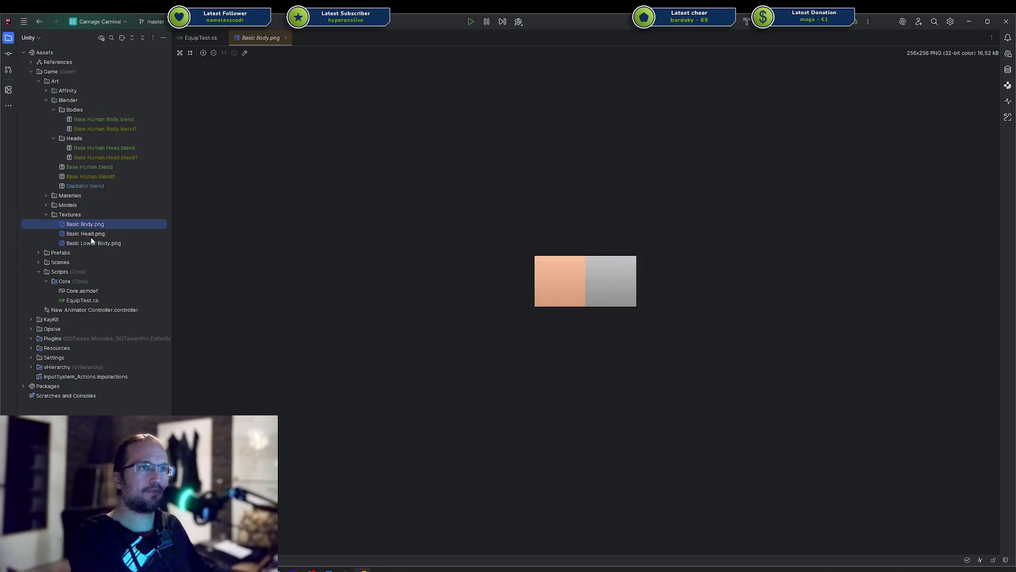
left_click(98, 244)
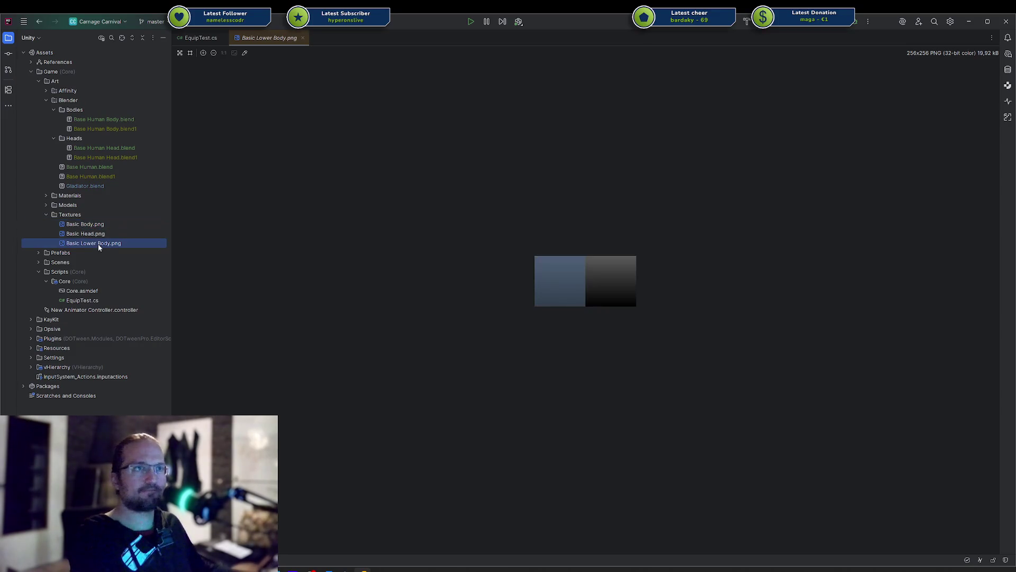
key("ctrl+d")
key("Escape")
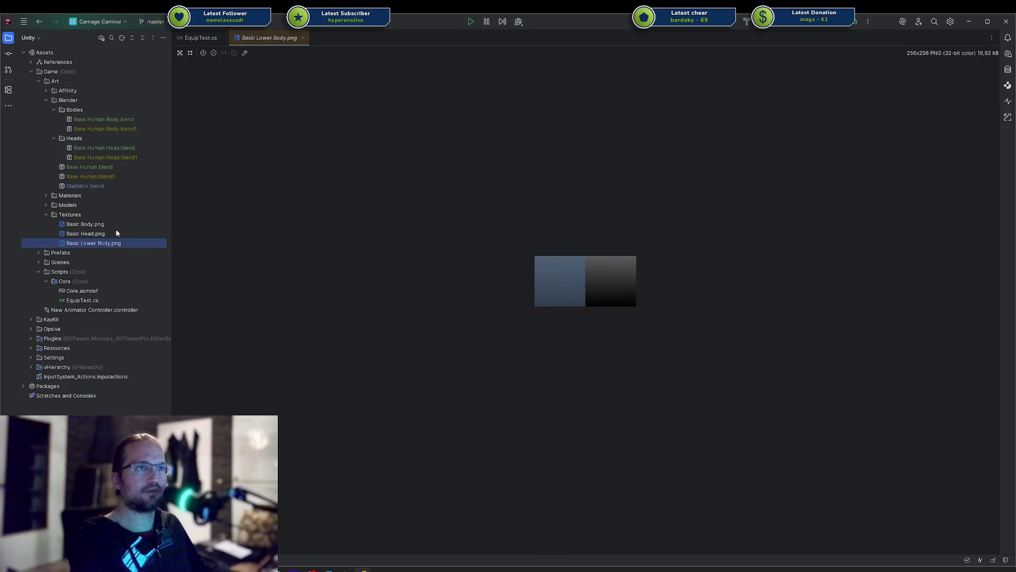
Step: Copy Basic Body.png as Basic Body 2.png, then delete the original Basic Body.png
left_click(113, 223)
key("ctrl+d")
key("Right")
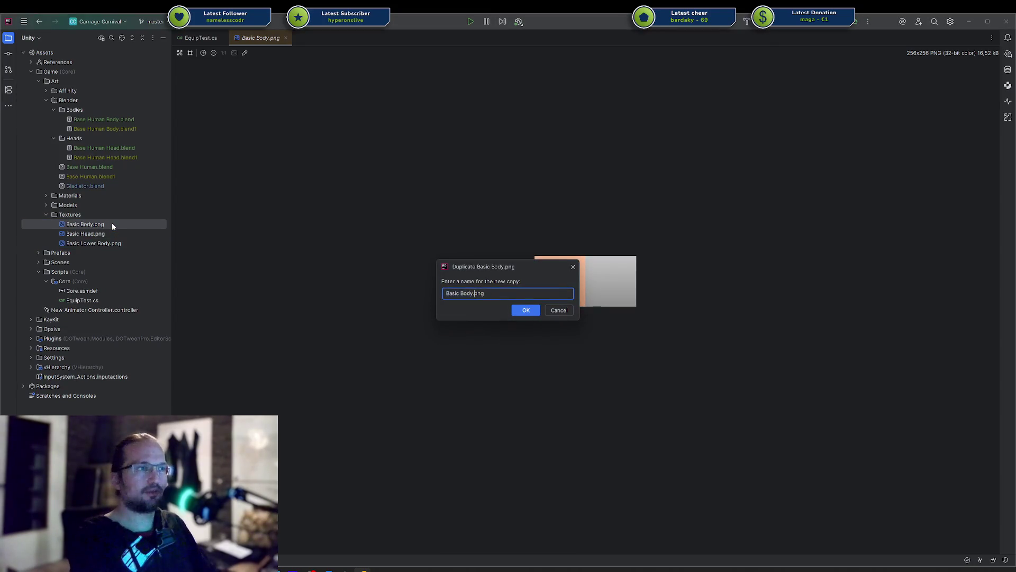
type("2")
key("shift+Home")
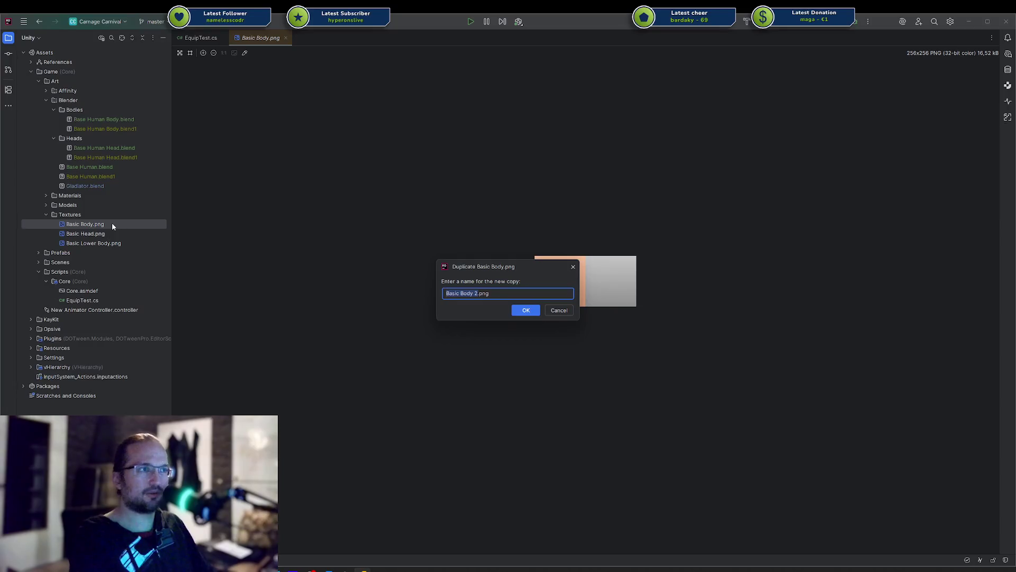
key("Return")
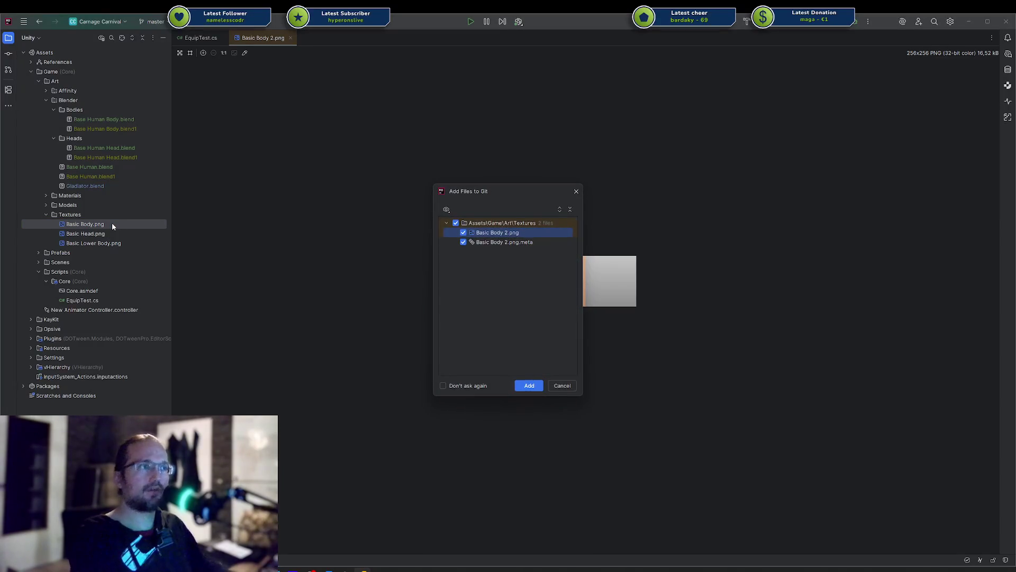
key("Escape")
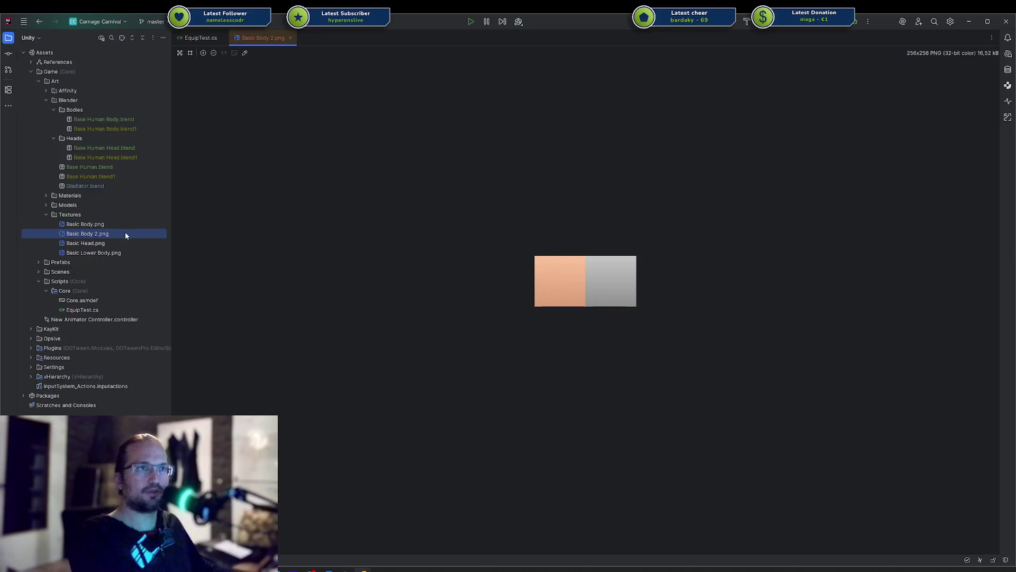
left_click(122, 224)
key("Delete")
key("Return")
Step: Copy Basic Lower Body.png as a new Basic Body.png and add it to Git
left_click(117, 243)
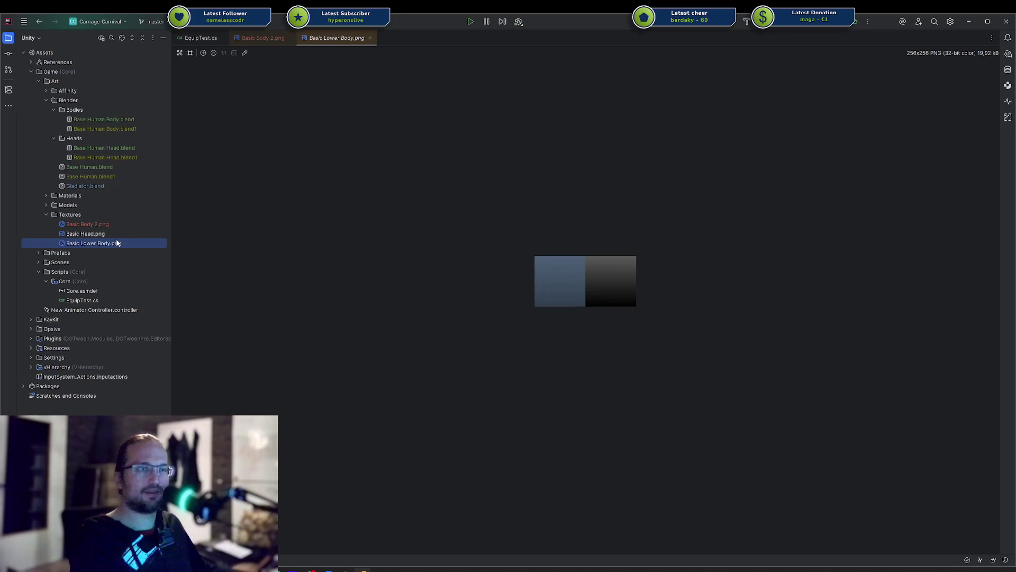
key("ctrl+d")
right_click(112, 246)
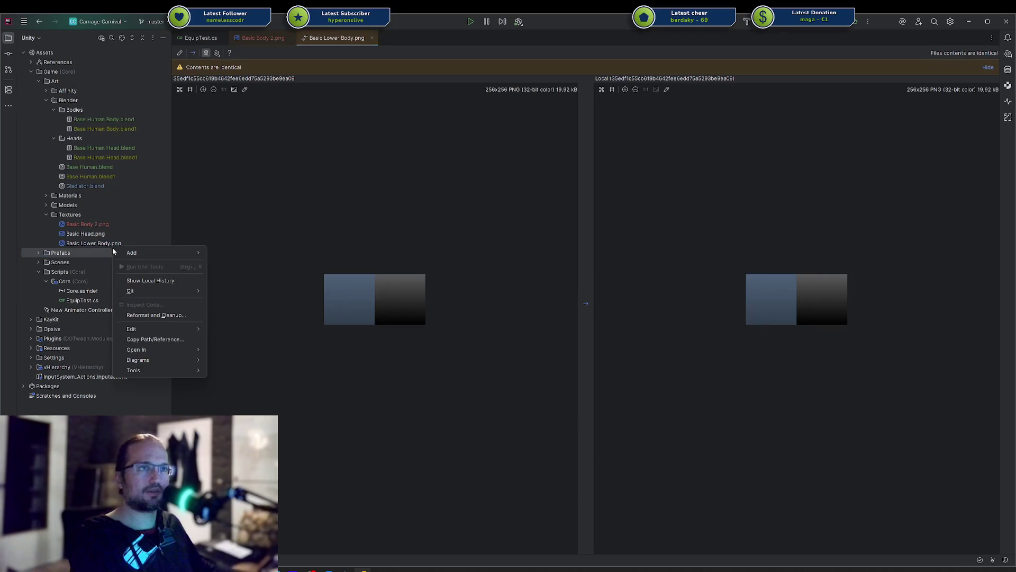
left_click(103, 243)
key("shift+F5")
key("ctrl+Right")
key("Delete")
key("Delete")
key("Delete")
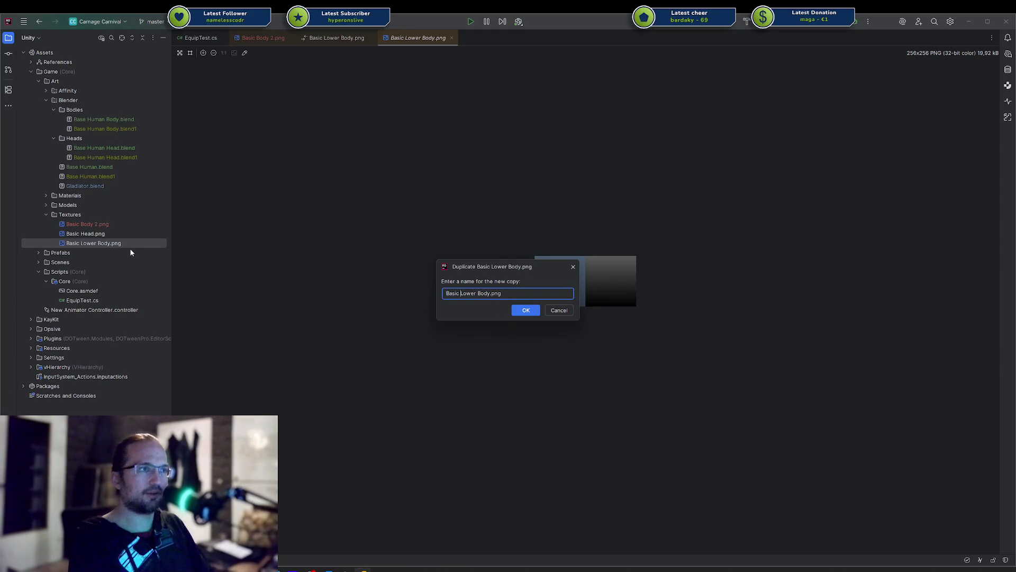
key("Return")
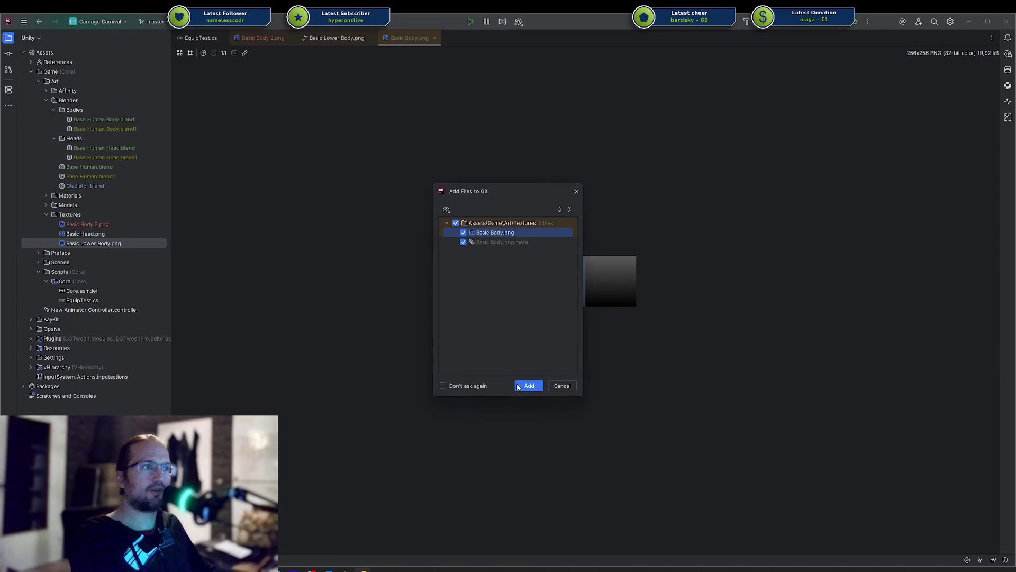
left_click(520, 382)
left_click(399, 570)
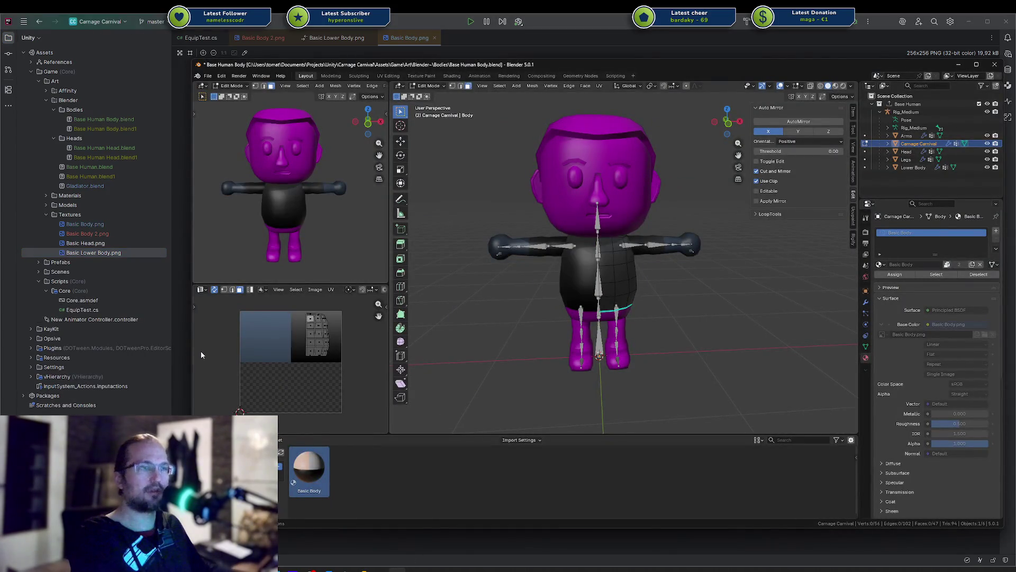
double_click(99, 235)
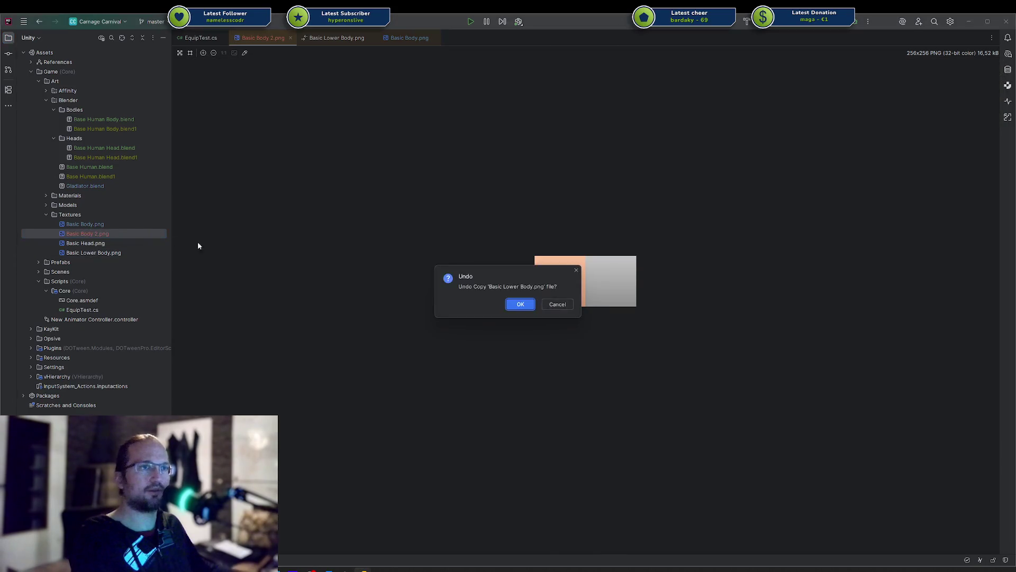
Step: Undo the lower body copy and the Basic Body.png deletion, then delete Basic Body 2.png
left_click(512, 305)
left_click(512, 305)
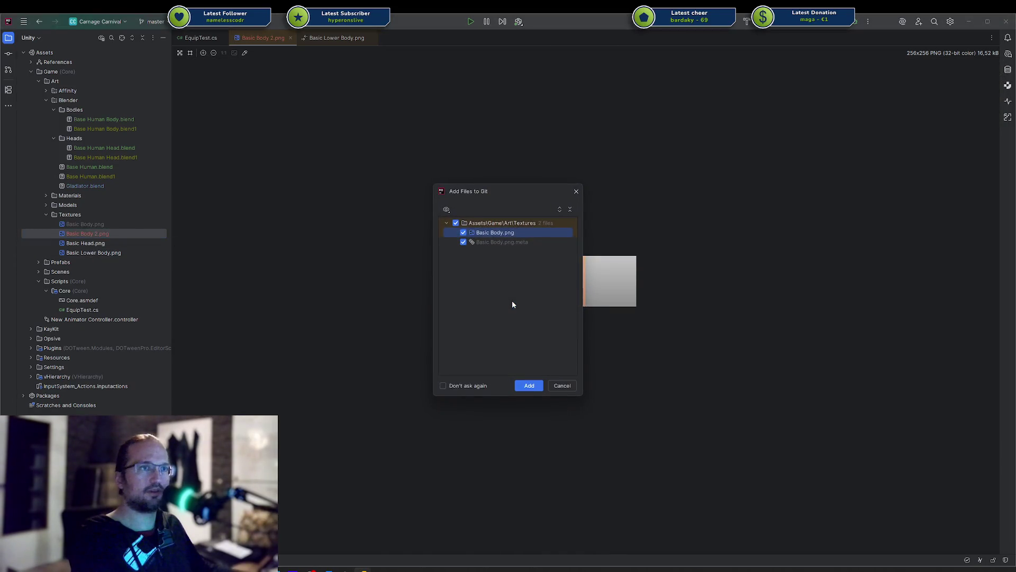
left_click(559, 382)
key("Delete")
left_click(517, 305)
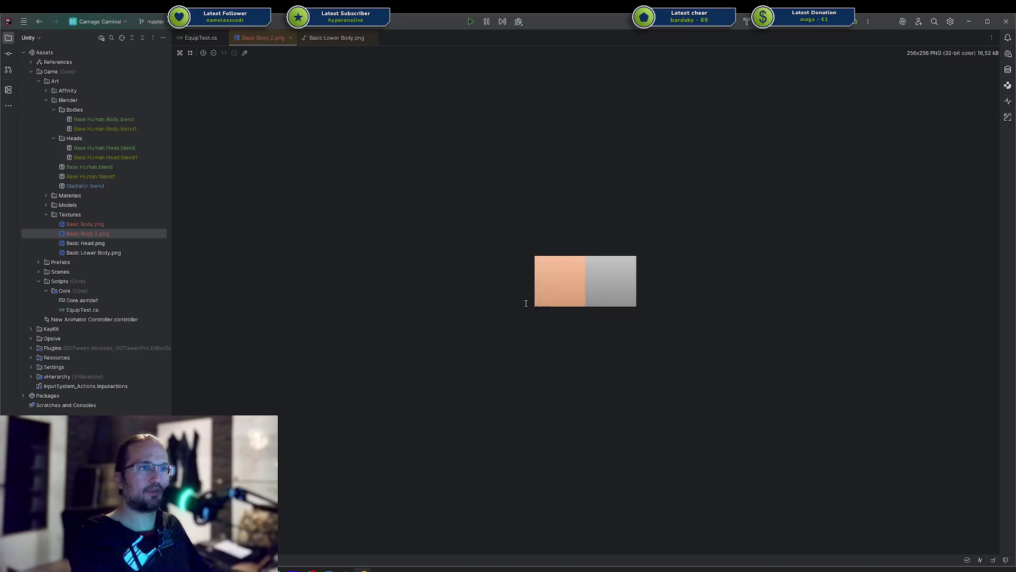
Step: Undo further steps, including the move of BAse Human Body.blend
left_click(109, 226)
left_click(516, 304)
left_click(85, 233)
left_click(79, 225)
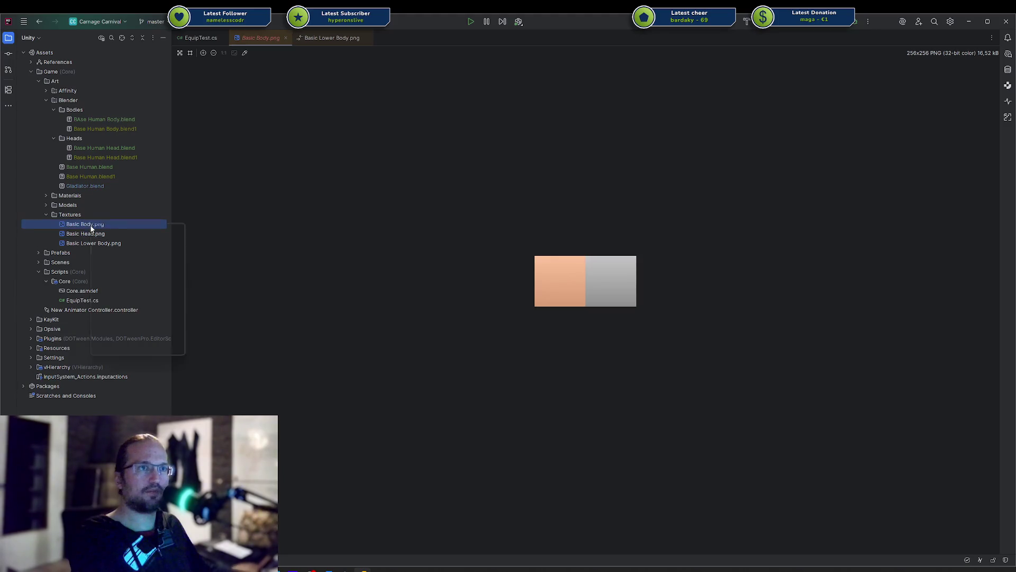
key("ctrl+z")
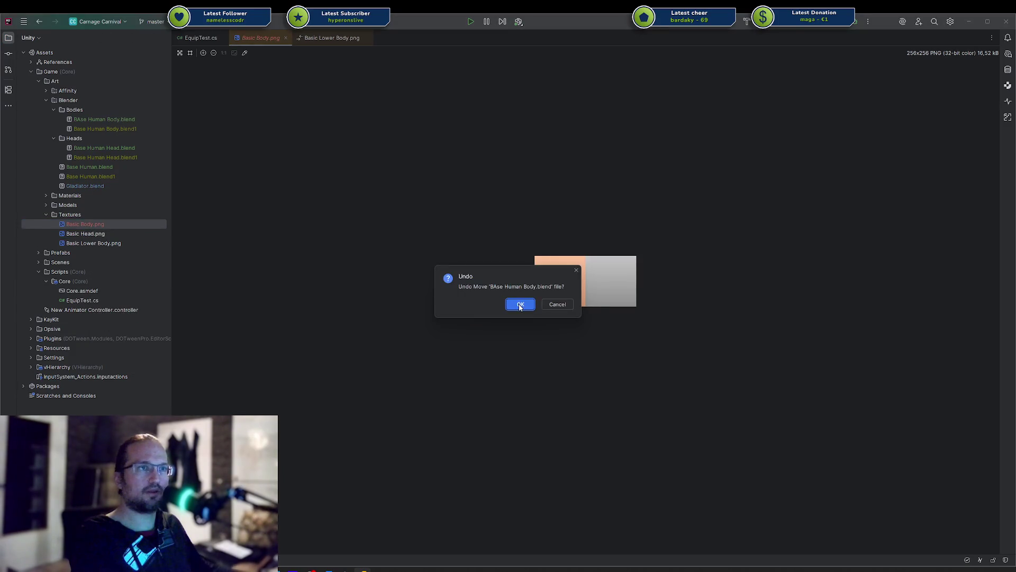
left_click(520, 305)
Step: Roll back Basic Body.png and Basic Body.png.meta via Git to restore the original texture
left_click(118, 236)
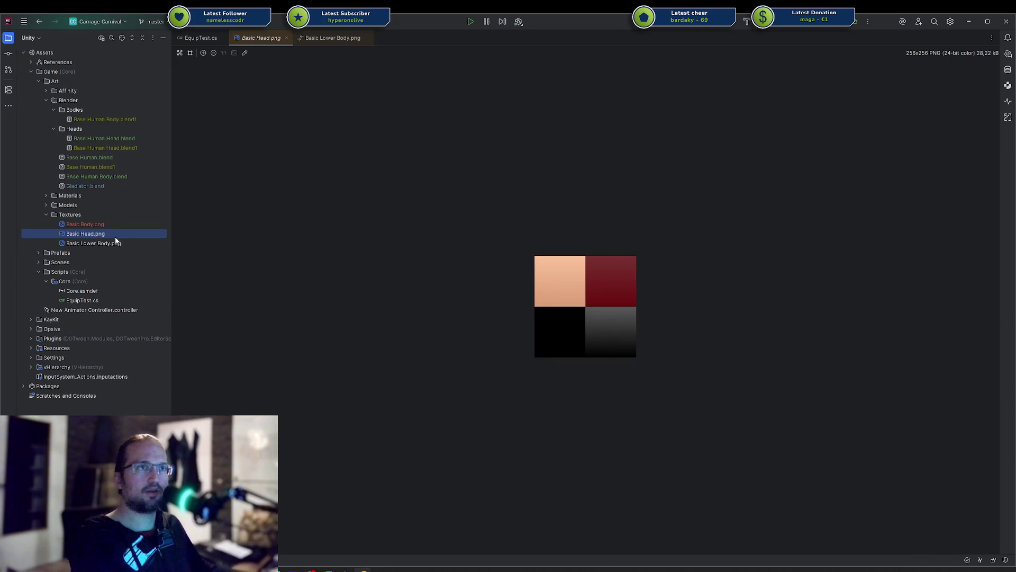
left_click(105, 226)
right_click(105, 225)
left_click(328, 246)
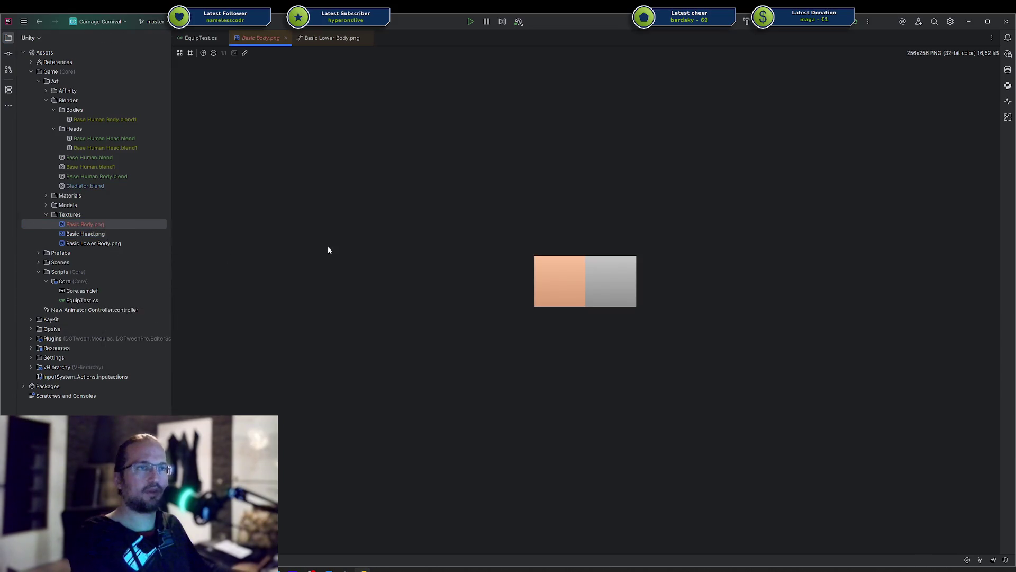
right_click(112, 228)
mouse_move(157, 269)
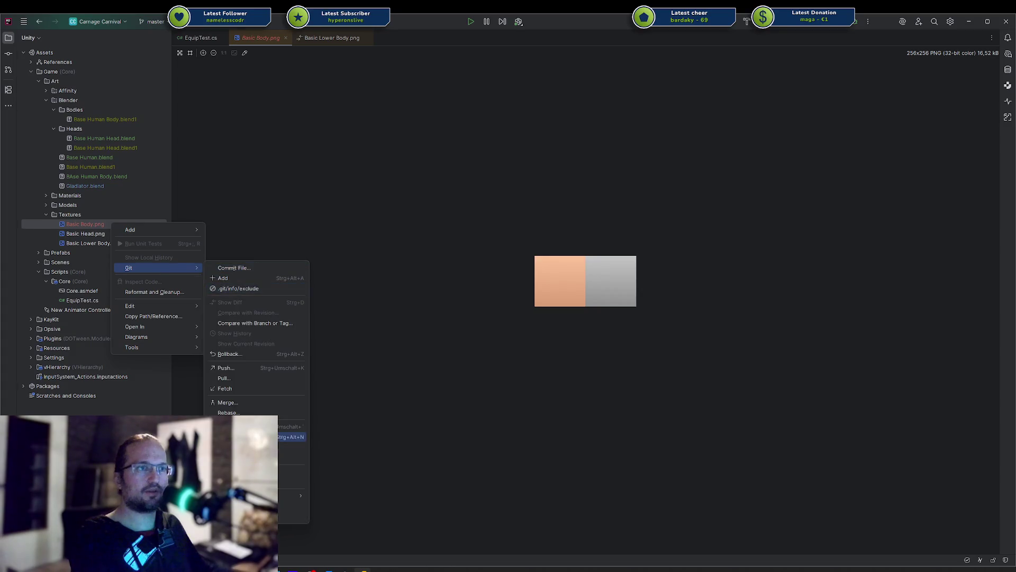
left_click(246, 354)
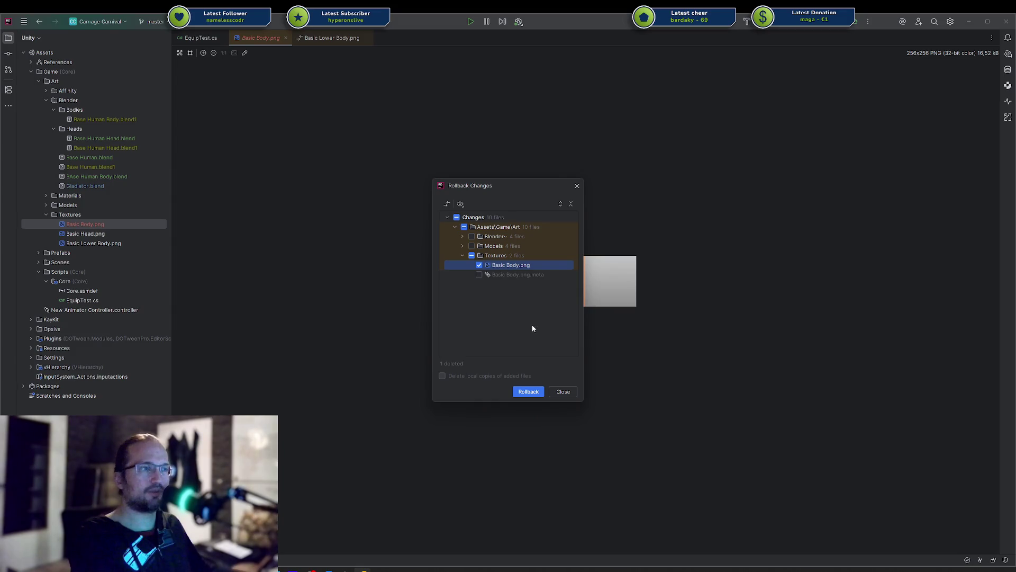
left_click(480, 274)
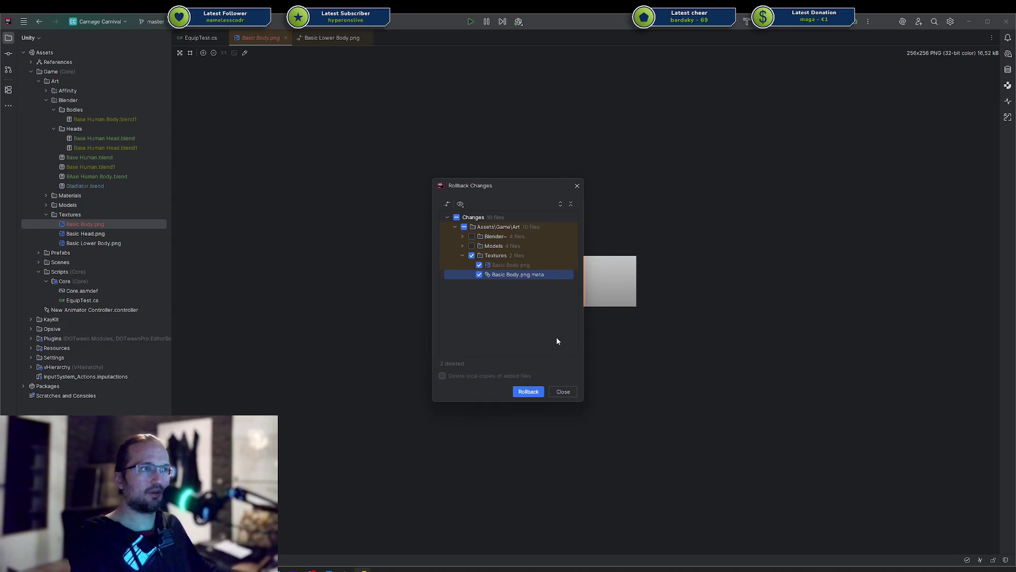
left_click(529, 391)
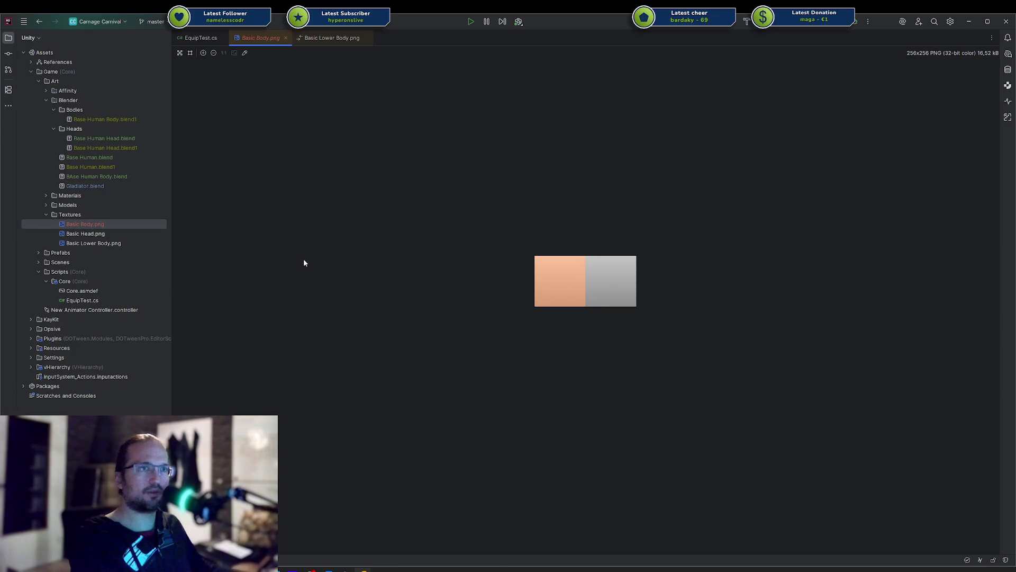
Step: Check the Basic Lower Body and restored Basic Body textures, then return to Blender
left_click(125, 243)
left_click(113, 227)
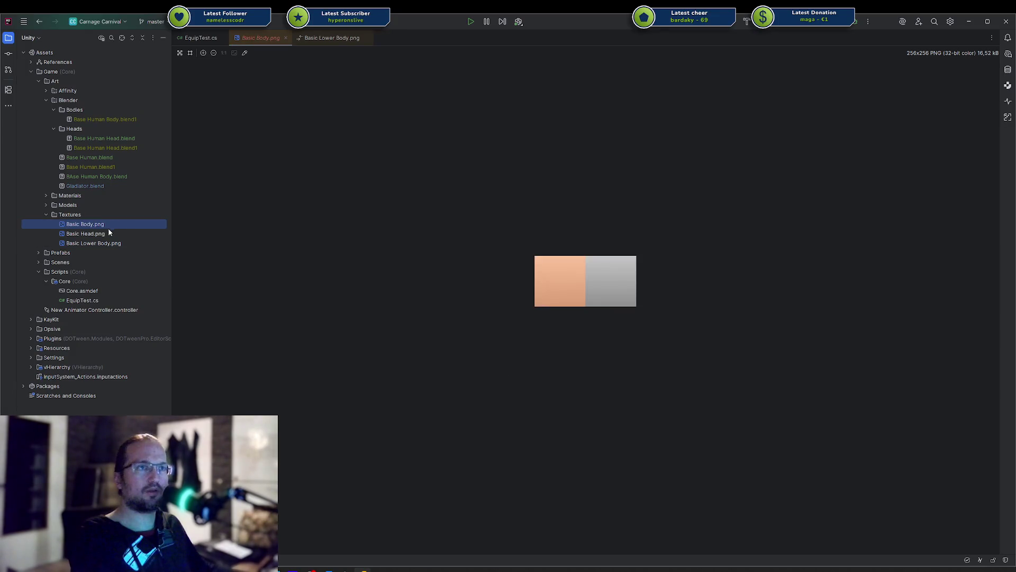
left_click(207, 242)
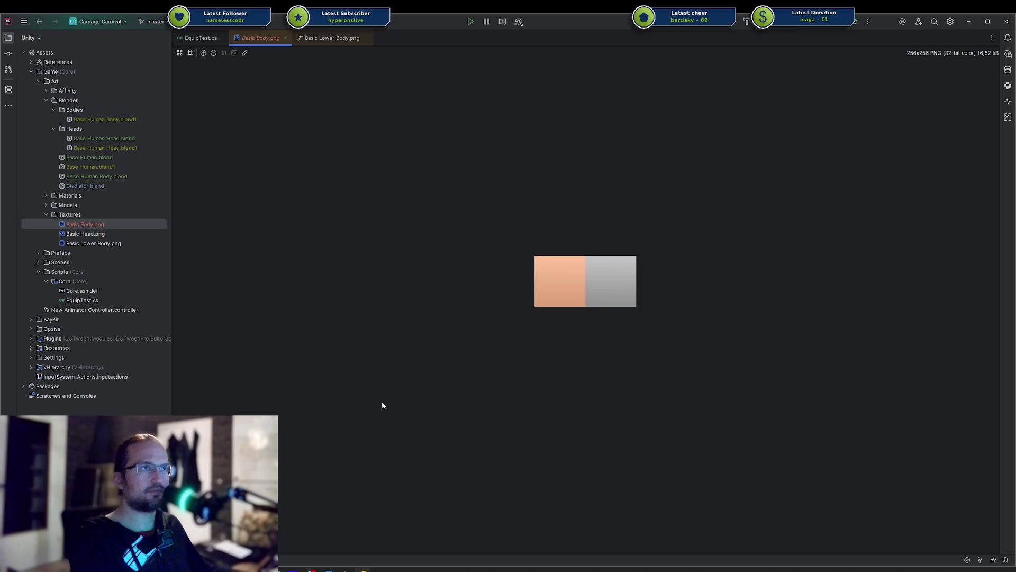
left_click(406, 569)
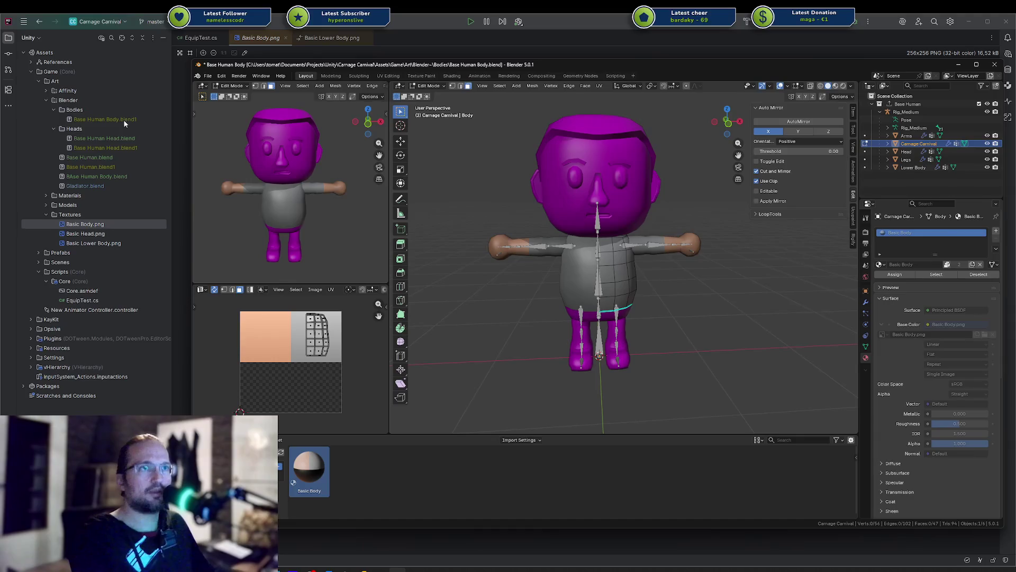
Step: Open Base Human.blend from recent files without saving the body file
left_click(100, 157)
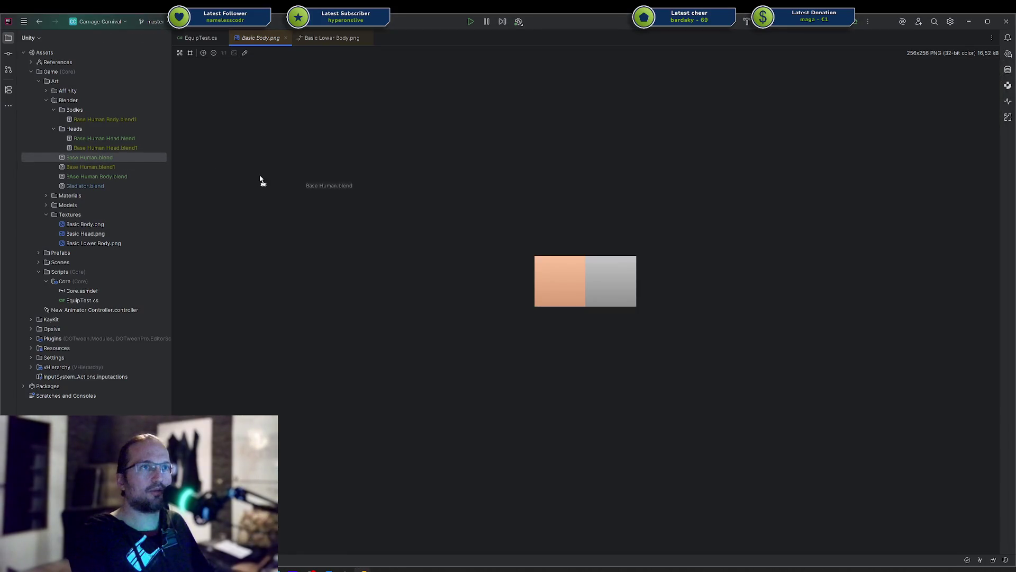
left_click(137, 156)
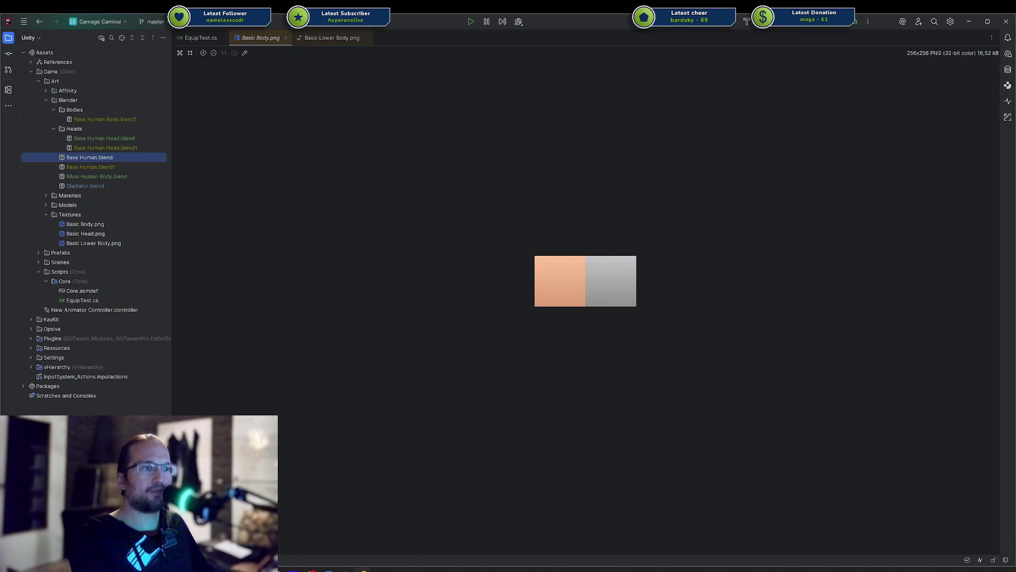
left_click(397, 570)
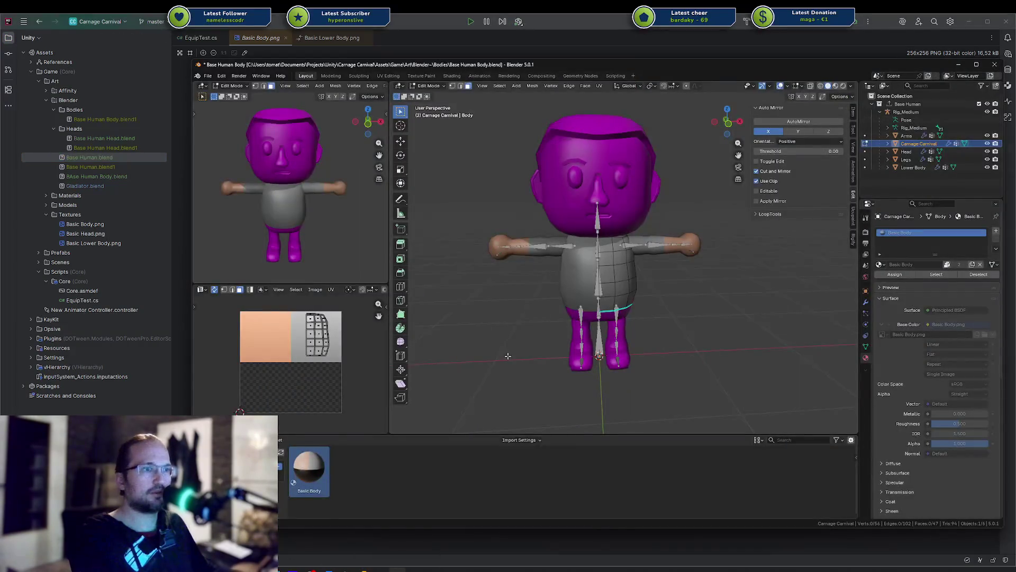
key("ctrl+shift+o")
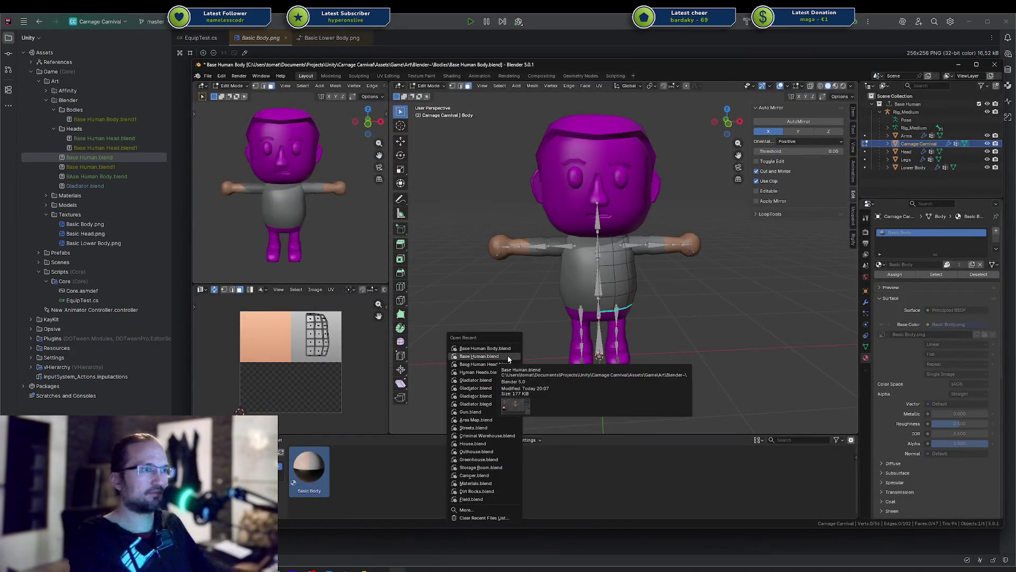
left_click(508, 357)
left_click(591, 311)
Step: Mark the Head's Basic Head and the Legs' Basic Lower Body materials as assets
left_click(573, 215)
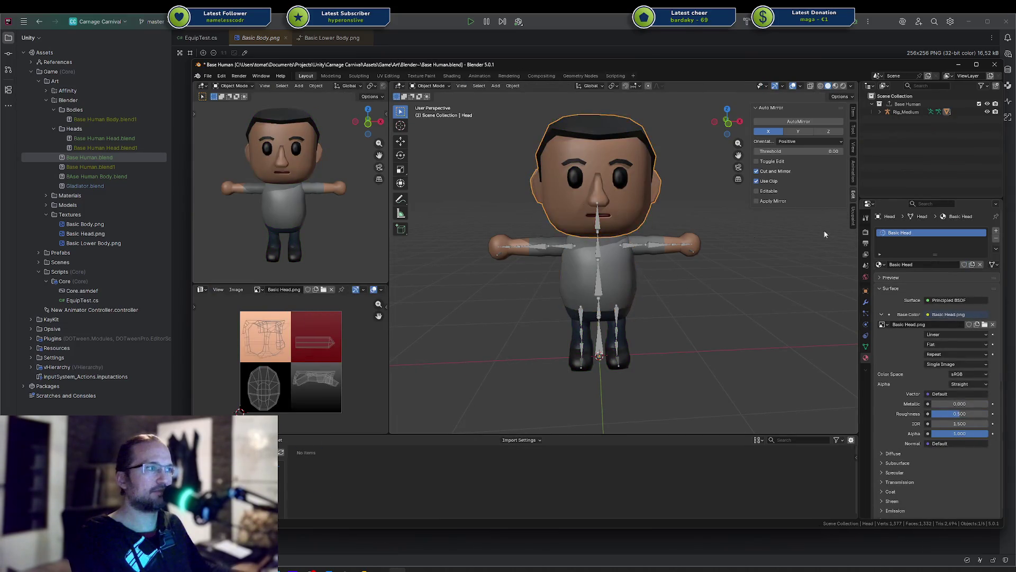
right_click(878, 232)
left_click(869, 222)
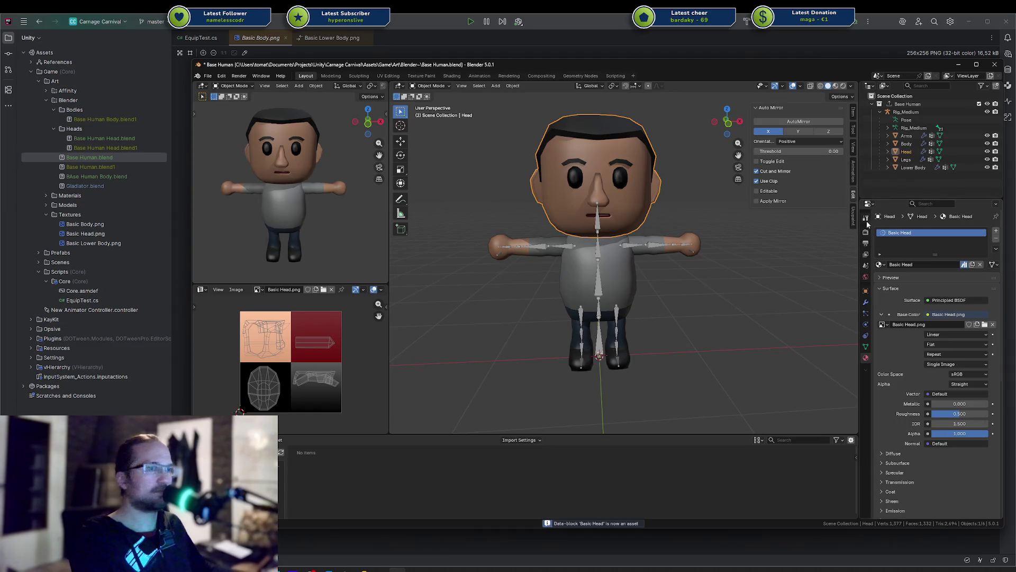
left_click(627, 334)
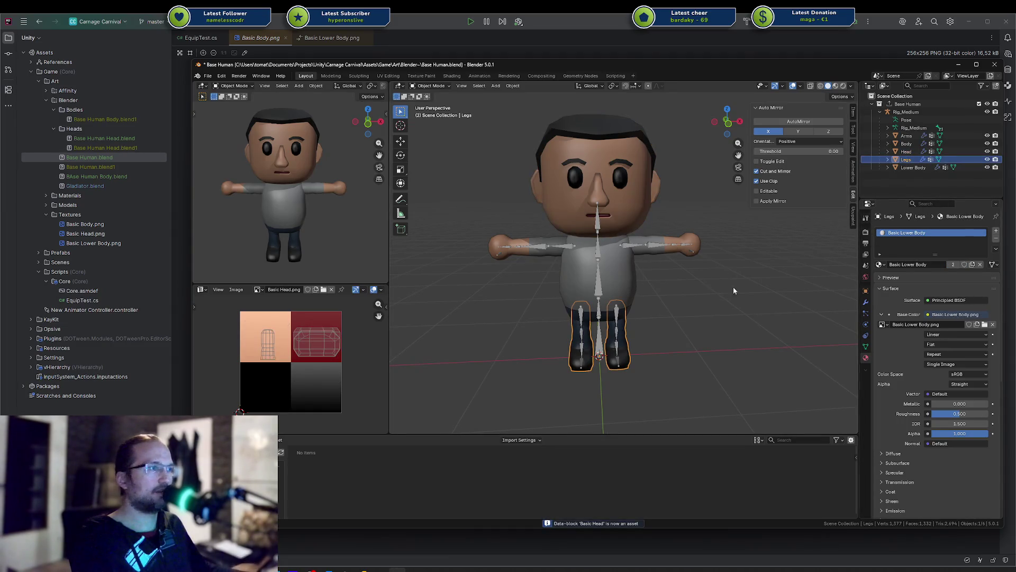
right_click(880, 231)
left_click(865, 232)
left_click(746, 258)
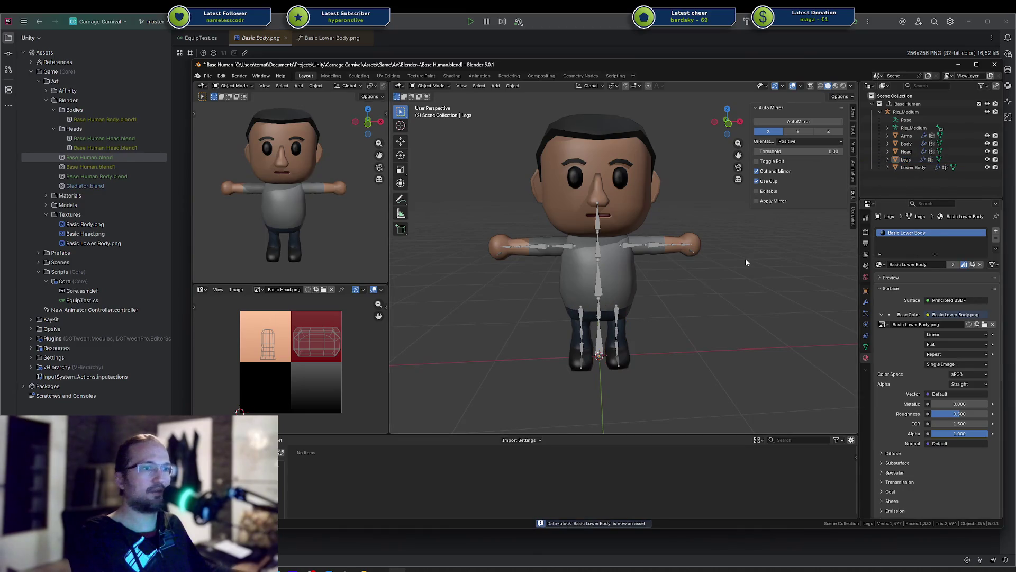
left_click(236, 440)
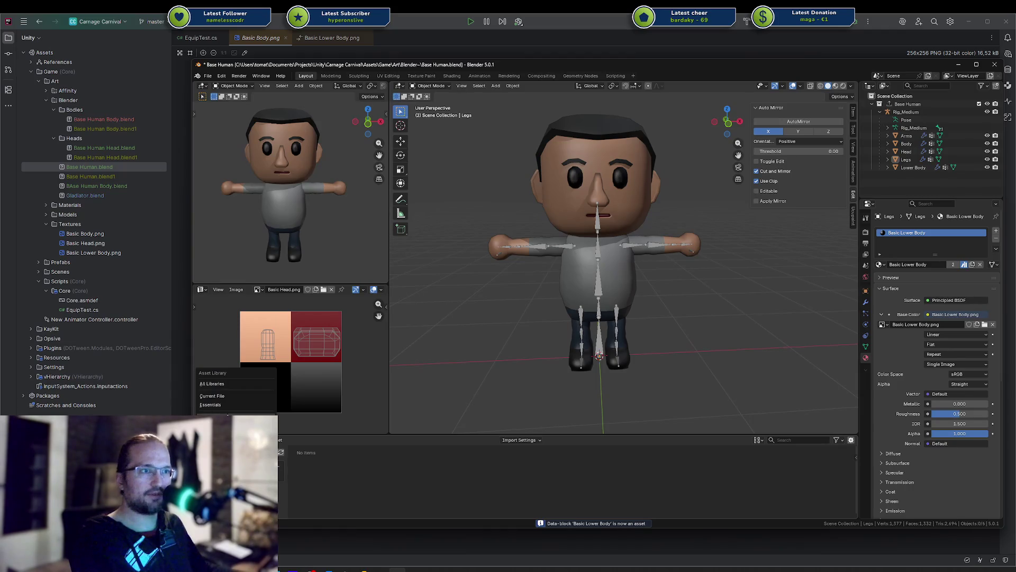
Step: Open the asset library Preferences and rename the active object to Carnage Carnival
left_click(227, 413)
left_click(331, 489)
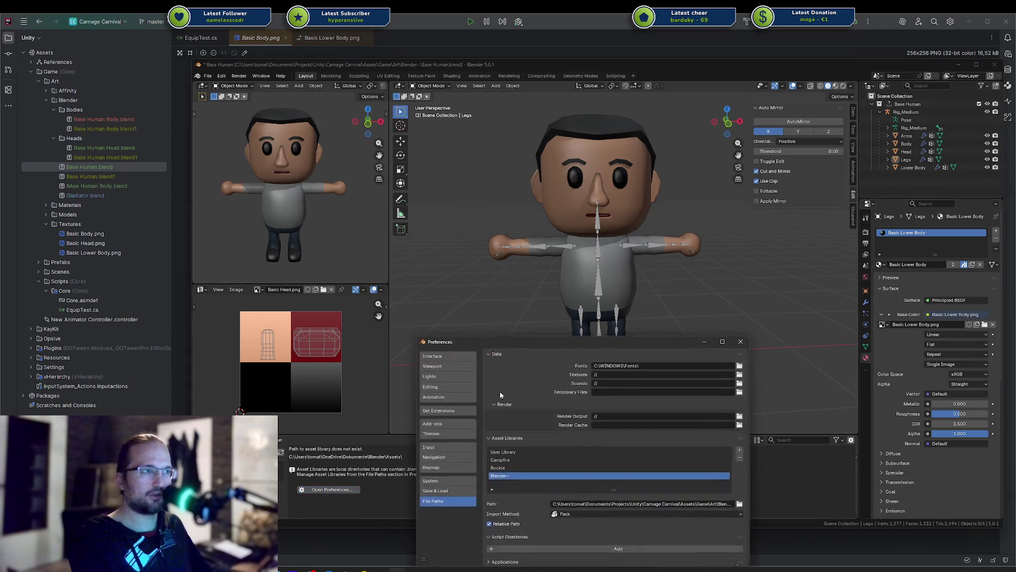
double_click(544, 476)
type("Carnage")
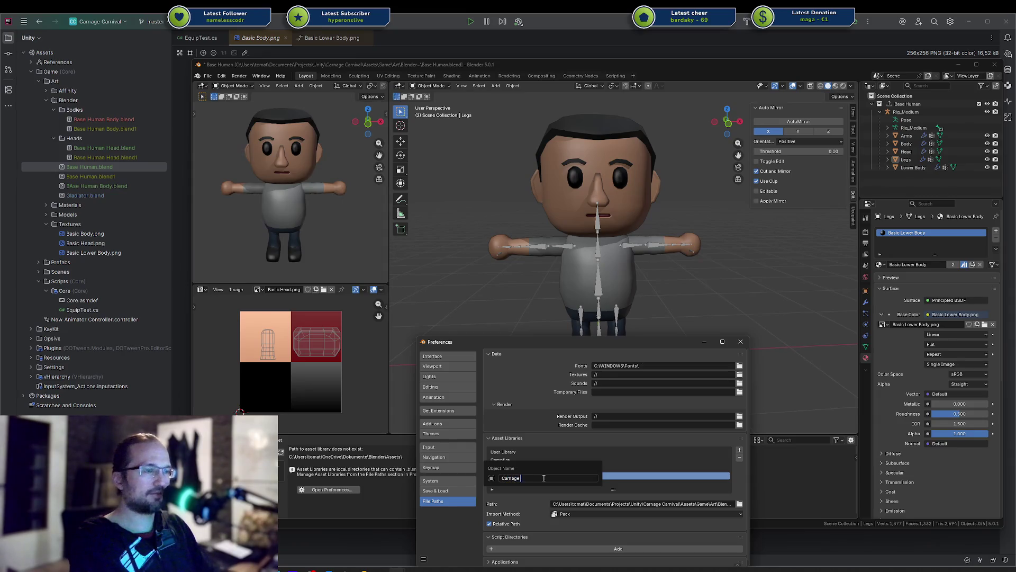
type("ival")
key("Return")
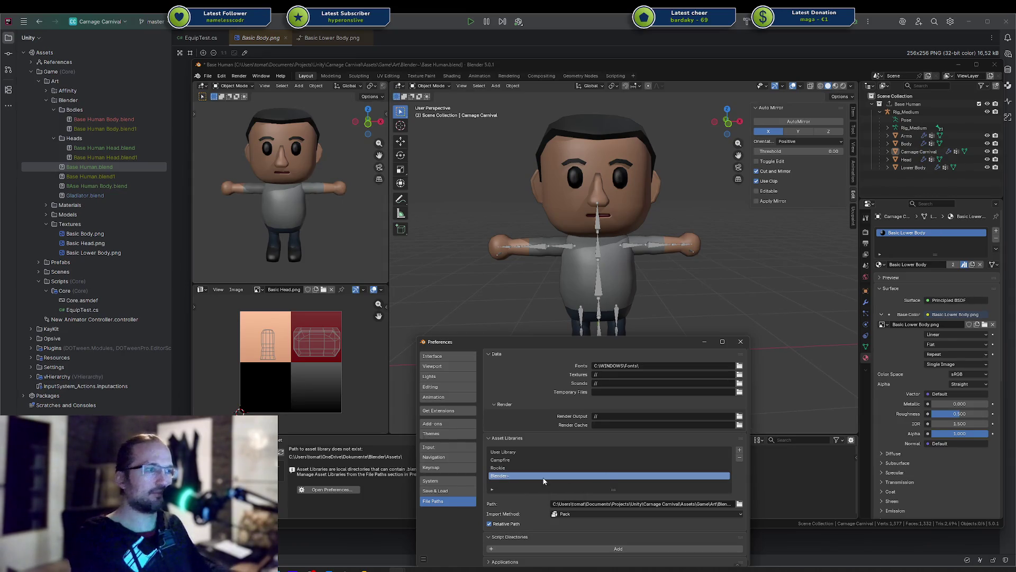
Step: Try the name CarnageCarnival without a space, then restore Carnage Carnival
left_click(544, 477)
key("ctrl+Left")
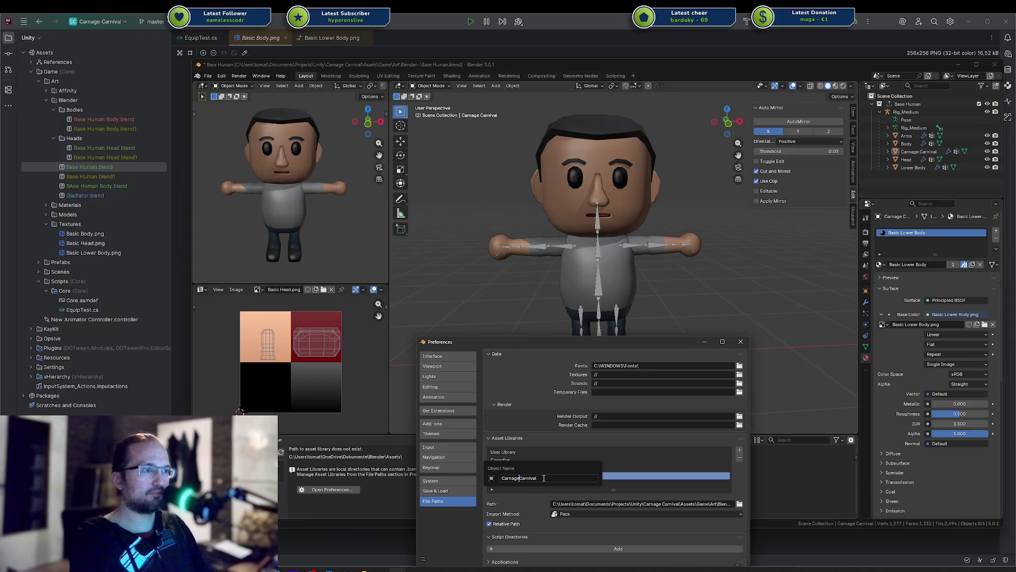
key("Delete")
key("Return")
left_click(544, 478)
key("Home")
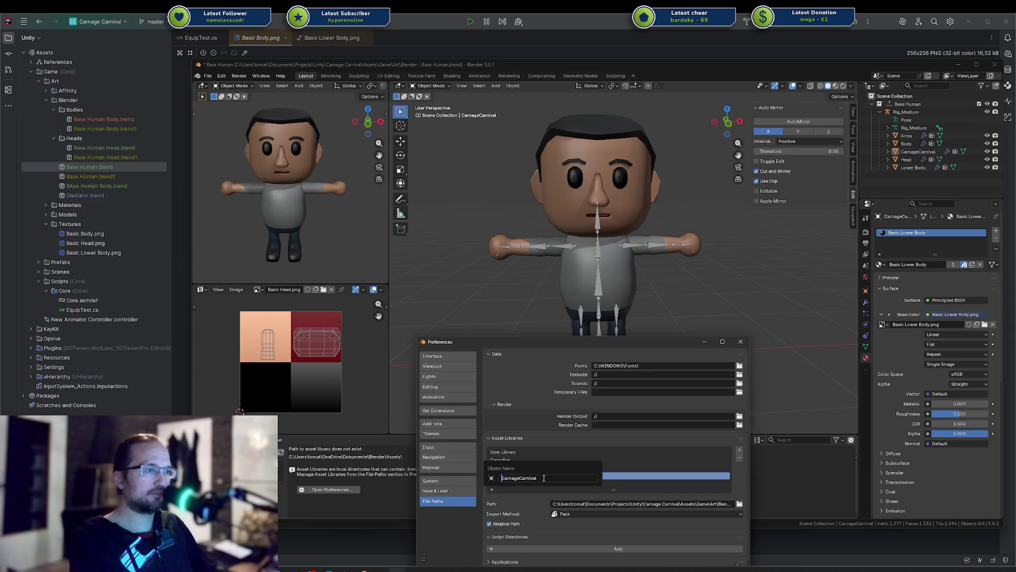
key("Return")
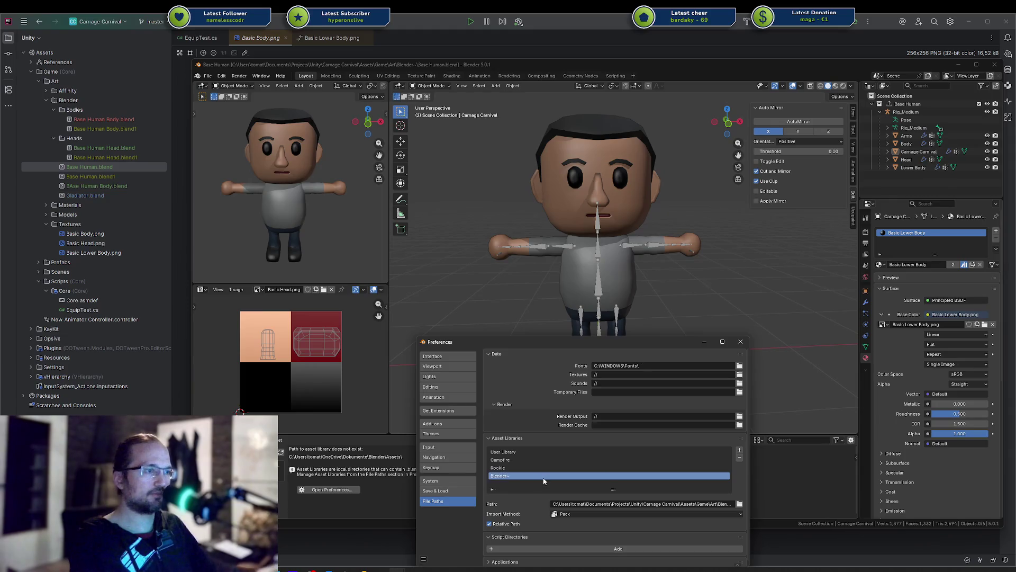
Step: Close Preferences and switch the asset browser to the last listed library
scroll(546, 497, "down", 1)
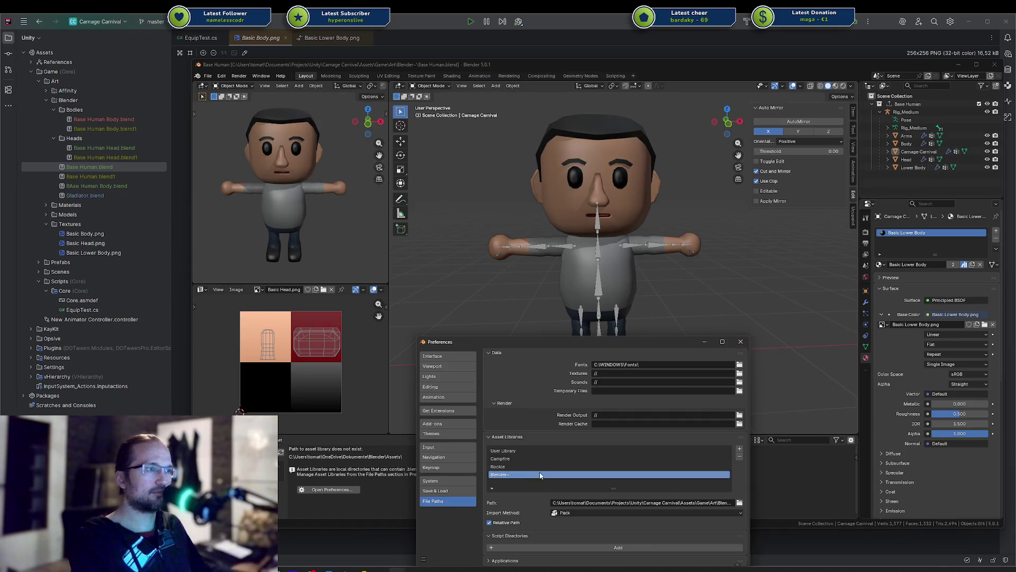
left_click(741, 342)
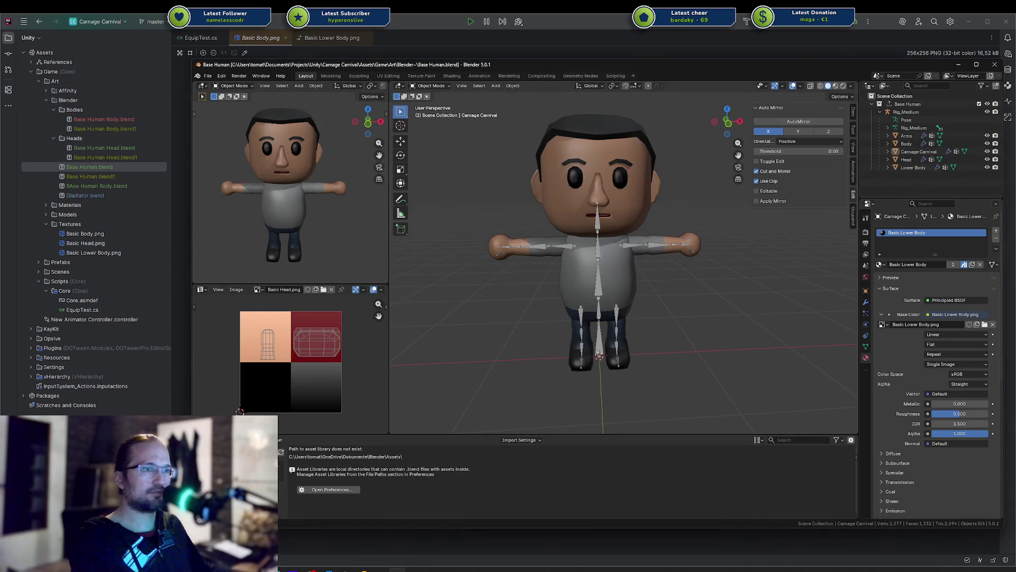
left_click(236, 440)
left_click(238, 413)
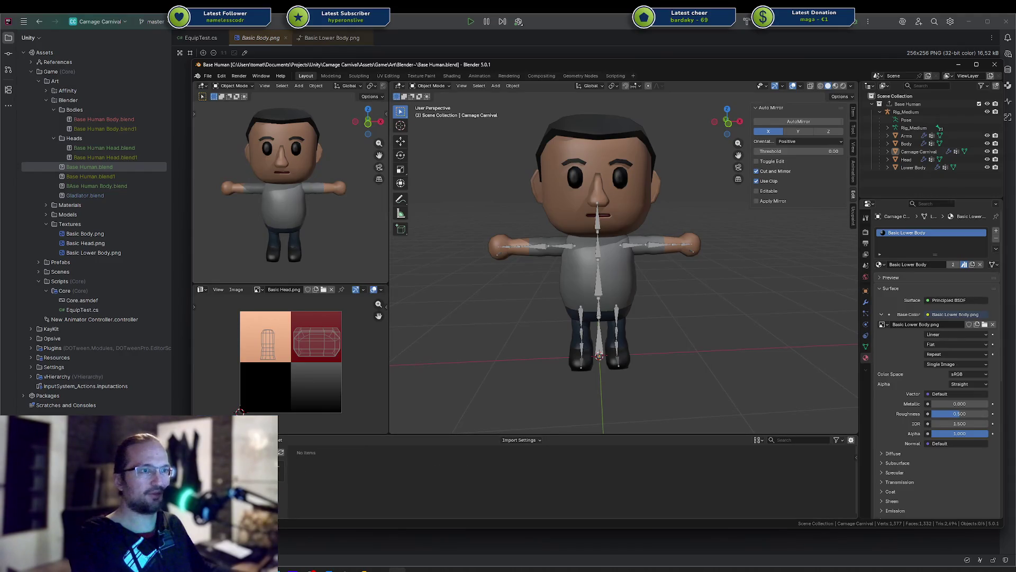
Step: Browse the asset library list, select the Body mesh, and save Base Human.blend
left_click(236, 439)
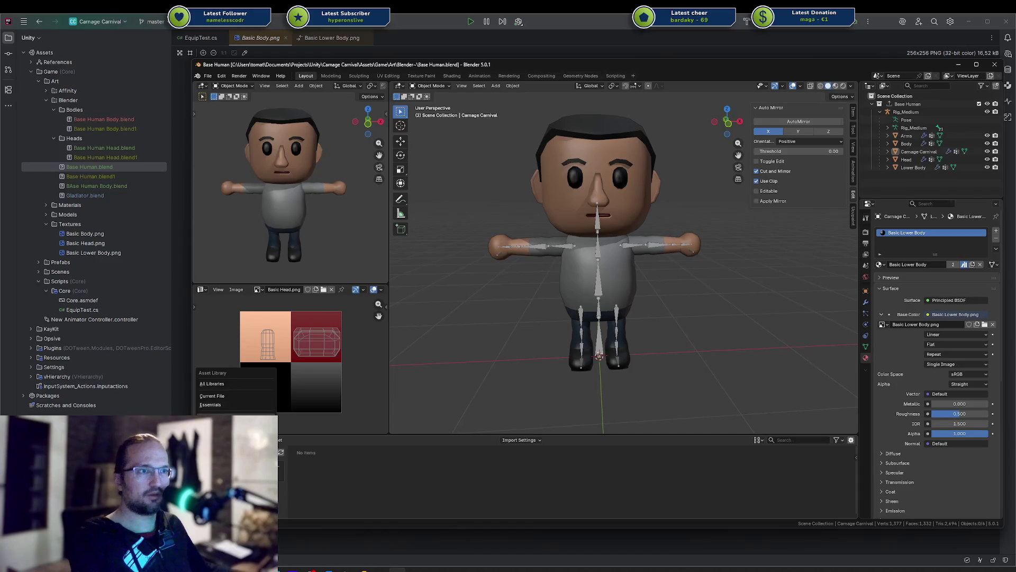
left_click(226, 383)
left_click(235, 440)
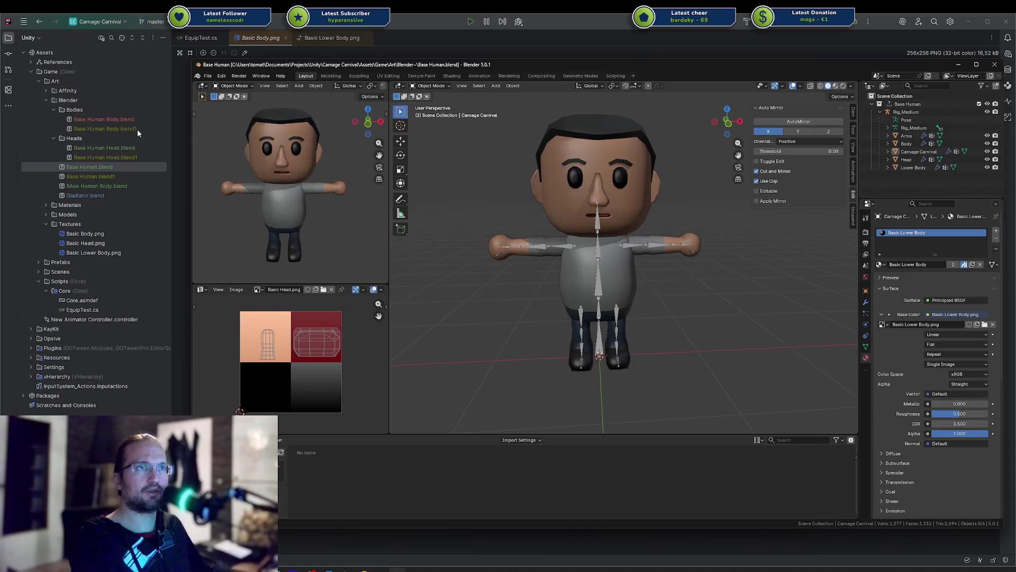
left_click(588, 277)
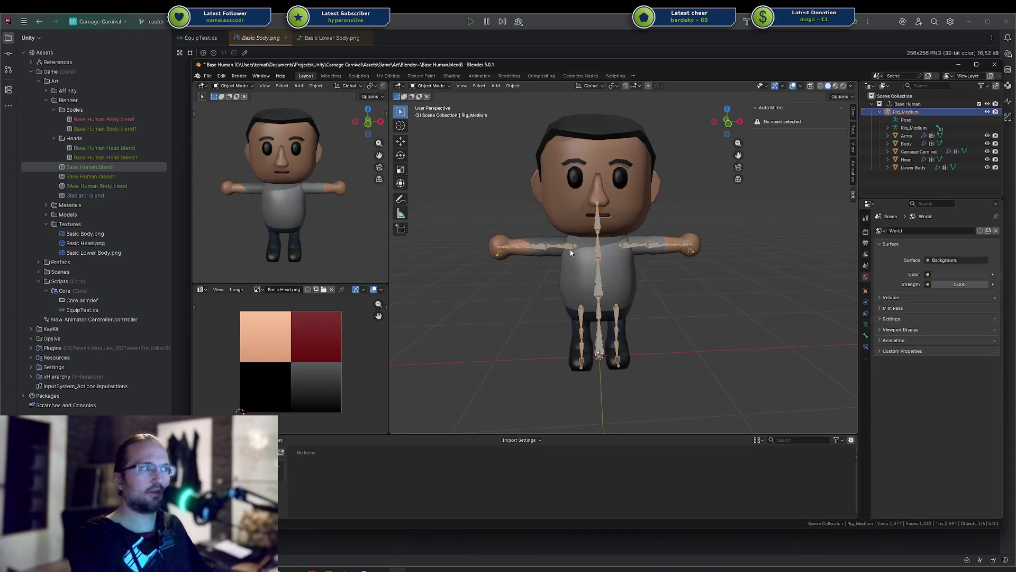
left_click(589, 278)
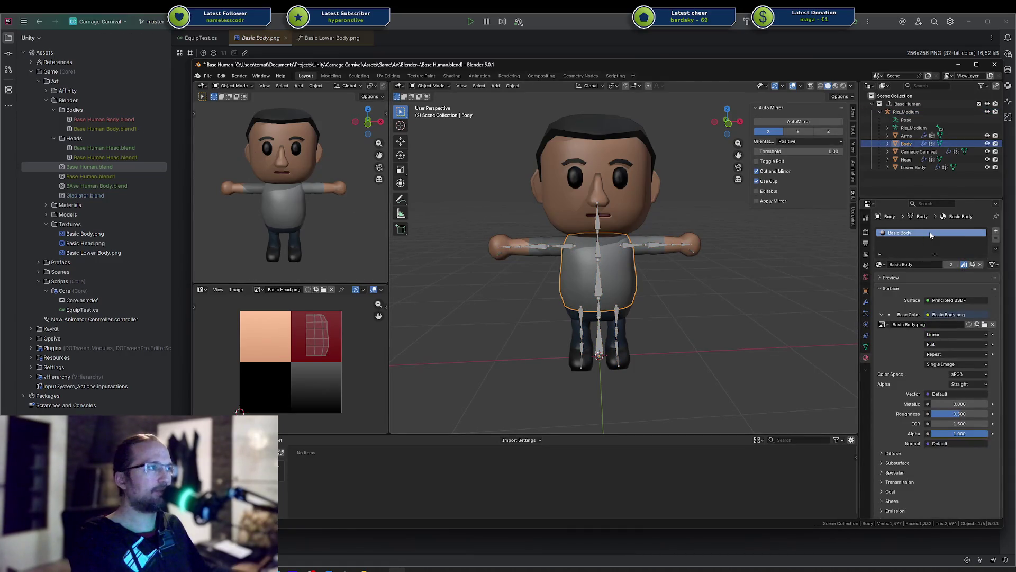
key("ctrl+s")
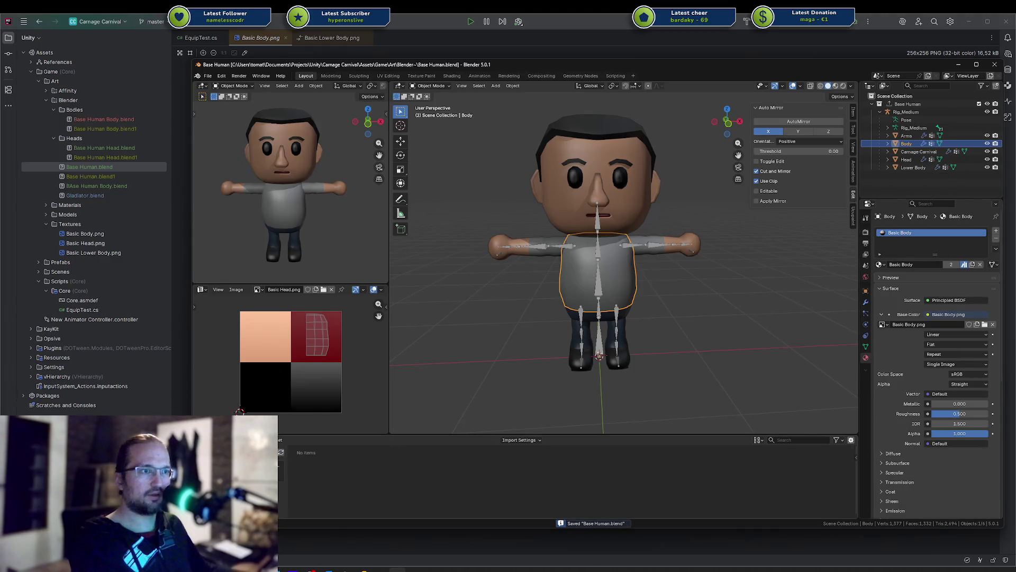
Step: Try several libraries including All Libraries, then open Preferences from the missing-path library
left_click(236, 439)
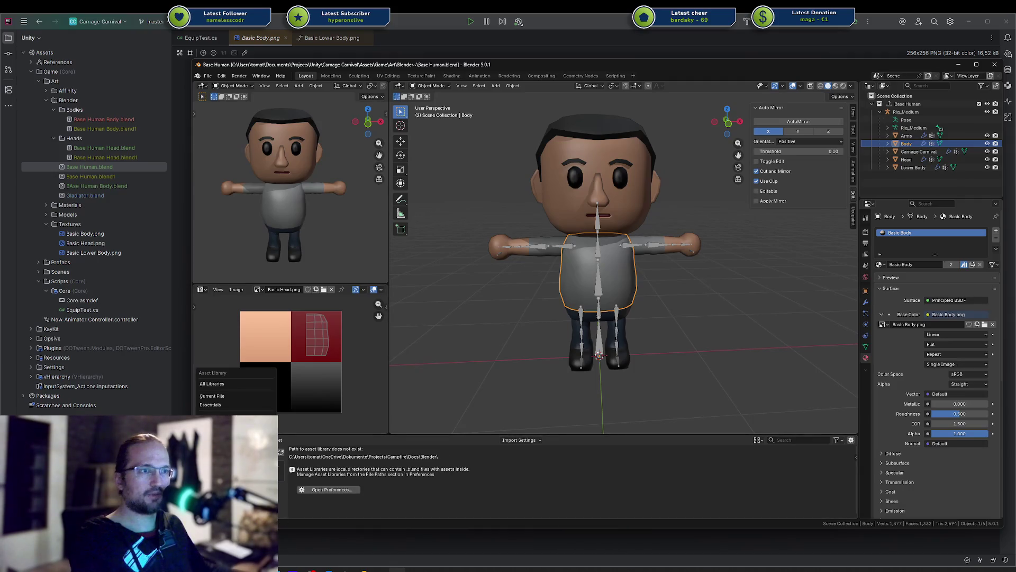
left_click(235, 423)
left_click(235, 439)
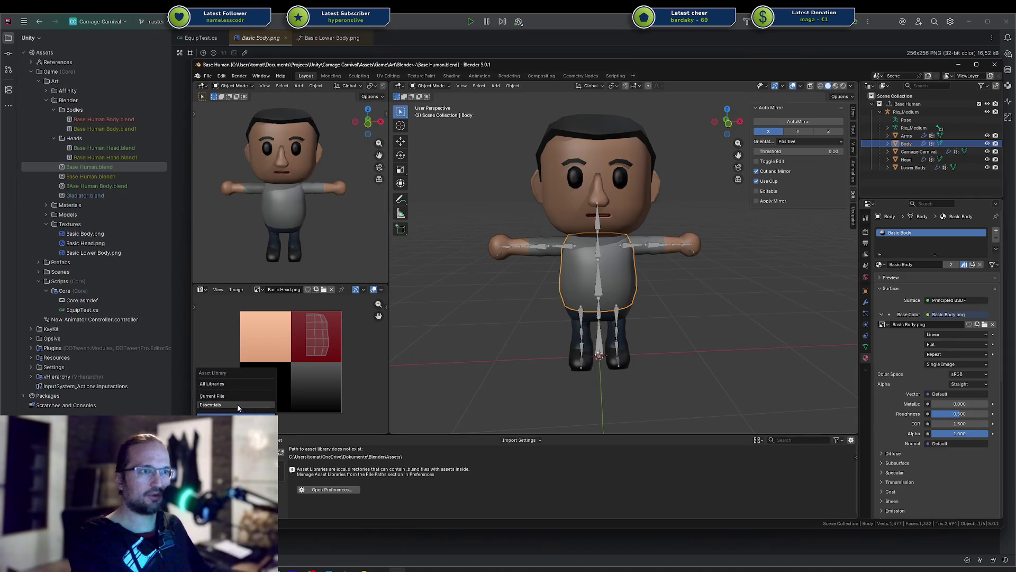
left_click(236, 384)
left_click(236, 440)
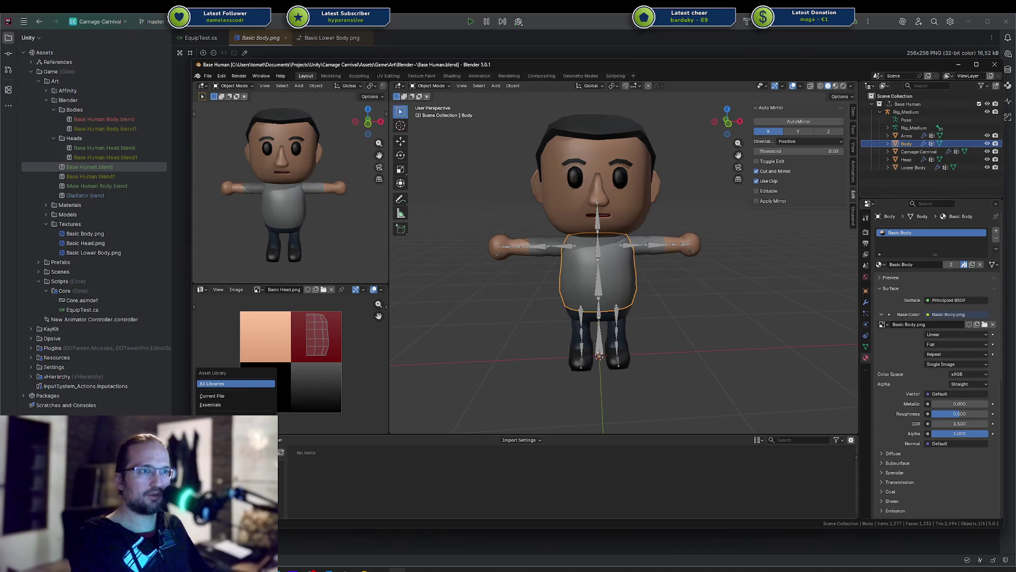
left_click(236, 414)
left_click(329, 490)
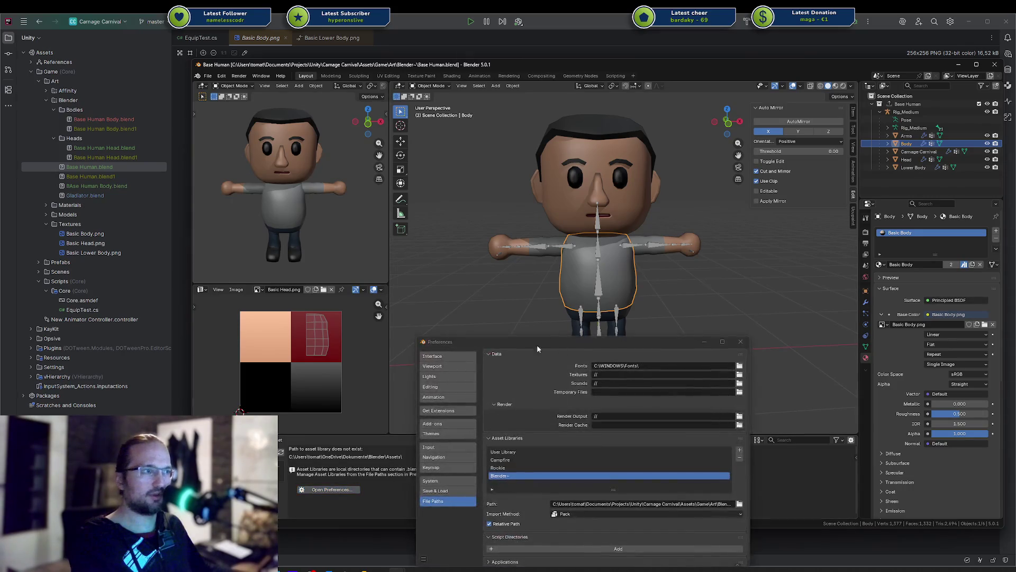
Step: Remove the Rookie and Campfire asset libraries from Preferences
left_click(533, 468)
left_click(739, 457)
left_click(649, 460)
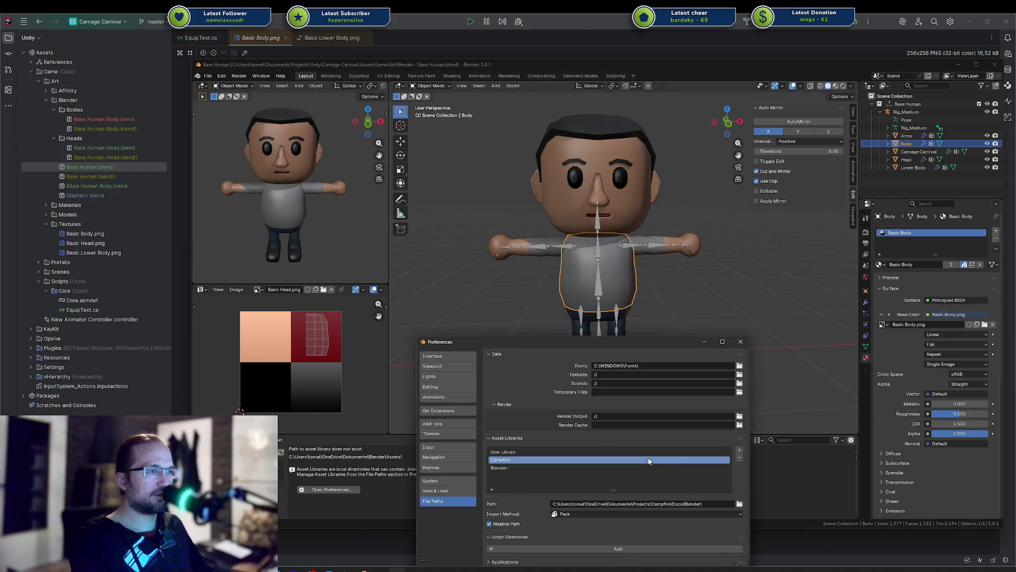
left_click(740, 458)
Step: Set the asset library path to the project's Blender art folder
left_click_drag(641, 342, 639, 251)
left_click(737, 414)
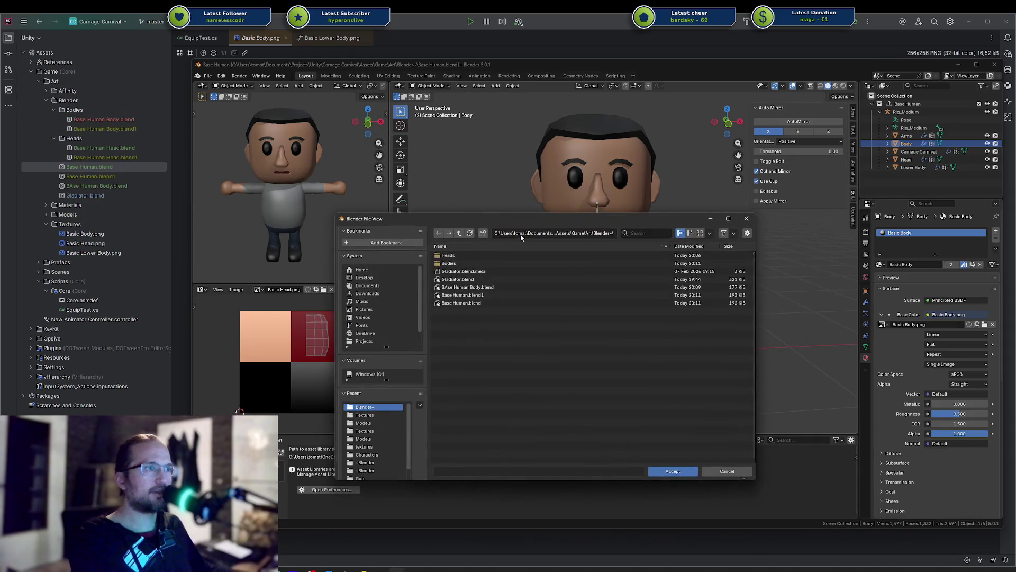
left_click(565, 233)
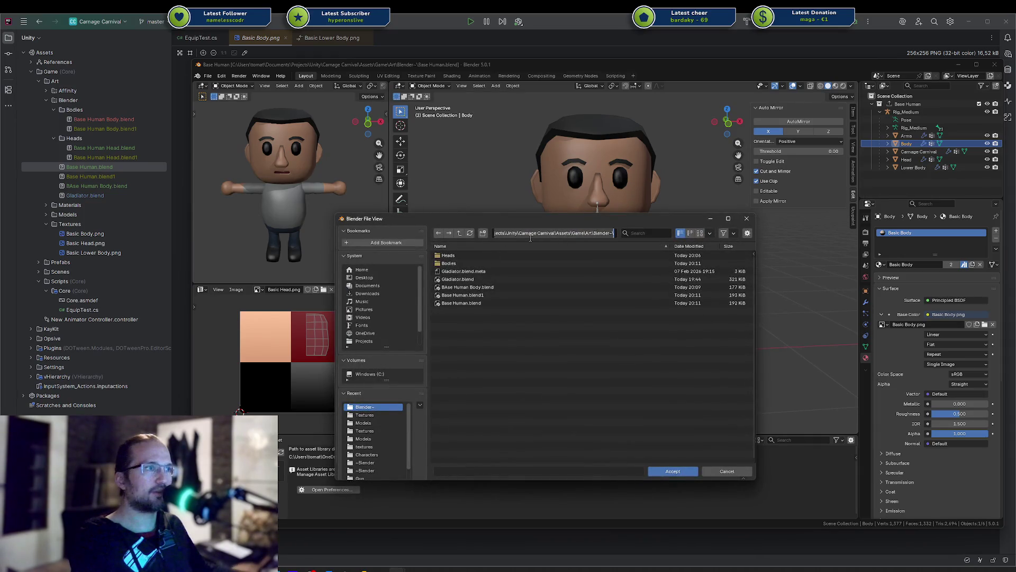
left_click(673, 471)
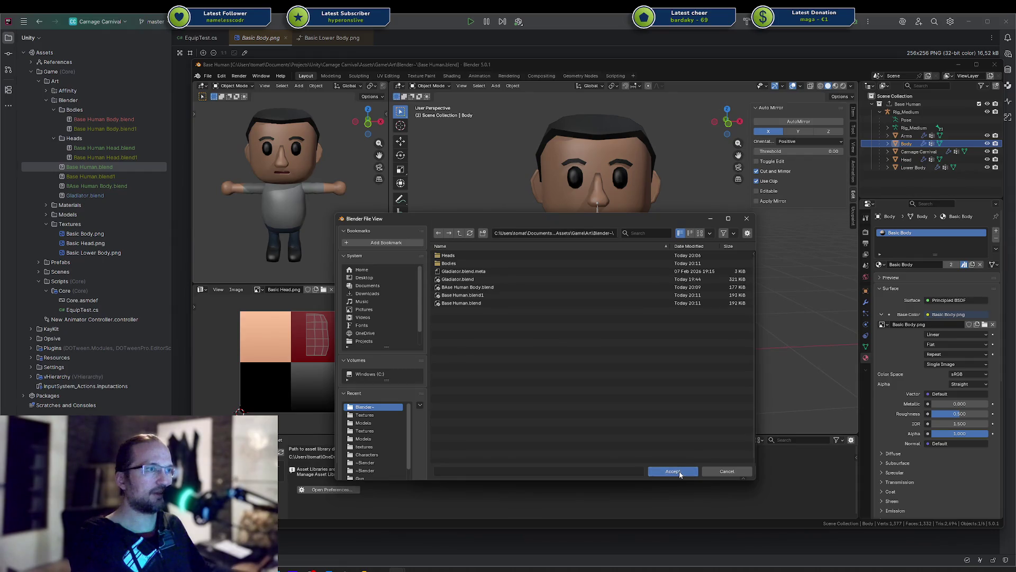
Step: Rename the Blender~ asset library to Carnage Carnival and close Preferences
scroll(532, 428, "down", 1)
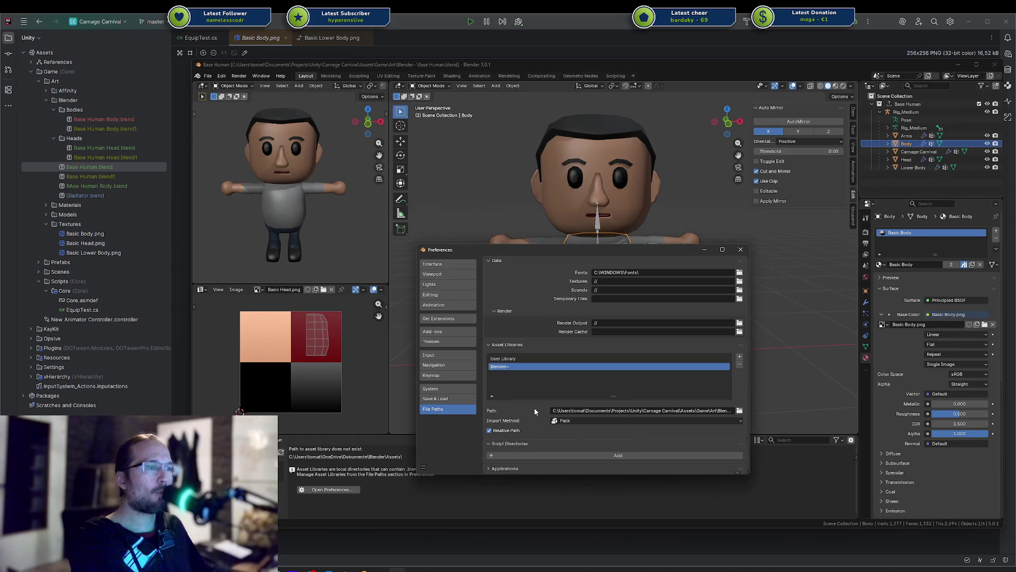
scroll(539, 396, "up", 1)
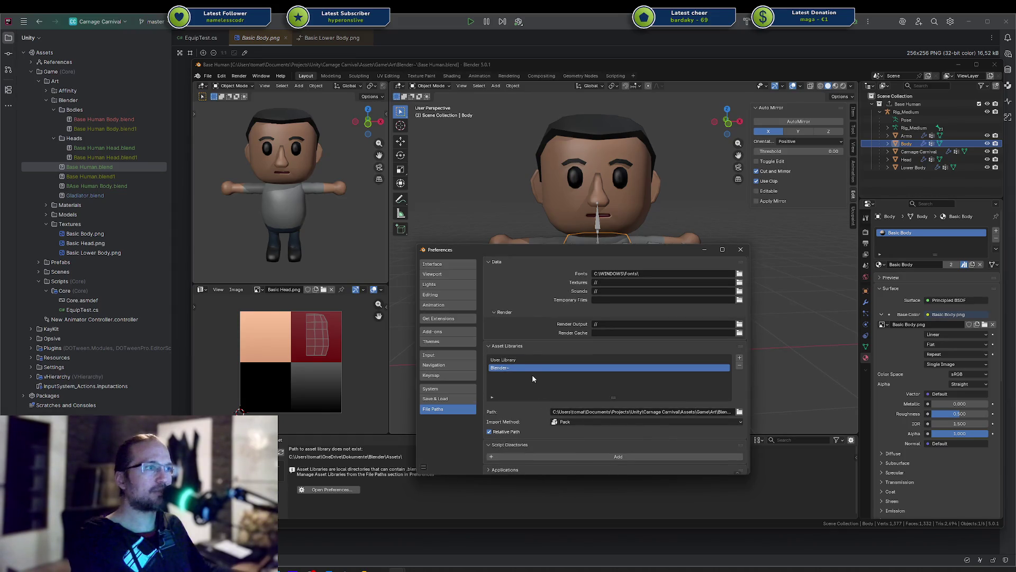
key("F2")
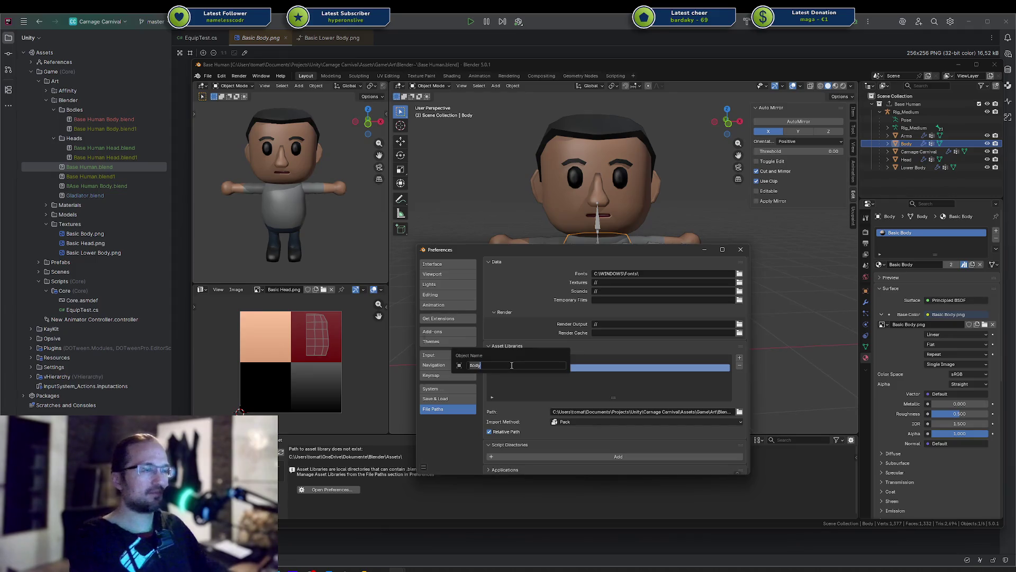
key("Escape")
double_click(511, 366)
type("Carnage Carnival")
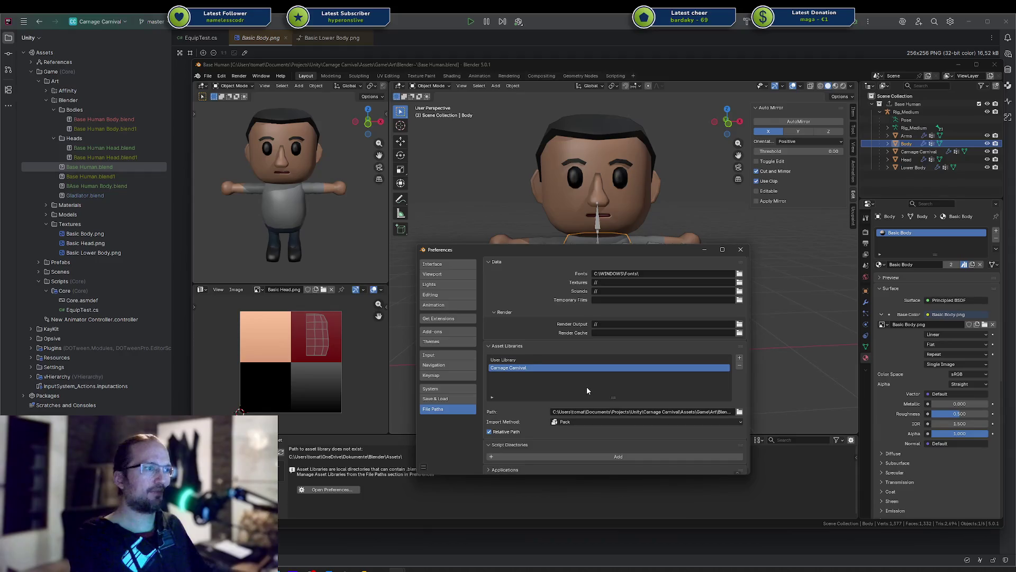
left_click(741, 249)
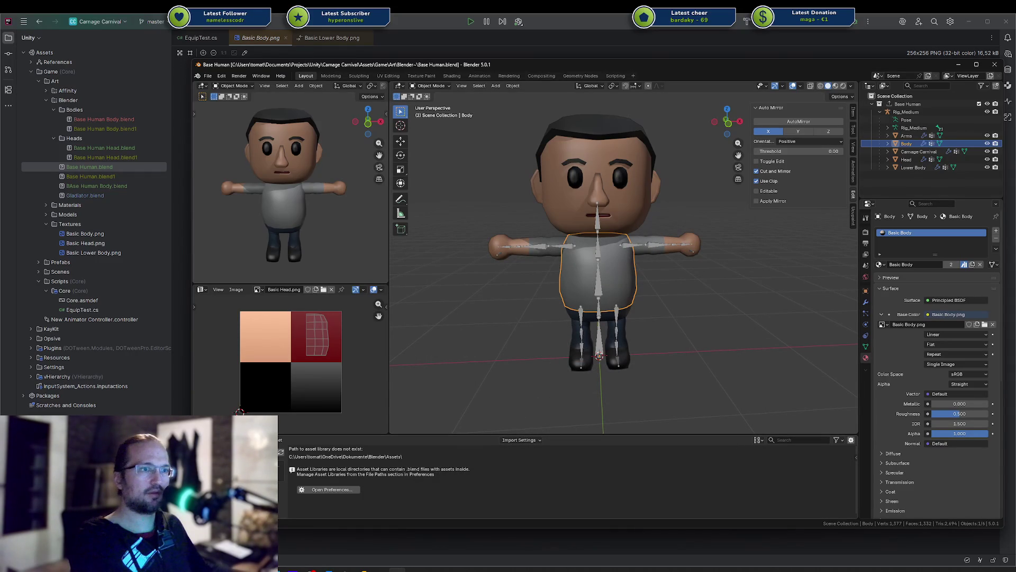
Step: Refresh the asset library, save Base Human.blend, and open Base Human Body.blend from recent files
left_click(281, 451)
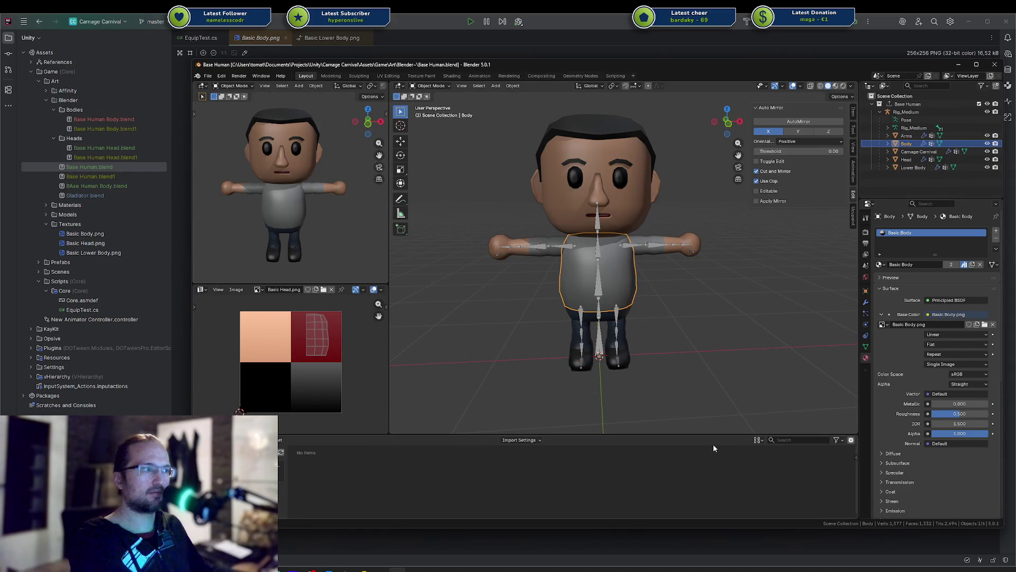
key("ctrl+s")
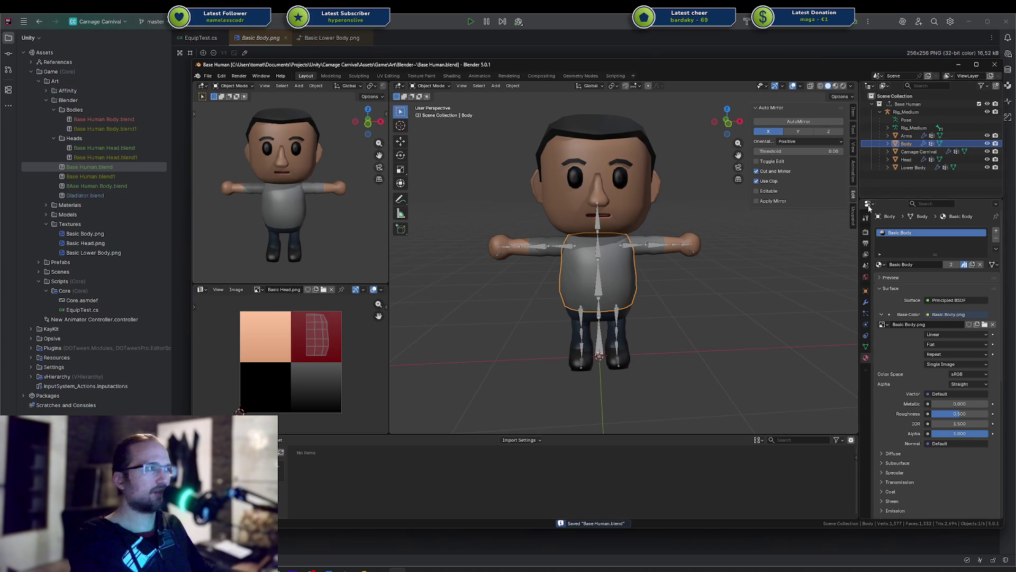
key("ctrl+shift+o")
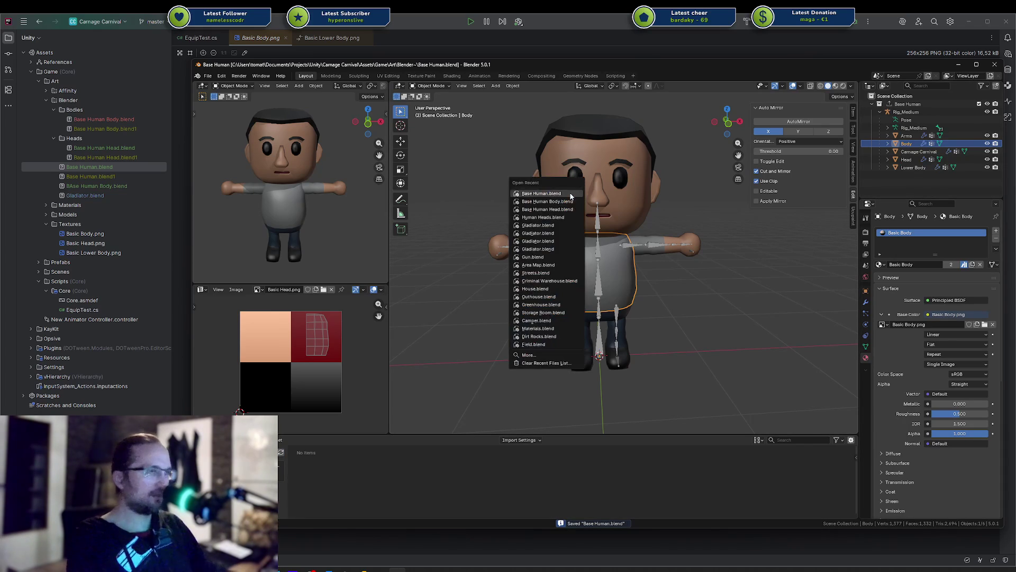
left_click(546, 201)
left_click(546, 201)
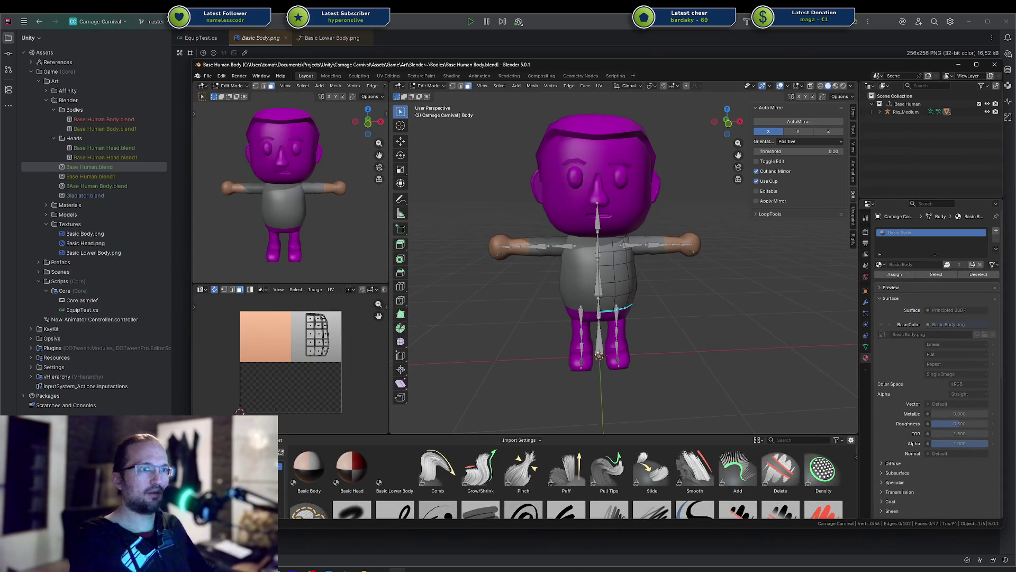
Step: Apply the Basic Lower Body material to the Legs object
mouse_move(322, 473)
left_mouse_down()
mouse_move(556, 334)
mouse_move(309, 471)
left_mouse_up()
mouse_move(395, 471)
left_mouse_down()
mouse_move(591, 348)
mouse_move(577, 318)
left_mouse_up()
mouse_move(352, 471)
left_mouse_down()
mouse_move(365, 483)
mouse_move(611, 188)
mouse_move(582, 171)
left_mouse_up()
key("Tab")
mouse_move(379, 450)
left_mouse_down()
mouse_move(556, 302)
mouse_move(571, 337)
left_mouse_up()
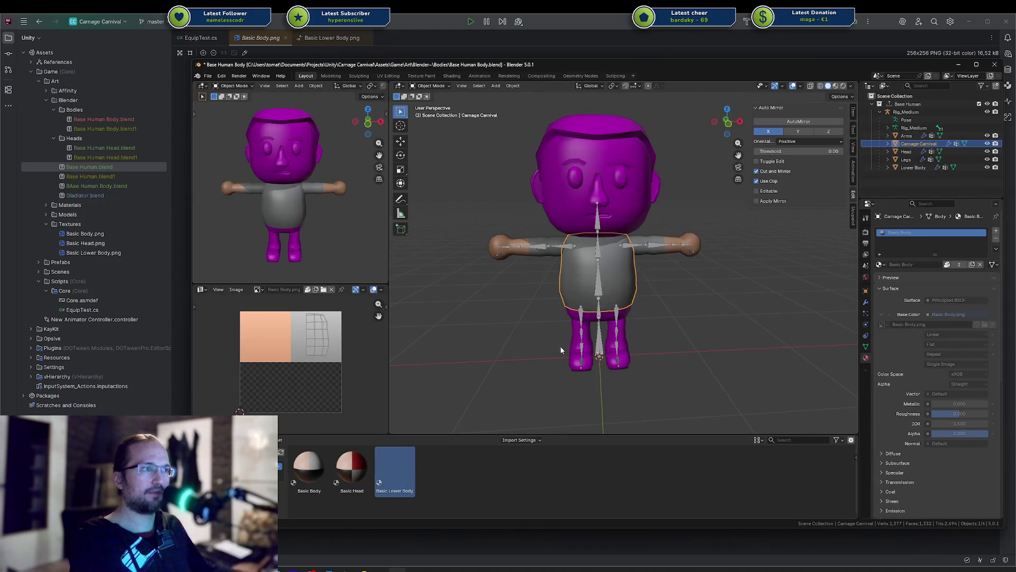
left_click(572, 338)
mouse_move(392, 475)
left_mouse_down()
mouse_move(579, 331)
mouse_move(570, 345)
left_mouse_up()
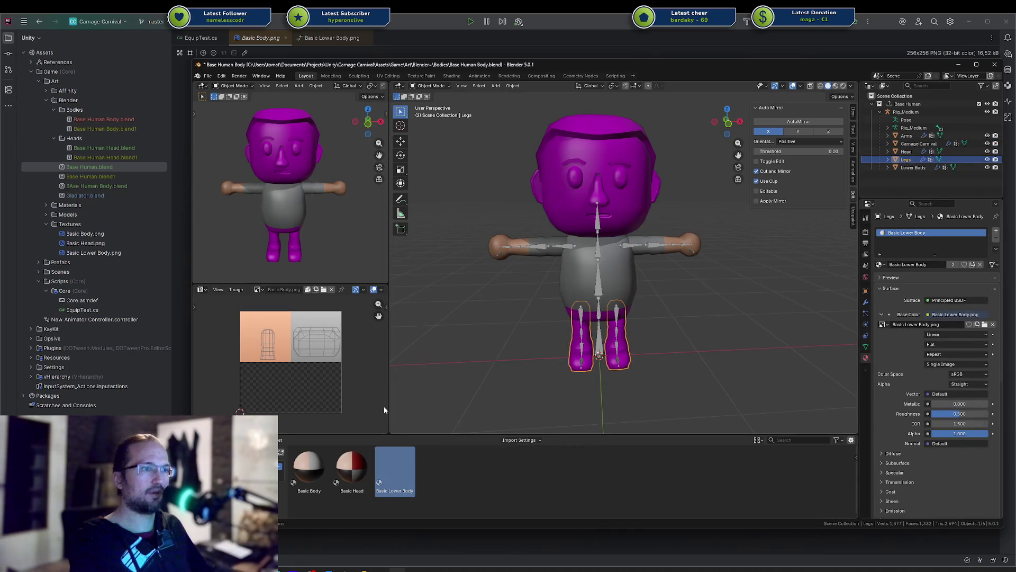
Step: Apply the Basic Head material to the Head object and save Base Human Body.blend
left_click(595, 167)
left_click_drag(343, 468, 597, 177)
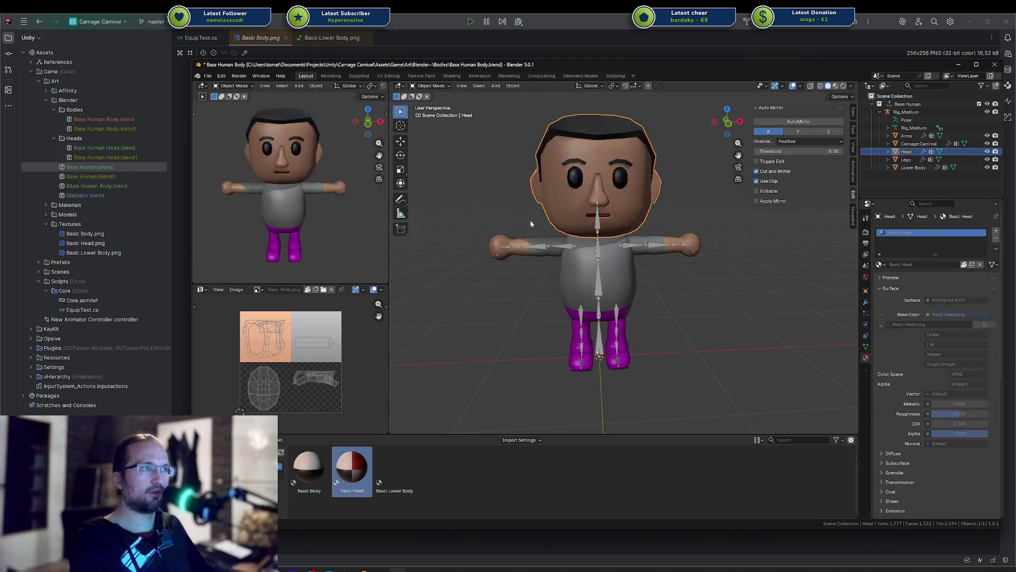
left_click(513, 233)
key("ctrl+s")
key("ctrl+shift+o")
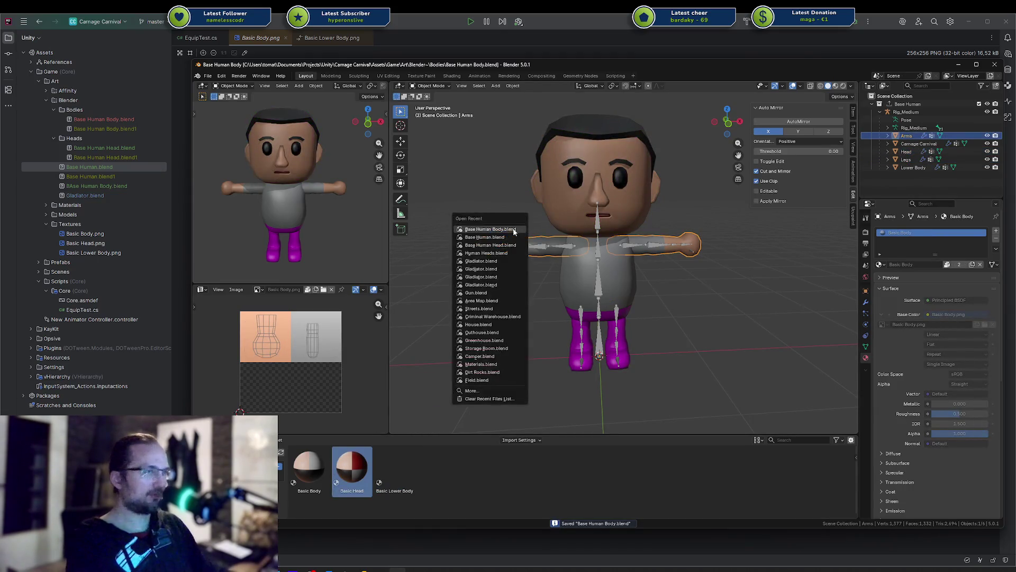
Step: Open Base Human.blend, clear Basic Lower Body's asset mark, and save
left_click(513, 237)
left_click(491, 331)
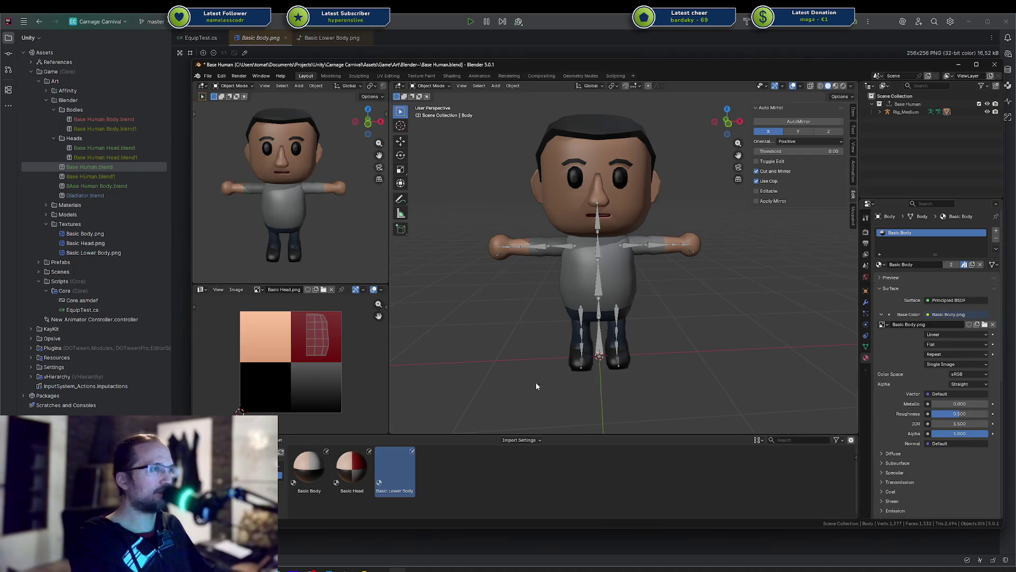
right_click(394, 469)
left_click(370, 476)
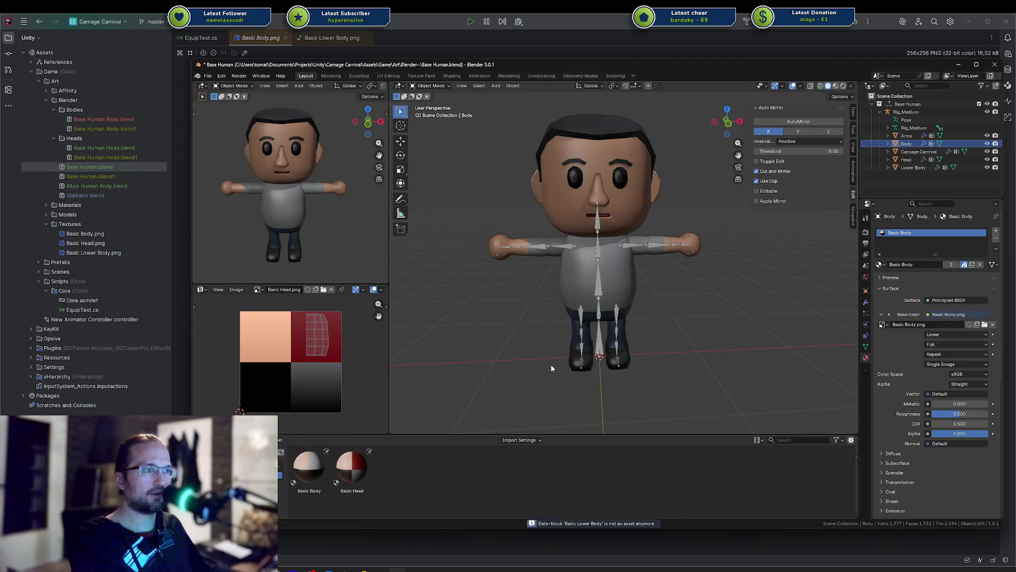
left_click(592, 321)
key("ctrl+s")
Step: Mark the Lower Body object's material as an asset again and save
right_click(914, 232)
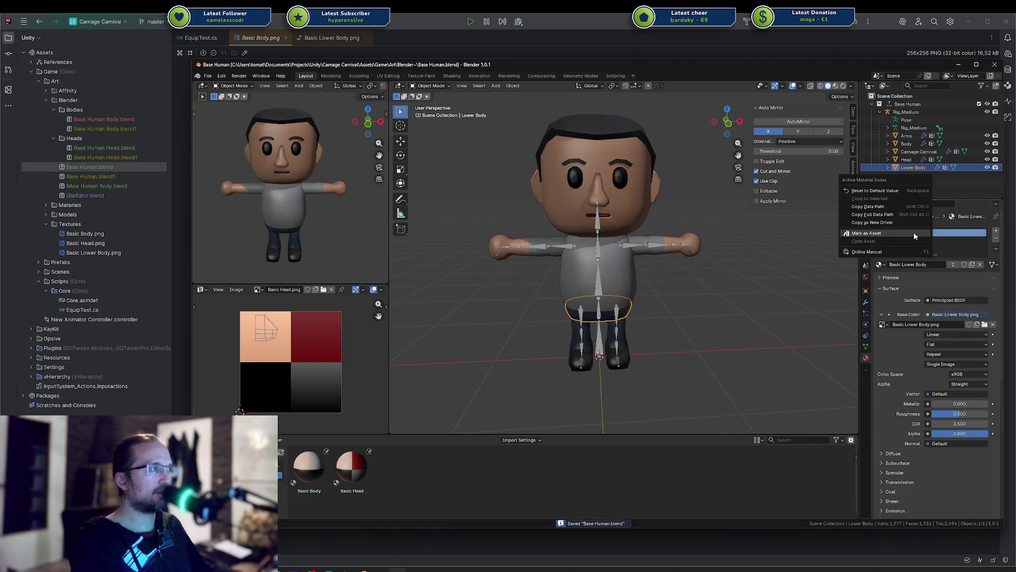
left_click(892, 236)
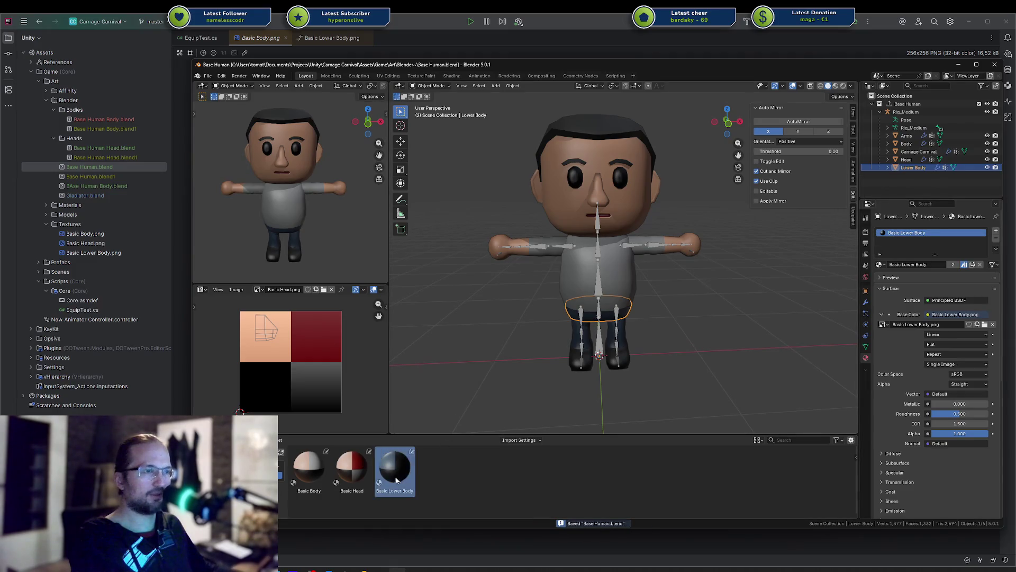
right_click(457, 471)
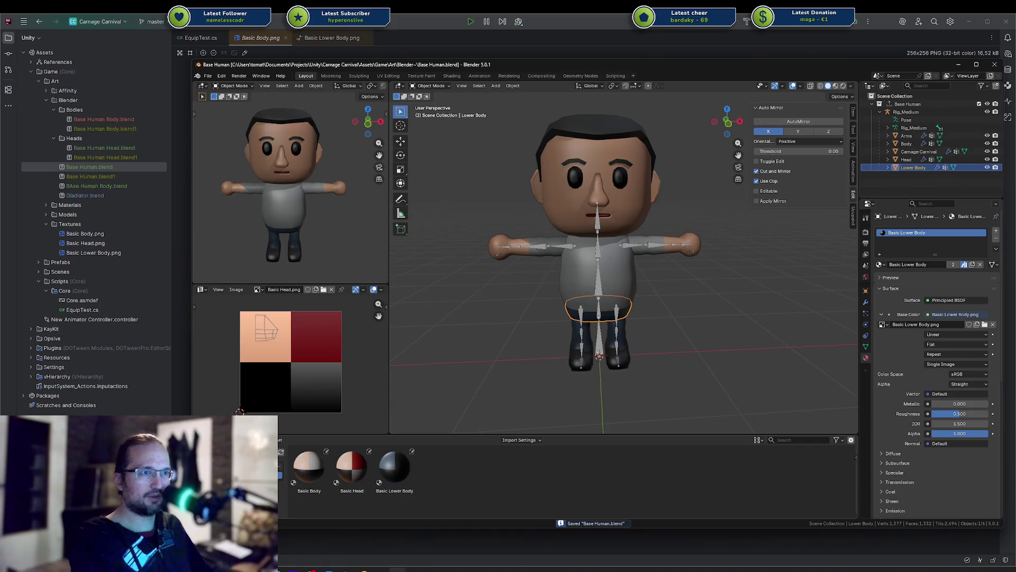
left_click(280, 470)
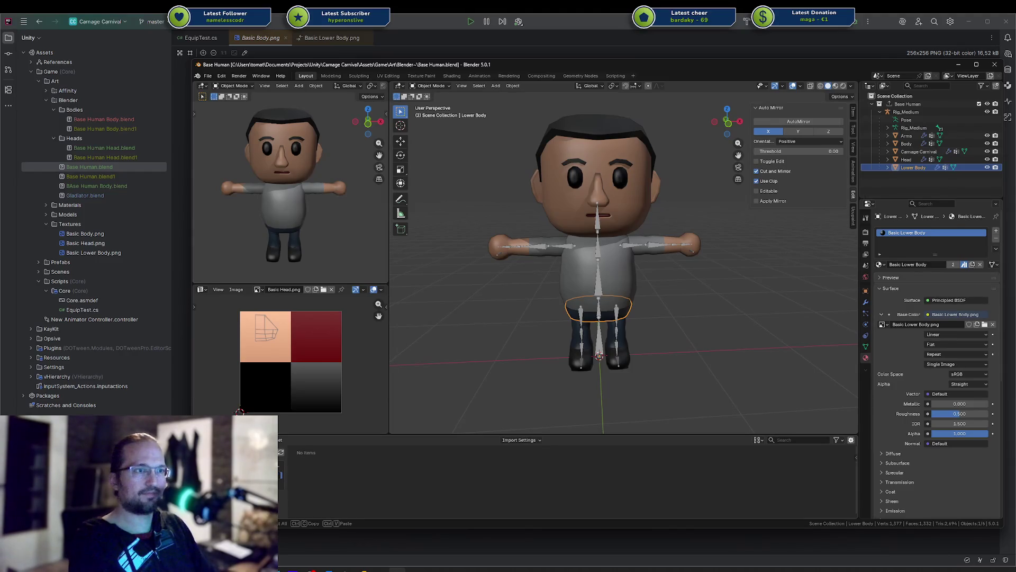
key("ctrl+s")
Step: Confirm Basic Body, Basic Head and Basic Lower Body appear in the materials catalog, then save
left_click(280, 482)
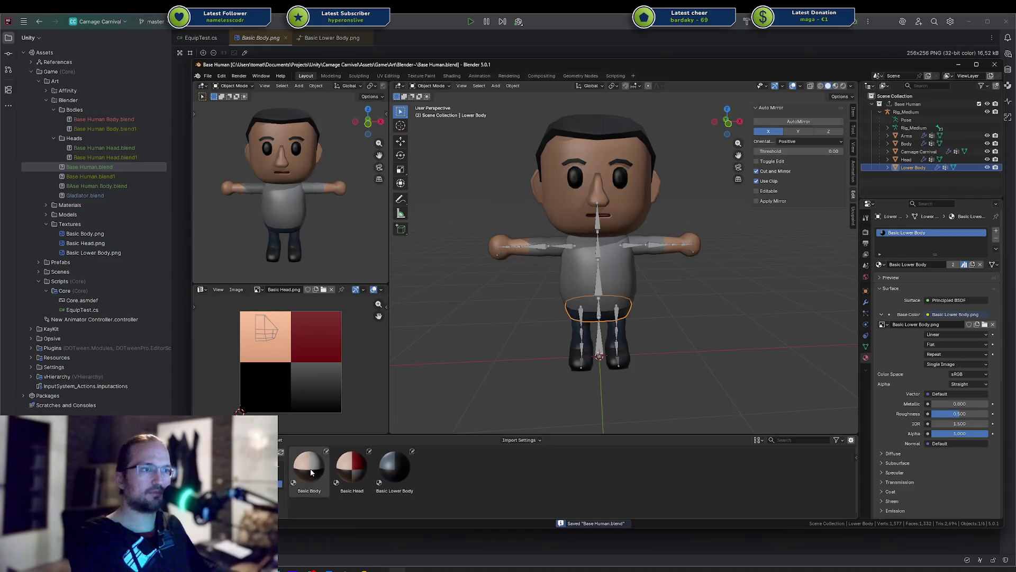
left_click(311, 472)
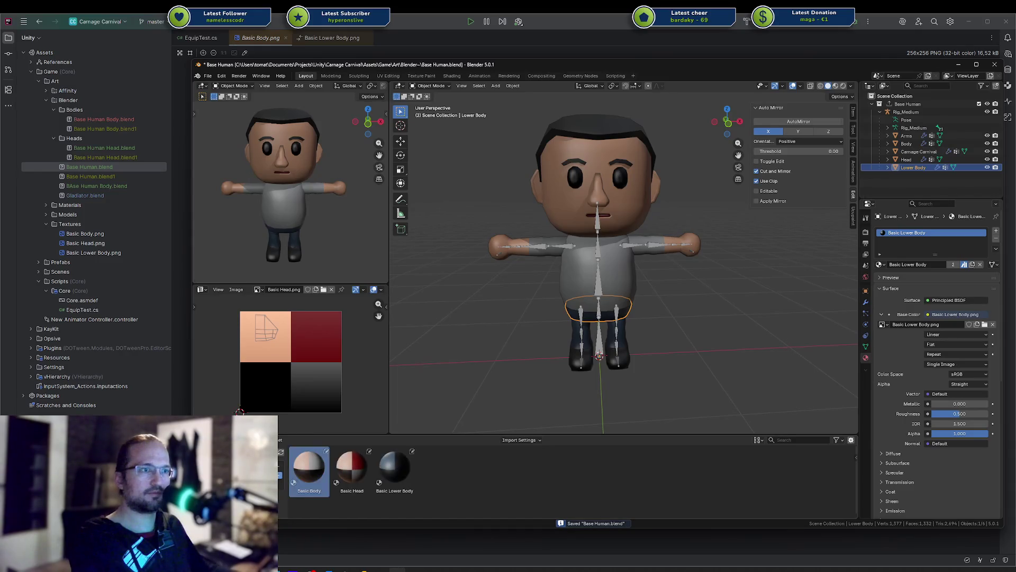
left_click(471, 468)
key("ctrl+s")
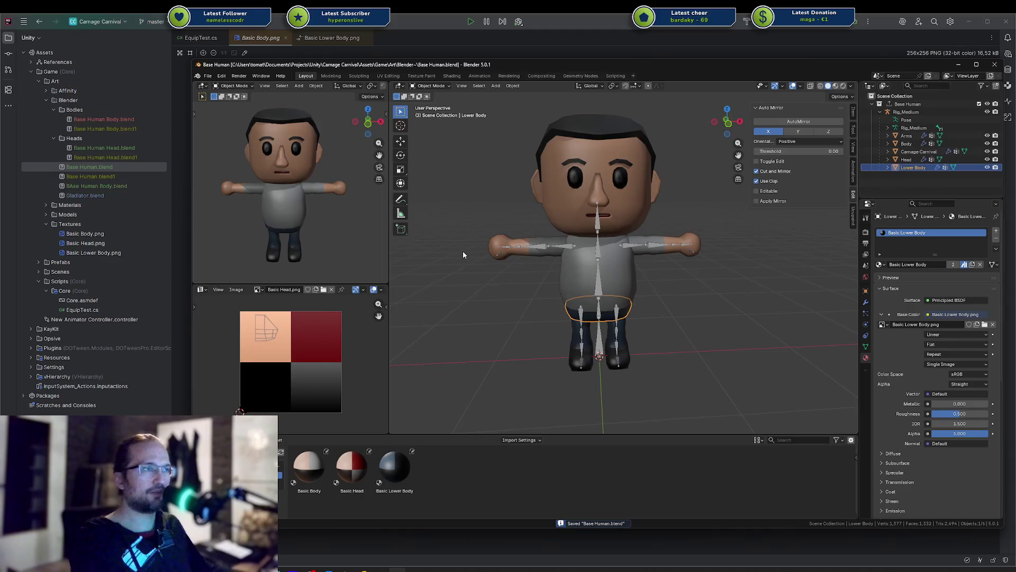
right_click(463, 250)
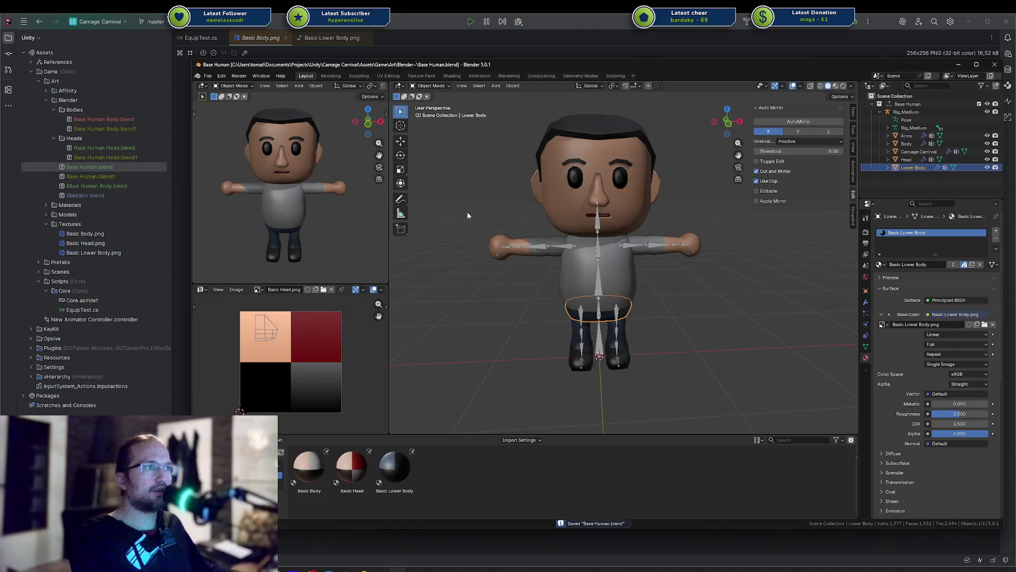
left_click(735, 278)
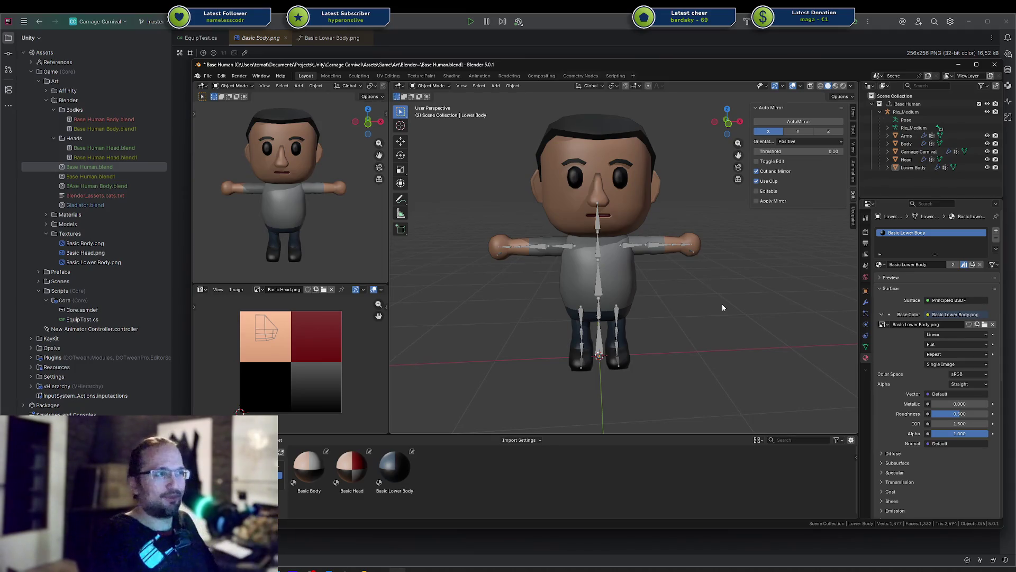
Step: Orbit around the character to inspect the Lower Body material, then move Blender aside to reveal Rider
middle_click_drag(652, 295, 639, 296)
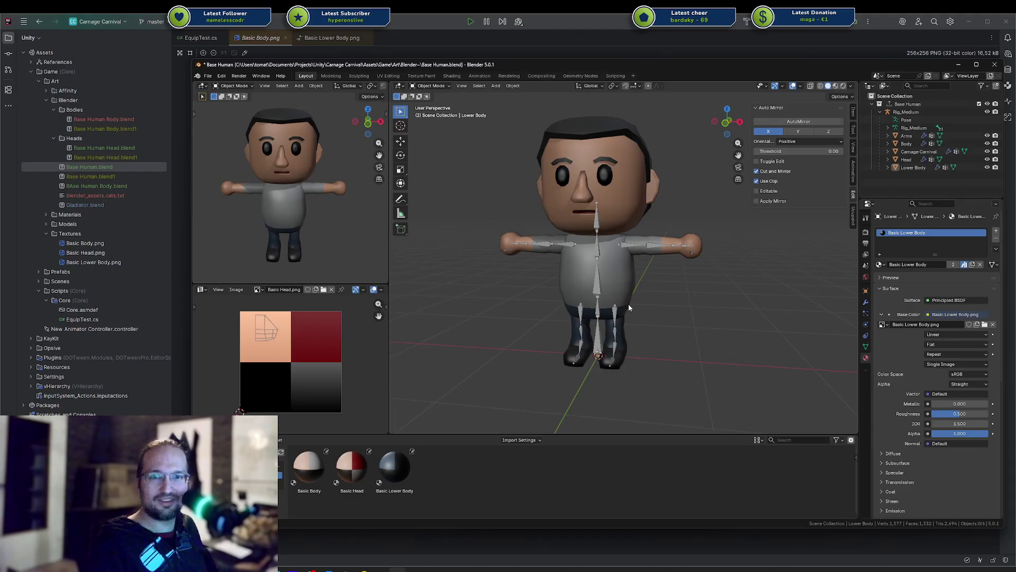
mouse_move(609, 213)
middle_mouse_down()
mouse_move(636, 199)
mouse_move(642, 233)
middle_mouse_up()
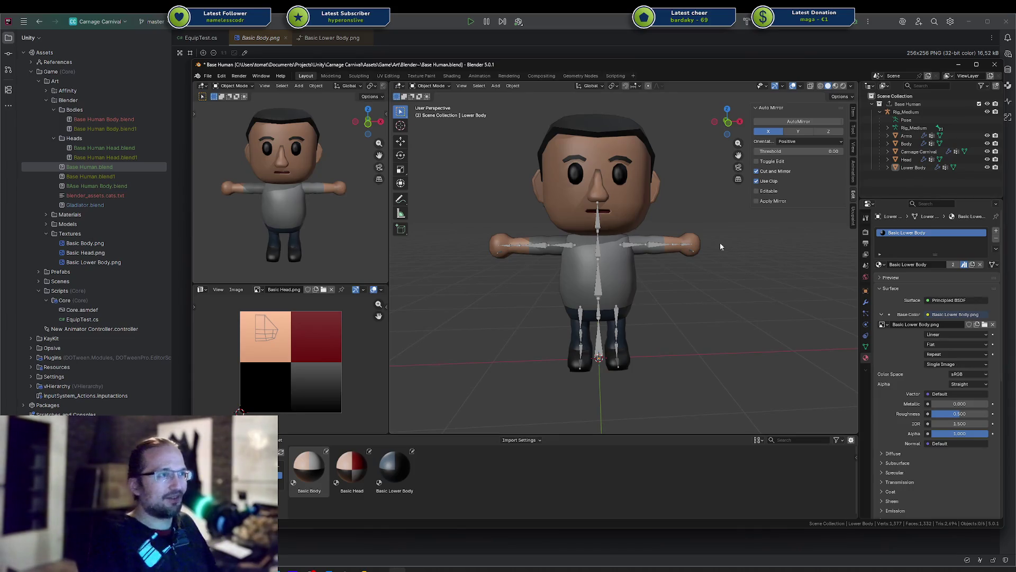
middle_click_drag(703, 260, 694, 264)
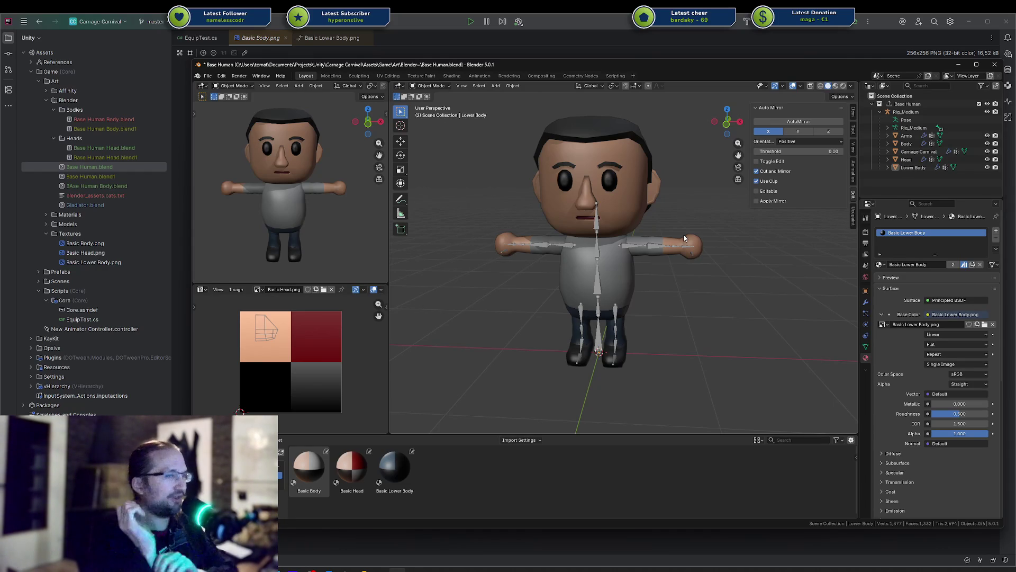
middle_click_drag(619, 169, 644, 173)
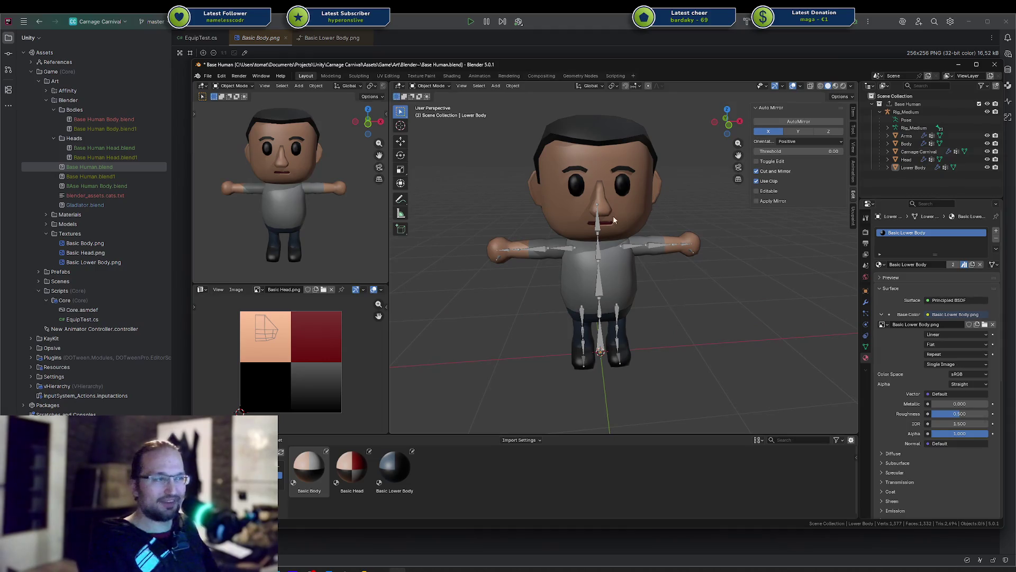
middle_click_drag(639, 264, 655, 249)
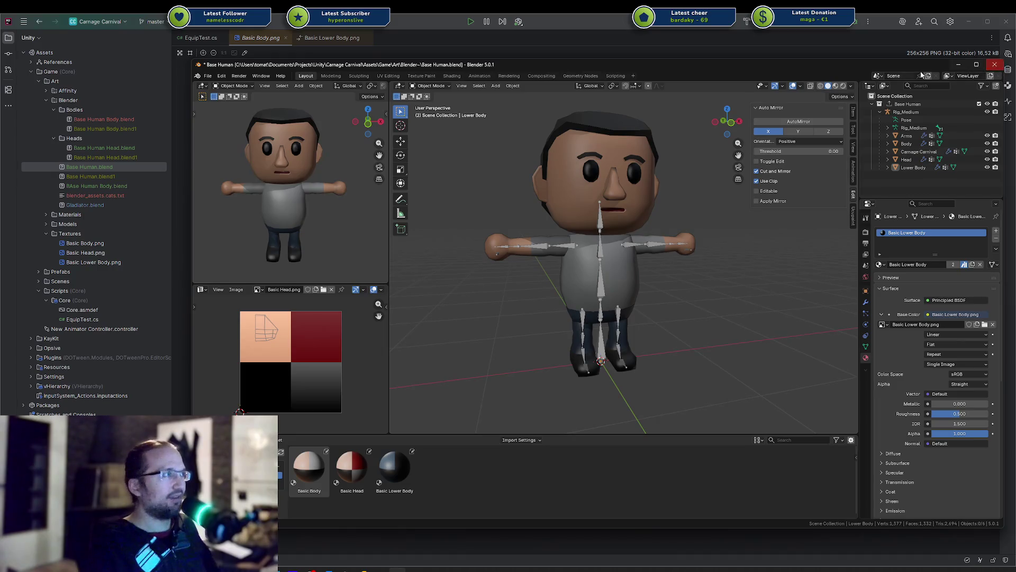
left_click_drag(868, 64, 1015, 63)
mouse_move(741, 62)
left_mouse_down()
mouse_move(593, 86)
mouse_move(975, 59)
left_mouse_up()
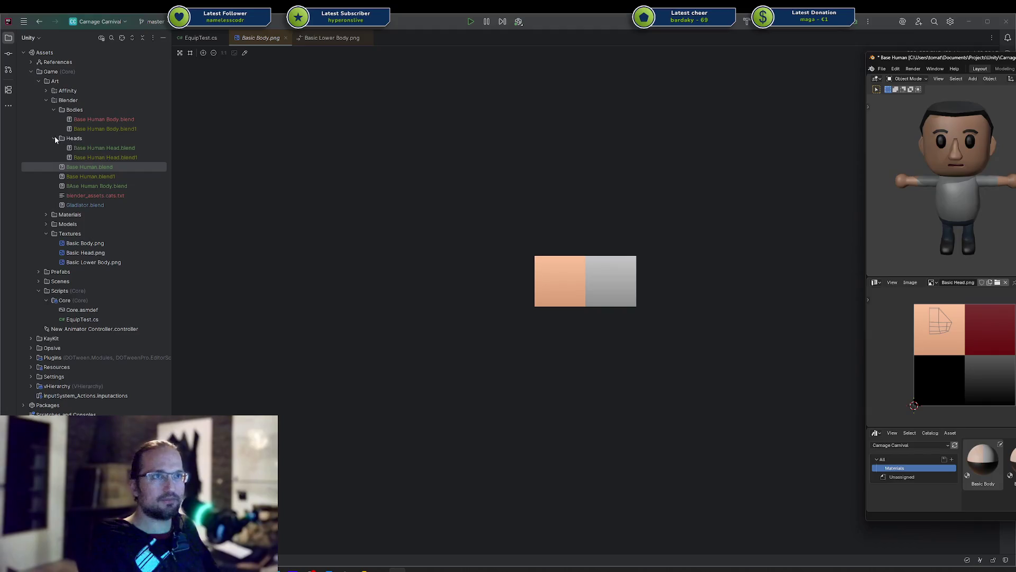
Step: Delete the misnamed BAse Human Body.blend from Rider's Blender folder
left_click(54, 138)
left_click(54, 110)
left_click(54, 119)
left_click(53, 109)
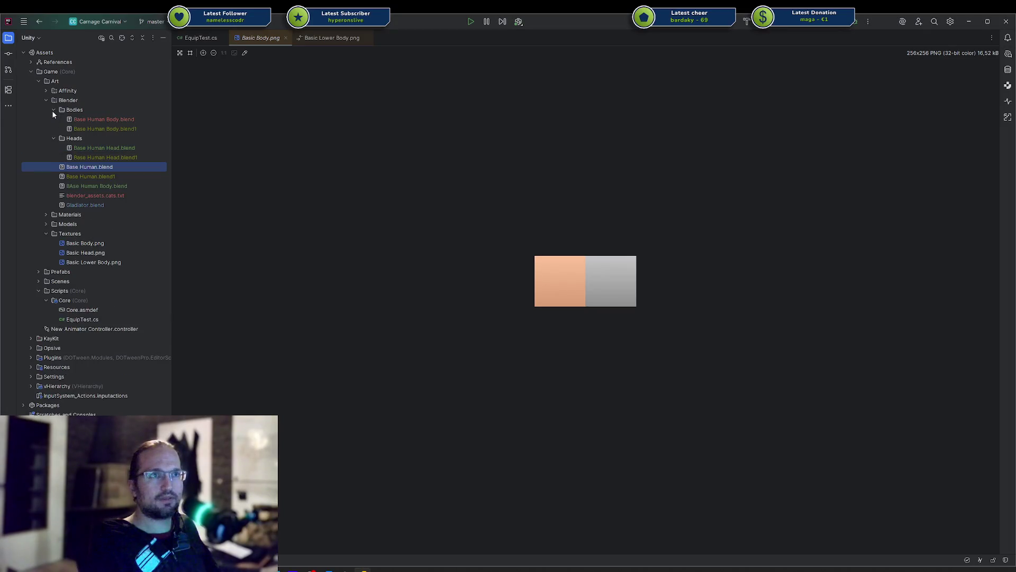
left_click(100, 188)
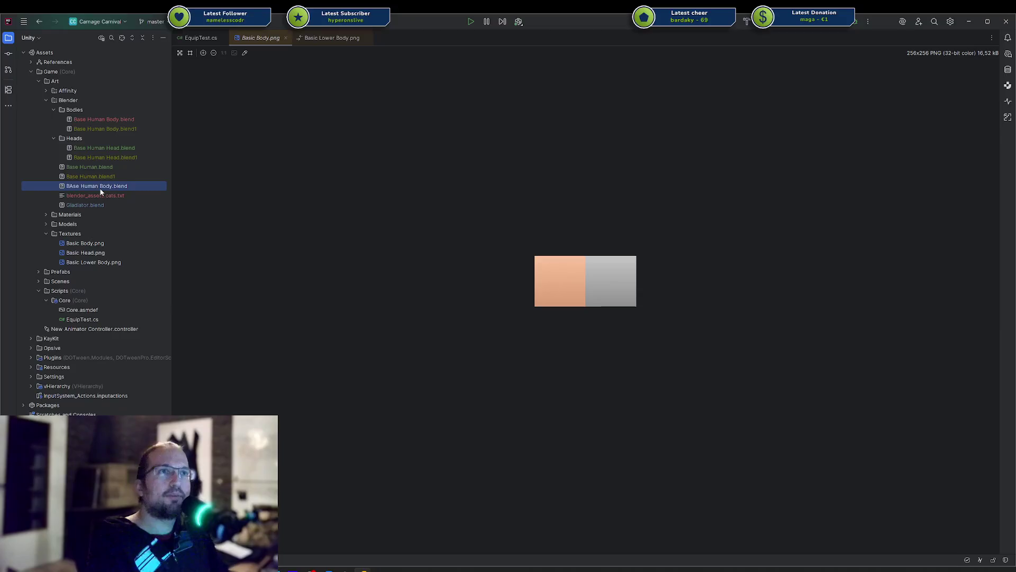
left_click(101, 194, "shift")
left_click(100, 193, "ctrl")
key("Delete")
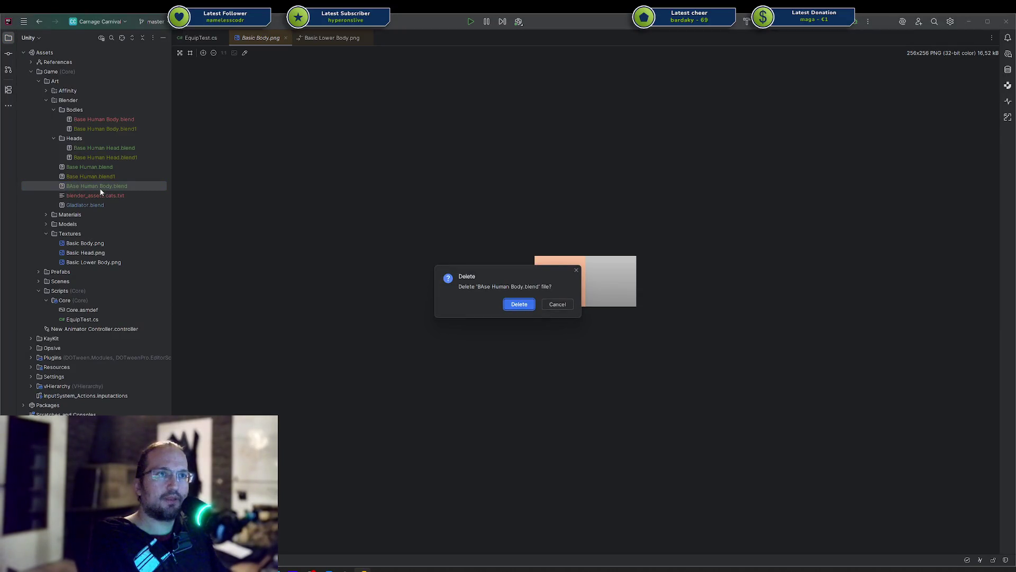
key("Return")
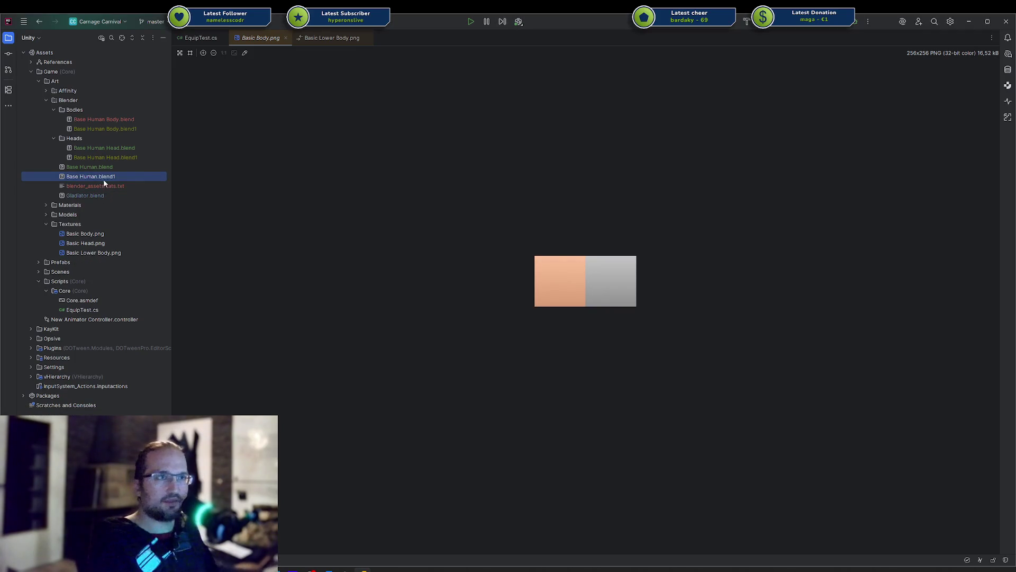
Step: Delete the Base Human Head.blend1, Base Human Body.blend1 and Base Human.blend1 backups
left_click(106, 168)
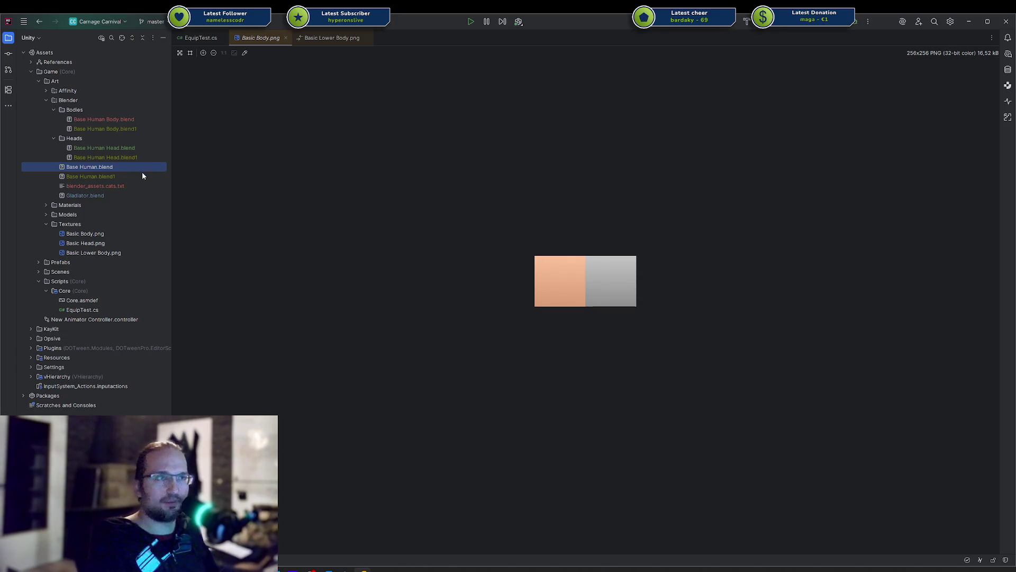
left_click(138, 161)
left_click(133, 129, "ctrl")
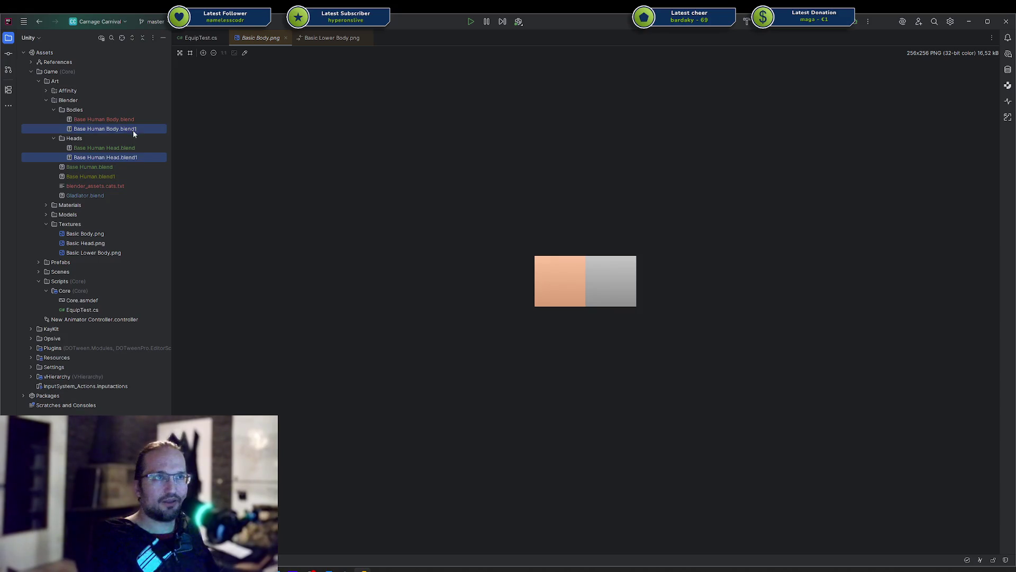
left_click(121, 176, "ctrl")
key("Delete")
key("Return")
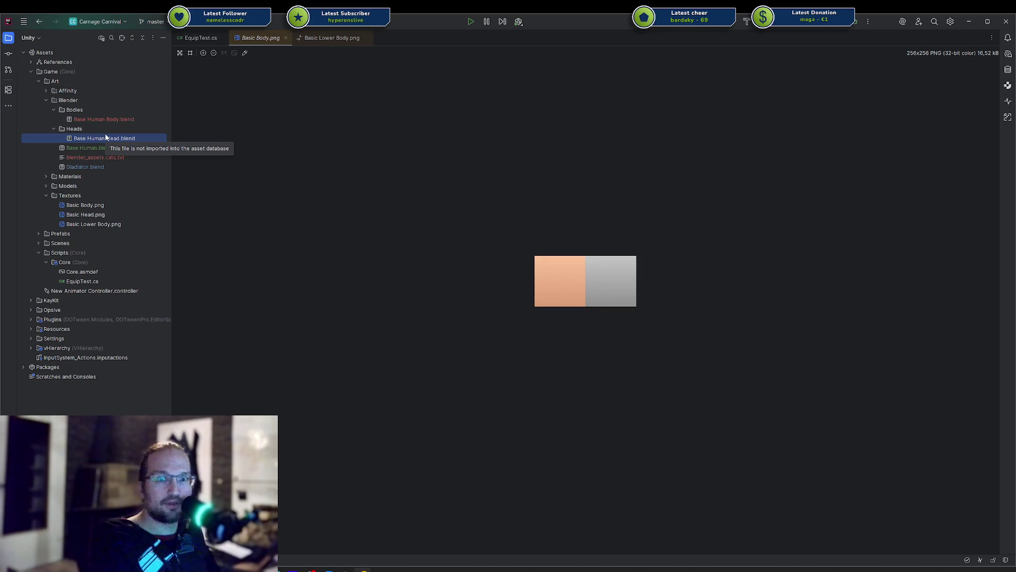
left_click(133, 148)
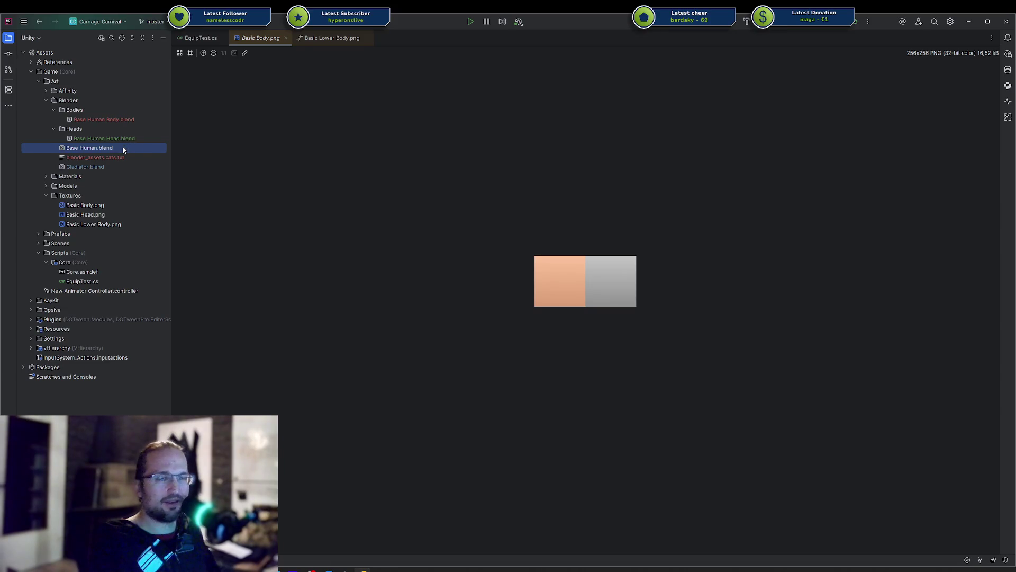
Step: Duplicate Base Human.blend as Base Human Lower Body.blend in Rider
key("ctrl+d")
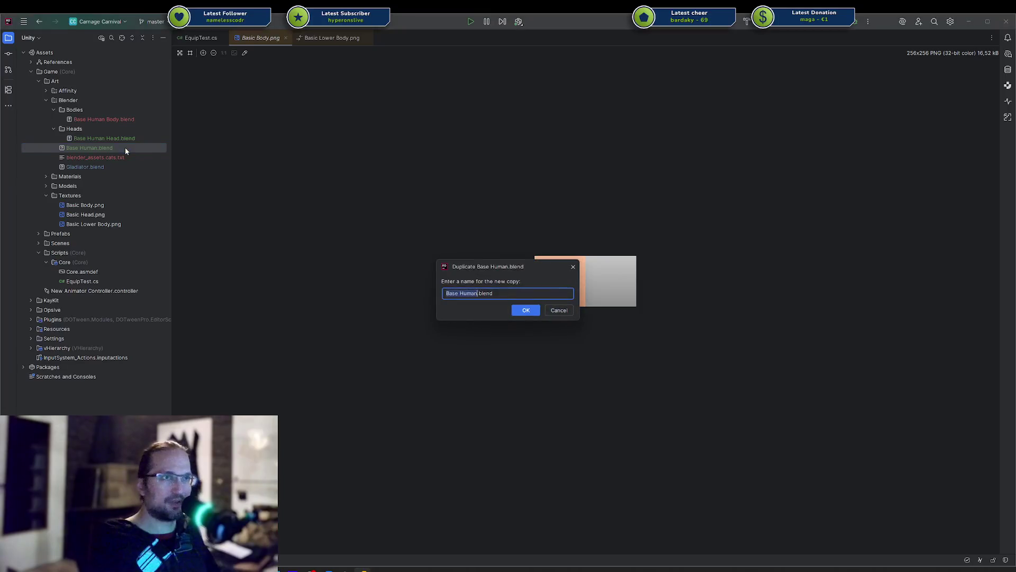
key("Right")
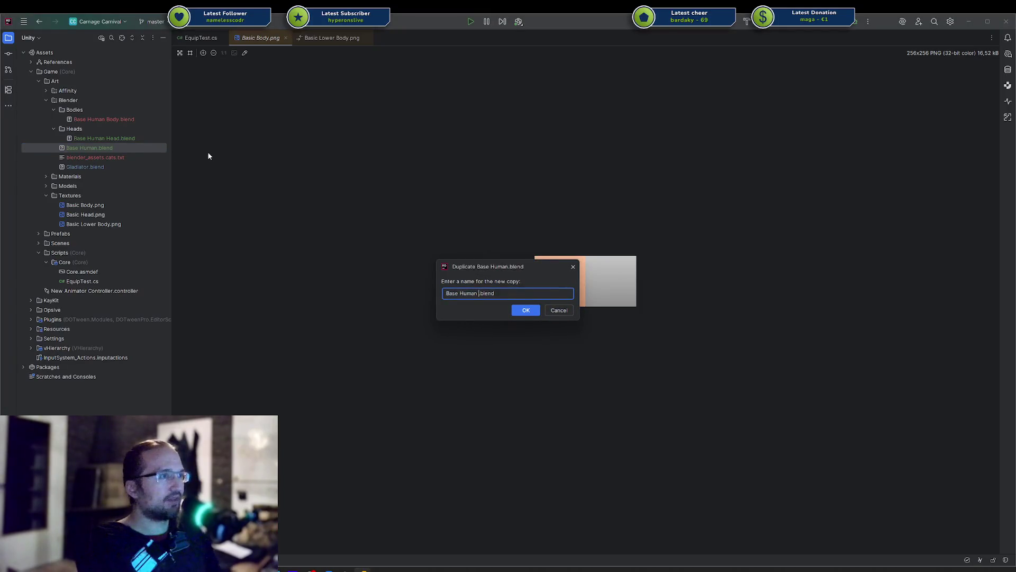
type("Lower")
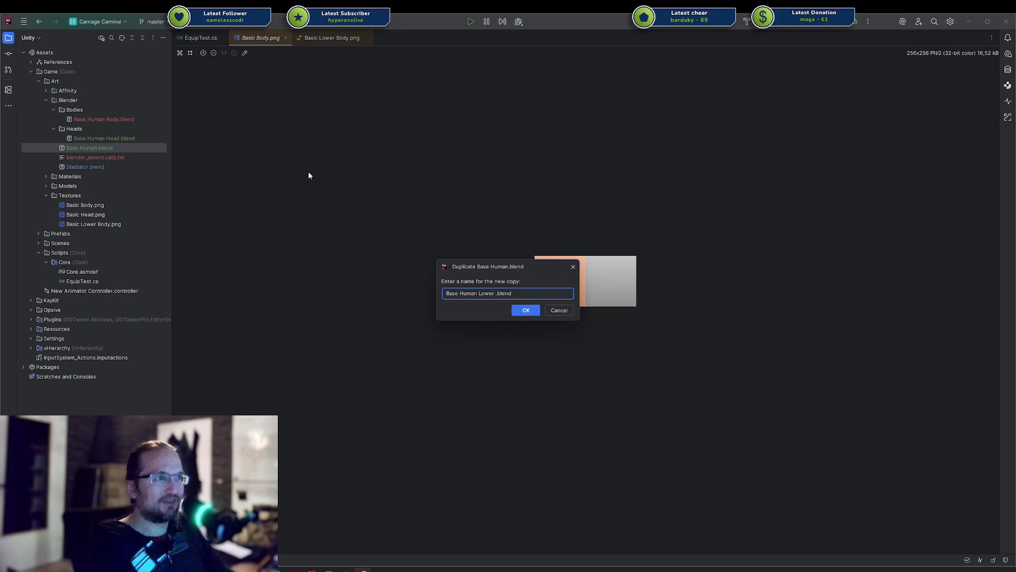
type("Body")
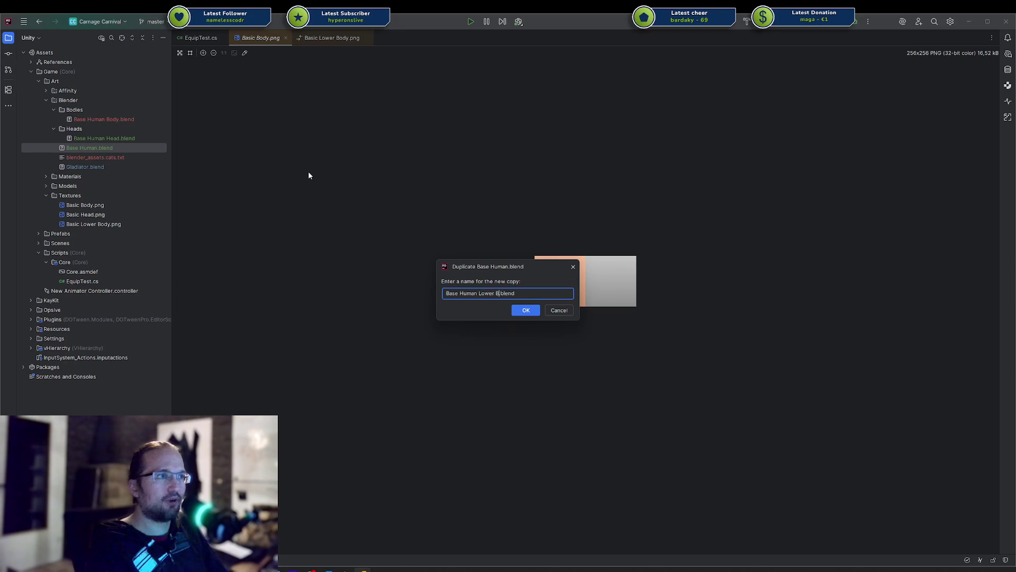
key("Return")
key("Return")
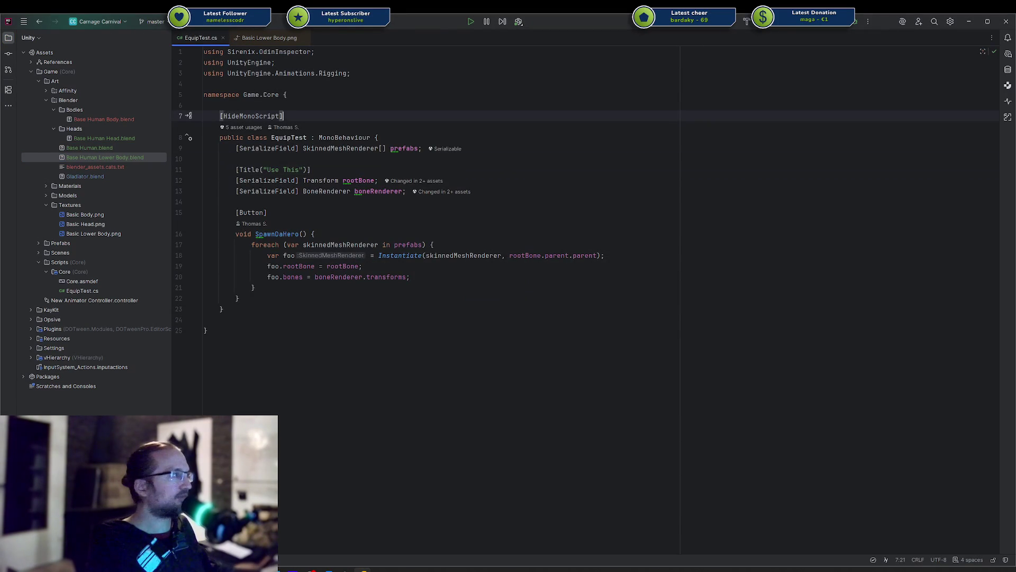
key("alt+Tab")
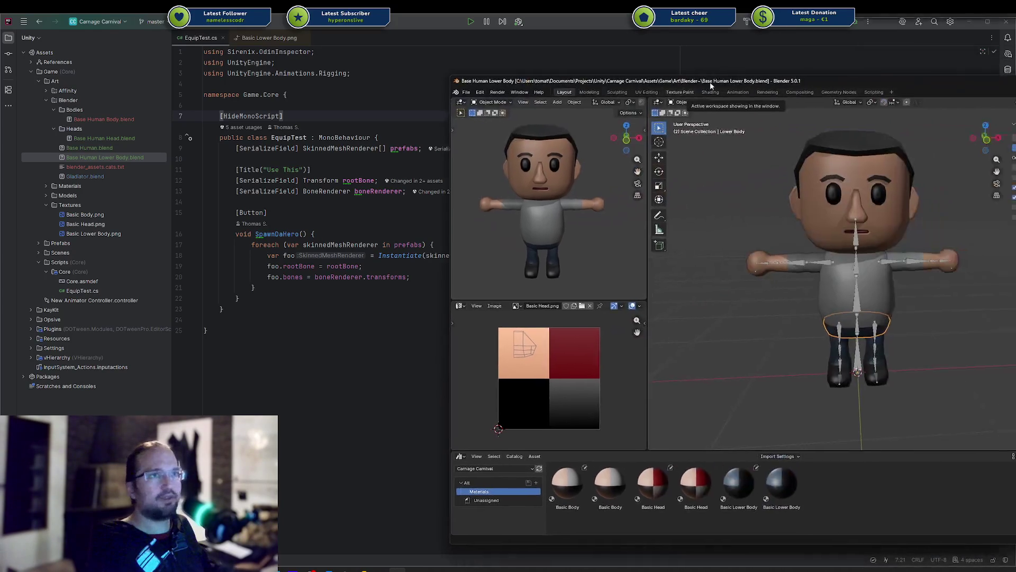
Step: Open Base Human Body.blend from recent files, saving Base Human Lower Body.blend first
left_click_drag(710, 85, 934, 72)
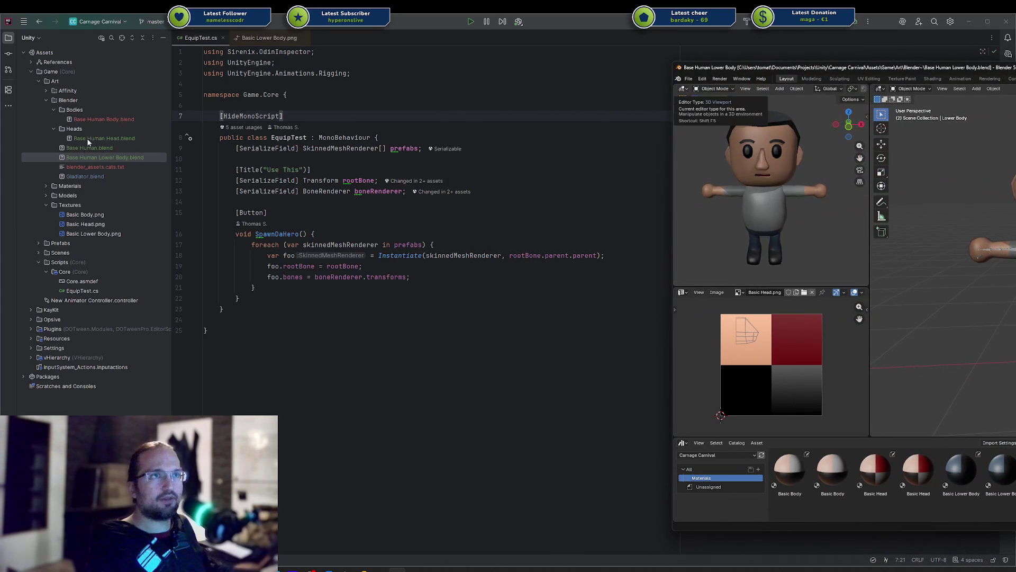
left_click_drag(847, 67, 391, 74)
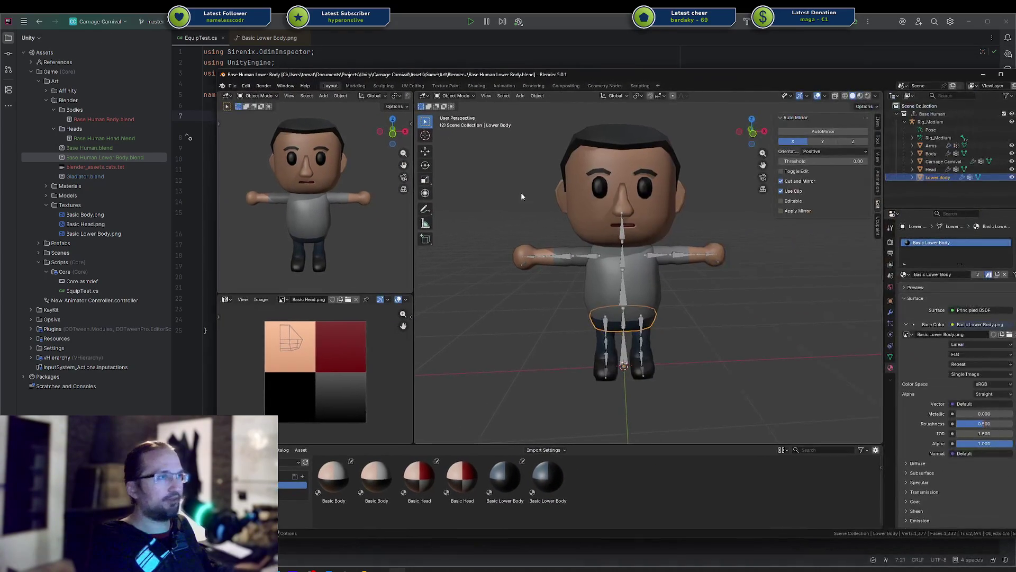
key("shift+ctrl+o")
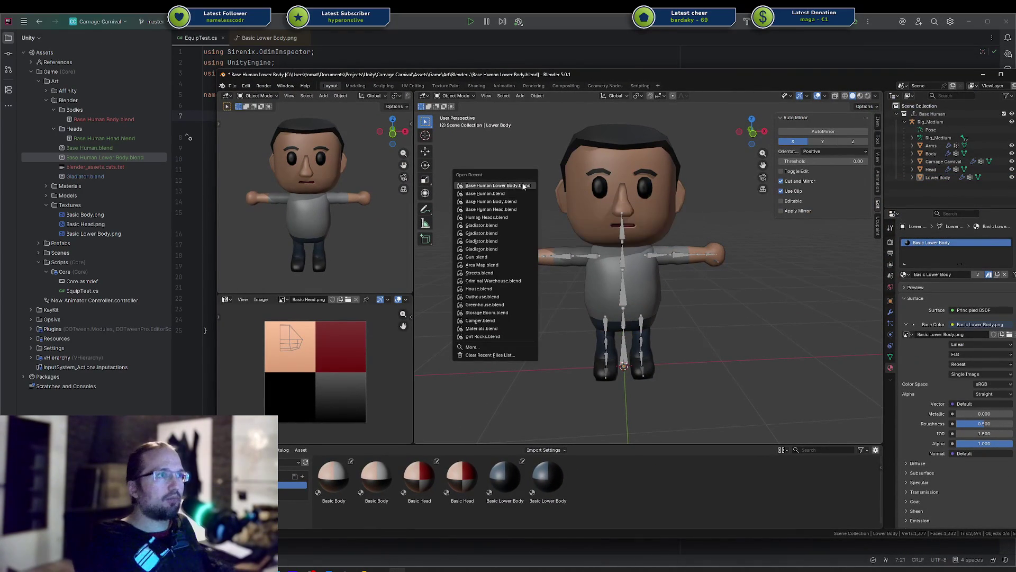
left_click(517, 193)
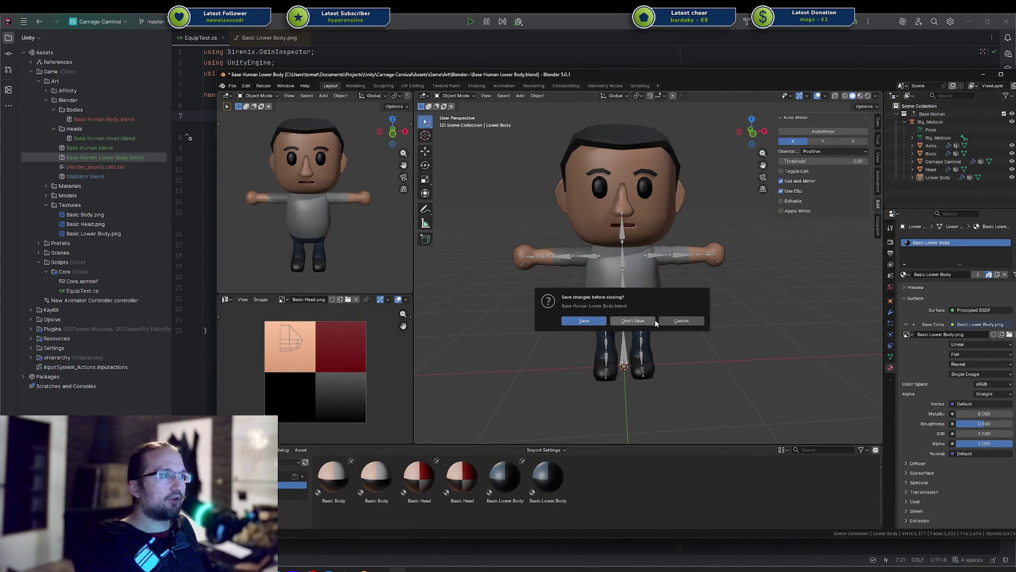
left_click(585, 321)
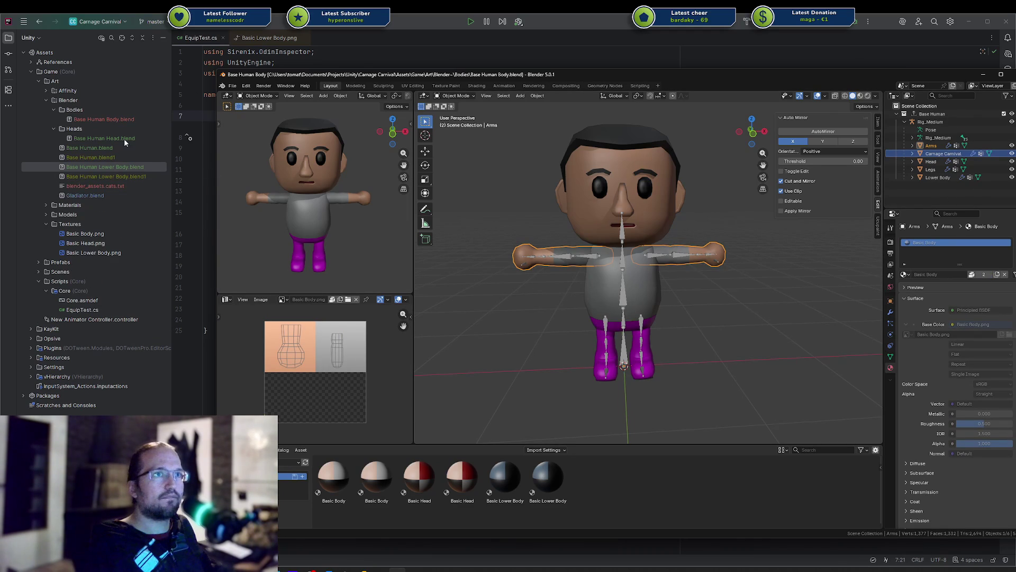
Step: Rename the Base Human collection to Base Human Body and update its FBX export path
left_click(937, 115)
double_click(938, 114)
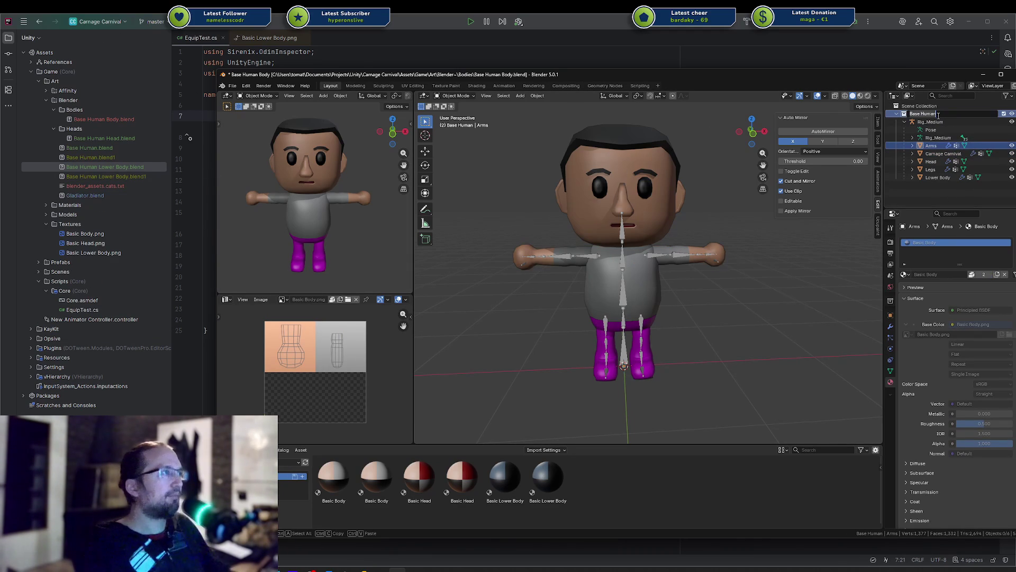
type(" Body")
key("Return")
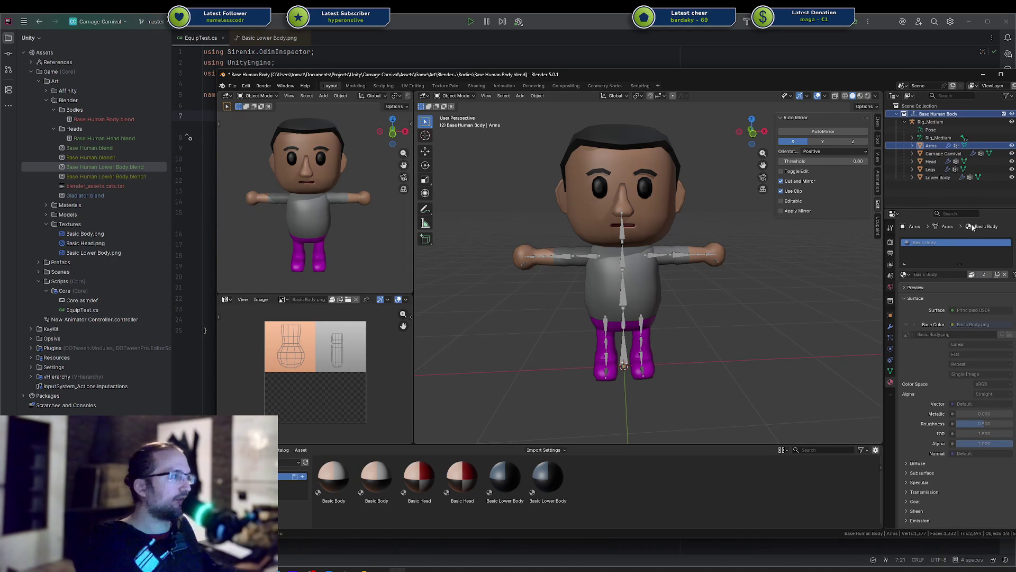
left_click(891, 300)
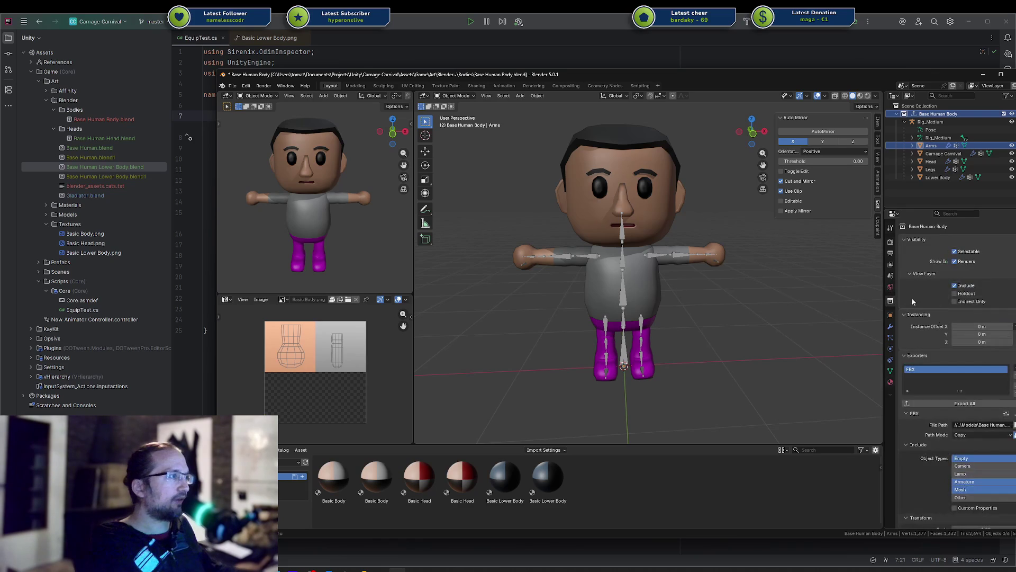
left_click(989, 428)
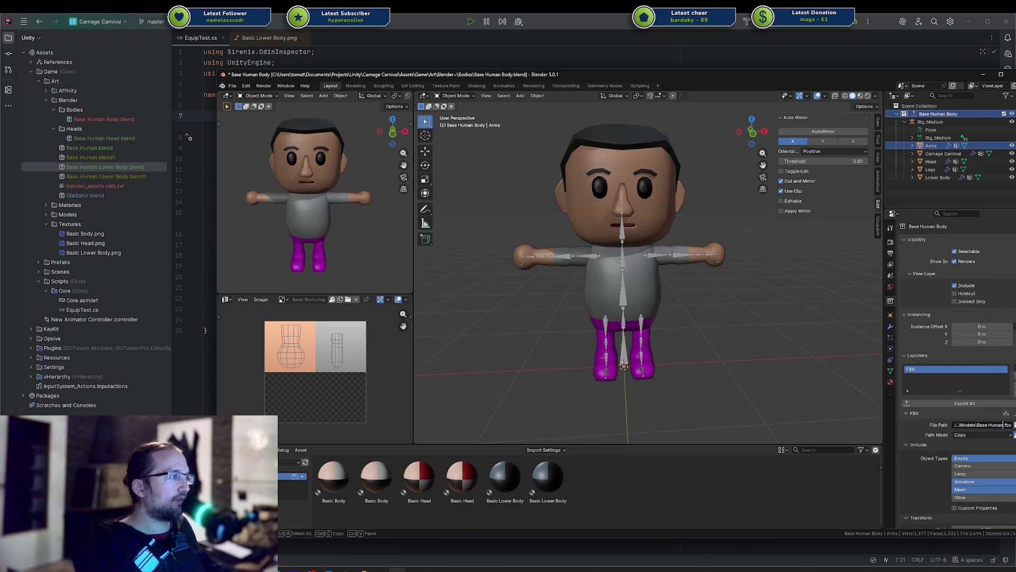
key("Return")
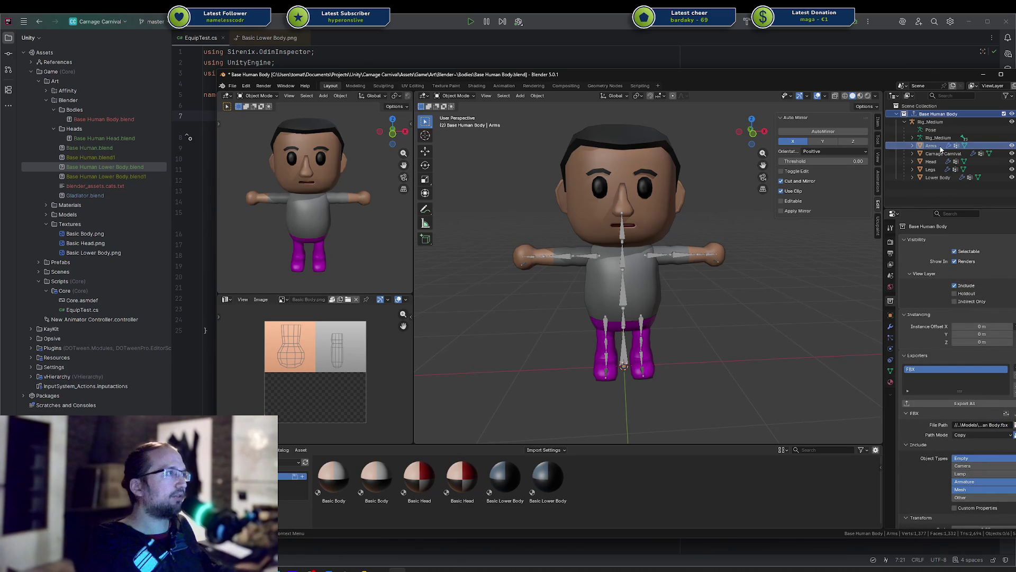
Step: Move Head and Legs into a new References collection placed above Base Human Body
left_click(933, 161)
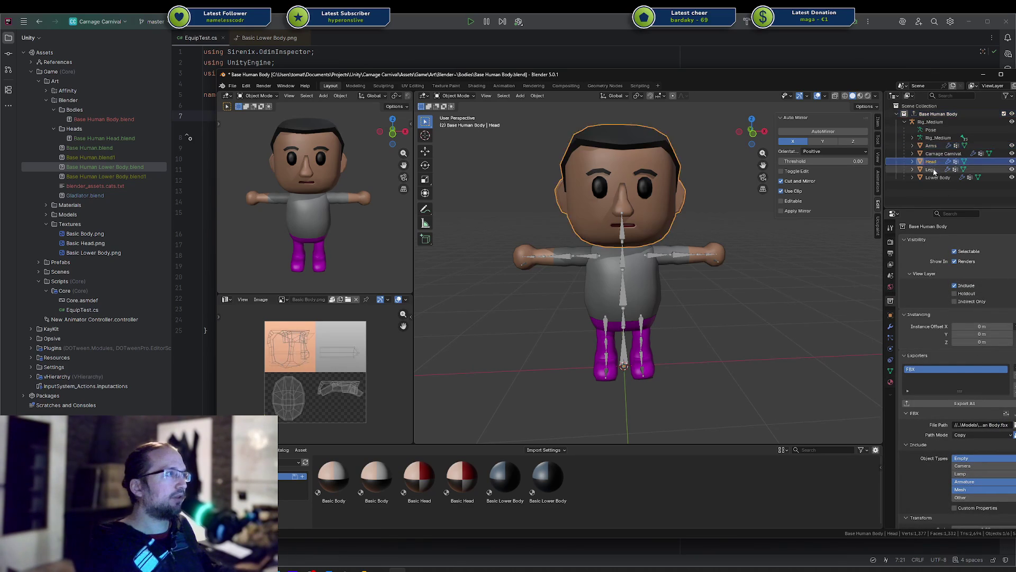
left_click(934, 169, "ctrl")
right_click(934, 169)
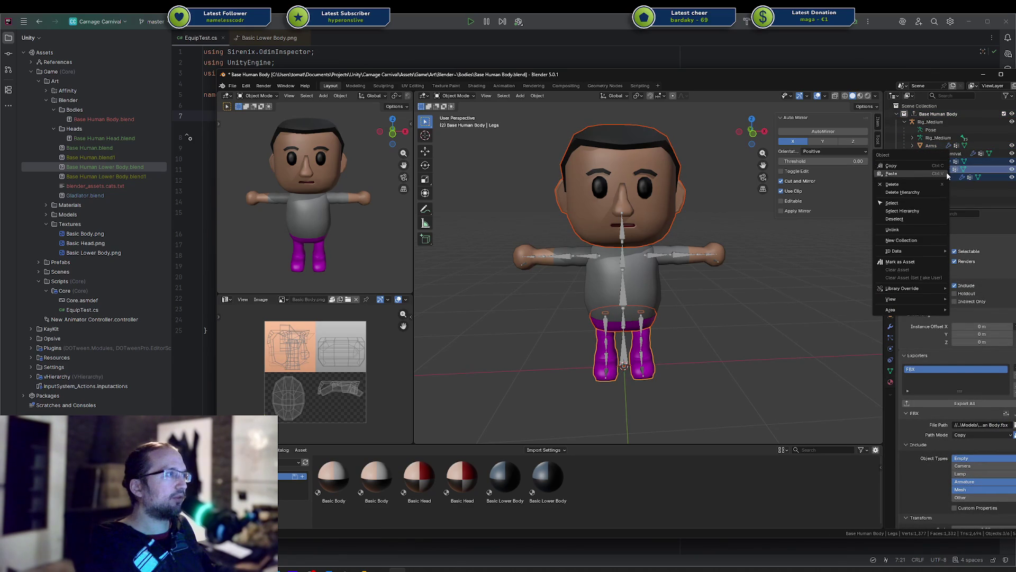
key("Escape")
key("m")
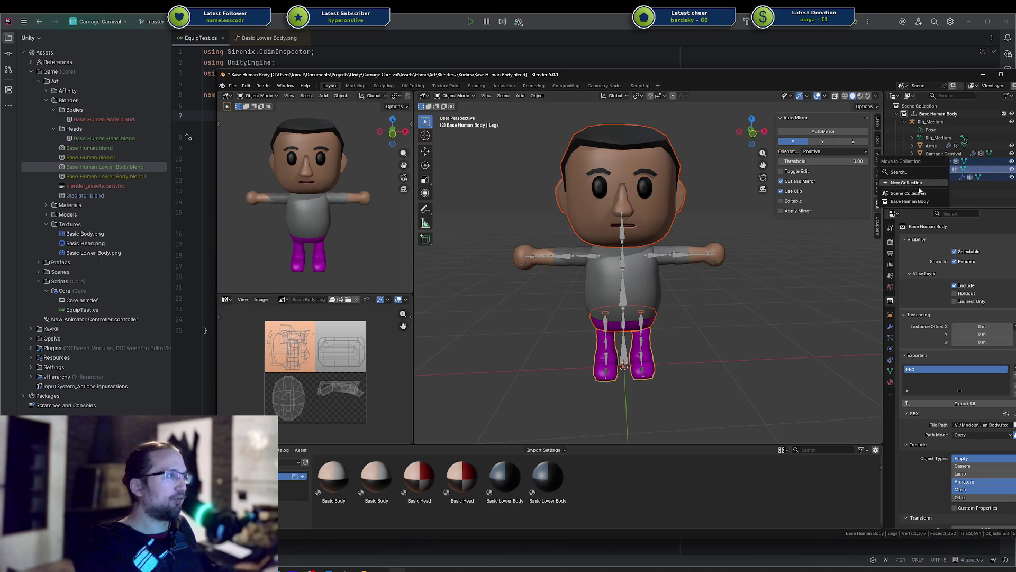
left_click(920, 183)
type("References")
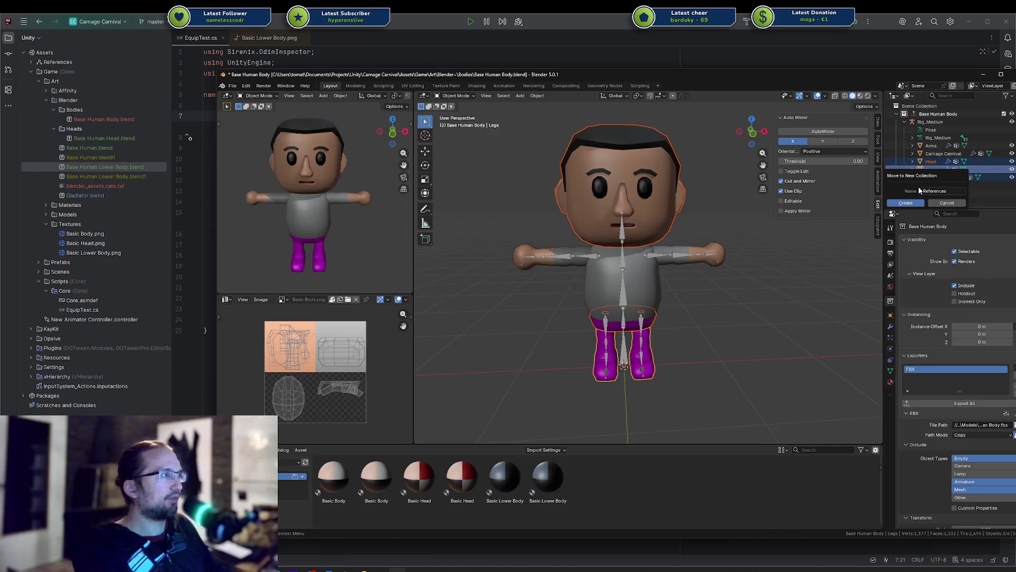
key("Return")
mouse_move(921, 188)
left_mouse_down()
mouse_move(924, 110)
mouse_move(903, 114)
left_mouse_up()
left_click(897, 113)
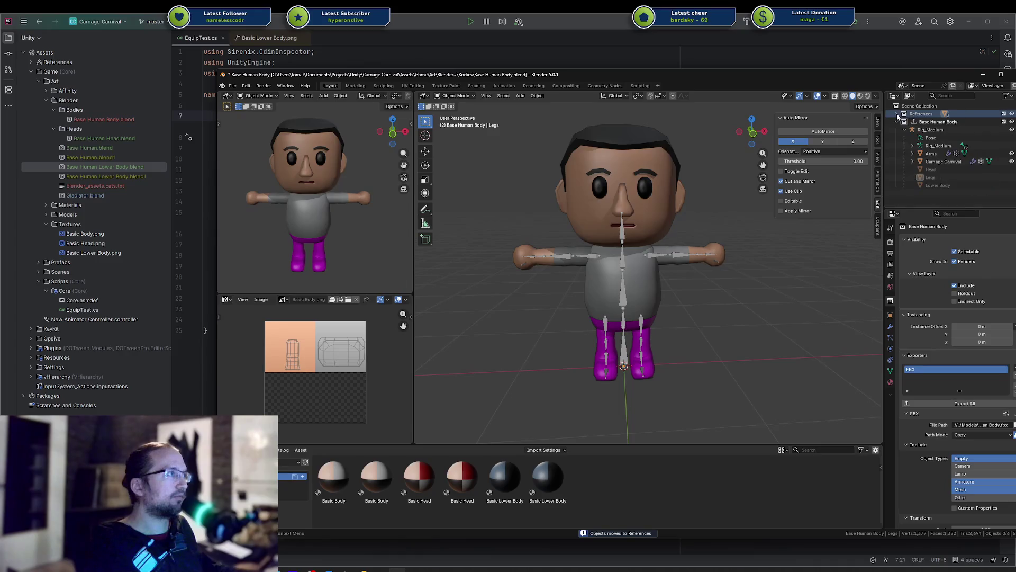
Step: Rename the Carnage Carnival object to Body and save the file
left_click(935, 162)
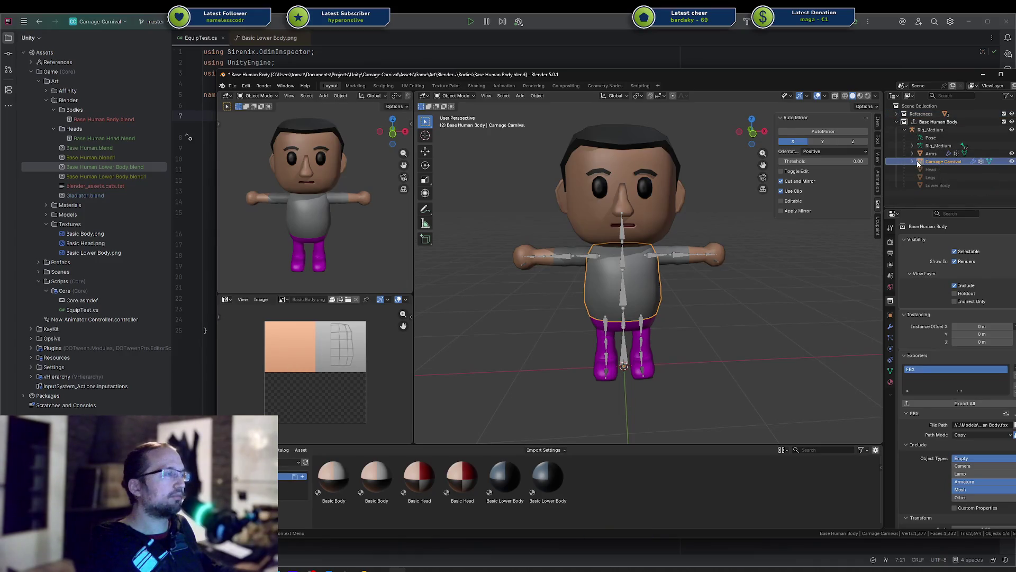
left_click(913, 162)
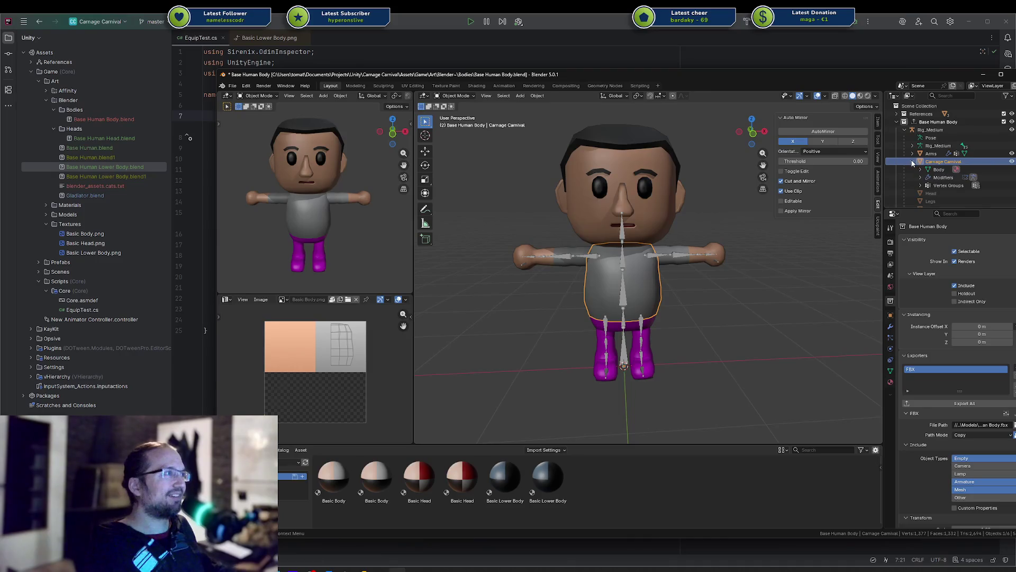
scroll(946, 162, "down", 1)
double_click(946, 157)
type("Body")
key("Return")
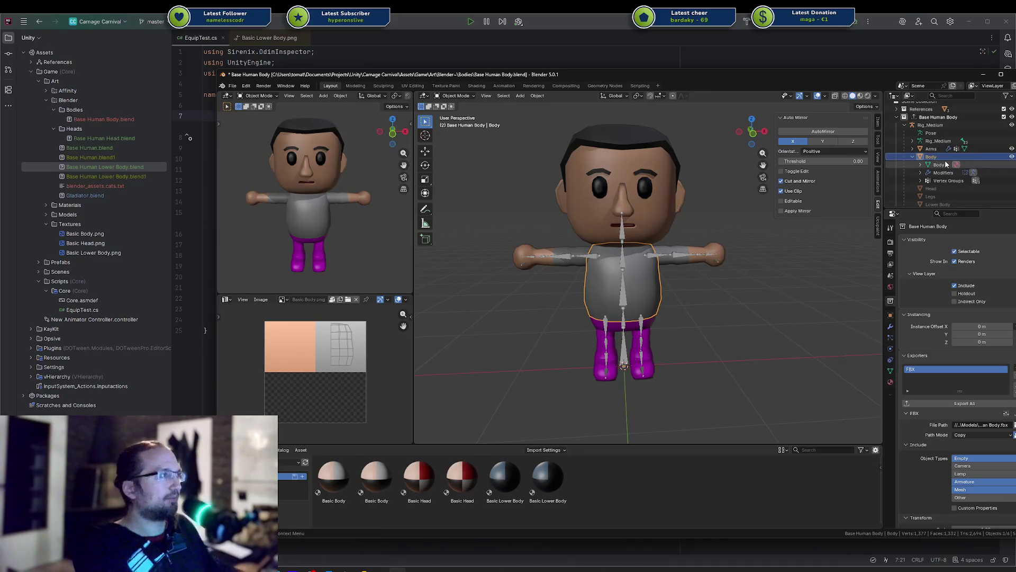
scroll(946, 165, "up", 1)
key("ctrl+s")
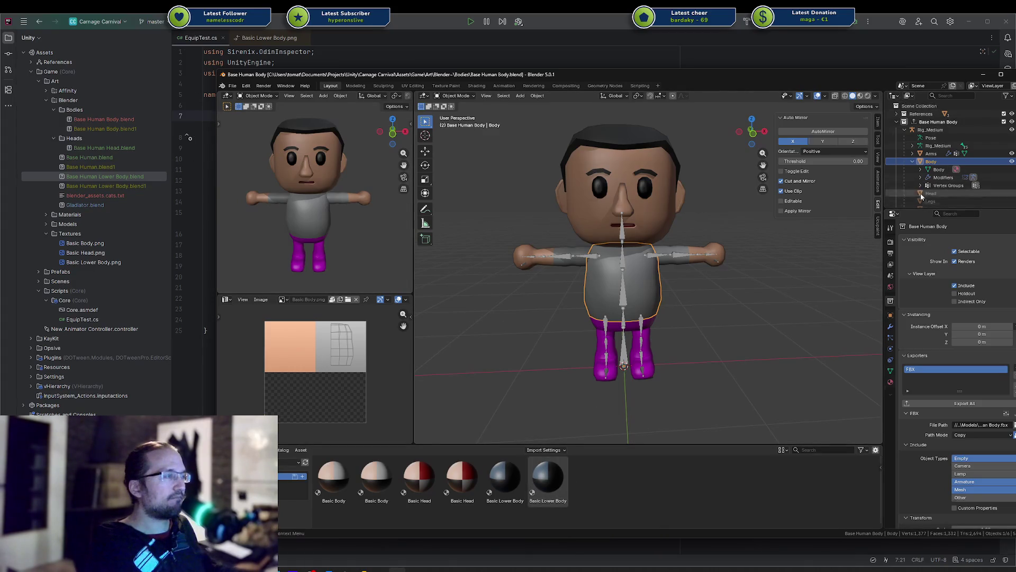
Step: Check the material slots on Body, Legs and Head, then save Base Human Body.blend
left_click(890, 382)
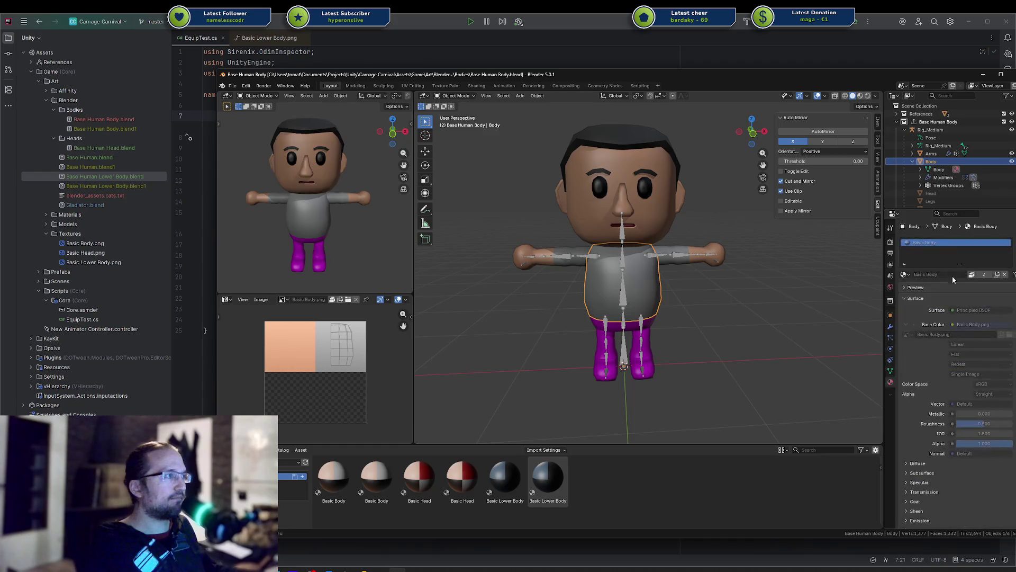
right_click(927, 247)
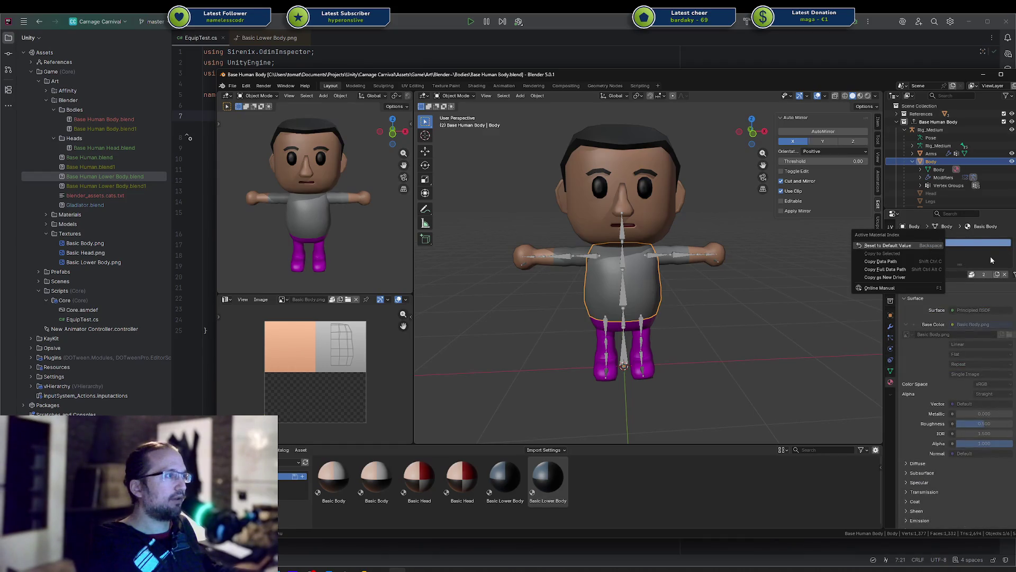
left_click(980, 254)
right_click(935, 240)
left_click(935, 240)
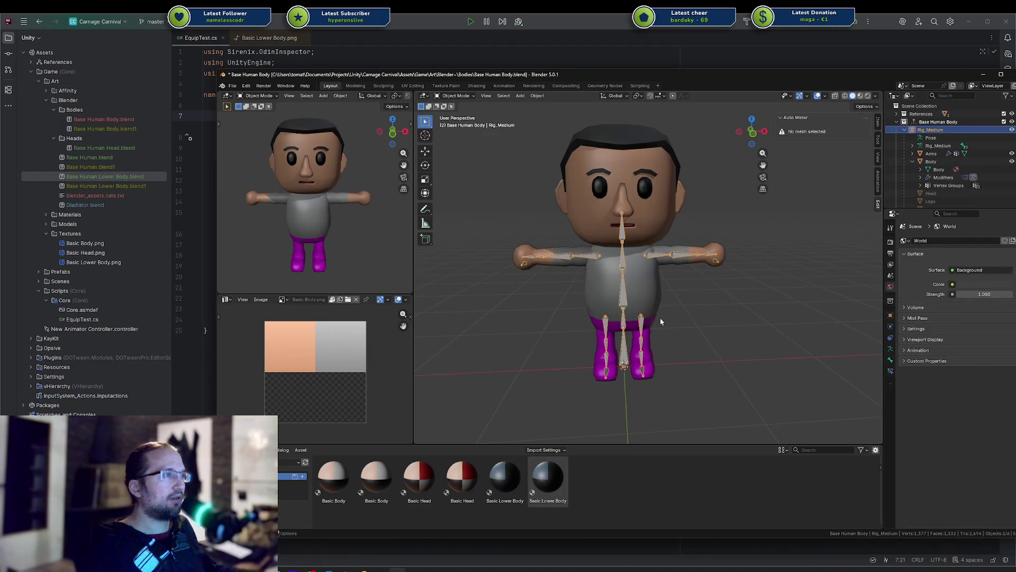
left_click(650, 339)
right_click(920, 243)
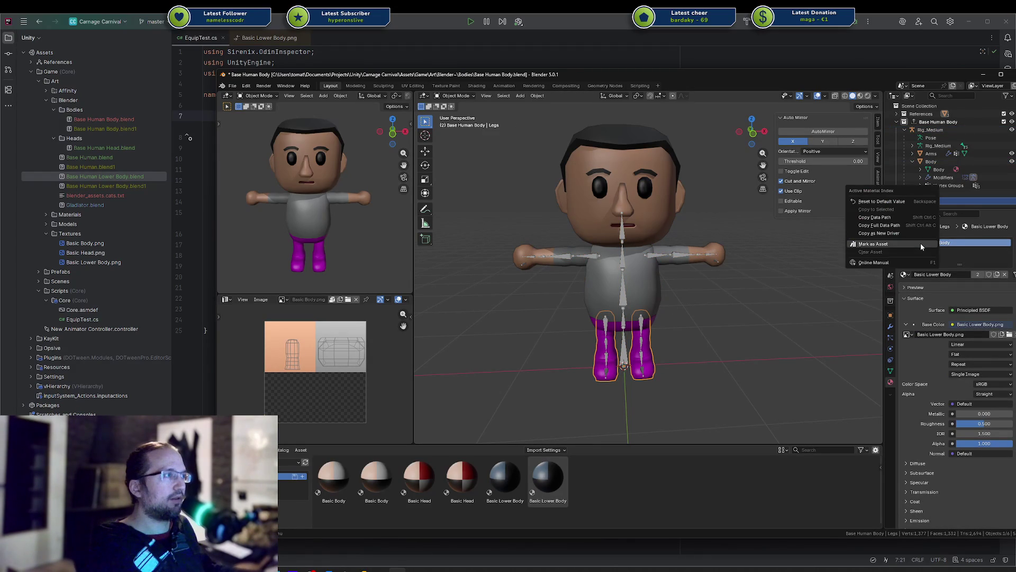
left_click(623, 262)
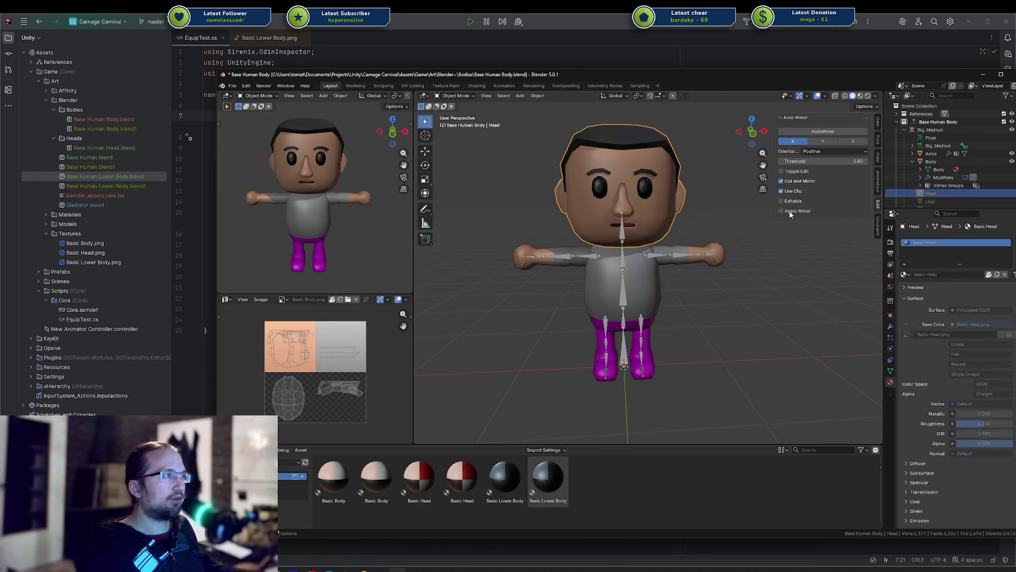
key("ctrl+s")
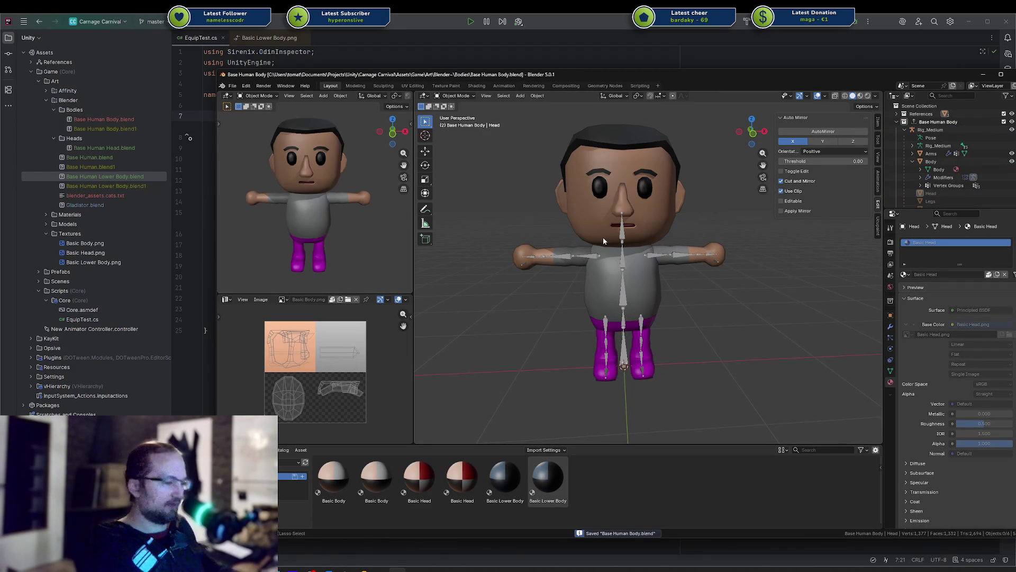
key("shift+ctrl+o")
key("Down")
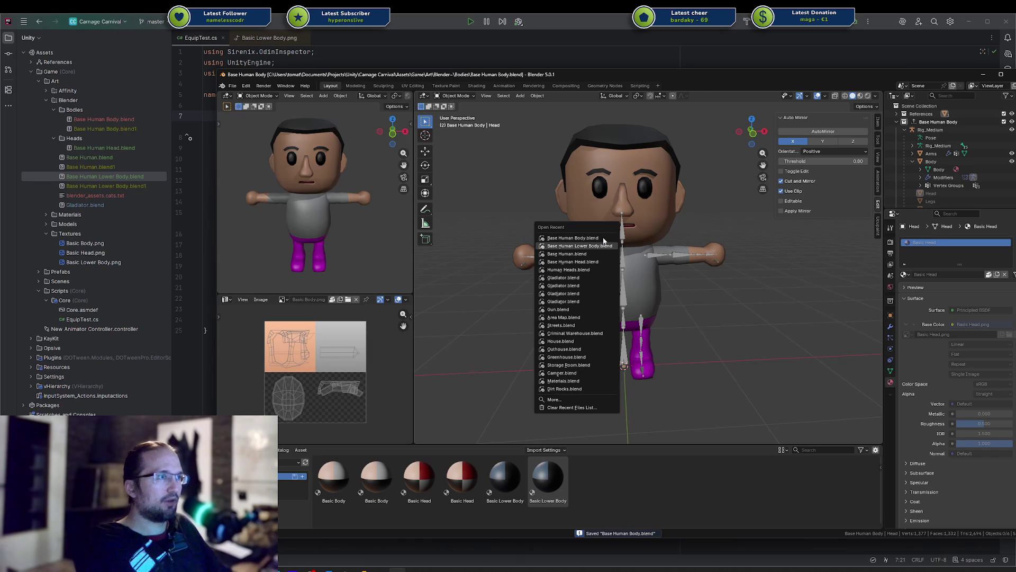
Step: Open Base Human Lower Body.blend and clear the asset mark from Basic Head and Basic Body
key("Return")
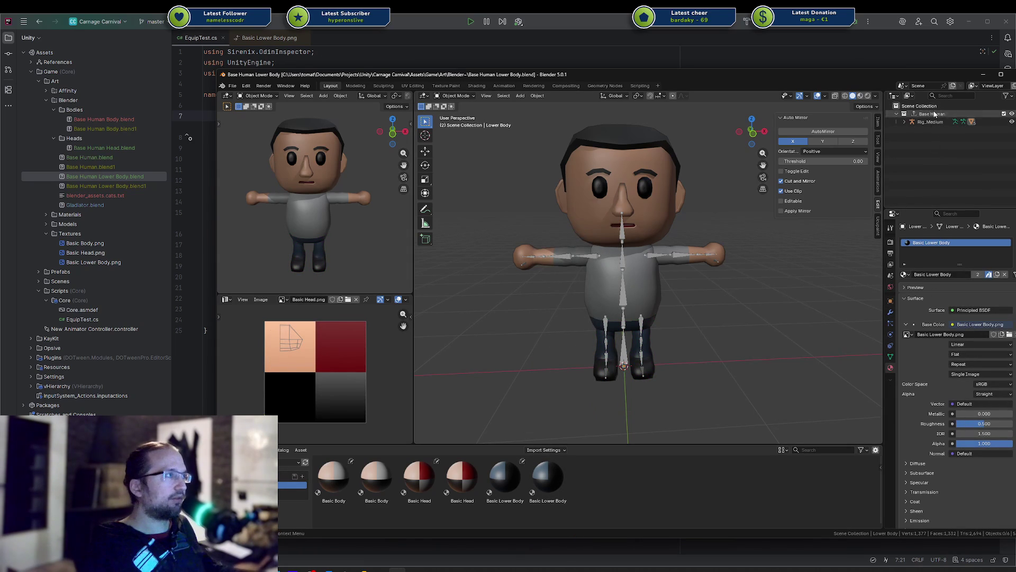
left_click(640, 199)
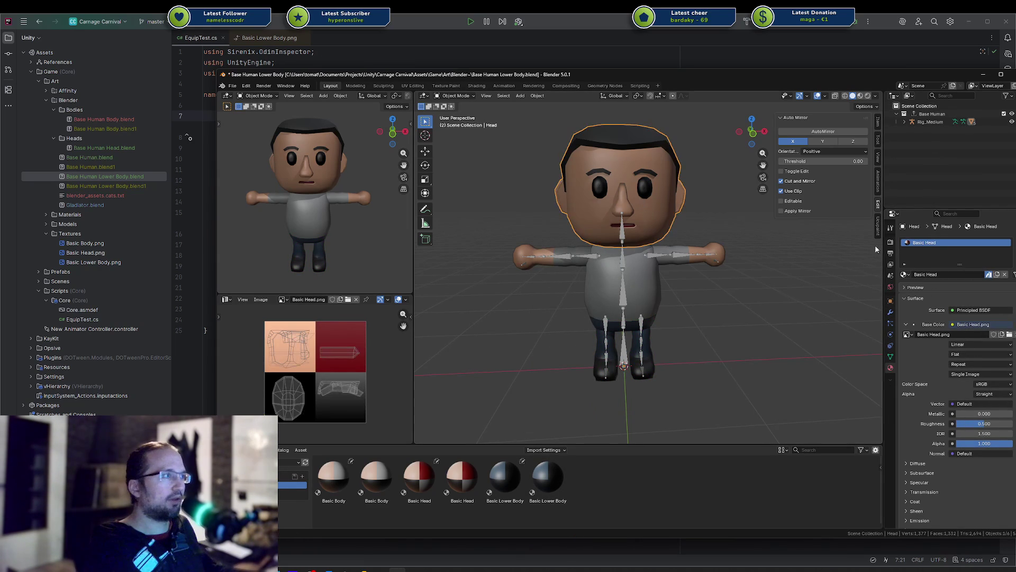
right_click(904, 244)
left_click(857, 253)
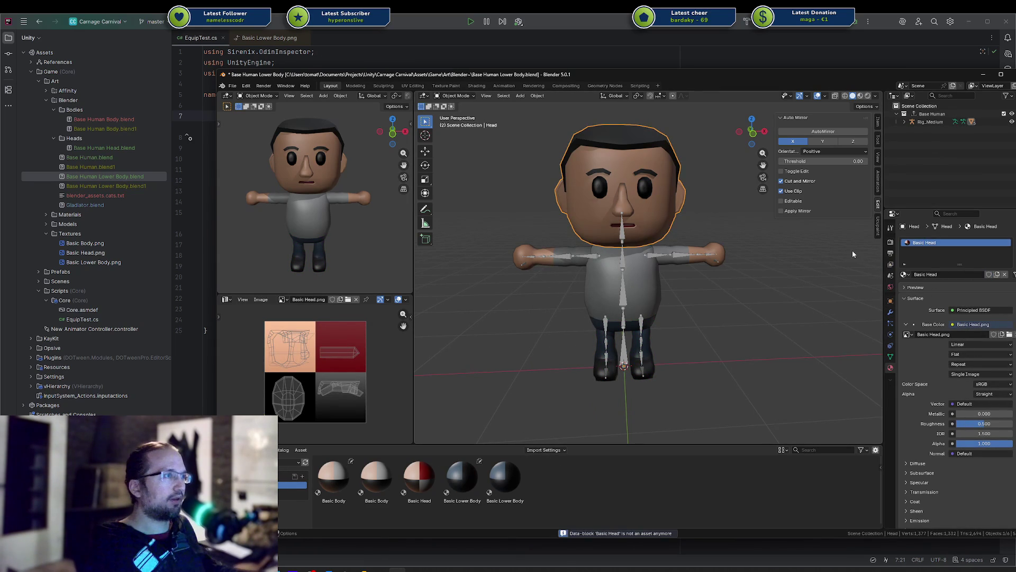
left_click(636, 317)
right_click(932, 244)
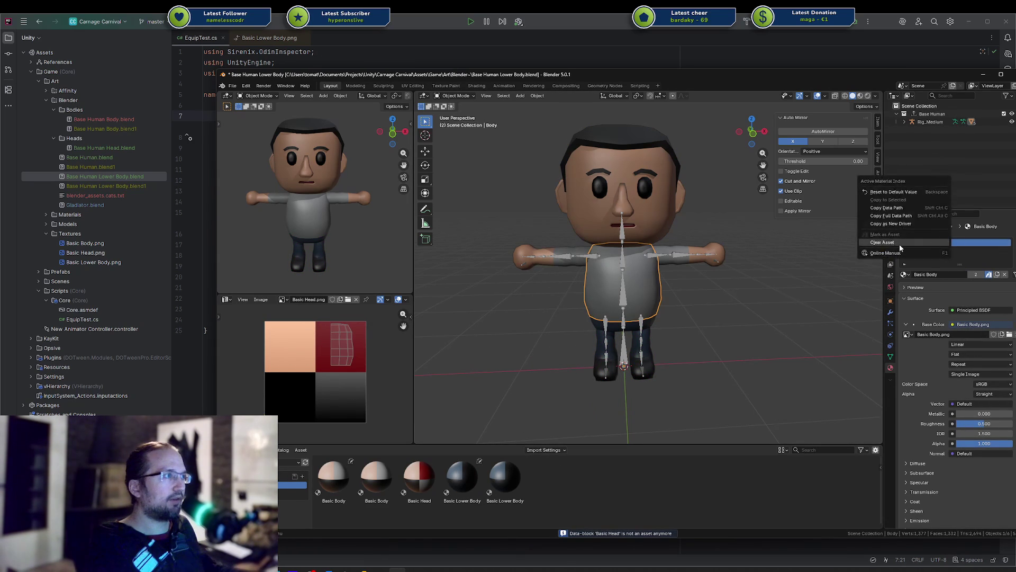
left_click(900, 249)
Step: Clear Basic Lower Body's asset mark, save, and drop Basic Body onto the body
right_click(929, 242)
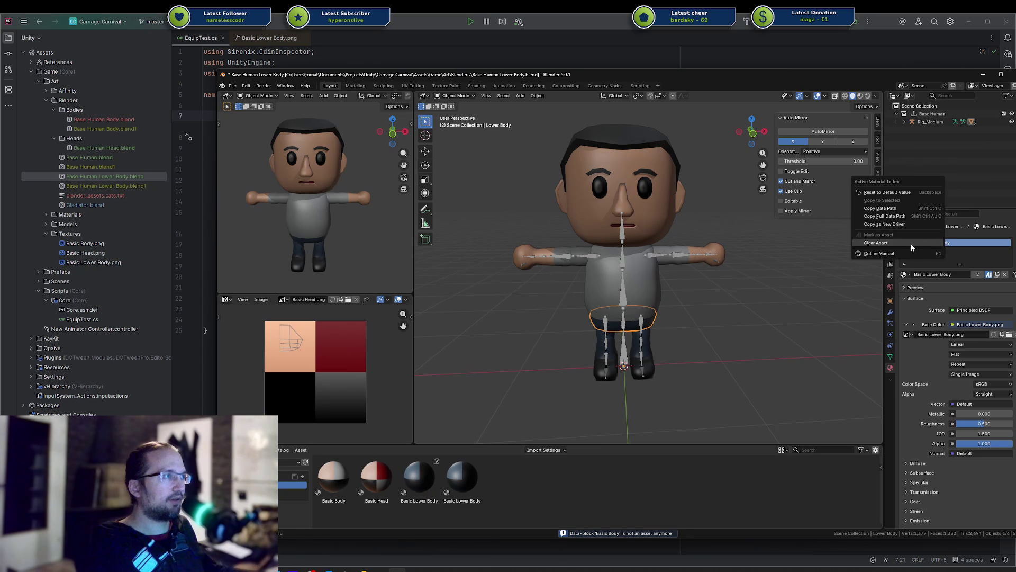
left_click(910, 244)
key("ctrl+s")
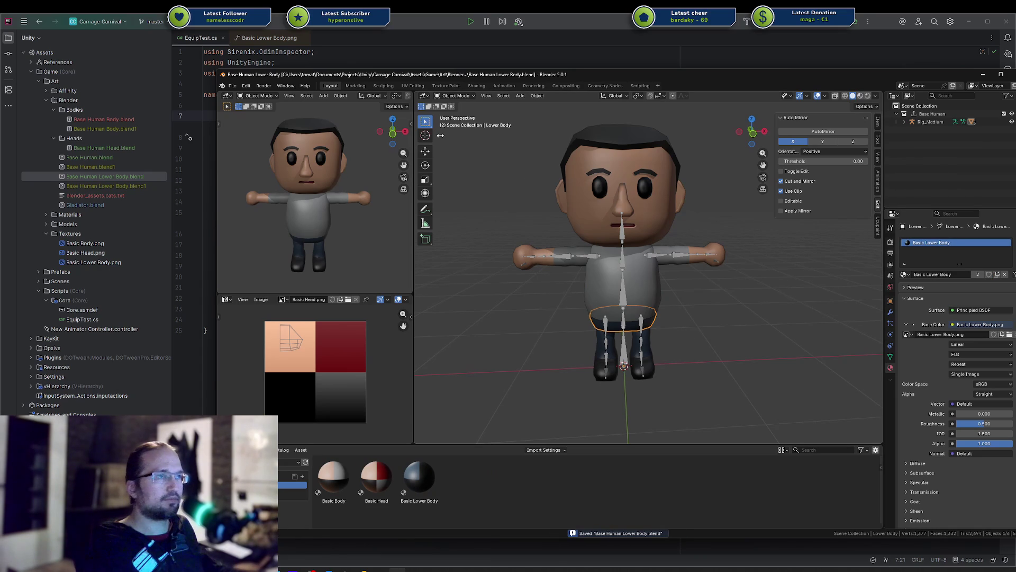
mouse_move(334, 479)
left_mouse_down()
mouse_move(646, 209)
mouse_move(630, 270)
mouse_move(641, 283)
left_mouse_up()
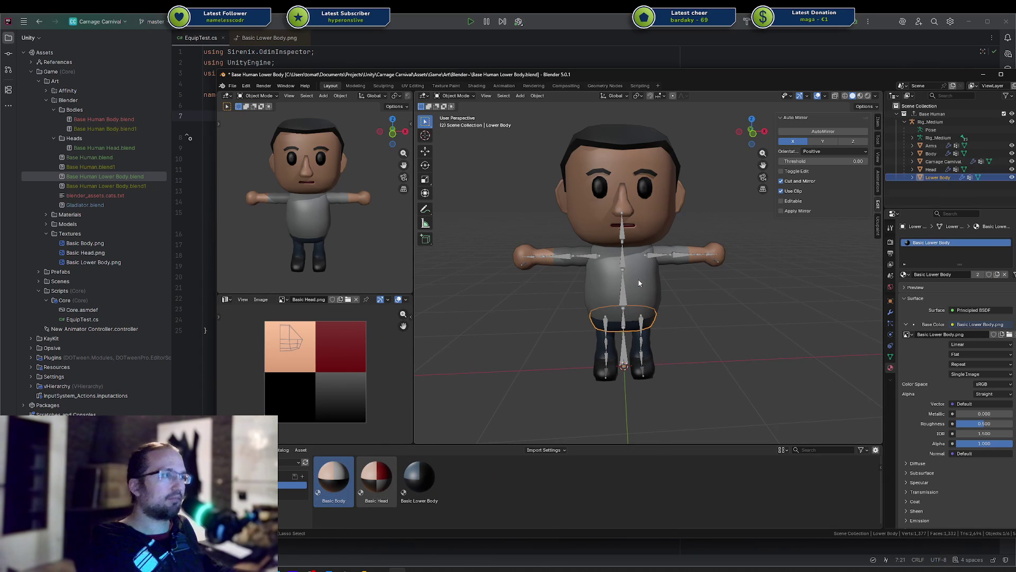
Step: Save Base Human Lower Body.blend and open Base Human Body.blend from recent files
key("ctrl+s")
key("ctrl+shift+o")
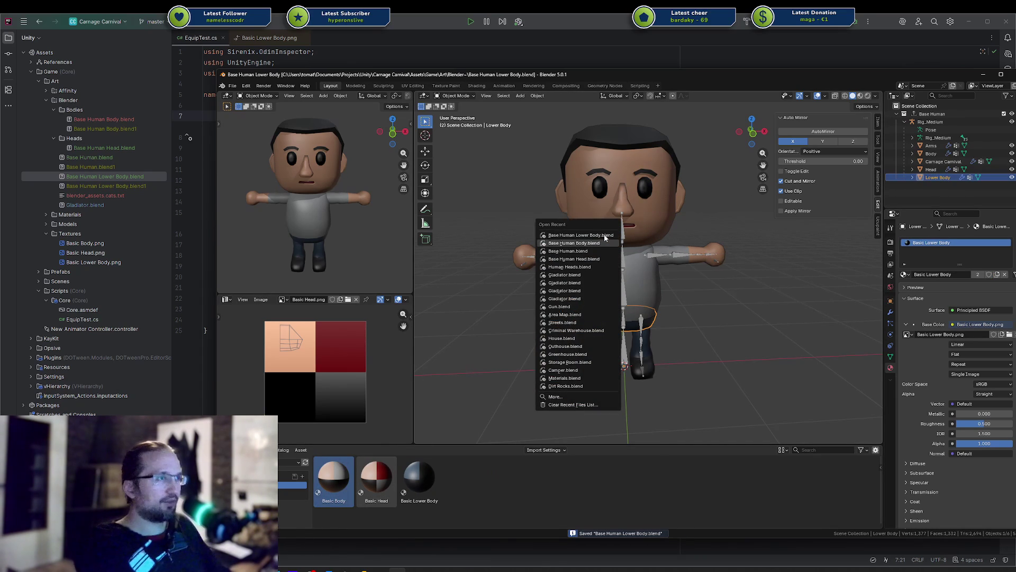
key("Return")
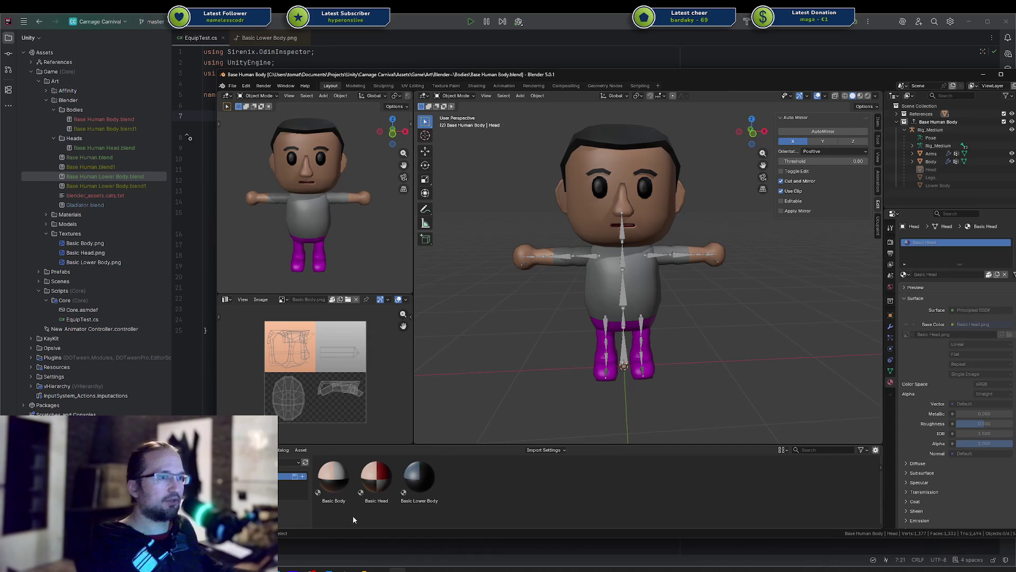
Step: Apply the Basic Lower Body material to the legs
mouse_move(424, 484)
left_mouse_down()
mouse_move(613, 340)
mouse_move(616, 328)
left_mouse_up()
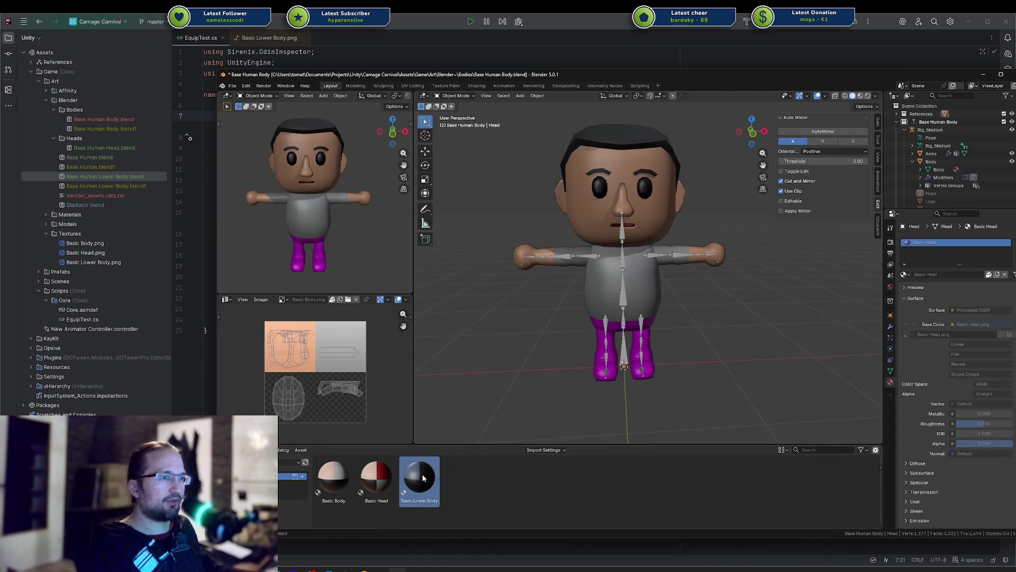
left_click(599, 347)
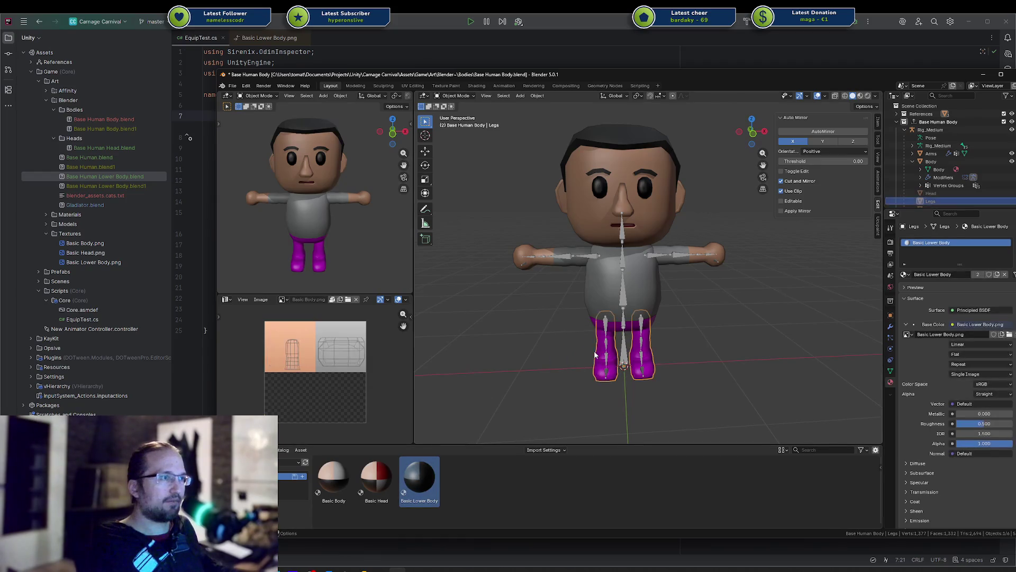
left_click_drag(421, 479, 596, 353)
mouse_move(428, 471)
left_mouse_down()
mouse_move(590, 355)
mouse_move(599, 363)
left_mouse_up()
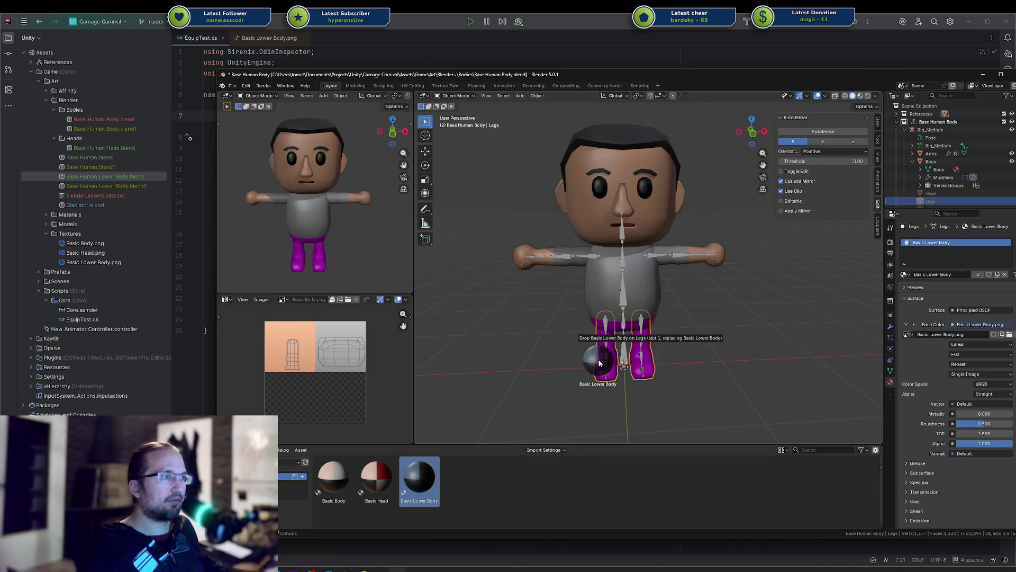
left_click_drag(600, 363, 600, 363)
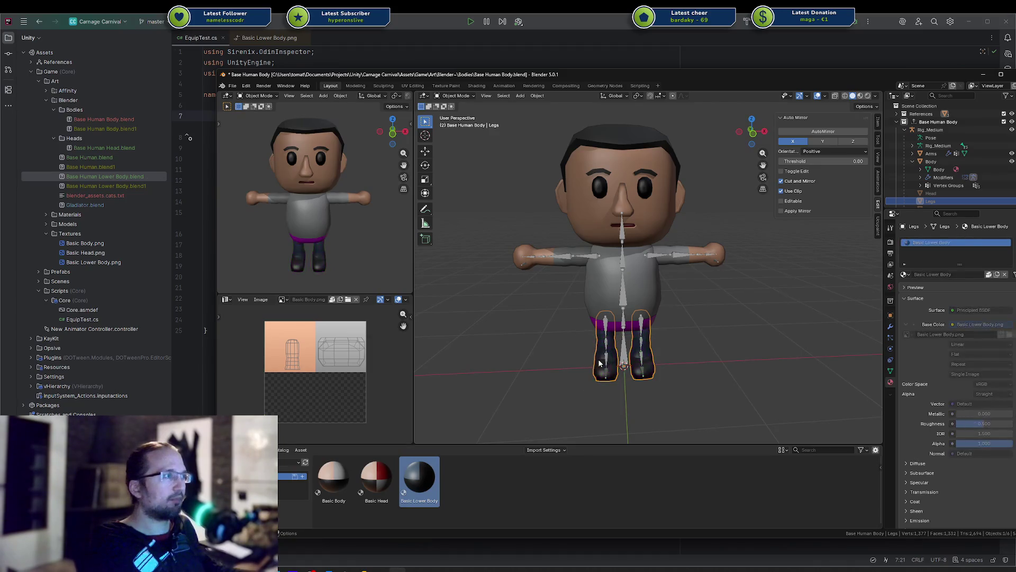
left_click_drag(420, 479, 623, 325)
Step: Apply Basic Lower Body to the Lower Body hips object too
left_click(616, 332)
scroll(616, 332, "up", 4)
middle_click_drag(616, 332, 778, 321)
mouse_move(420, 480)
left_mouse_down()
mouse_move(726, 340)
mouse_move(706, 339)
left_mouse_up()
key("Home")
middle_click_drag(763, 316, 703, 325)
Step: Save Base Human Body.blend, tidy the Outliner, and return to Rider
key("ctrl+s")
left_click(912, 154)
left_click(913, 154)
left_click(913, 162)
left_click(931, 161)
key("ctrl+z")
right_click(733, 249)
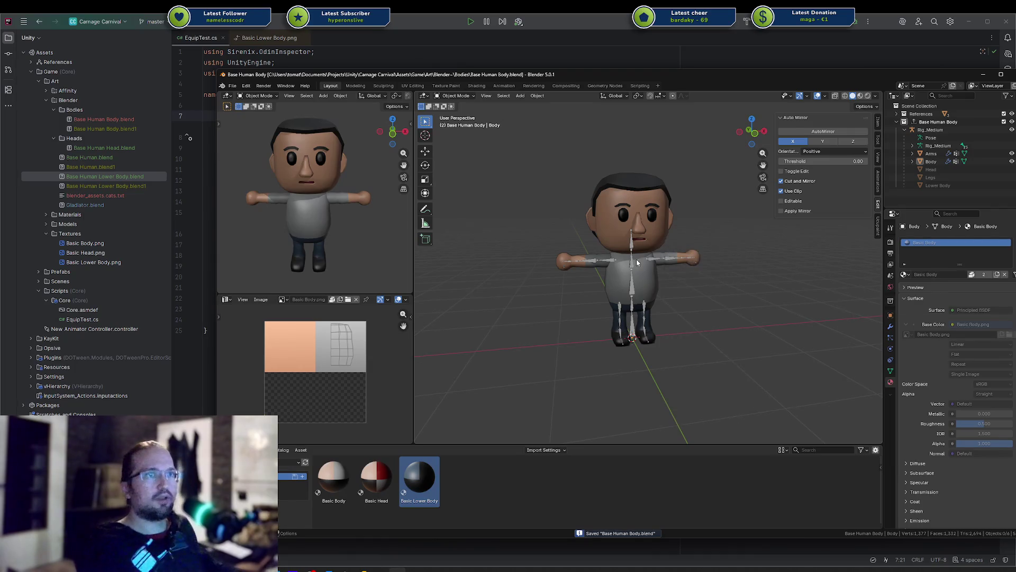
left_click(129, 175)
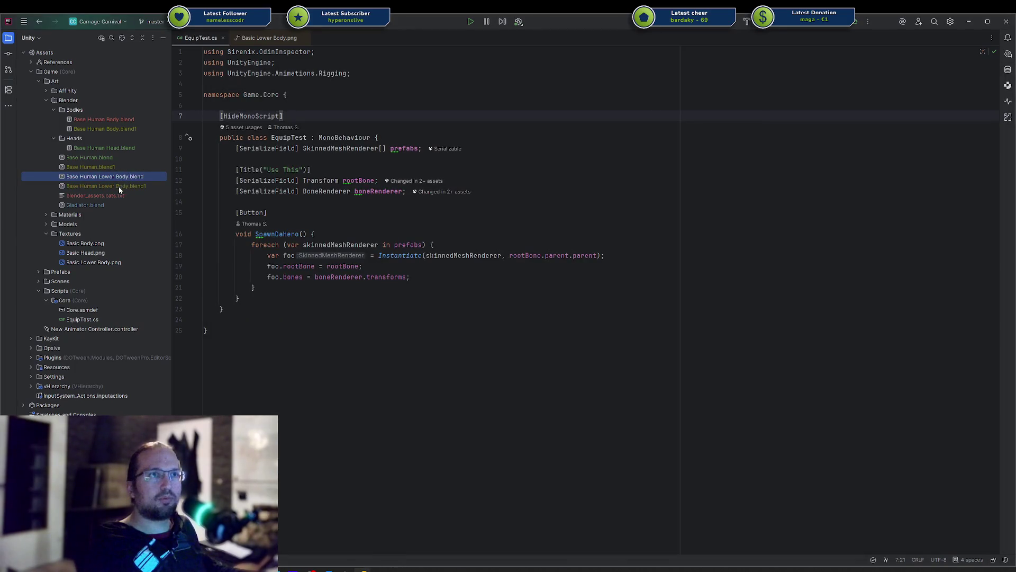
Step: Delete the three .blend1 backup files
left_click(119, 186)
left_click(122, 167, "ctrl")
left_click(128, 128, "ctrl")
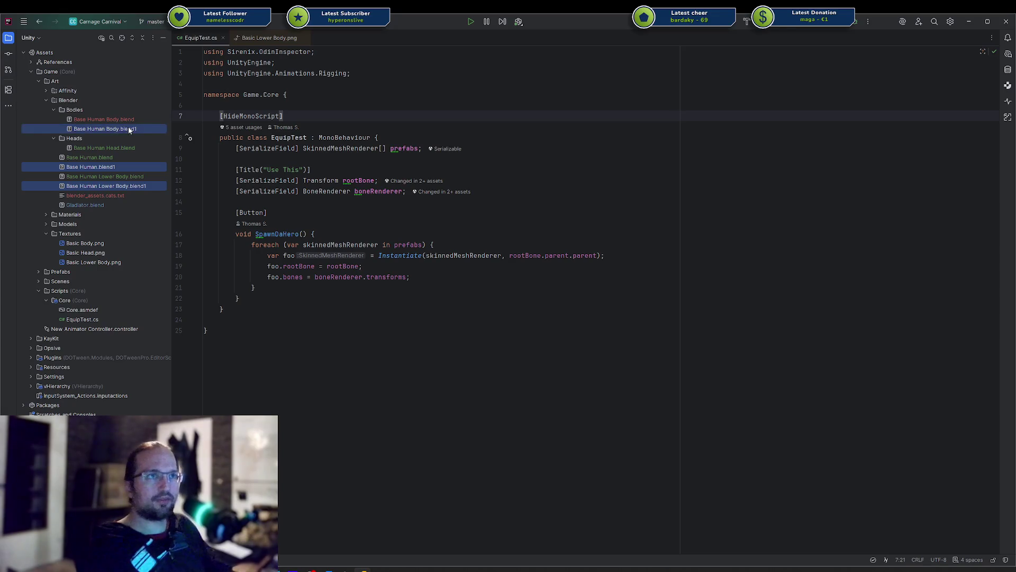
key("Delete")
key("Return")
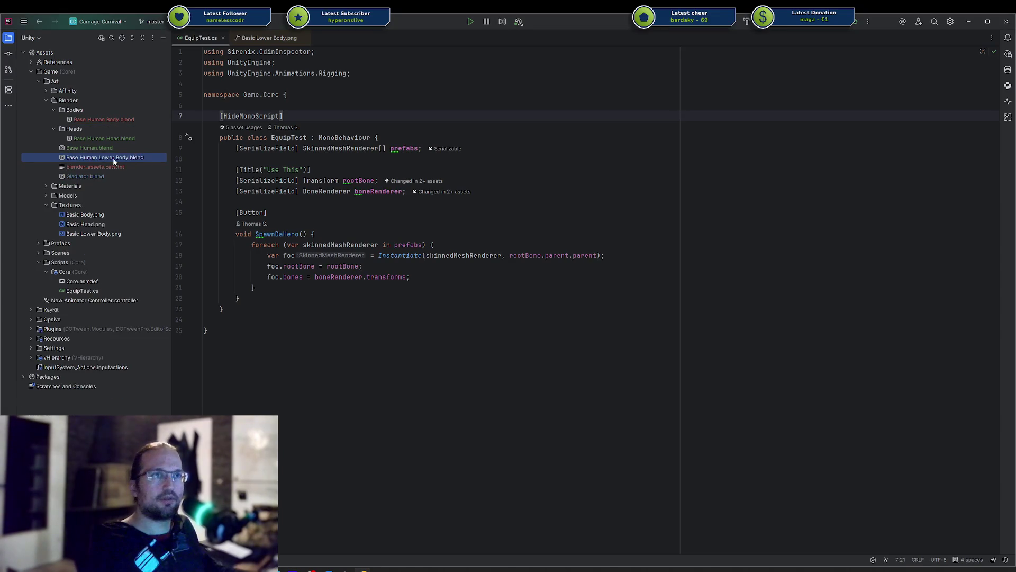
Step: Create a Lower Bodies folder inside the Blender folder
right_click(77, 100)
mouse_move(154, 103)
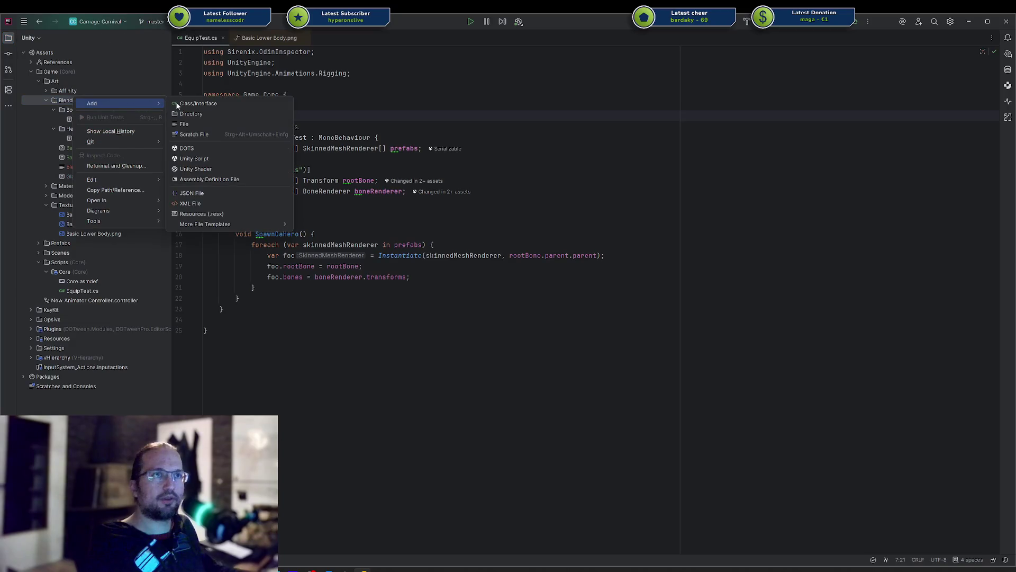
left_click(186, 113)
type("Lower Bodies")
key("Return")
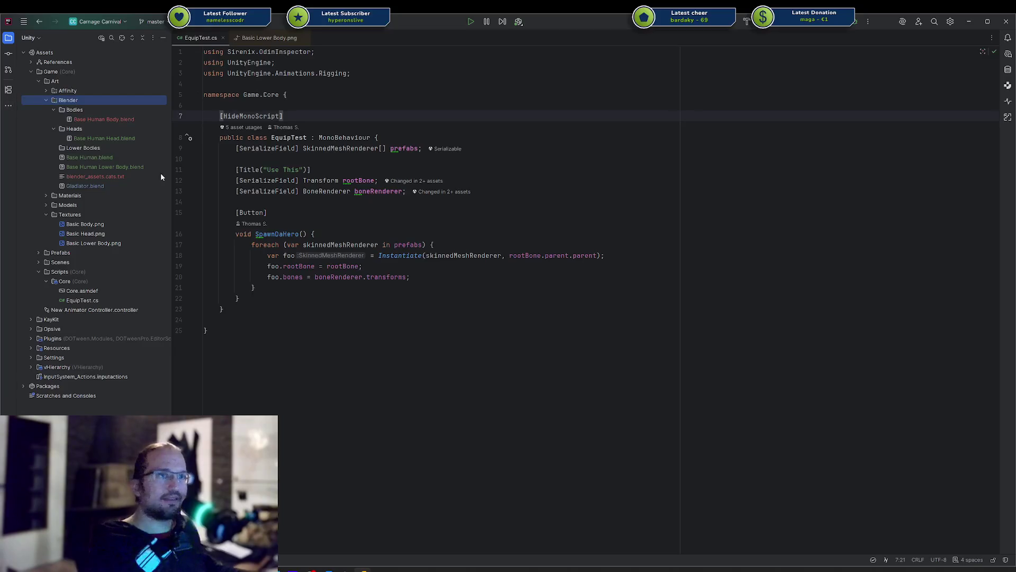
Step: Move Base Human Lower Body.blend into Lower Bodies and open it
left_click_drag(131, 167, 113, 148)
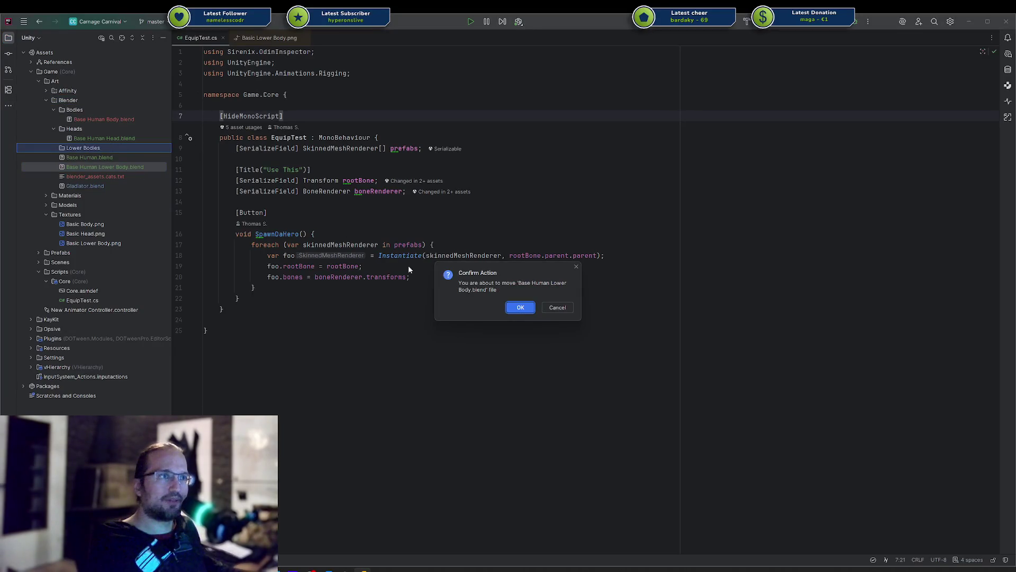
left_click(508, 308)
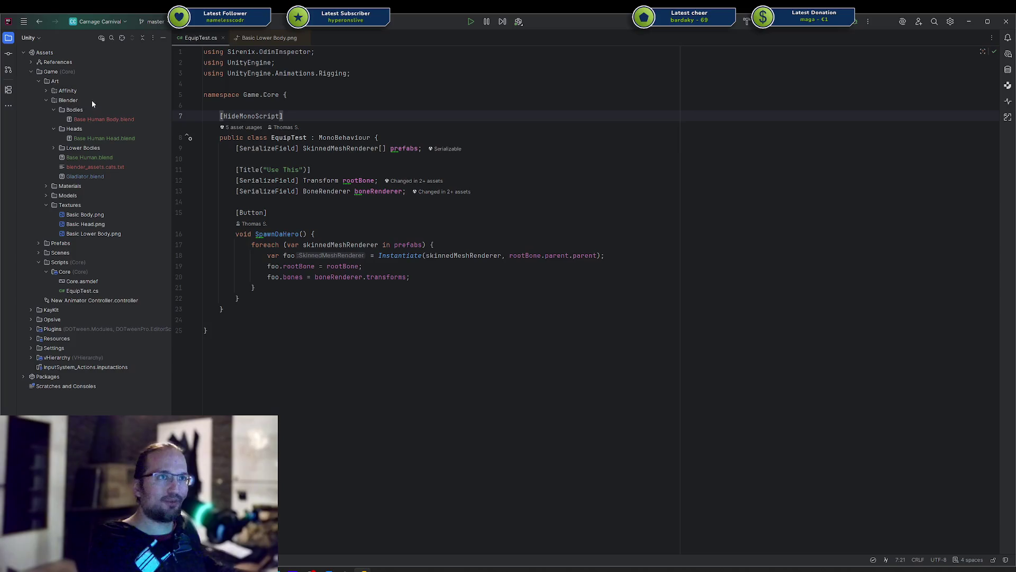
left_click(53, 149)
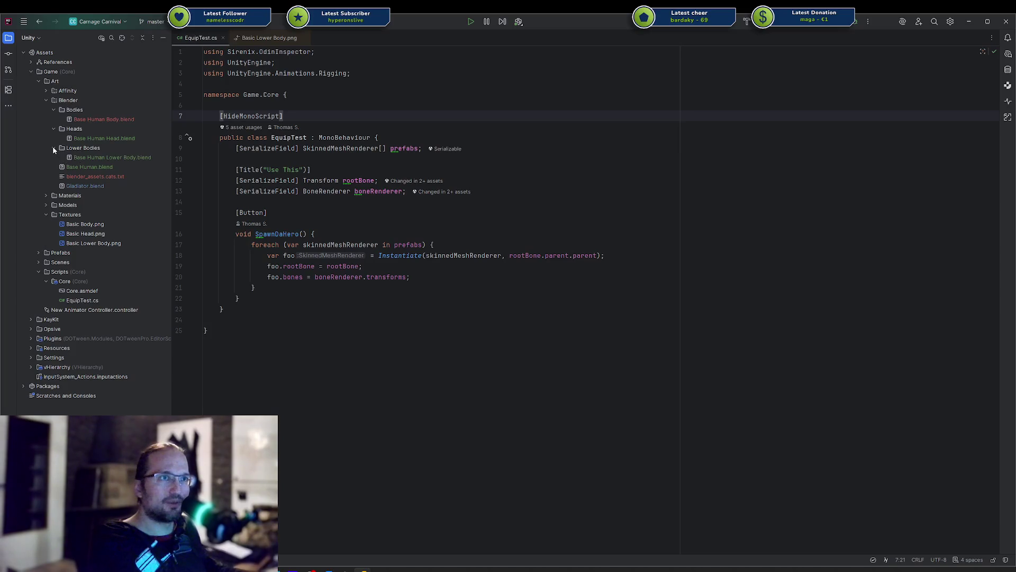
left_click(87, 157)
double_click(98, 160)
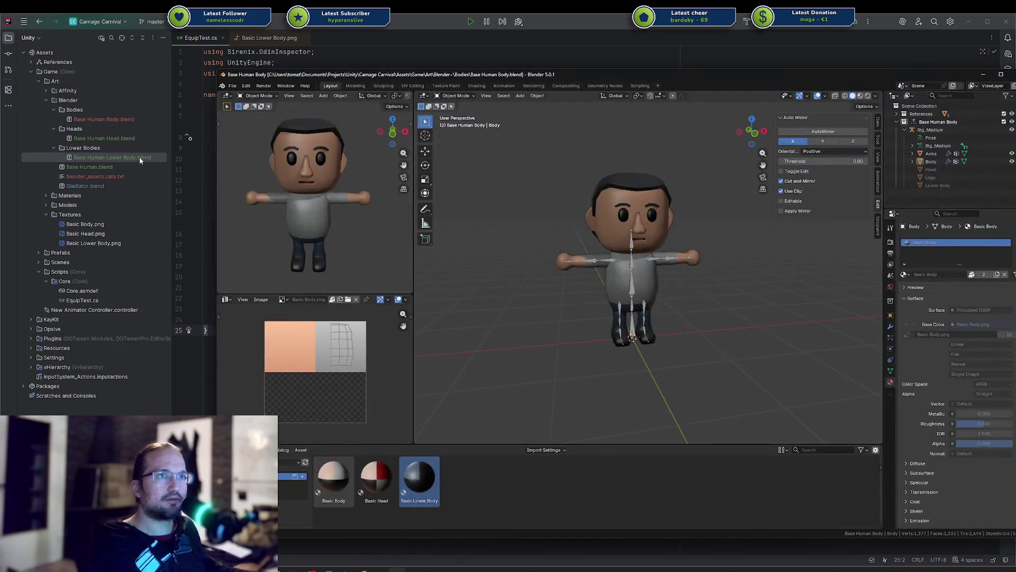
left_click(139, 157)
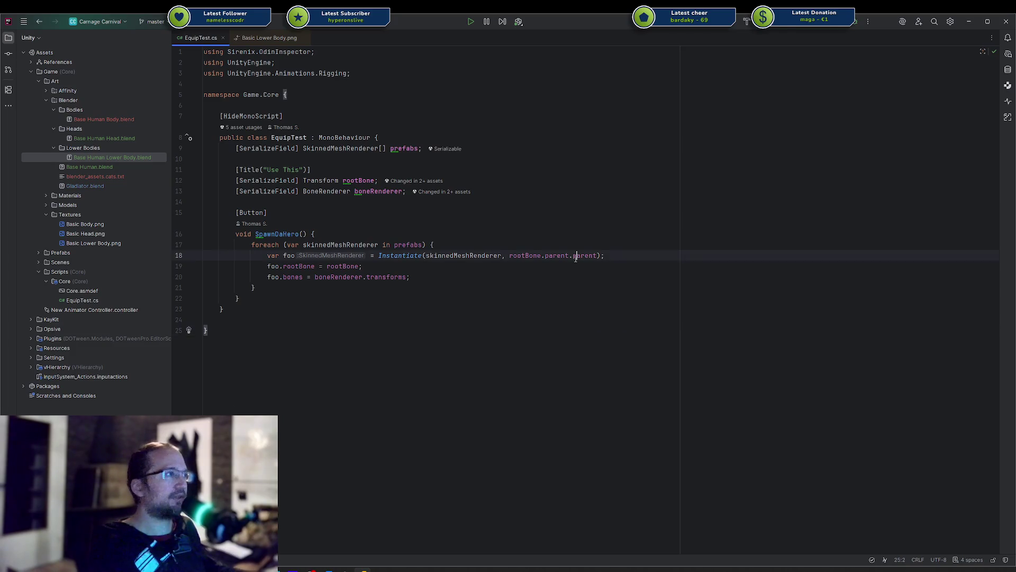
Step: Open Base Human Lower Body.blend in Blender by dropping the file in
left_click(400, 570)
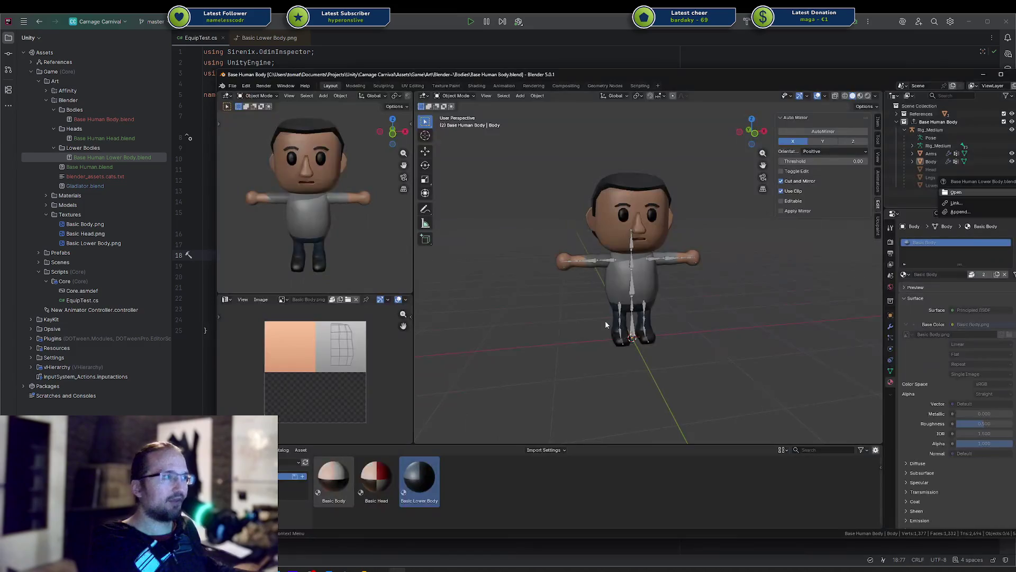
left_click(115, 160)
key("alt+Tab")
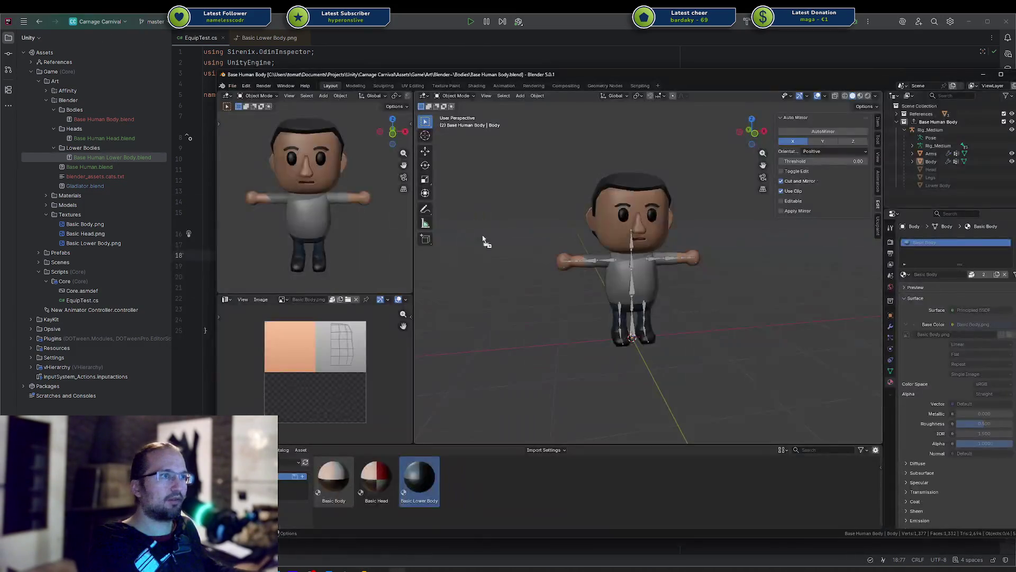
left_click_drag(473, 238, 475, 241)
left_click(540, 258)
Step: Apply Basic Body to the torso and arms and Basic Head to the head
mouse_move(334, 476)
left_mouse_down()
mouse_move(612, 220)
mouse_move(596, 283)
left_mouse_up()
mouse_move(339, 476)
left_mouse_down()
mouse_move(511, 268)
mouse_move(517, 252)
mouse_move(508, 249)
mouse_move(517, 253)
left_mouse_up()
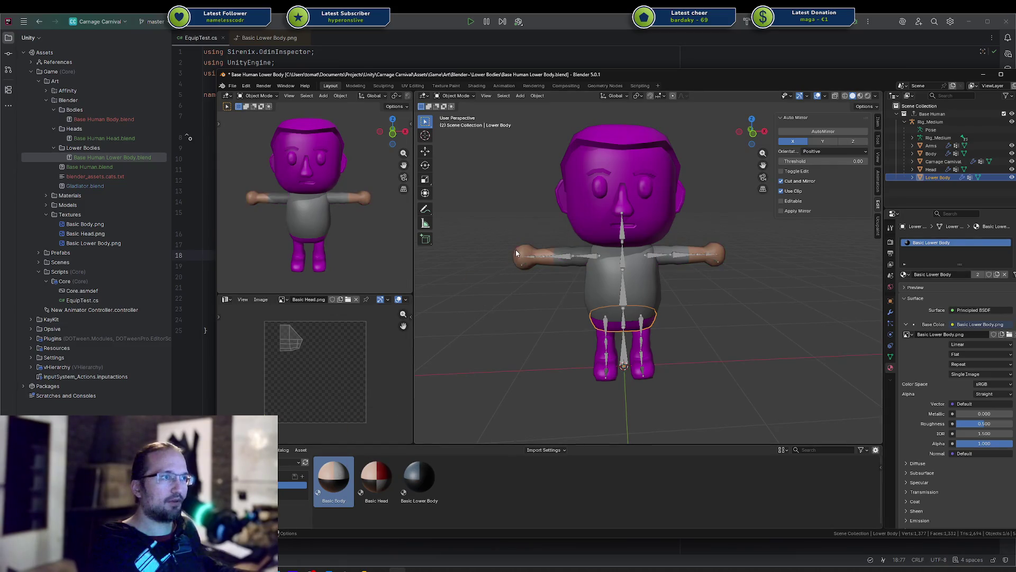
left_click_drag(376, 477, 609, 194)
mouse_move(419, 476)
left_mouse_down()
mouse_move(571, 364)
mouse_move(609, 362)
left_mouse_up()
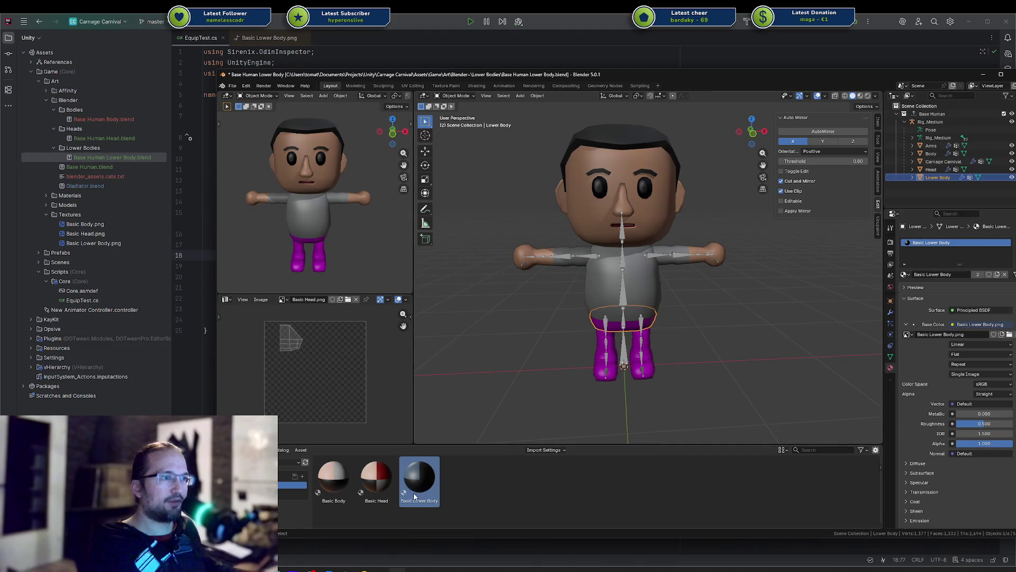
Step: Put Basic Lower Body on the legs and hips, undoing the wrong drop on the torso
mouse_move(419, 479)
left_mouse_down()
mouse_move(497, 421)
mouse_move(495, 388)
mouse_move(594, 324)
left_mouse_up()
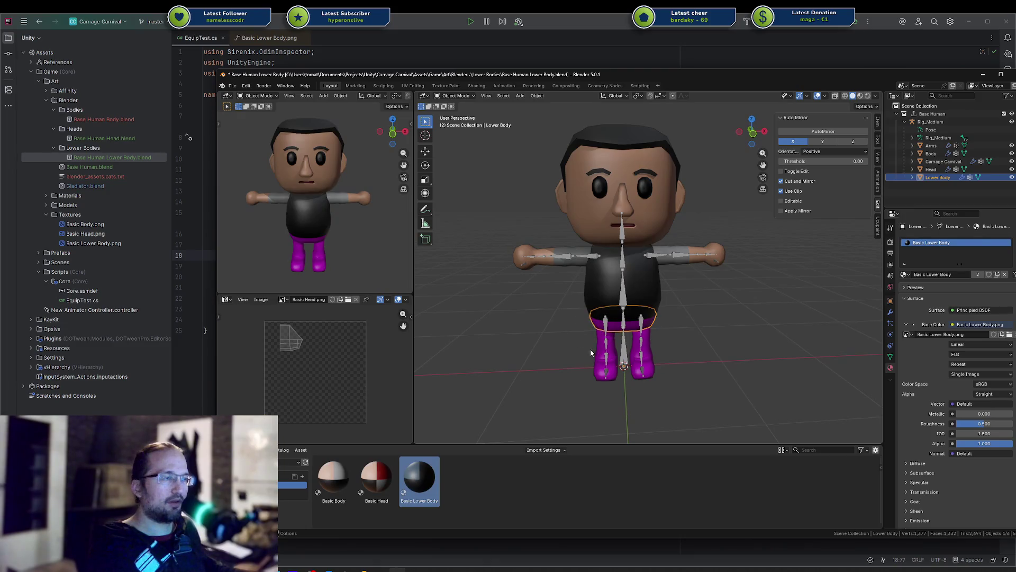
key("ctrl+z")
middle_click_drag(591, 353, 651, 323)
mouse_move(419, 479)
left_mouse_down()
mouse_move(453, 443)
mouse_move(638, 321)
left_mouse_up()
left_click_drag(418, 476, 588, 329)
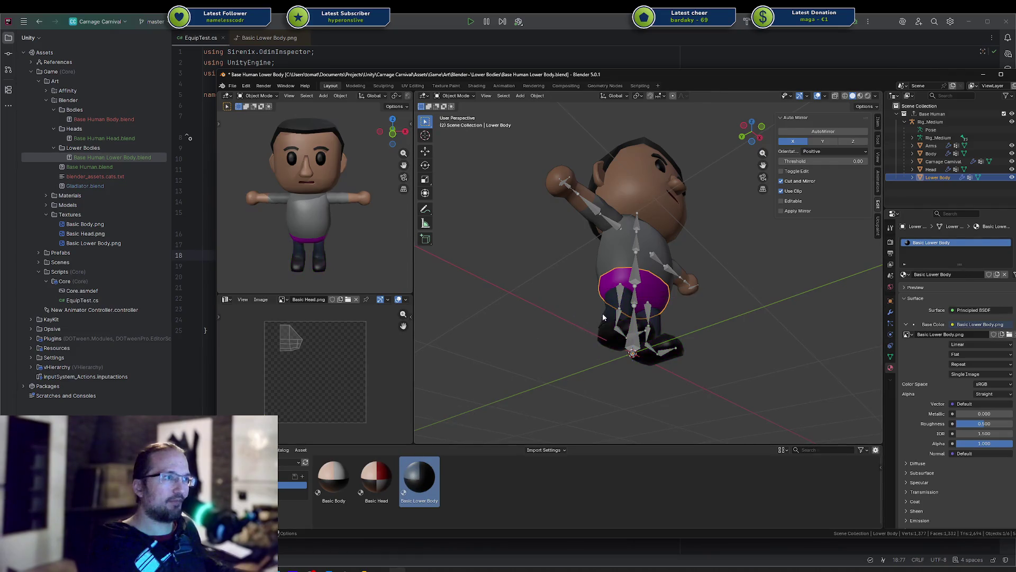
mouse_move(420, 479)
left_mouse_down()
mouse_move(619, 281)
mouse_move(585, 322)
left_mouse_up()
mouse_move(444, 448)
left_mouse_down()
mouse_move(609, 264)
mouse_move(618, 275)
left_mouse_up()
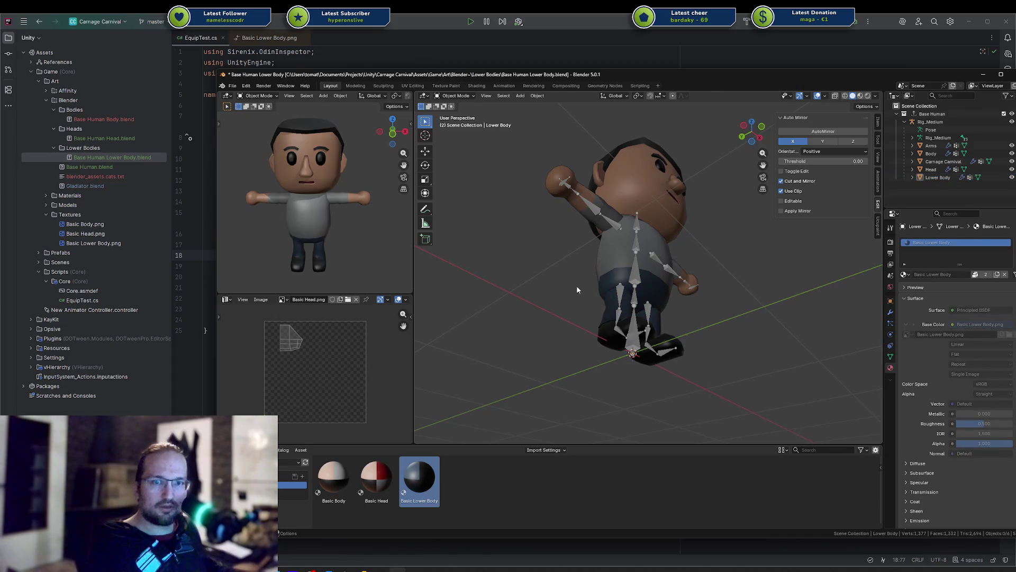
middle_click_drag(576, 285, 547, 320)
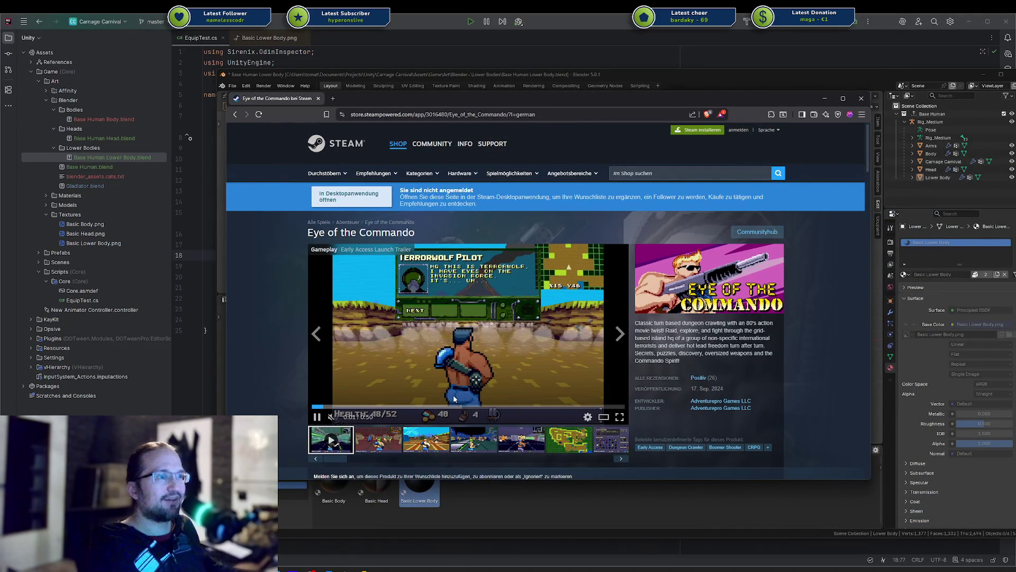
Step: Open the Eye of the Commando store page in the Steam app via 'In Desktopanwendung öffnen'
left_click(554, 114)
left_click_drag(526, 114, 297, 124)
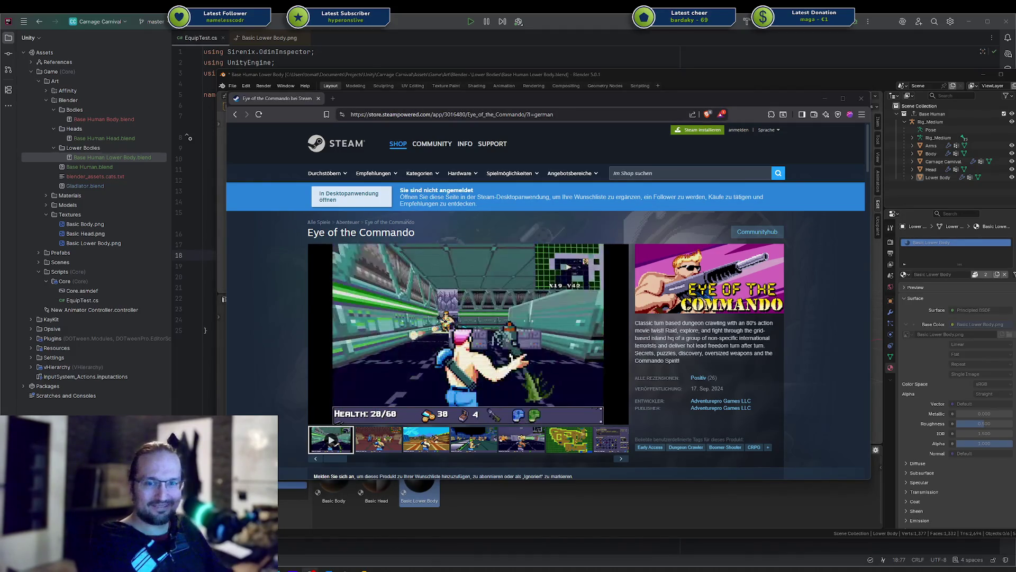
scroll(520, 436, "down", 1)
scroll(487, 442, "down", 5)
scroll(474, 389, "up", 5)
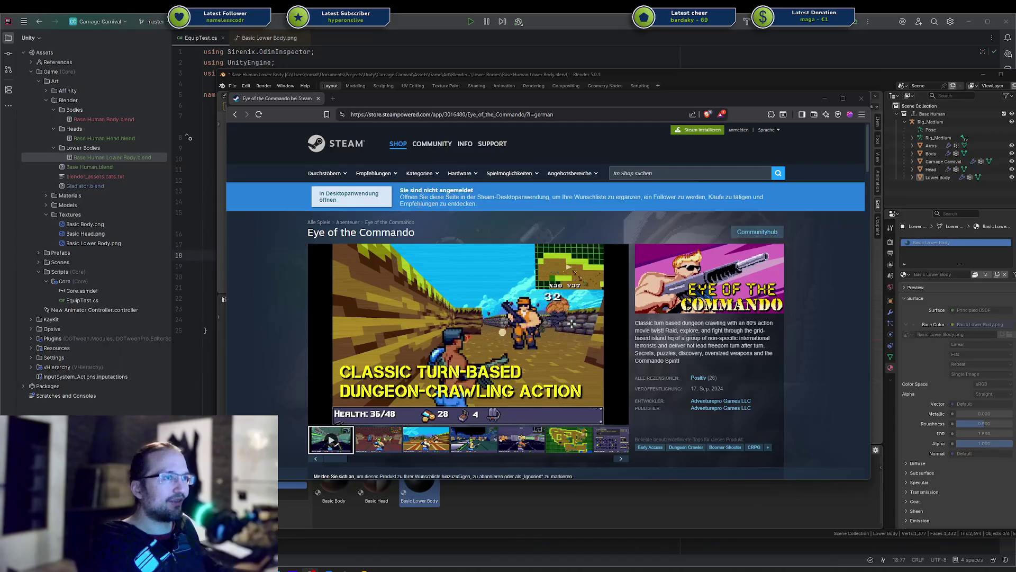
left_click(351, 196)
left_click(636, 195)
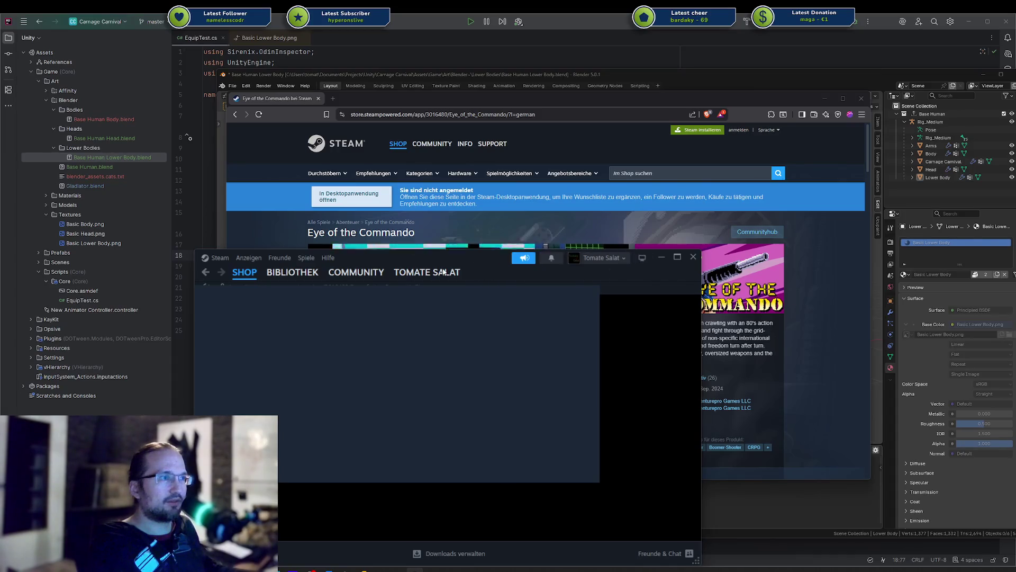
Step: Arrange the Steam and browser windows side by side and load the game's store page
left_click_drag(199, 250, 141, 181)
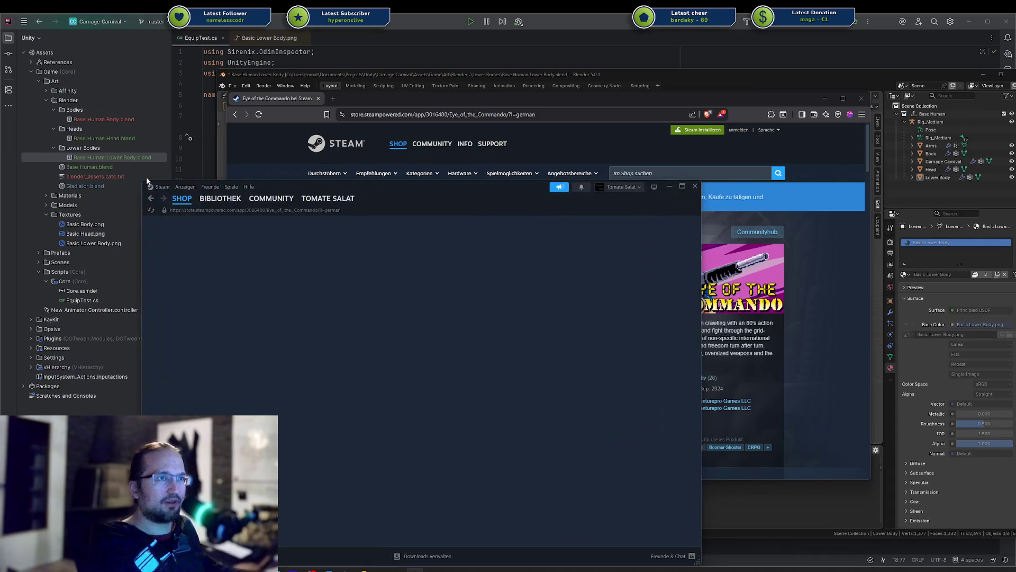
left_click_drag(381, 187, 458, 137)
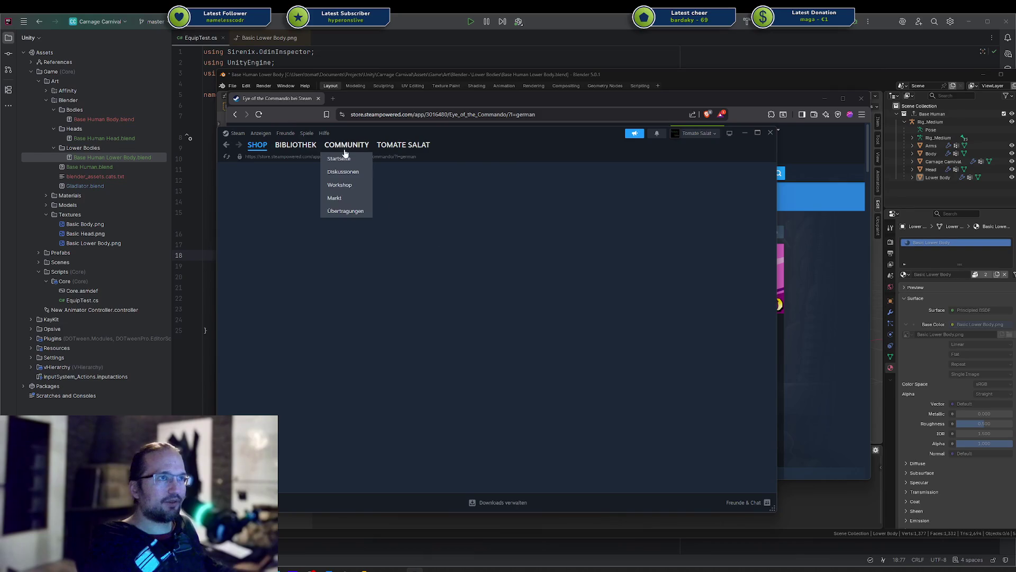
mouse_move(497, 127)
left_mouse_down()
mouse_move(856, 146)
mouse_move(832, 116)
left_mouse_up()
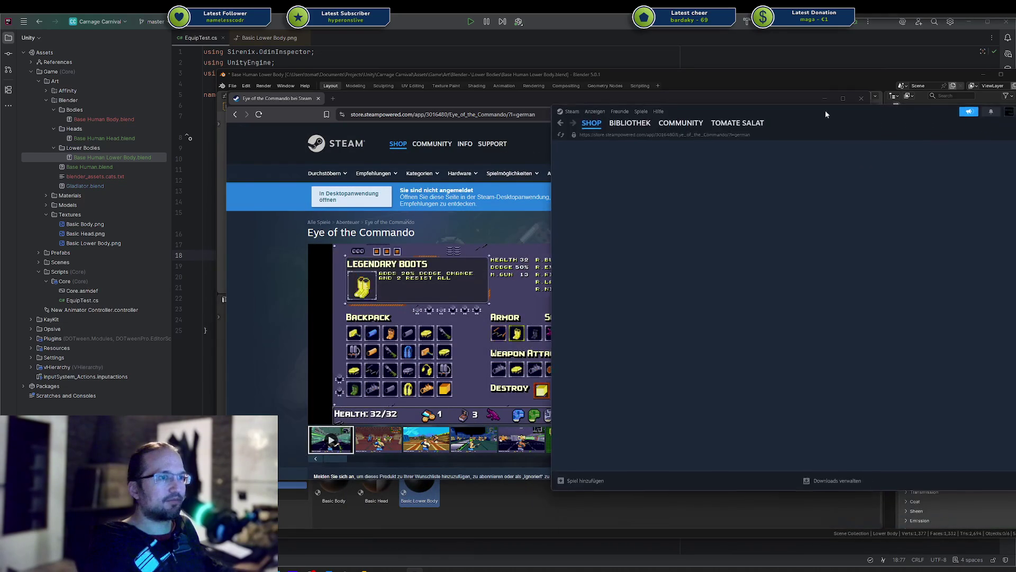
left_click_drag(576, 95, 333, 65)
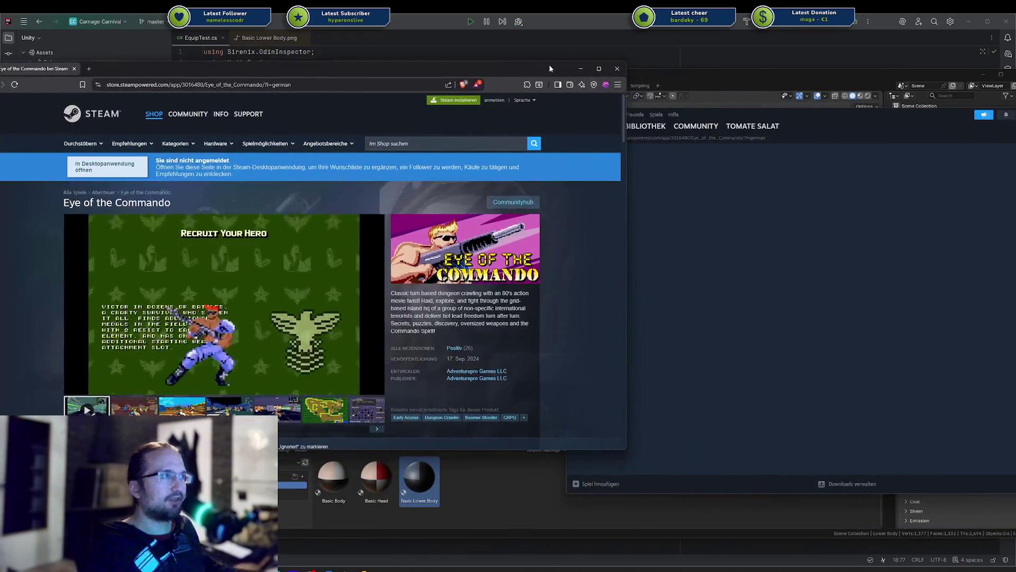
left_click_drag(726, 109, 646, 107)
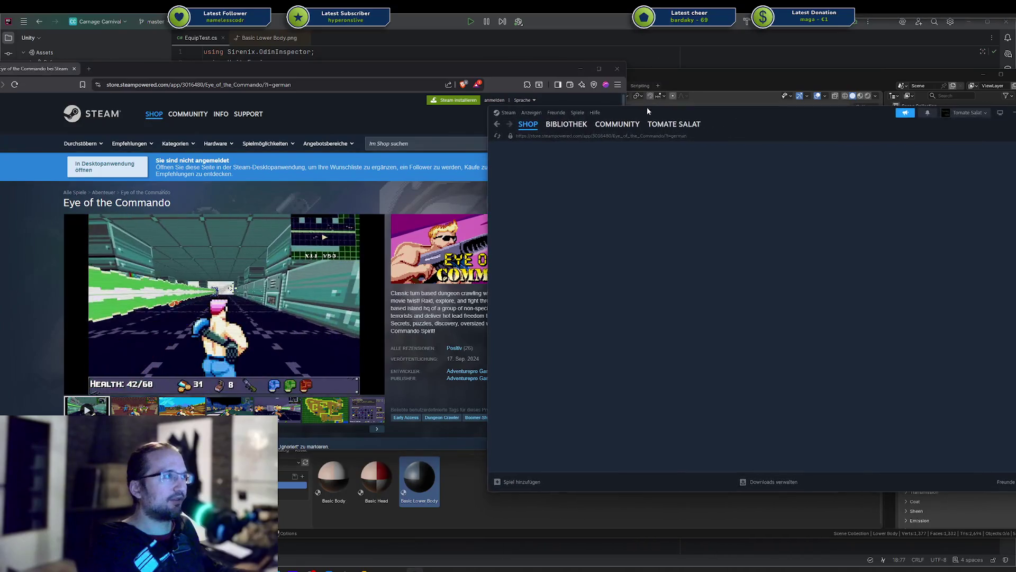
left_click(675, 127)
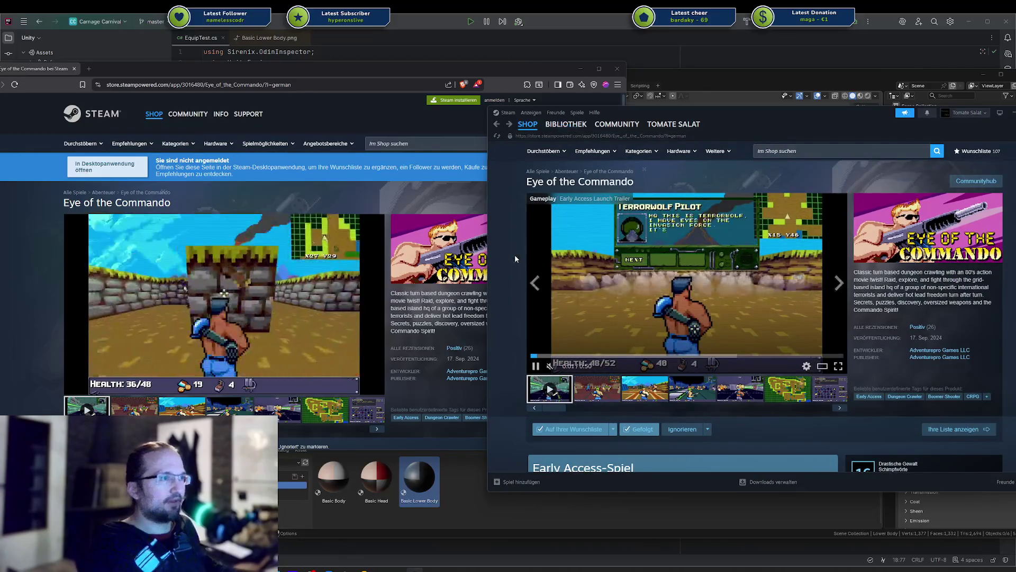
Step: Scroll through the Eye of the Commando store page in the Steam client
scroll(515, 258, "down", 3)
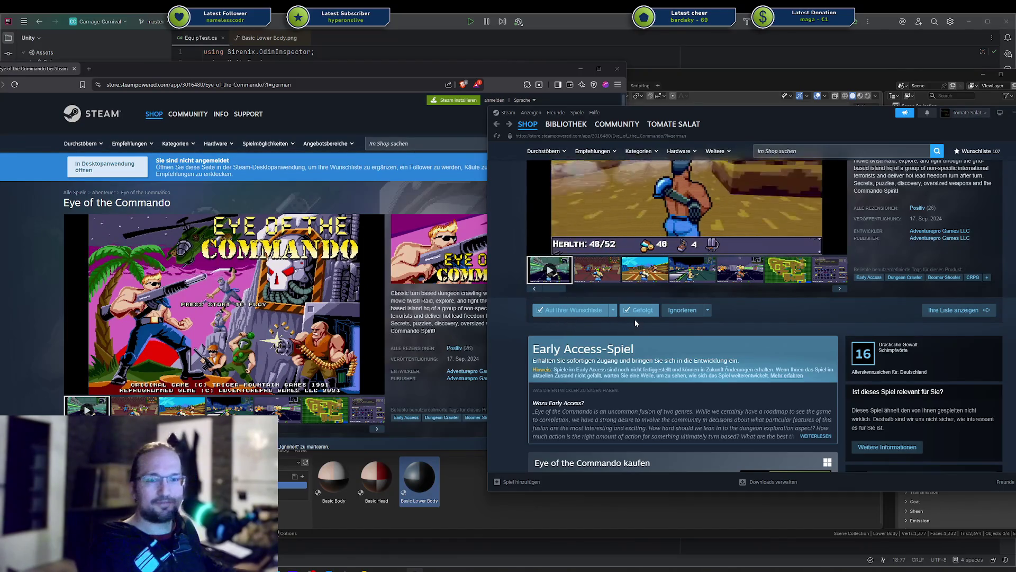
scroll(634, 318, "down", 3)
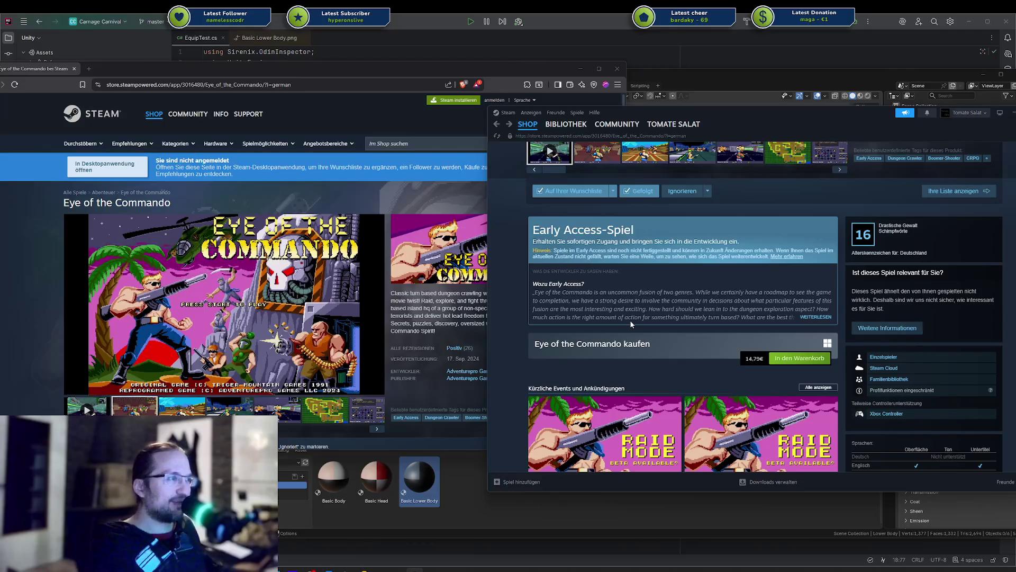
scroll(630, 320, "up", 2)
scroll(695, 325, "down", 2)
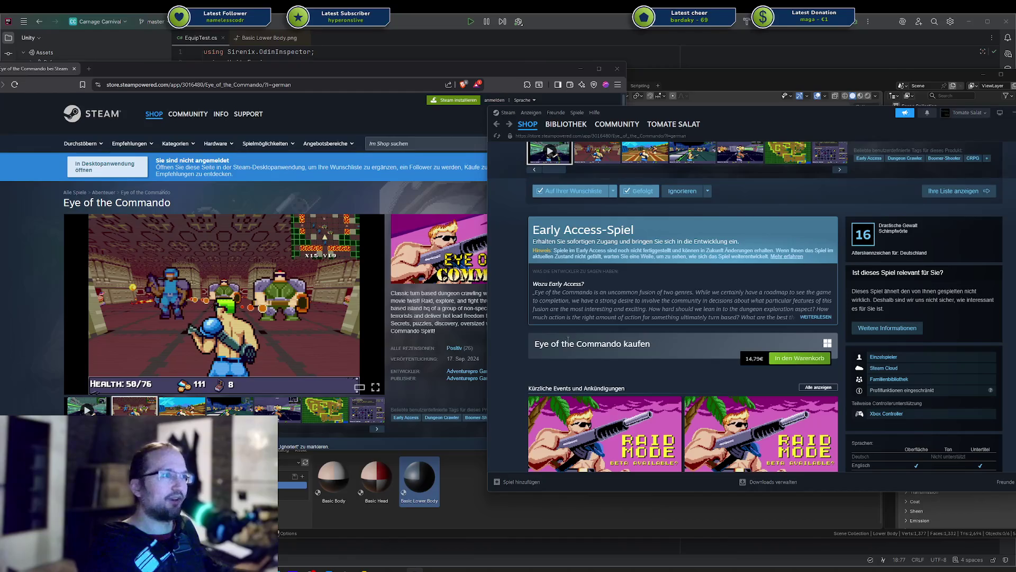
scroll(748, 356, "up", 5)
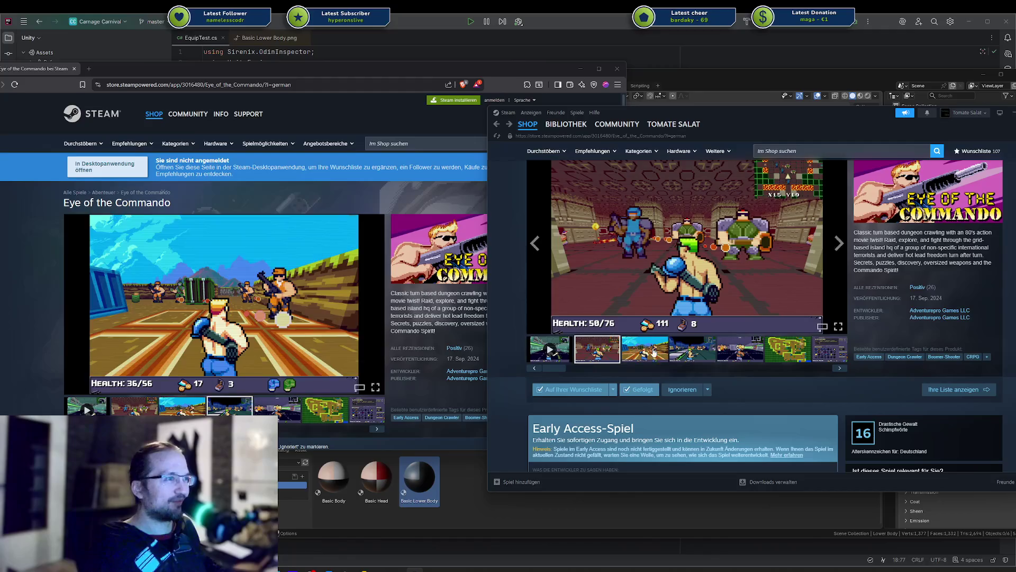
Step: Step through the screenshots up to the map and inventory images
left_click(647, 354)
left_click(689, 349)
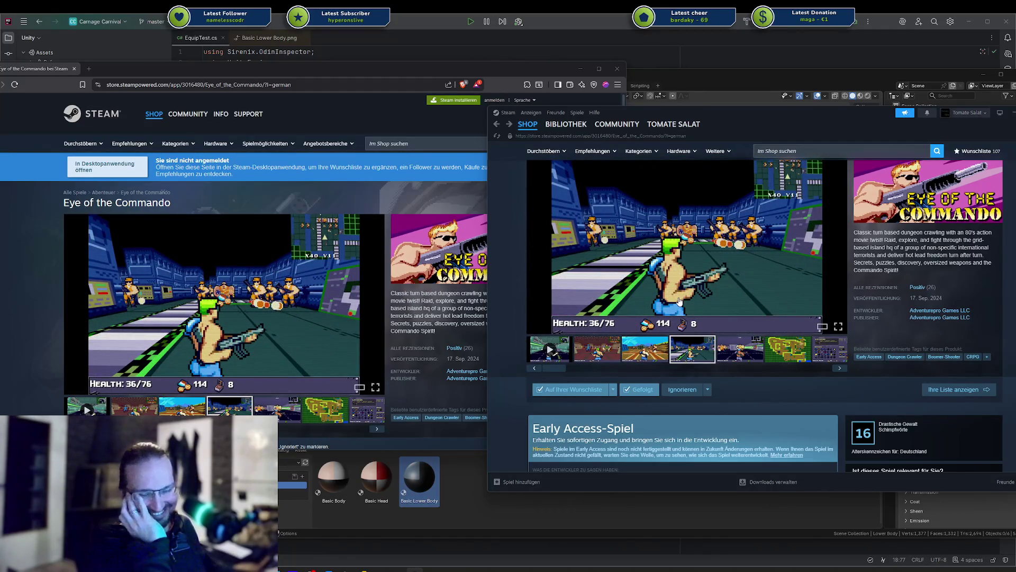
left_click(741, 350)
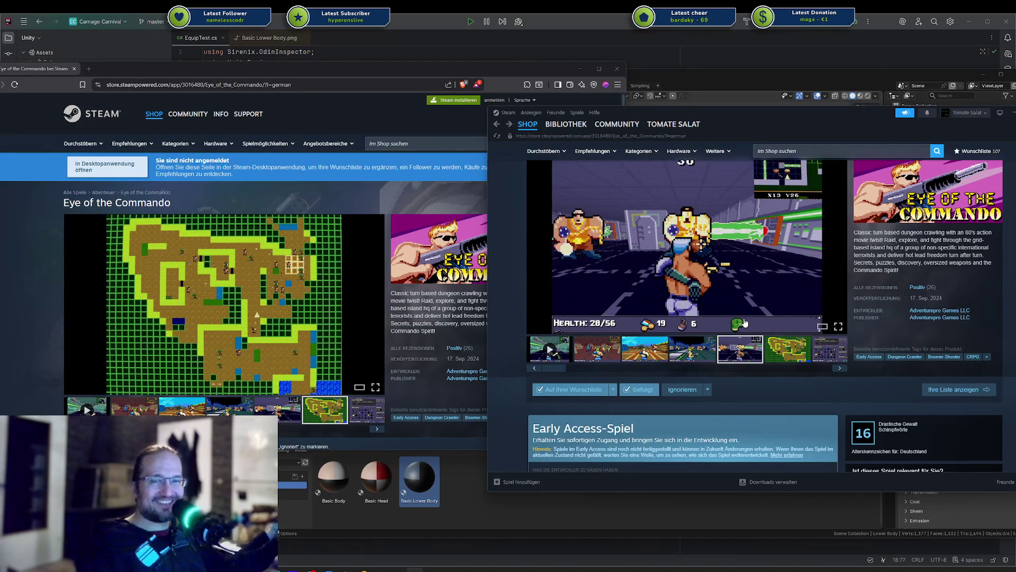
left_click(787, 354)
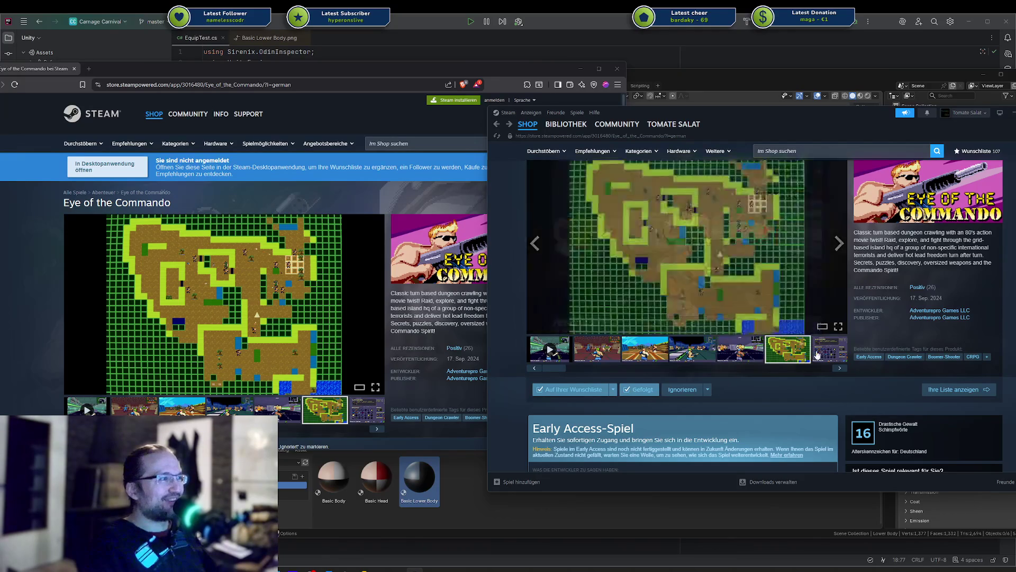
left_click(831, 350)
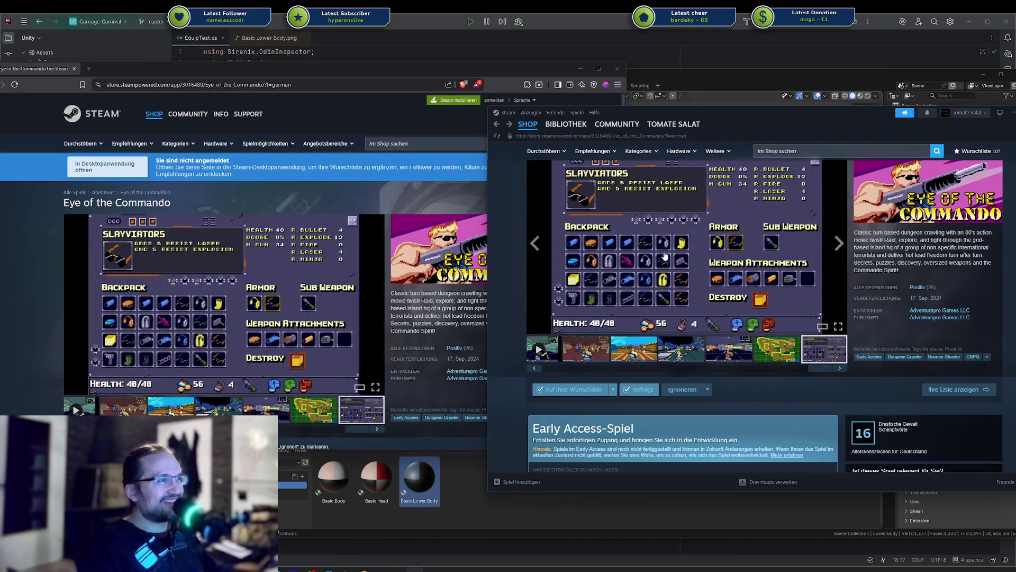
scroll(656, 384, "down", 3)
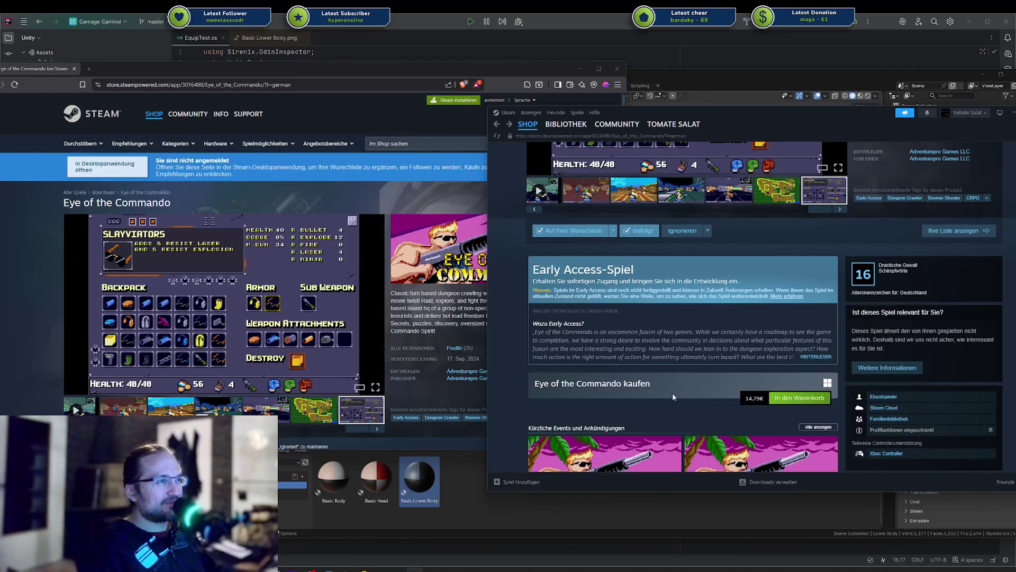
scroll(647, 330, "up", 3)
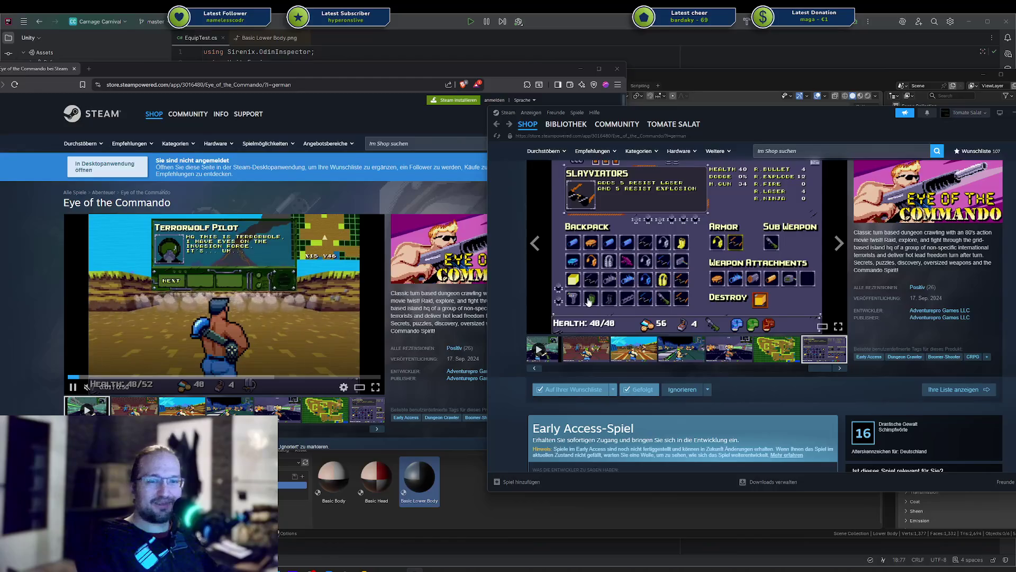
scroll(681, 255, "up", 1)
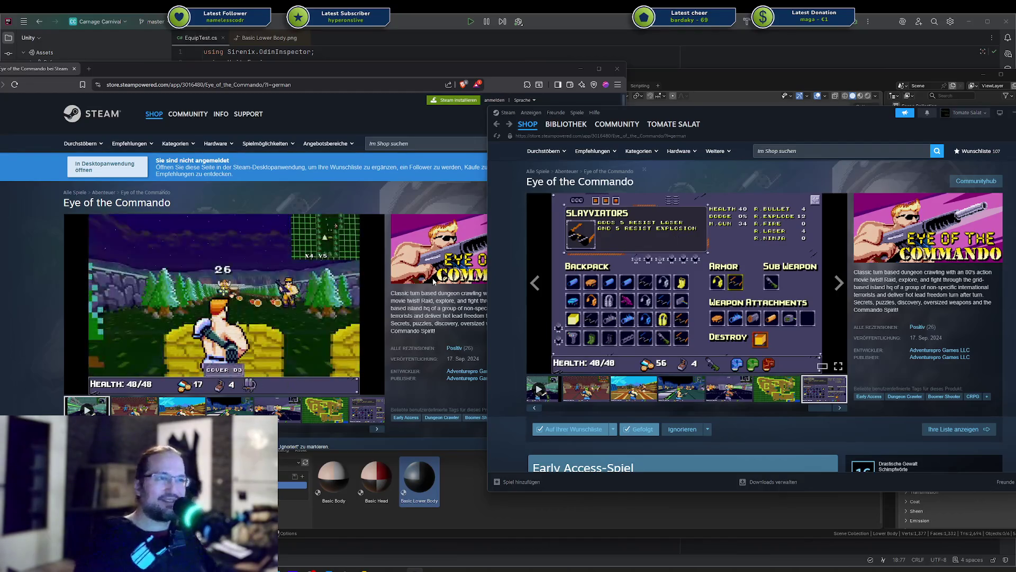
Step: Close the Steam client and the browser store page to return to Blender
mouse_move(289, 297)
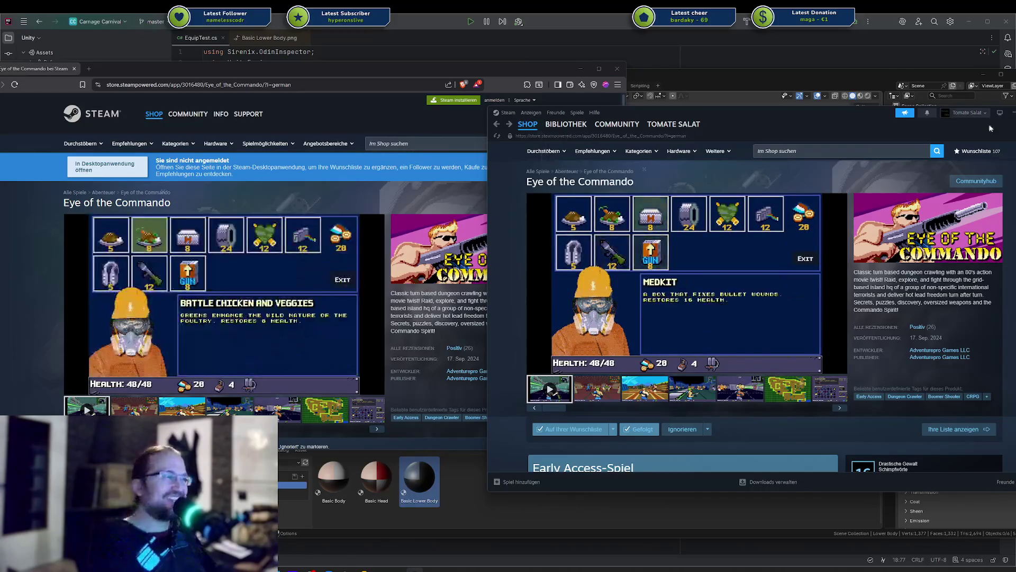
scroll(359, 260, "down", 1)
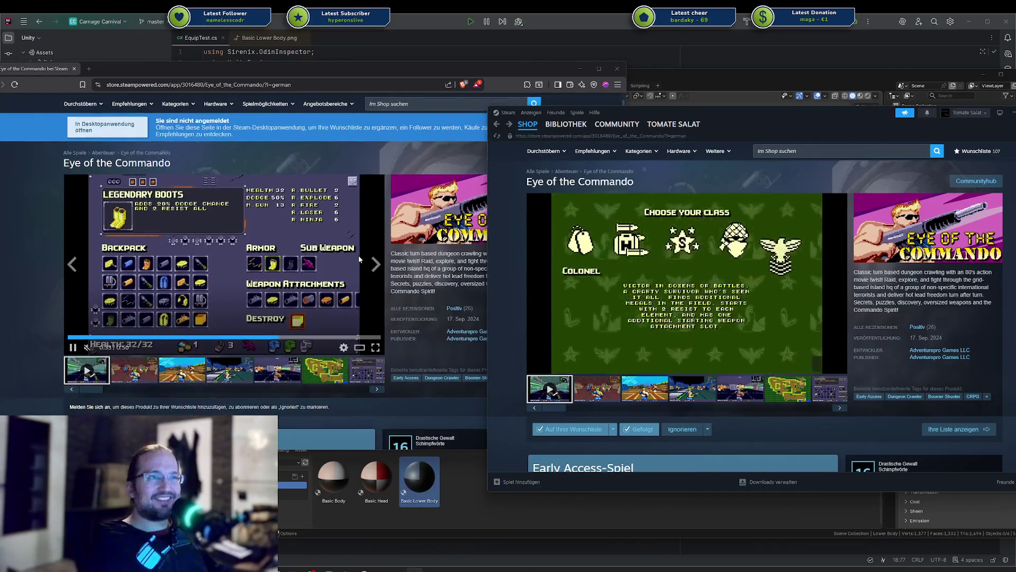
scroll(339, 265, "down", 2)
scroll(323, 269, "up", 3)
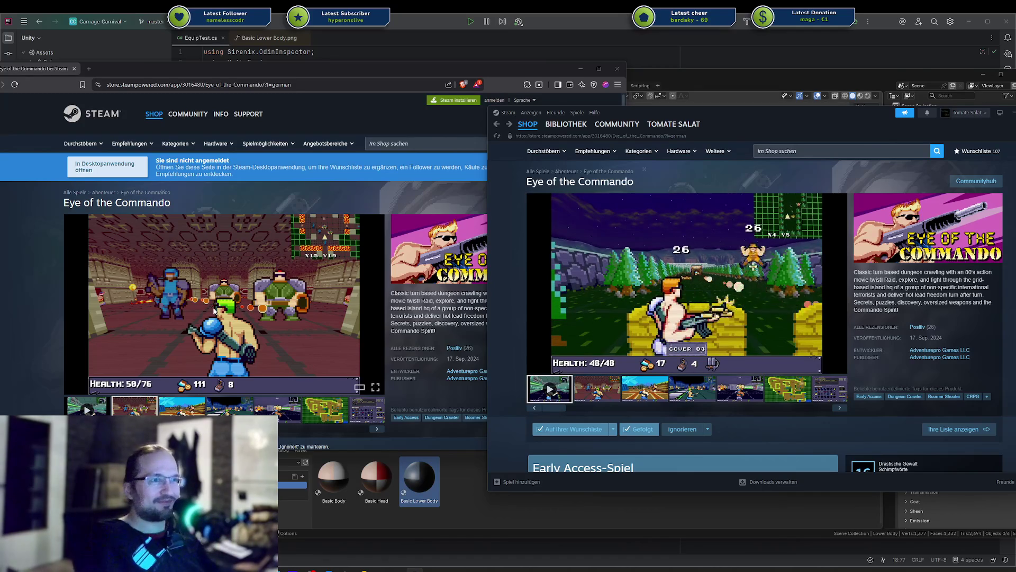
scroll(325, 309, "down", 1)
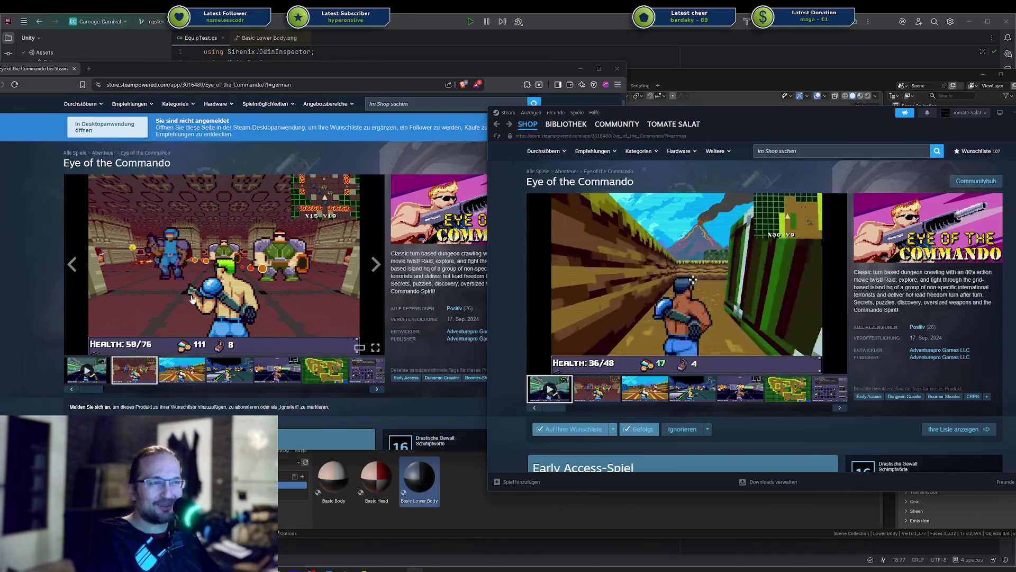
mouse_move(680, 345)
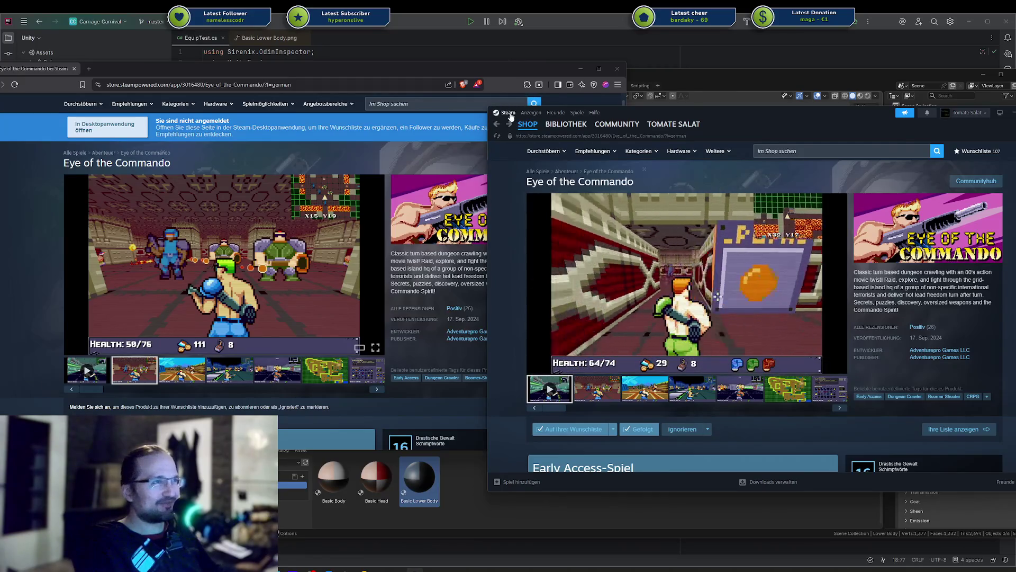
key("alt+F4")
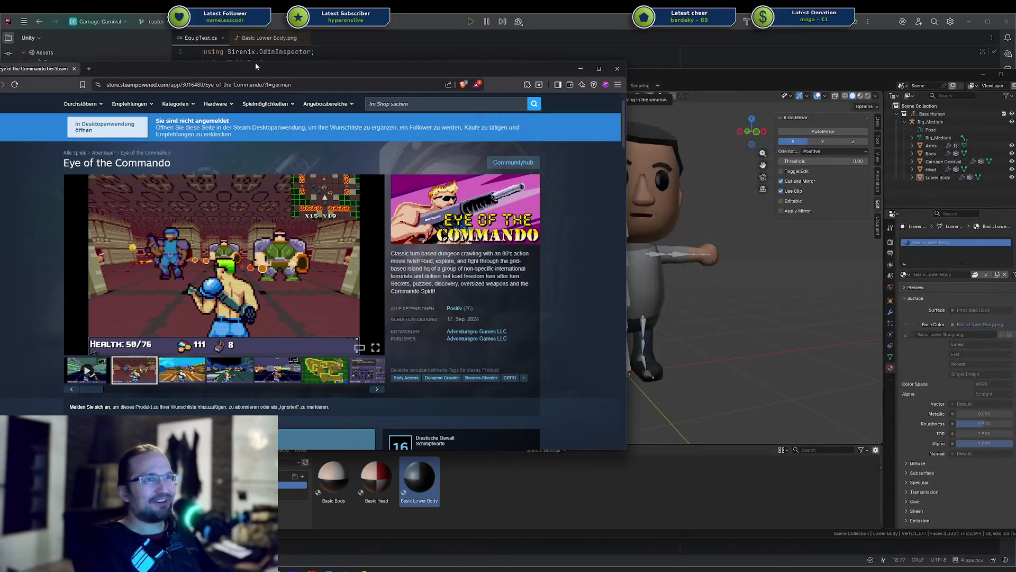
left_click_drag(258, 66, 485, 75)
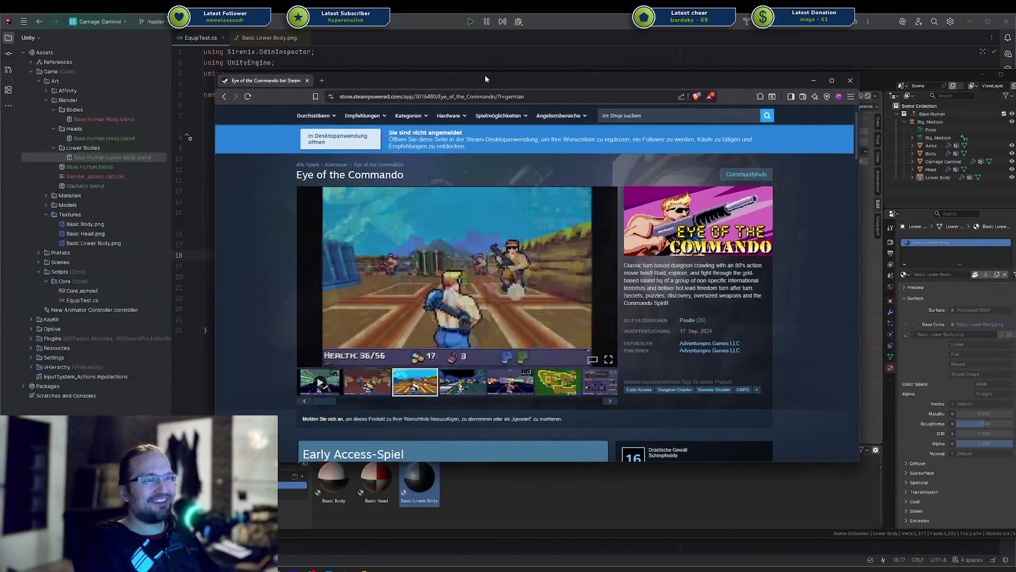
middle_click(275, 83)
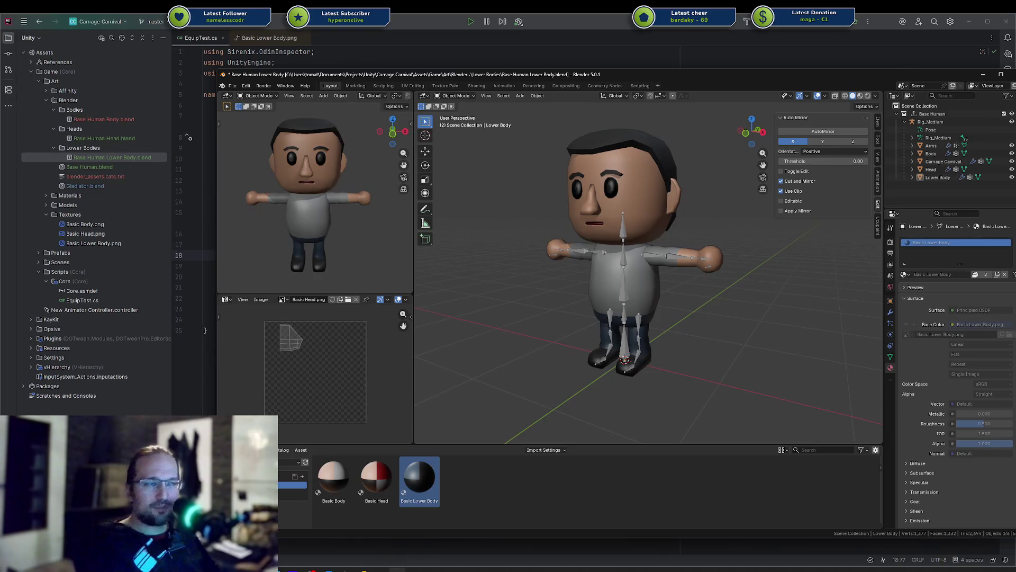
Step: Rename the Carnage Carnival object to Body by mistake, then undo it
middle_click_drag(529, 288, 551, 296)
left_click(614, 225)
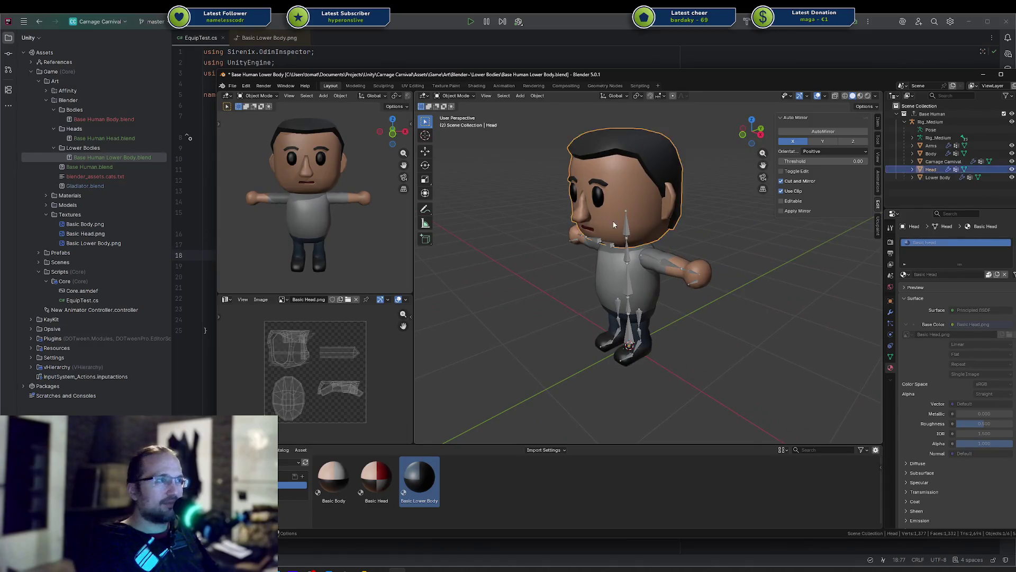
left_click(938, 163)
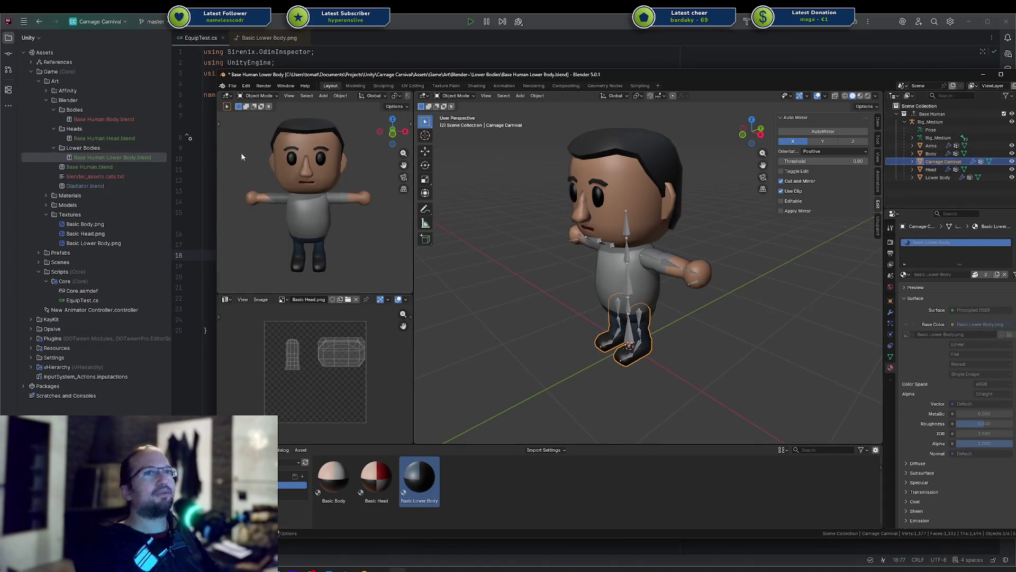
key("F2")
type("Body")
key("Return")
key("ctrl+s")
key("ctrl+z")
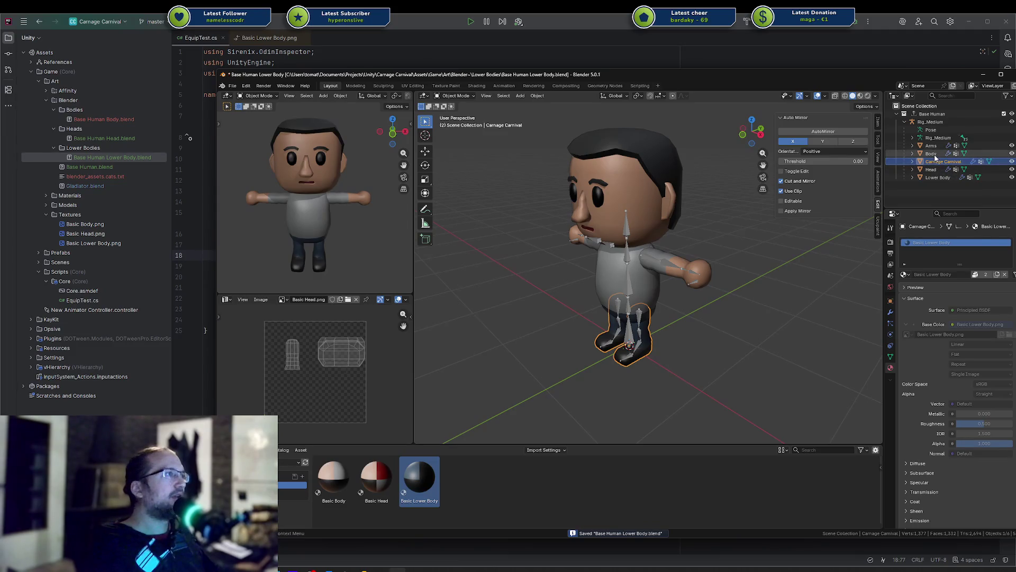
Step: Rename Carnage Carnival to Legs and save the lower body file
left_click(913, 162)
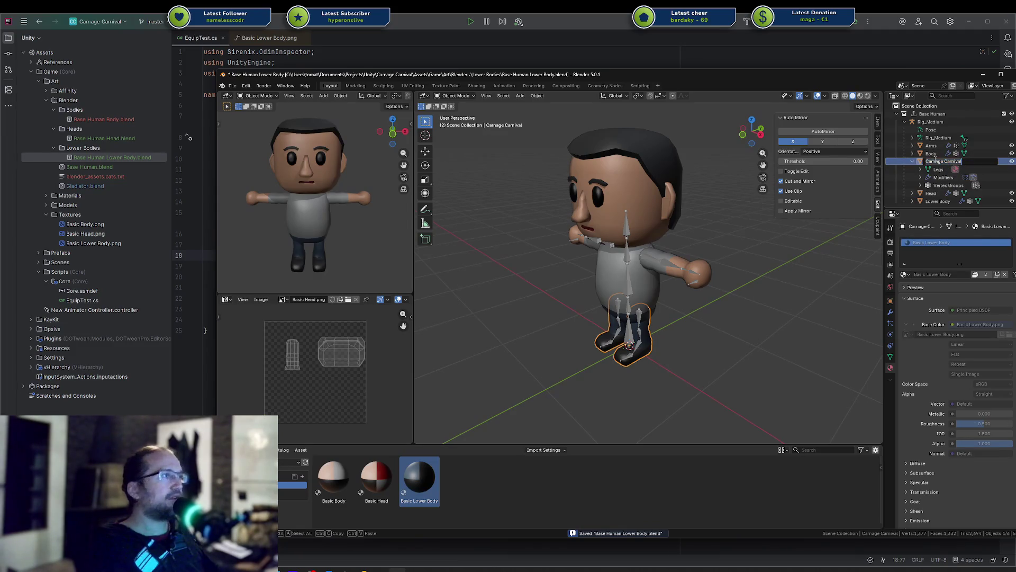
double_click(934, 161)
type("Legs")
key("Return")
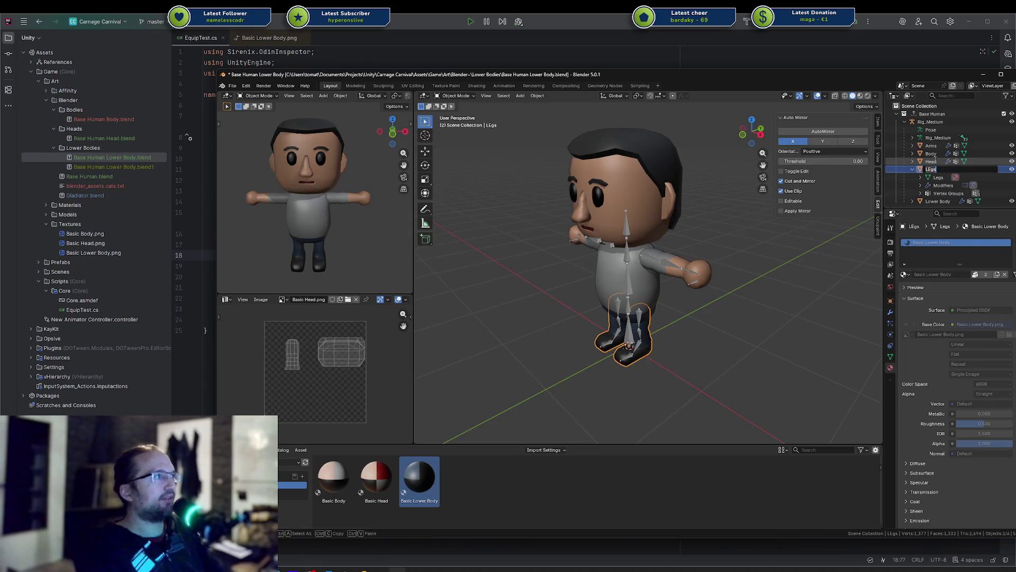
type("s")
key("Return")
key("ctrl+s")
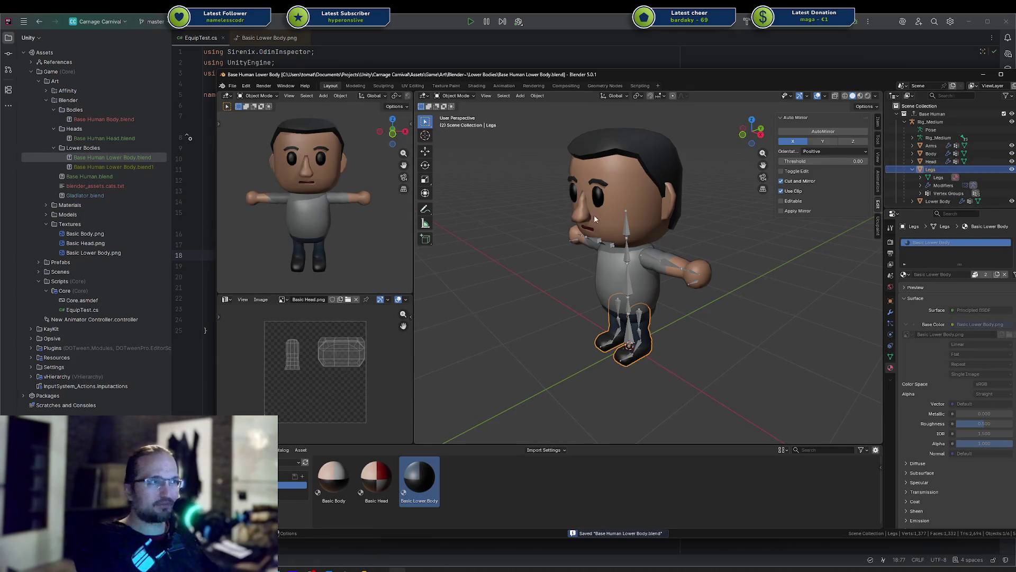
left_click(687, 225)
Step: Open Base Human.blend from recent files and select its Carnage Carnival legs object
key("ctrl+shift+o")
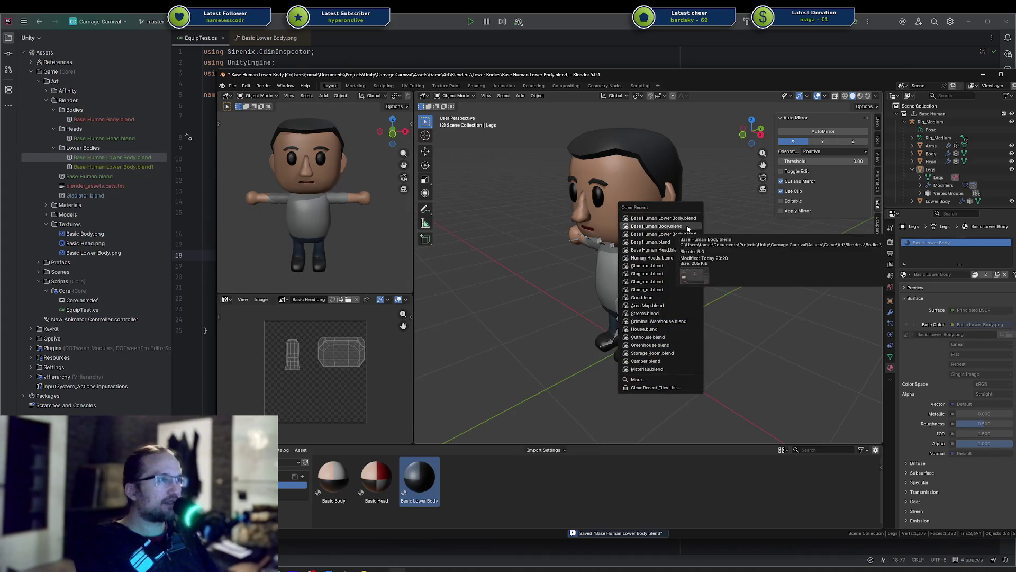
key("Return")
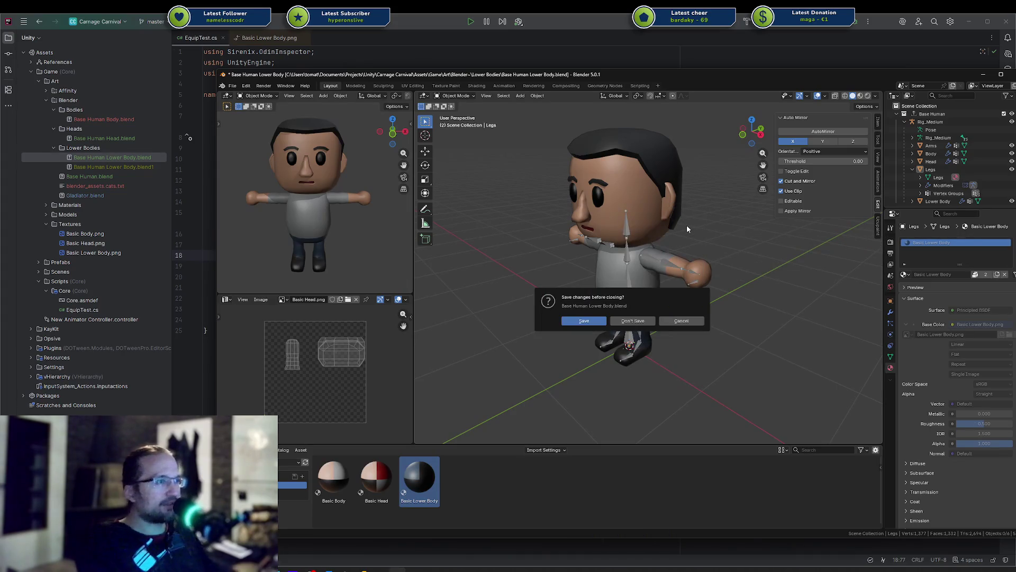
key("Return")
left_click(905, 122)
left_click(948, 164)
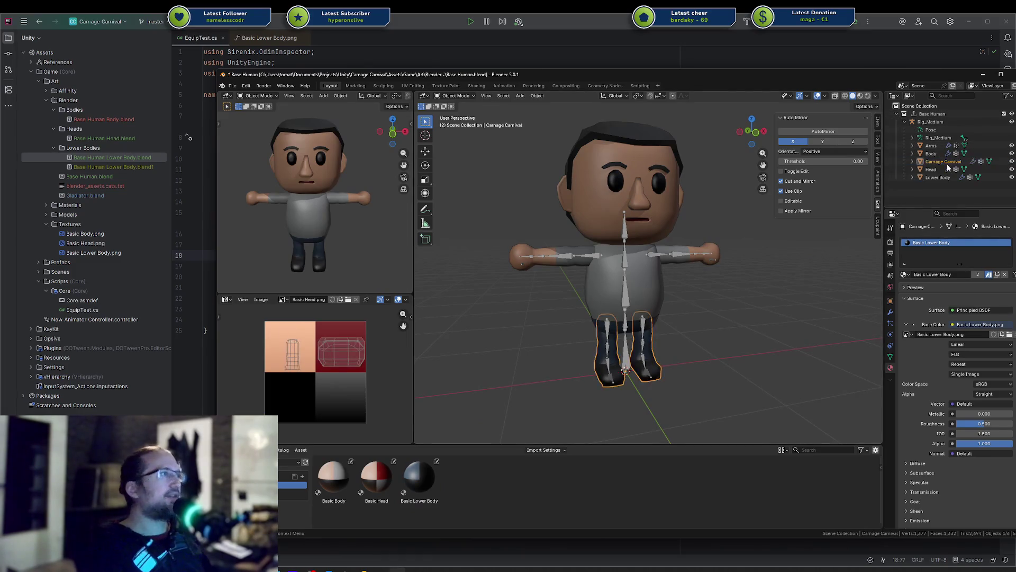
Step: Rename Carnage Carnival to Legs in Base Human.blend and save
double_click(944, 162)
type("Legs")
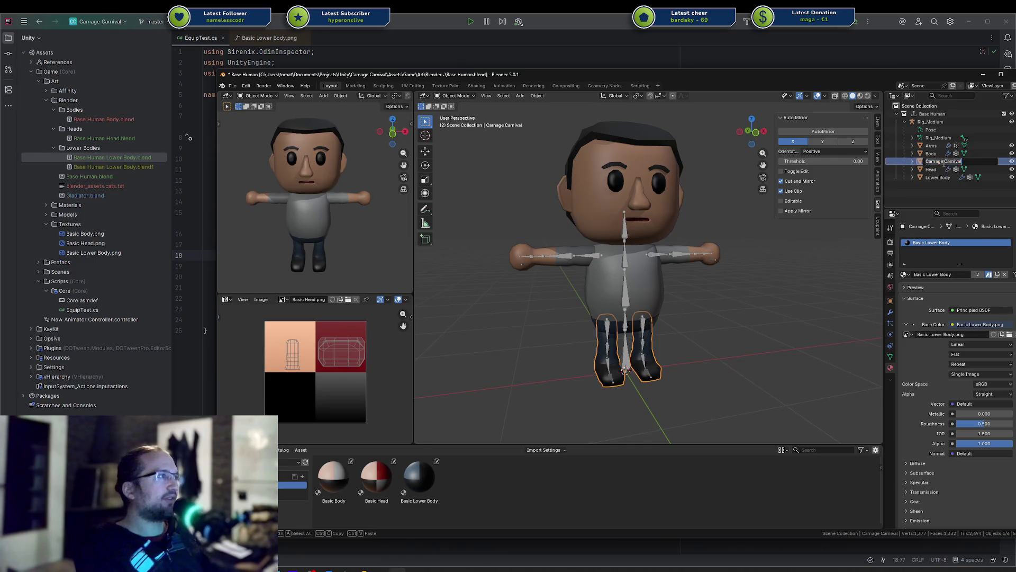
key("Return")
key("ctrl+s")
Step: Open Base Human Body.blend, then Base Human Head.blend, from recent files
key("ctrl+shift+o")
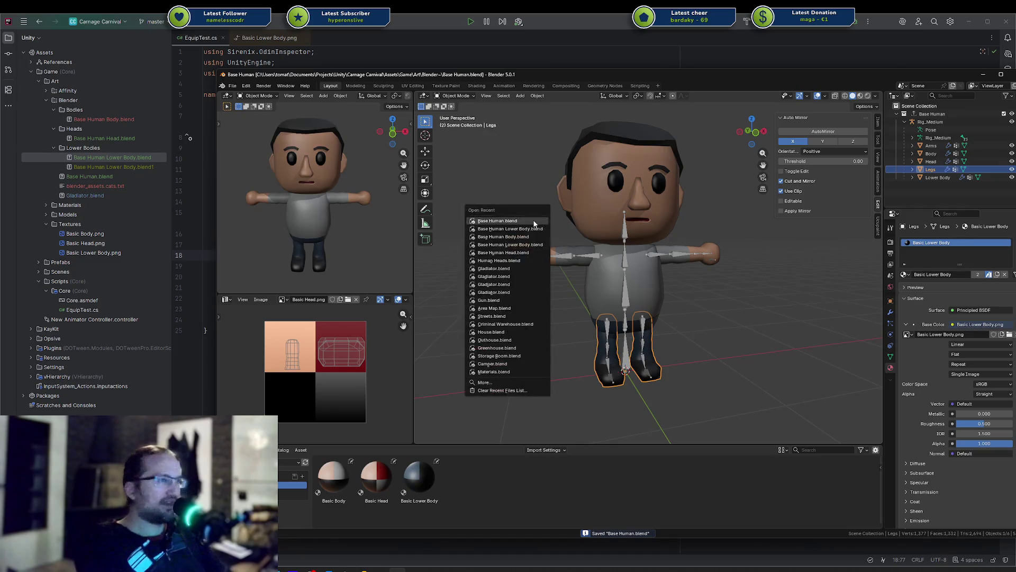
key("Return")
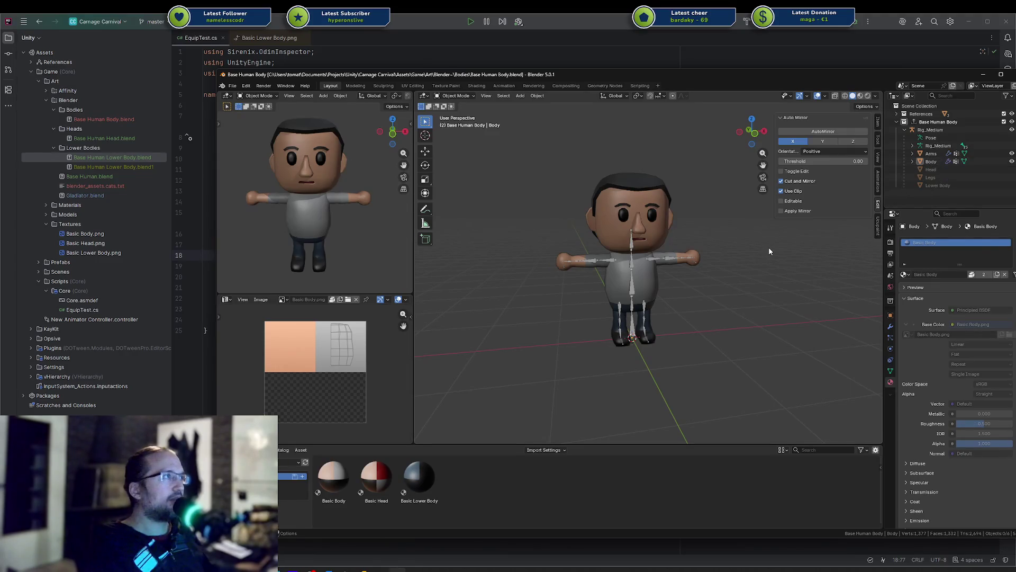
key("ctrl+shift+o")
key("Down")
key("Down")
key("Down")
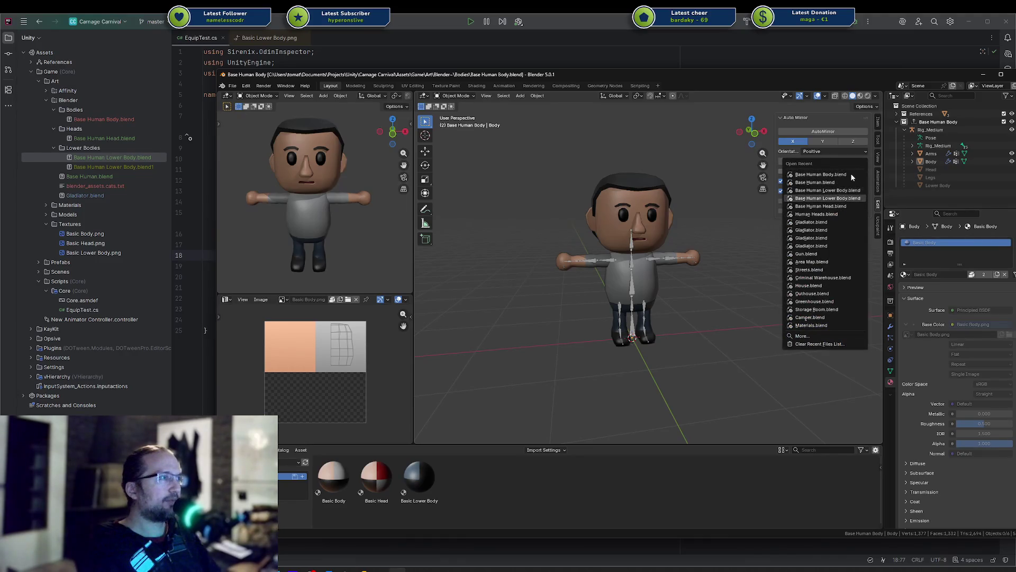
key("Up")
key("Up")
key("Down")
key("Down")
key("Down")
key("Return")
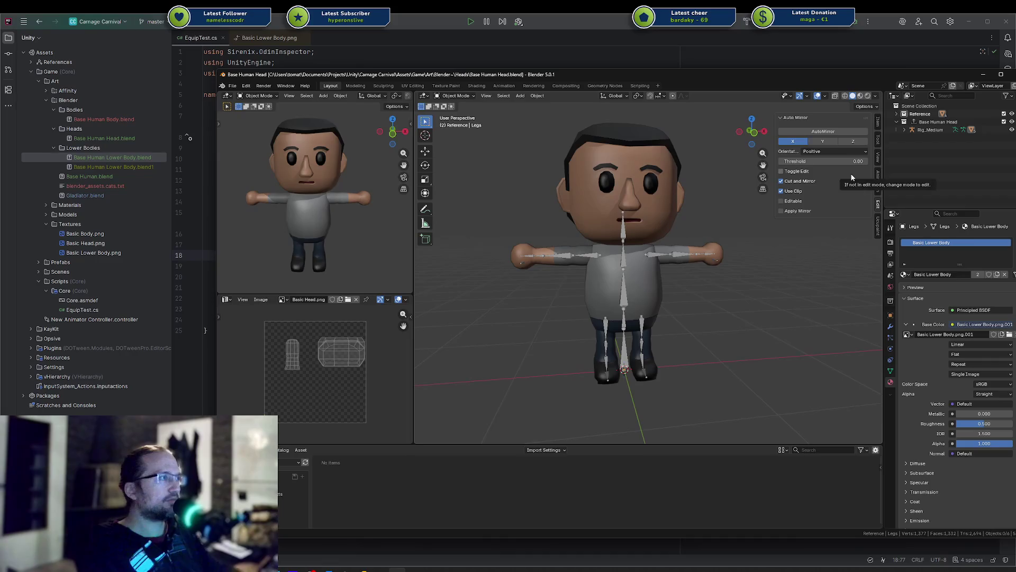
Step: In Edit Mode, select the head's right eye and test moving it, then cancel
left_click(906, 130)
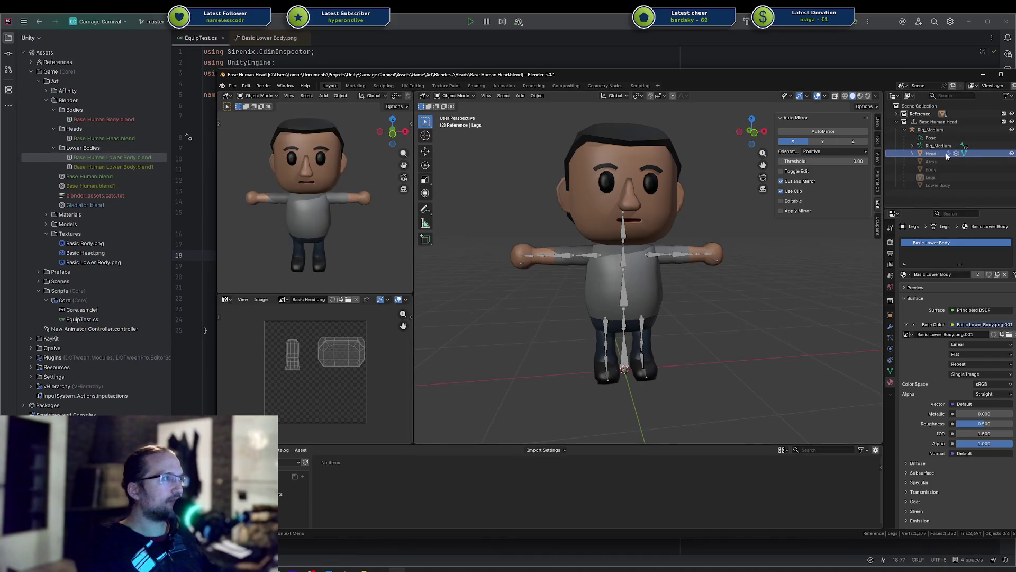
right_click(758, 224)
key("Tab")
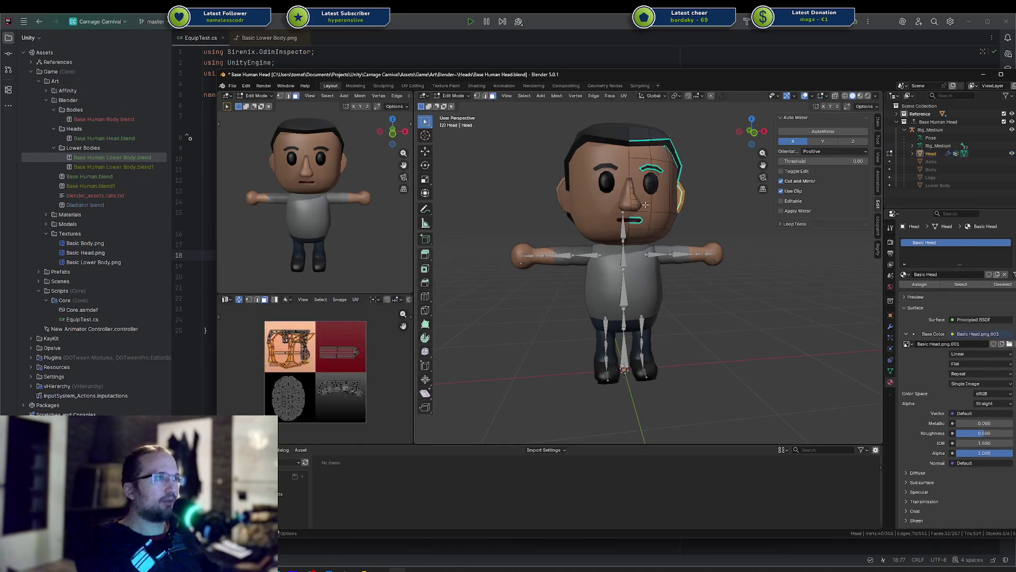
left_click(654, 181)
key("l")
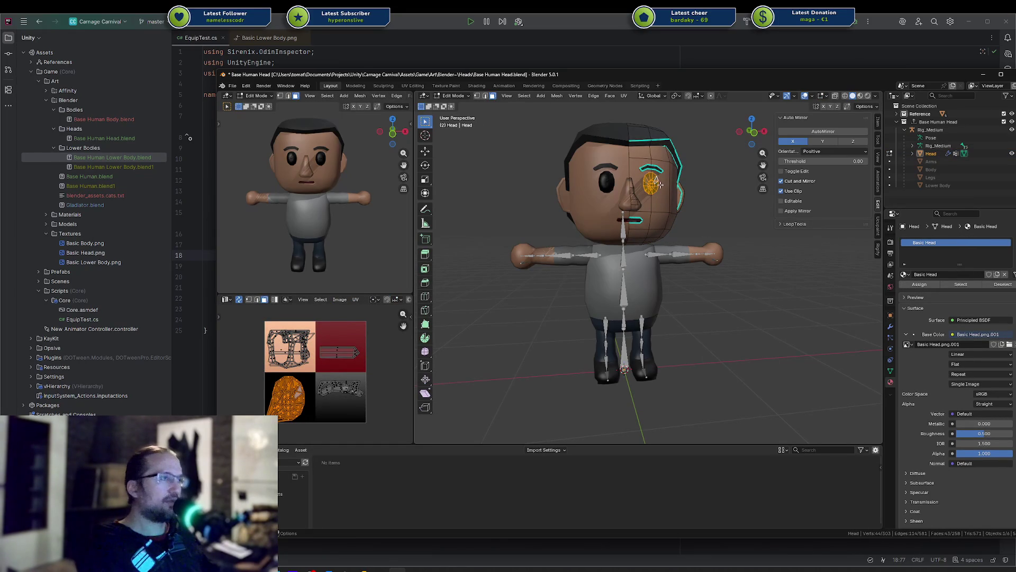
key("g")
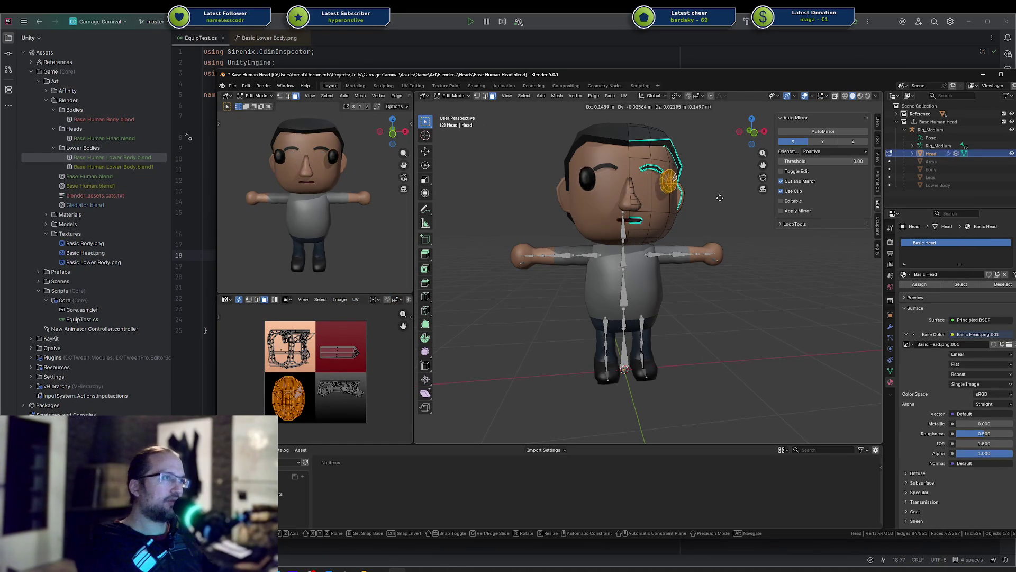
key("Escape")
key("Tab")
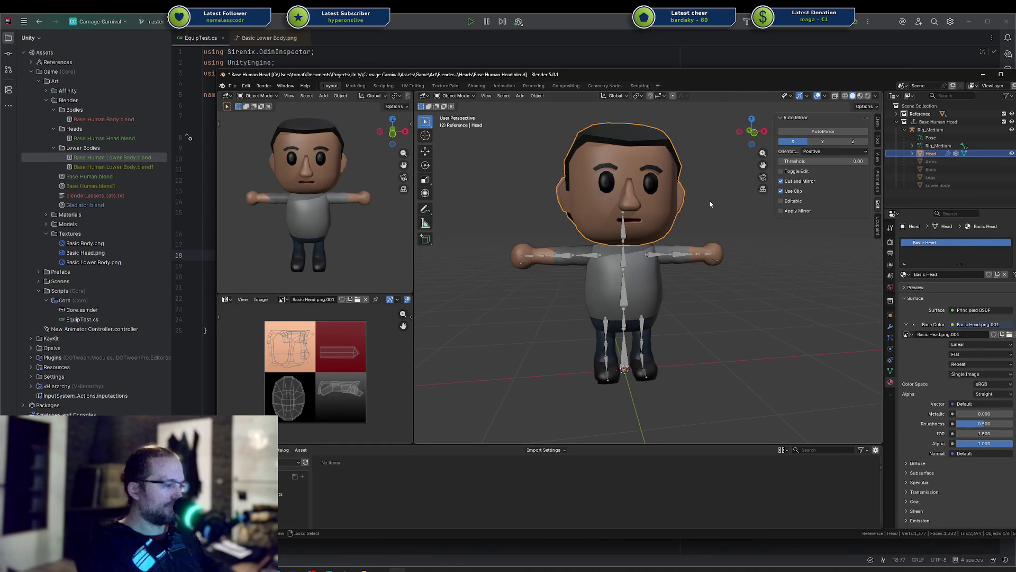
left_click(710, 203)
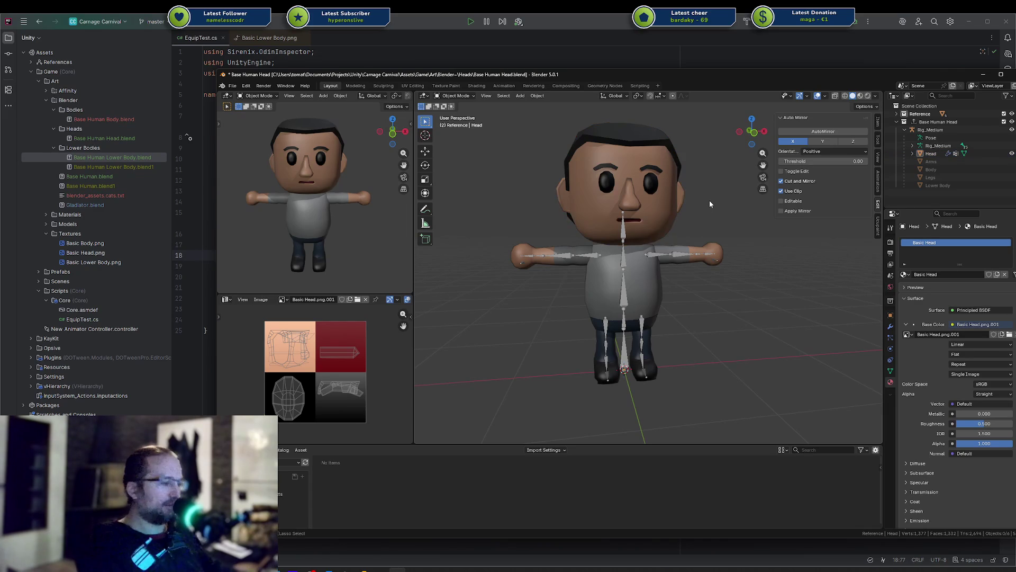
Step: Open Base Human Lower Body.blend from recent files without saving the head file
key("ctrl+shift+o")
key("Down")
key("Down")
key("Down")
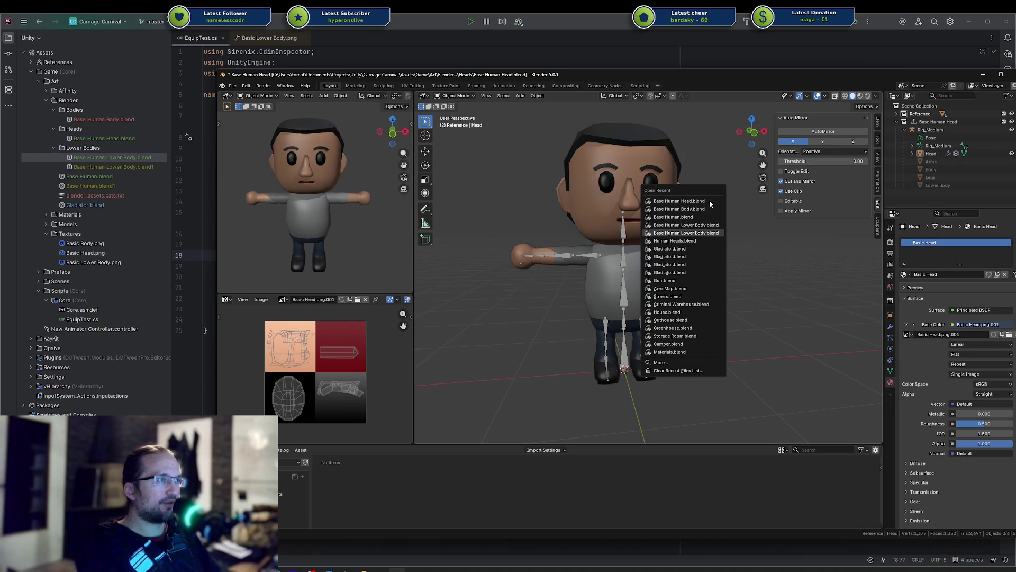
key("Return")
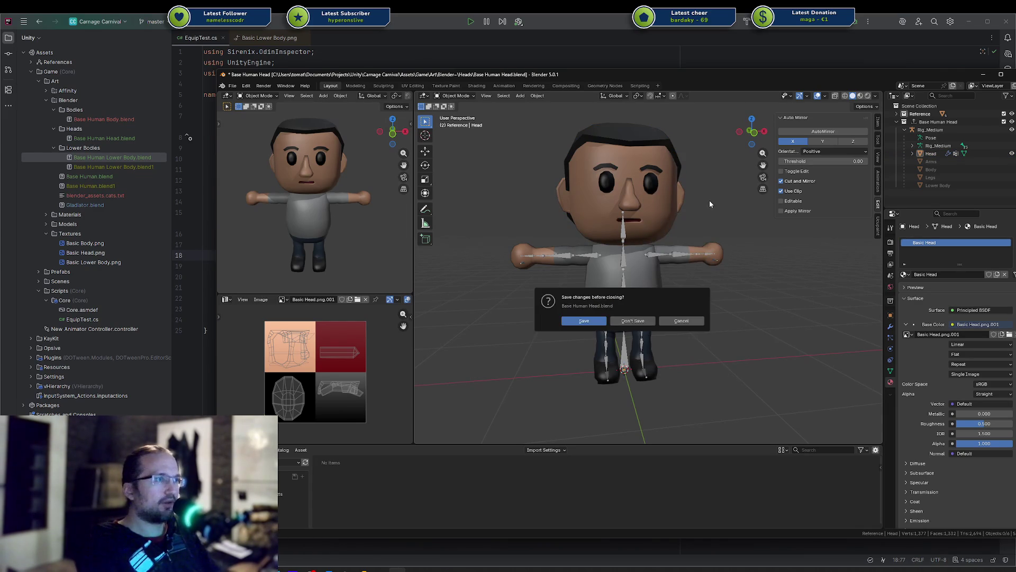
left_click(649, 321)
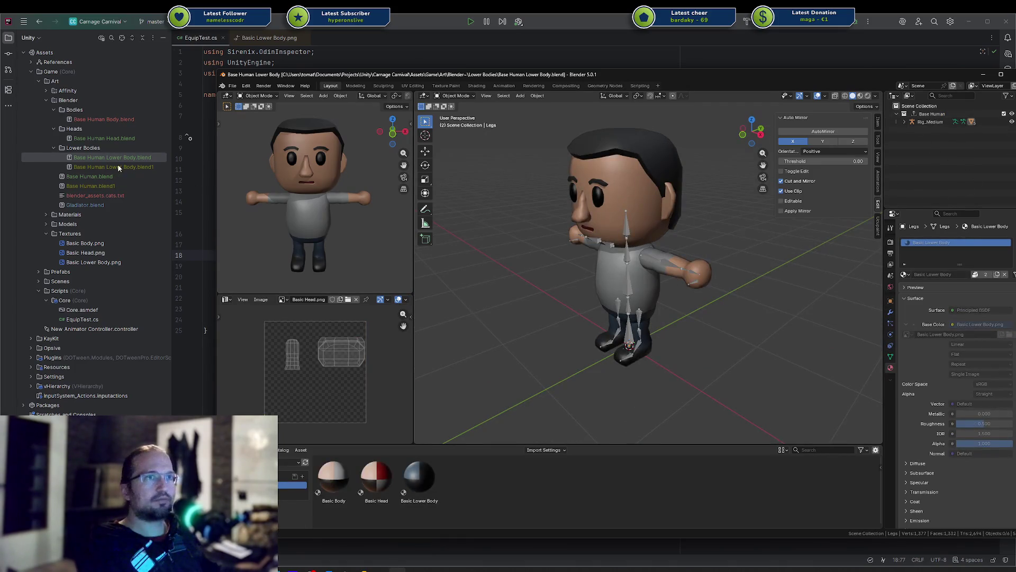
Step: Move the Head, Body and Arms objects into a new collection named References
left_click(906, 122)
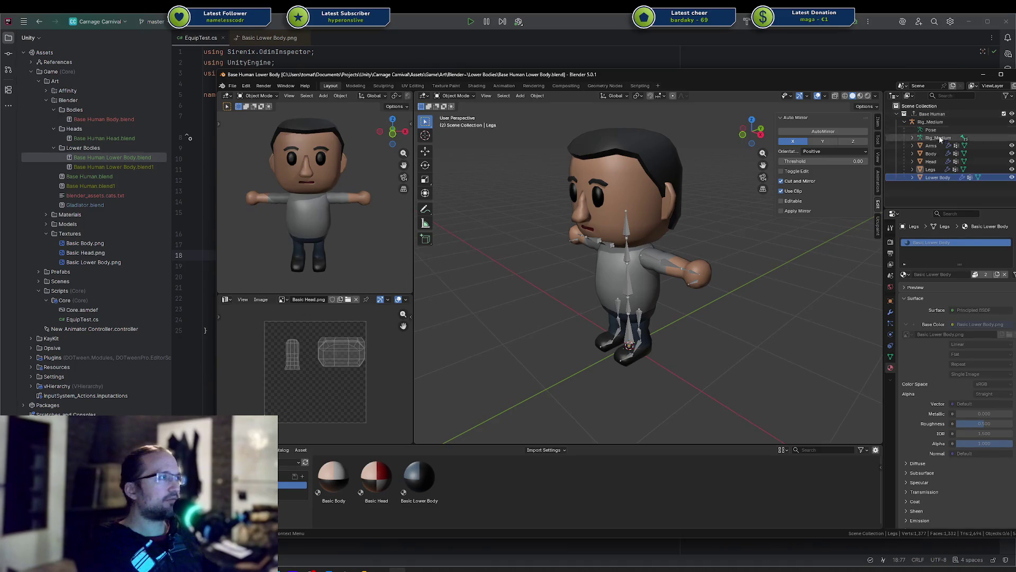
left_click(940, 162)
left_click(935, 147, "shift")
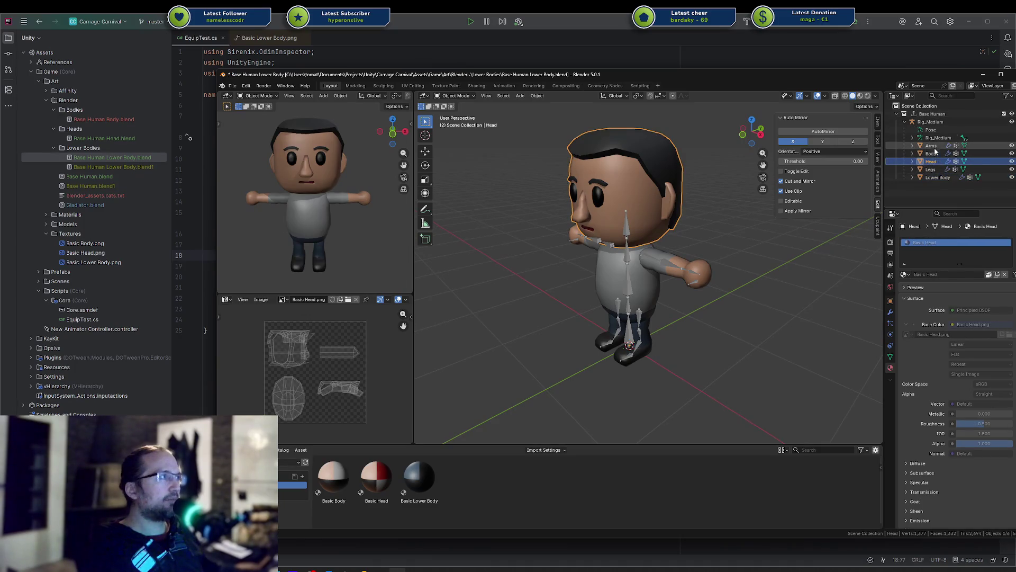
right_click(935, 150)
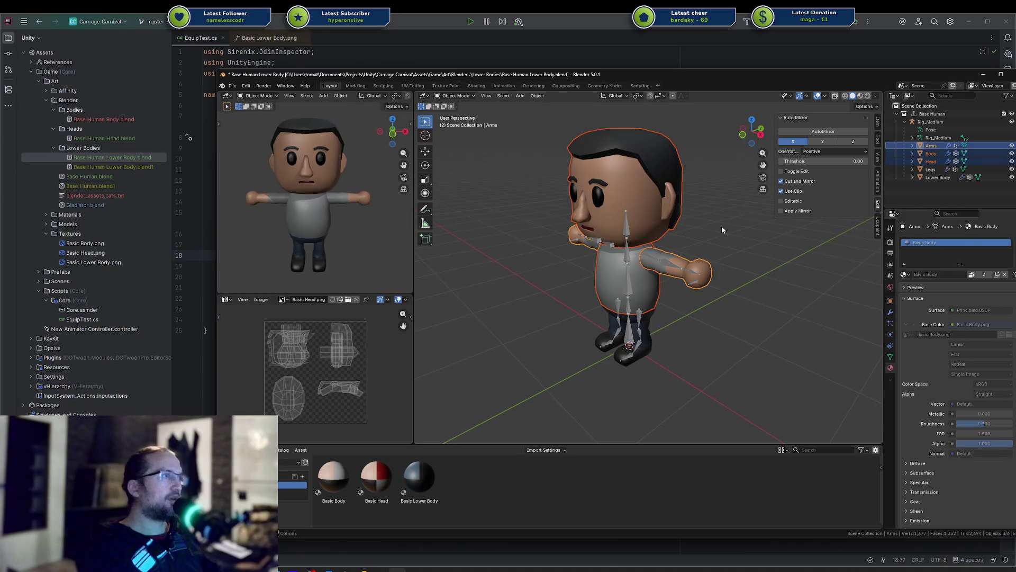
middle_click_drag(722, 225, 756, 221)
key("m")
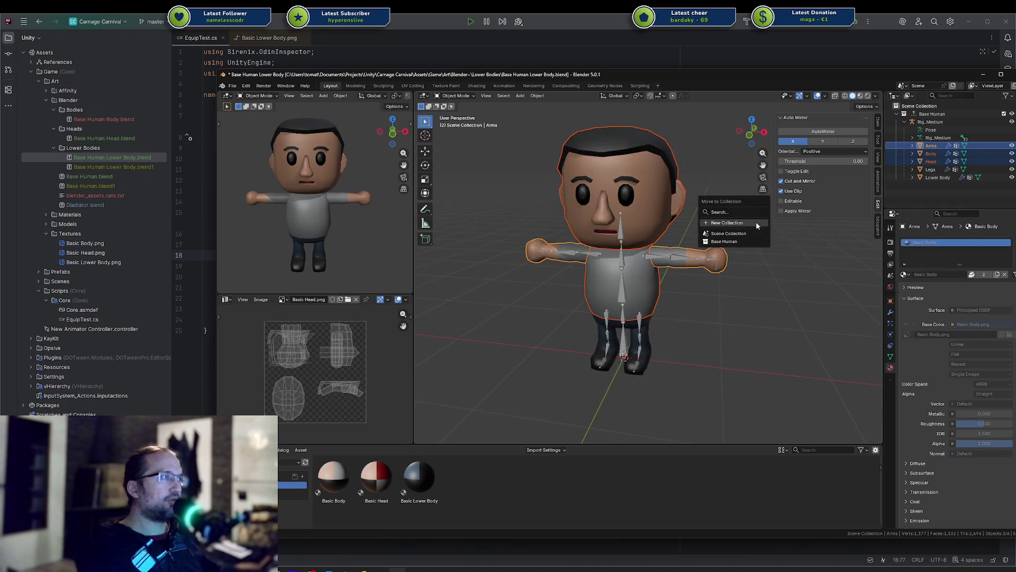
left_click(756, 221)
type("Reference")
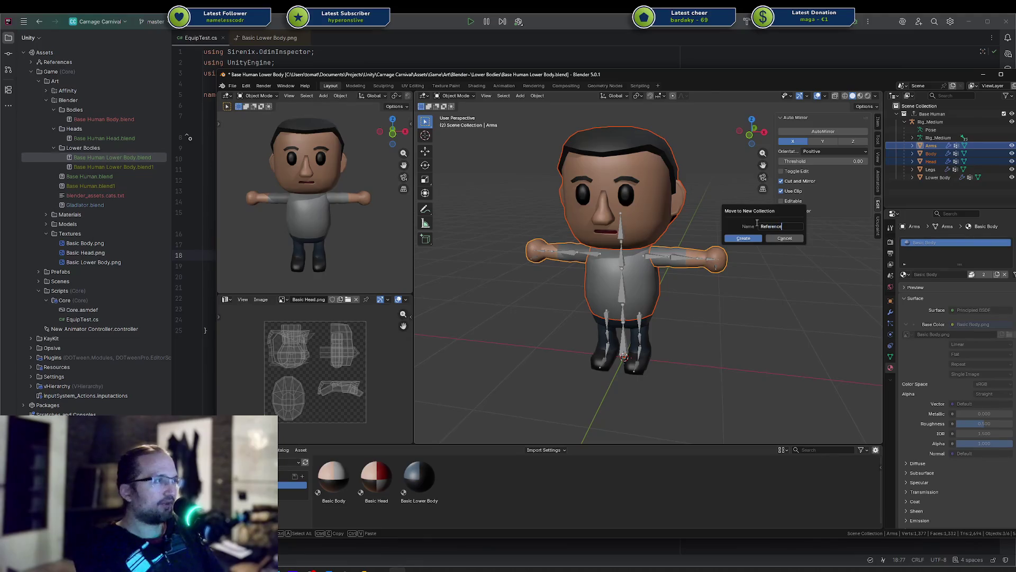
type("s")
left_click(748, 238)
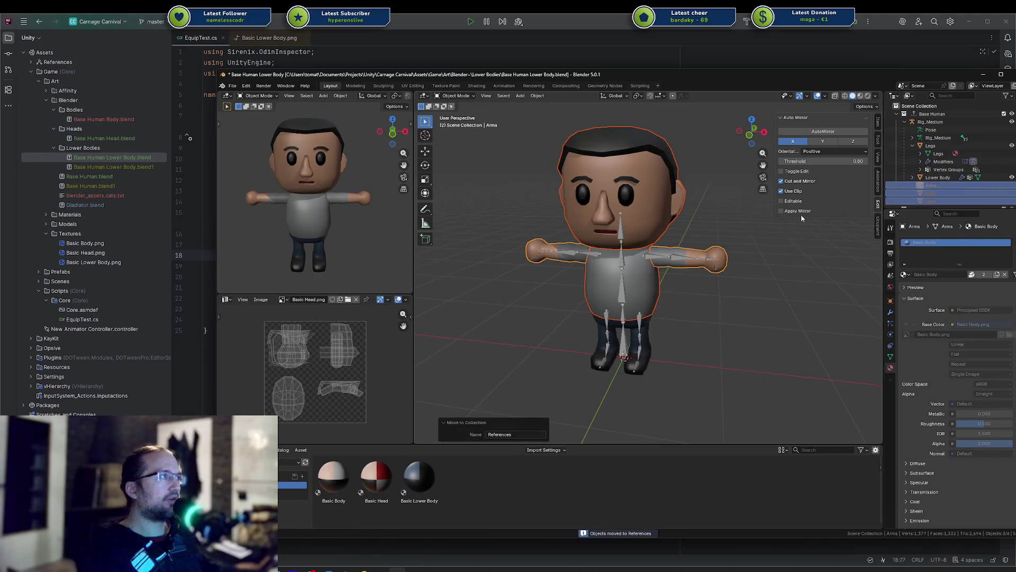
Step: Place the References collection above Base Human in the Outliner and save the file
left_click(897, 115)
left_click(900, 122)
left_click_drag(900, 122, 897, 117)
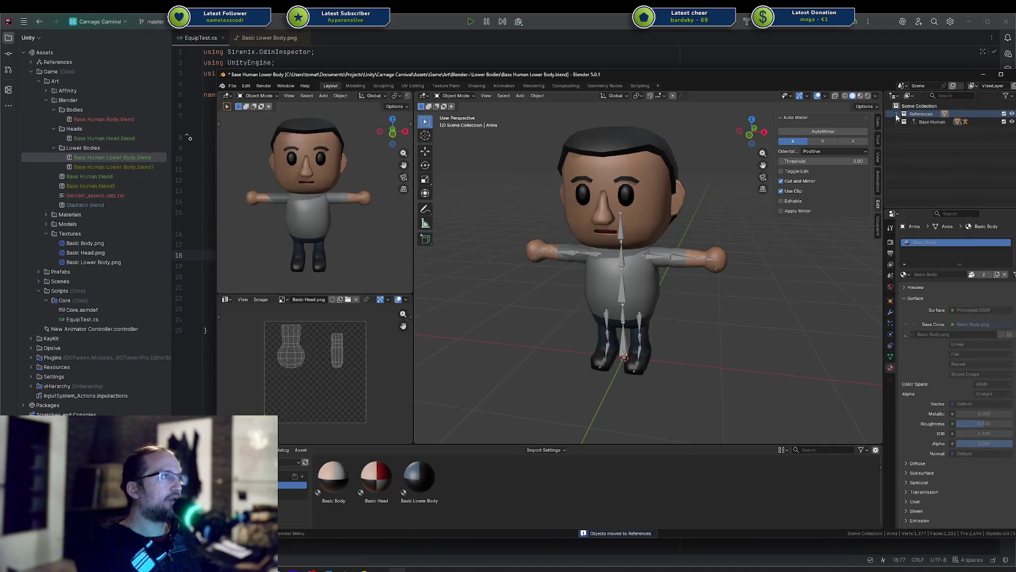
left_click(897, 122)
key("ctrl+s")
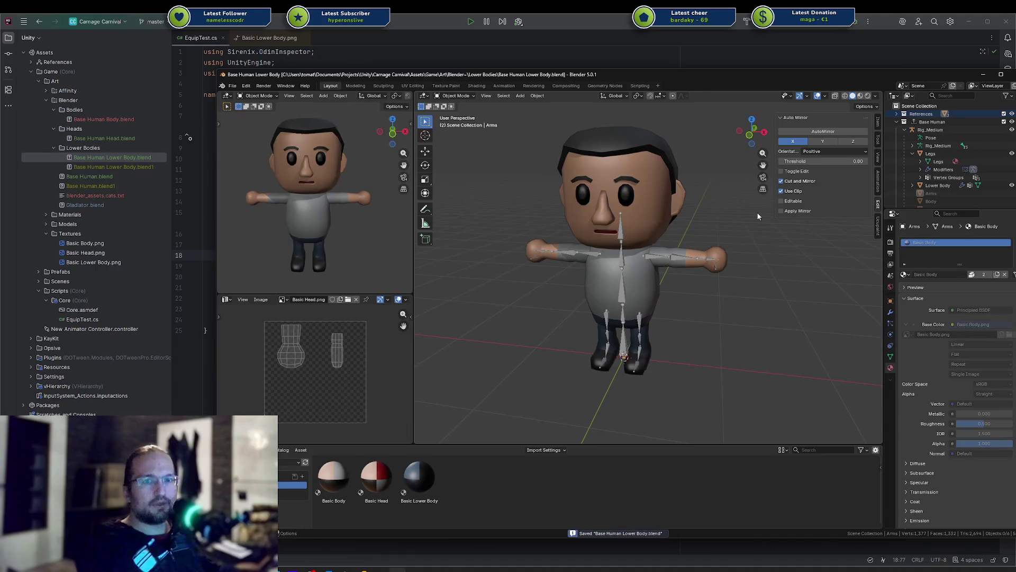
Step: Rename the Base Human collection to Base Human Lower Body
left_click(944, 122)
double_click(946, 125)
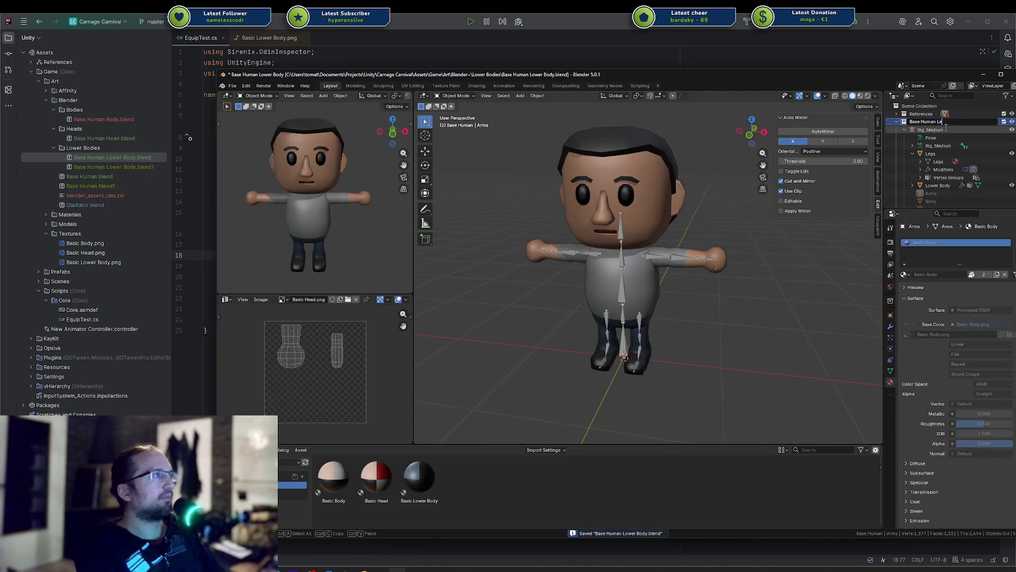
type("Lower Body")
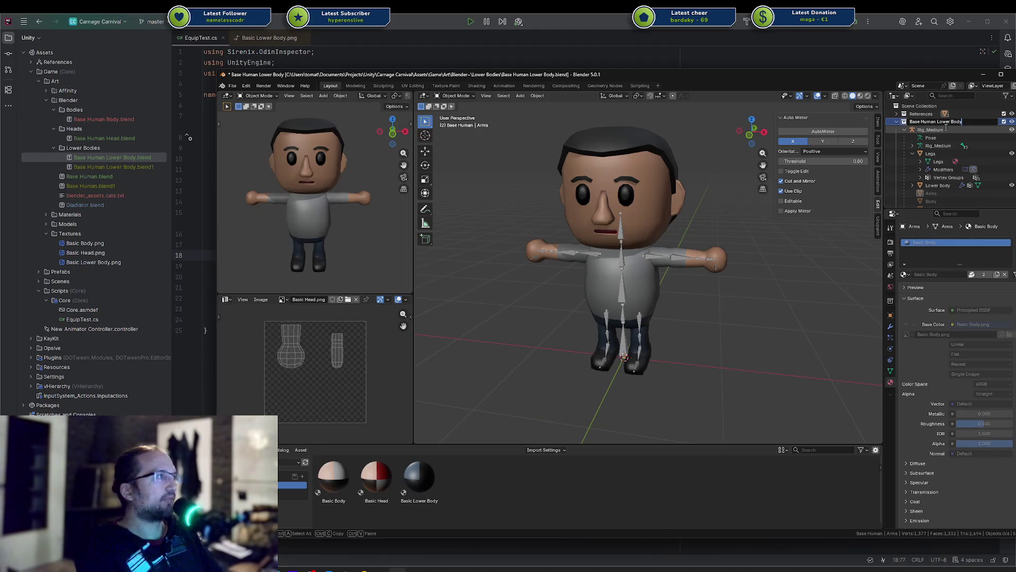
key("Return")
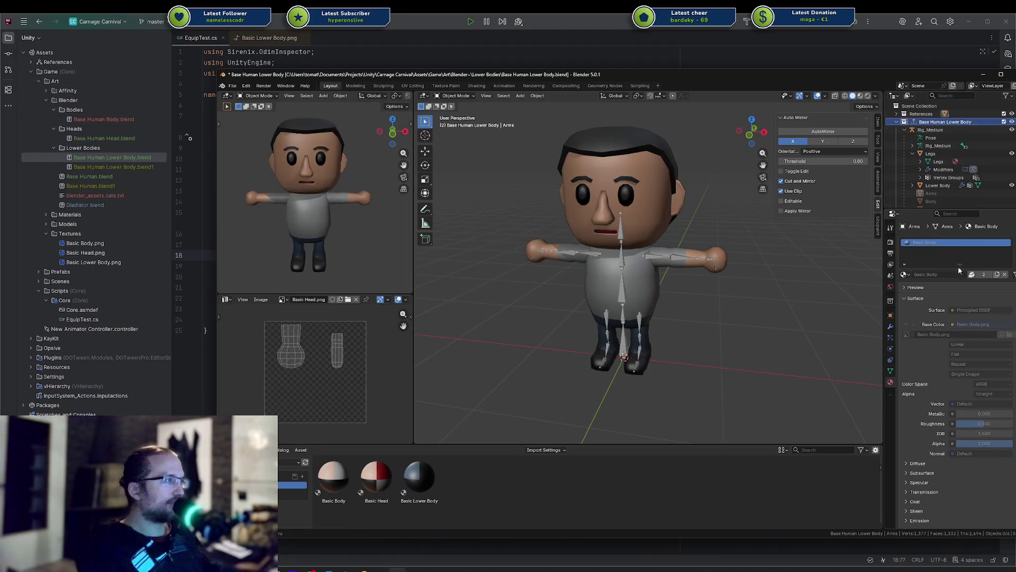
Step: Set the collection's FBX export file name to Base Human Lower Body, save, then open Base Human Head.blend
left_click(890, 241)
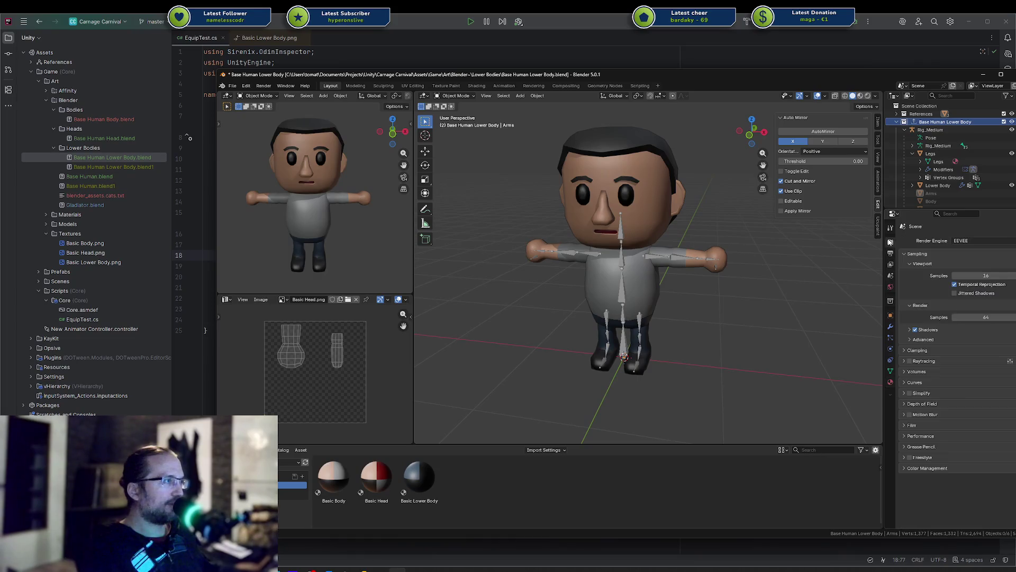
left_click(890, 301)
left_click(1013, 425)
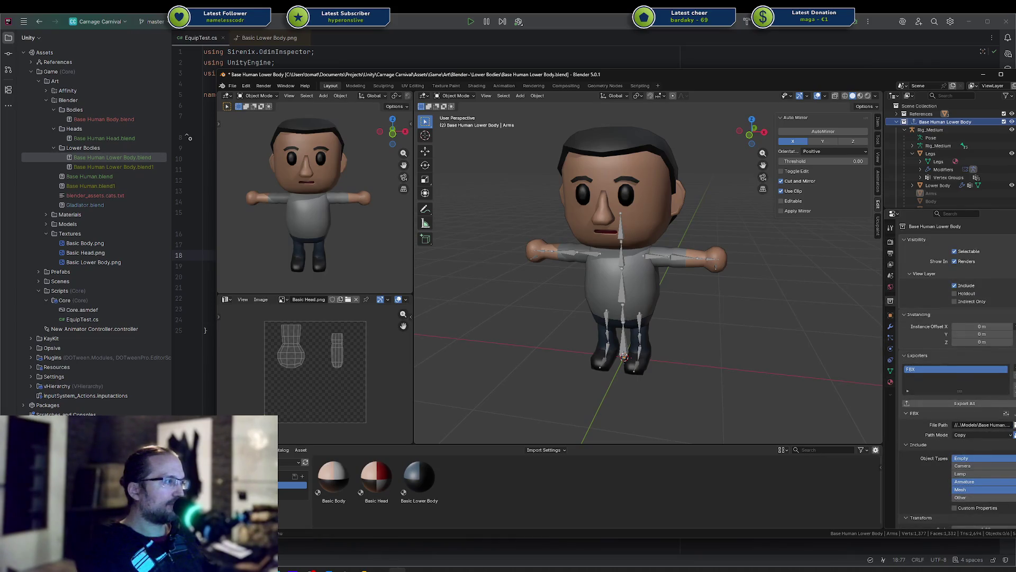
left_click(489, 469)
type("Base Human Lower Body")
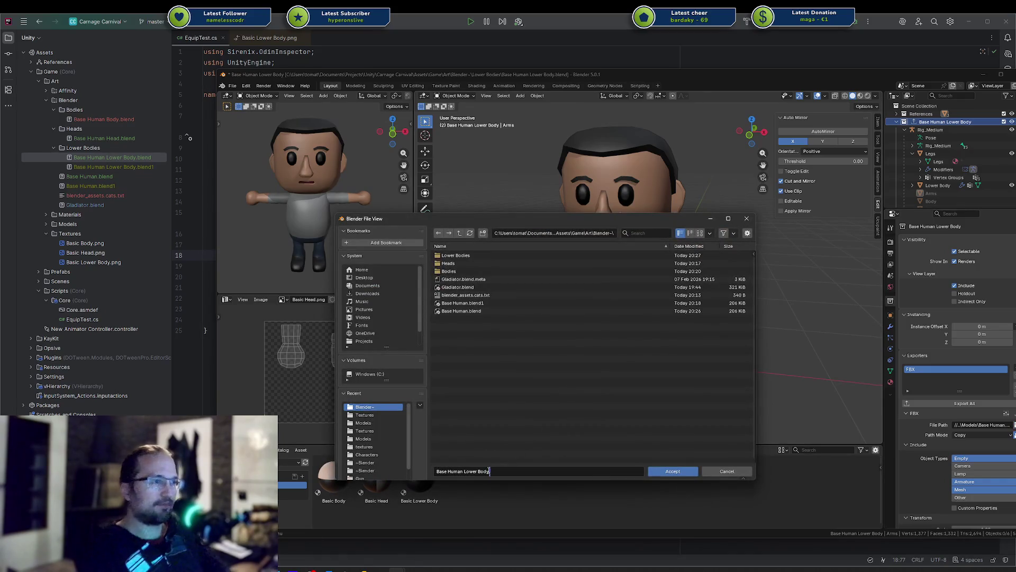
key("Return")
key("ctrl+s")
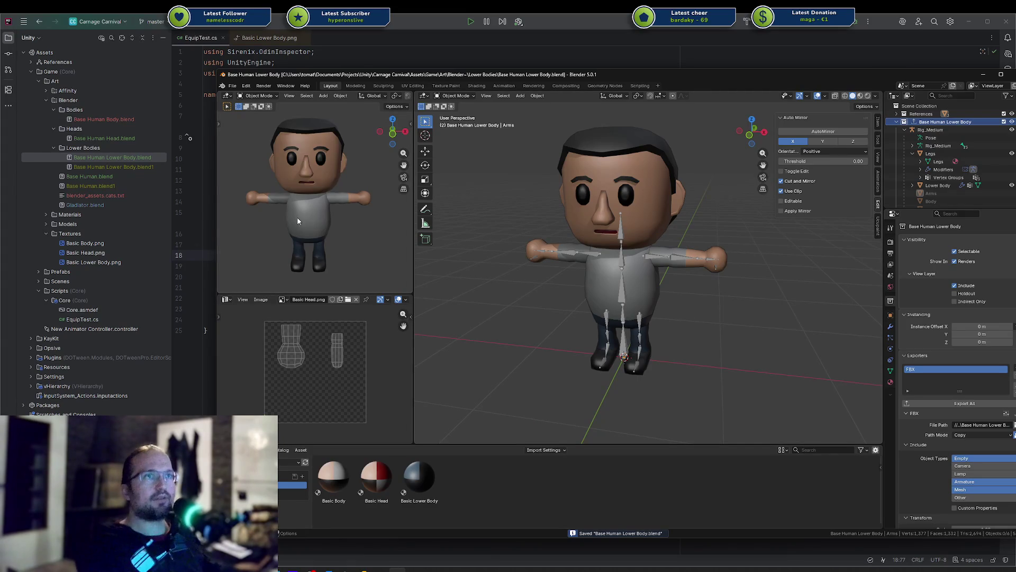
key("shift+ctrl+o")
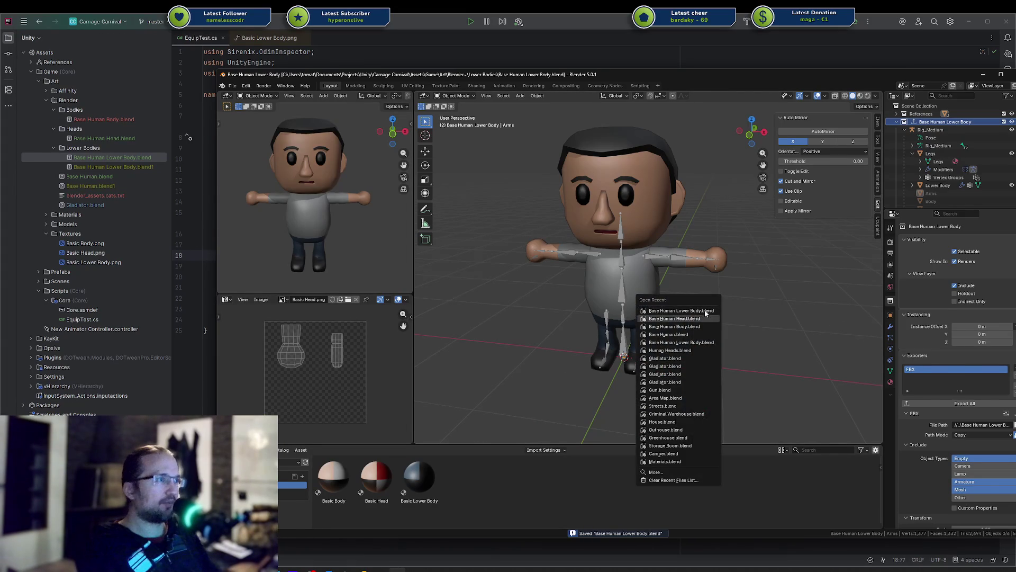
left_click(705, 310)
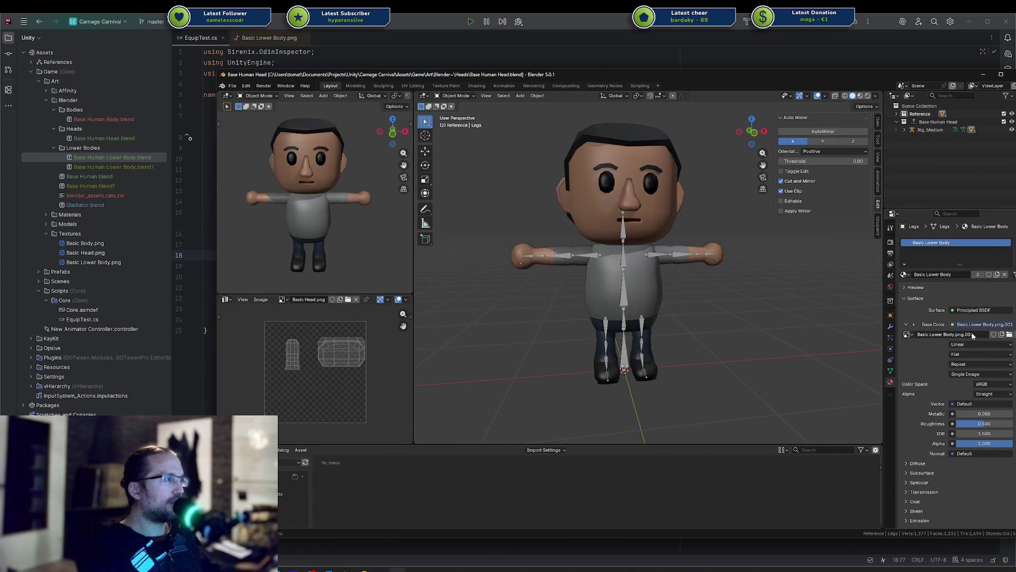
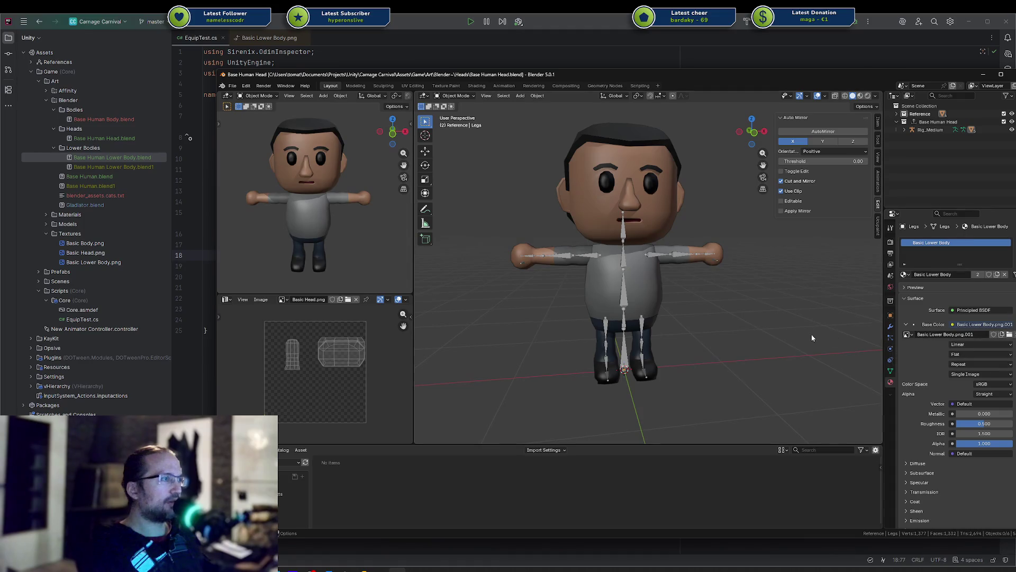
Step: Open Base Human Lower Body.blend from the recent files and show its material settings
key("ctrl+shift+o")
left_click(795, 334)
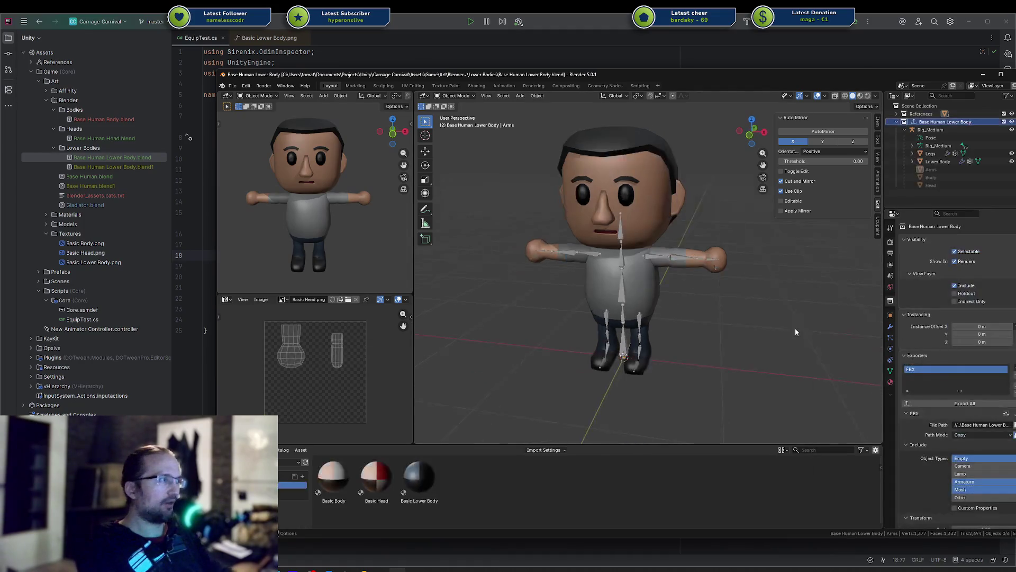
left_click(890, 382)
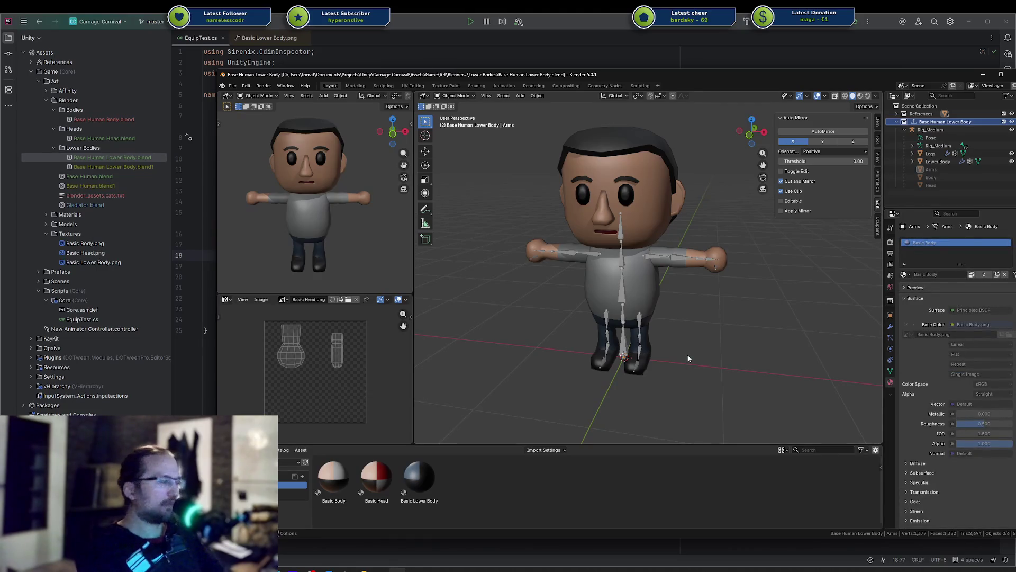
Step: Delete the mannequin_texture.png image using the outliner's Blender File view
left_click(910, 96)
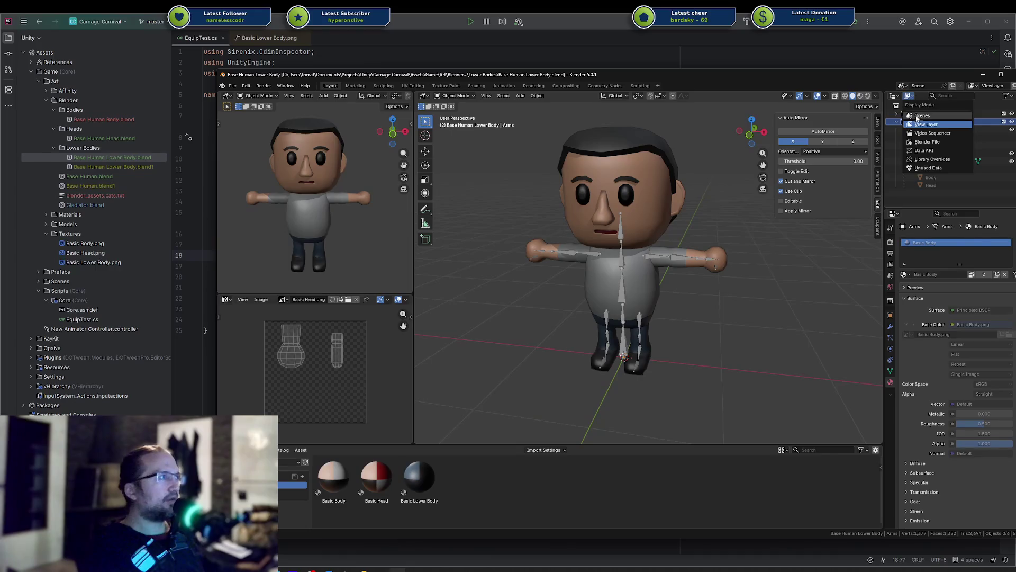
left_click(926, 142)
left_click(898, 138)
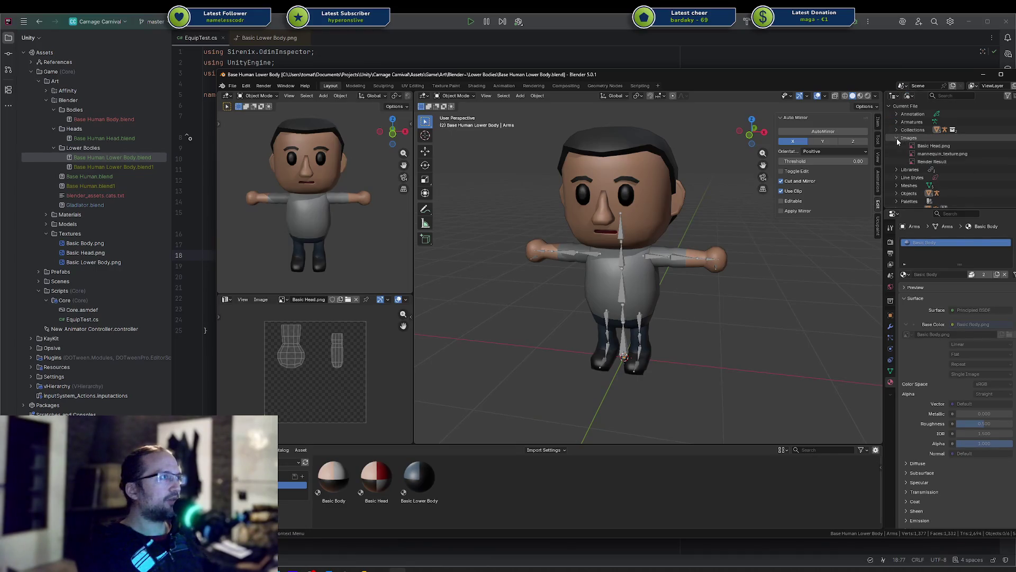
left_click(961, 154)
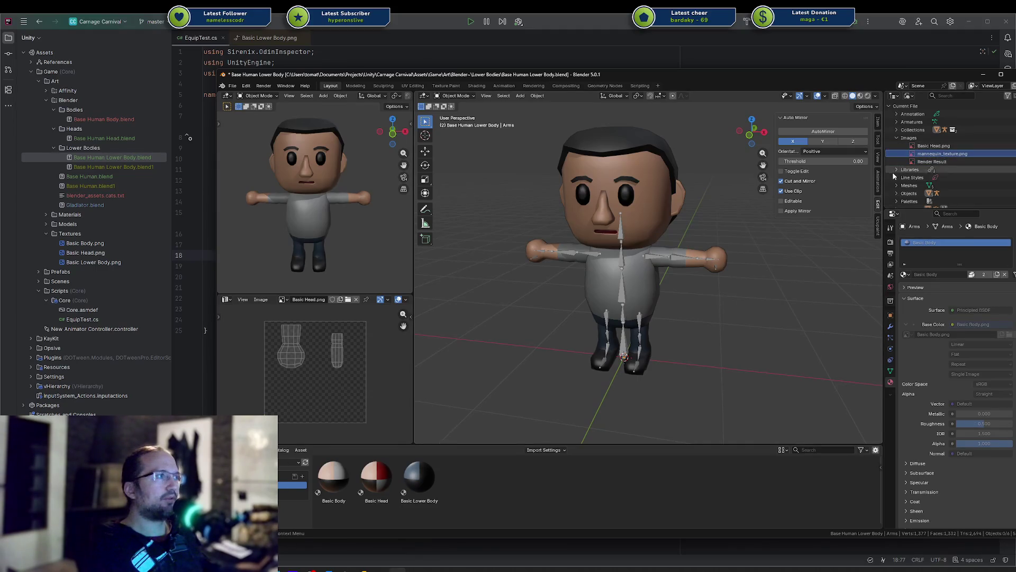
scroll(897, 185, "down", 3)
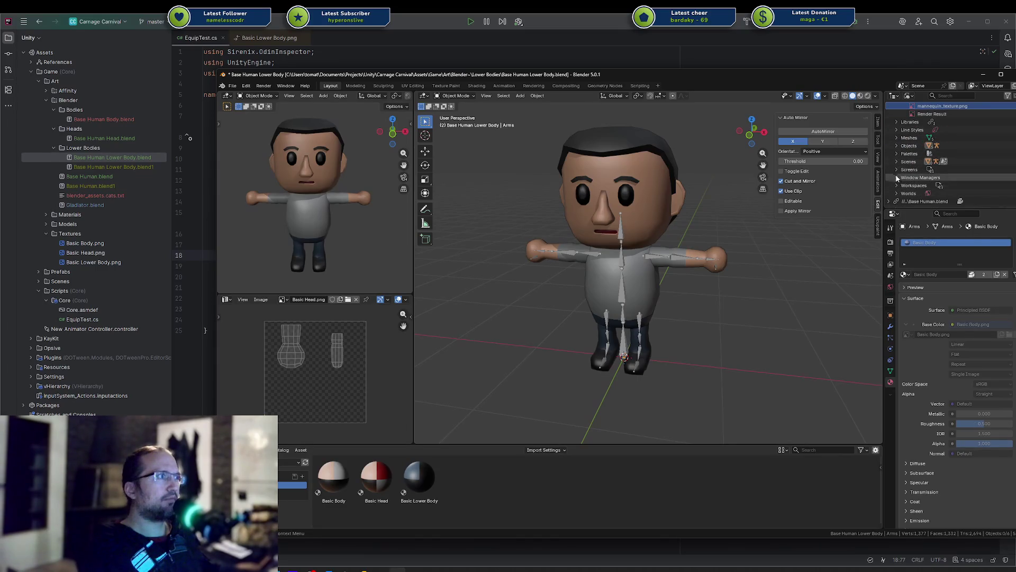
scroll(902, 165, "up", 1)
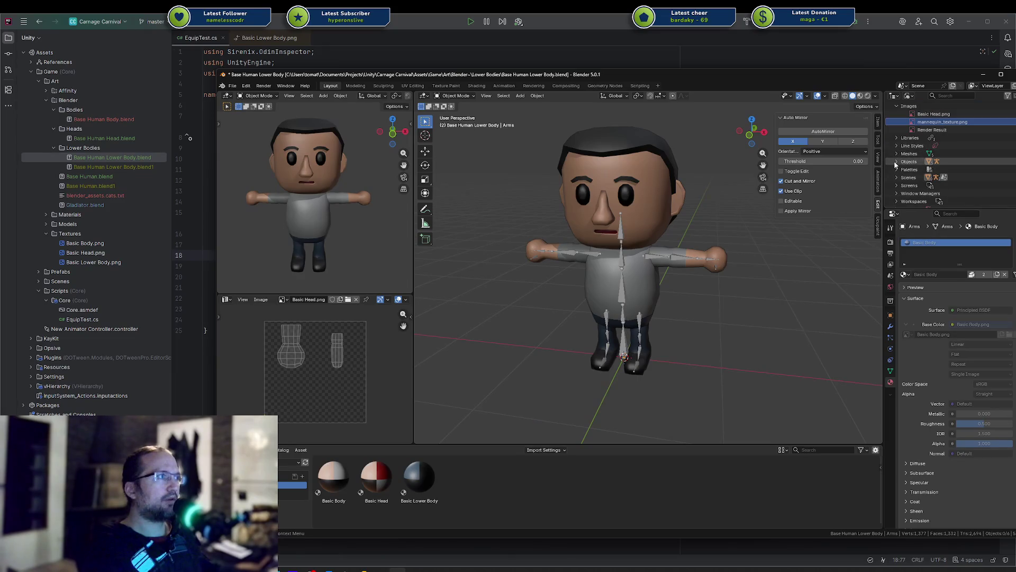
scroll(897, 163, "up", 2)
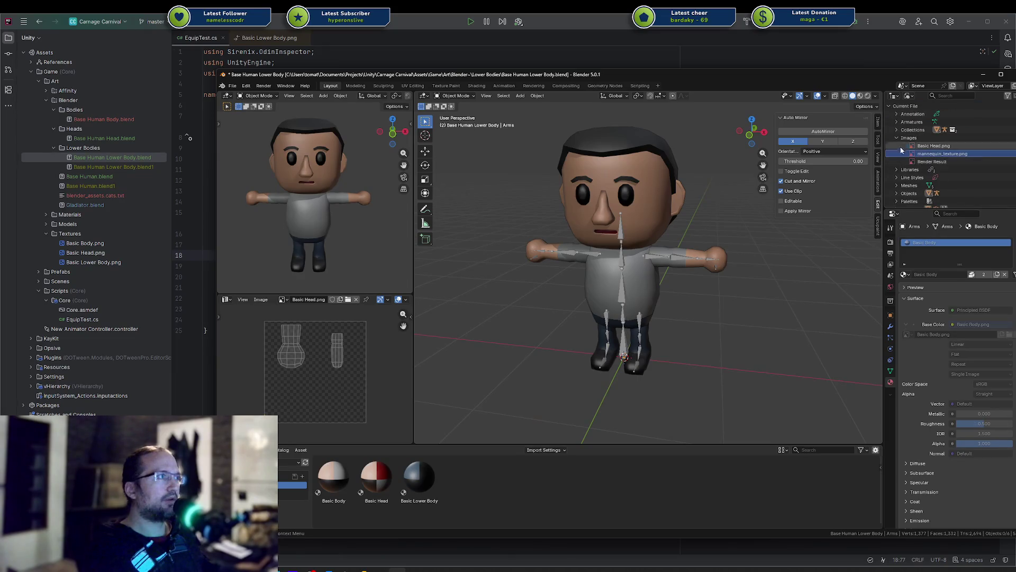
right_click(940, 157)
left_click(950, 168)
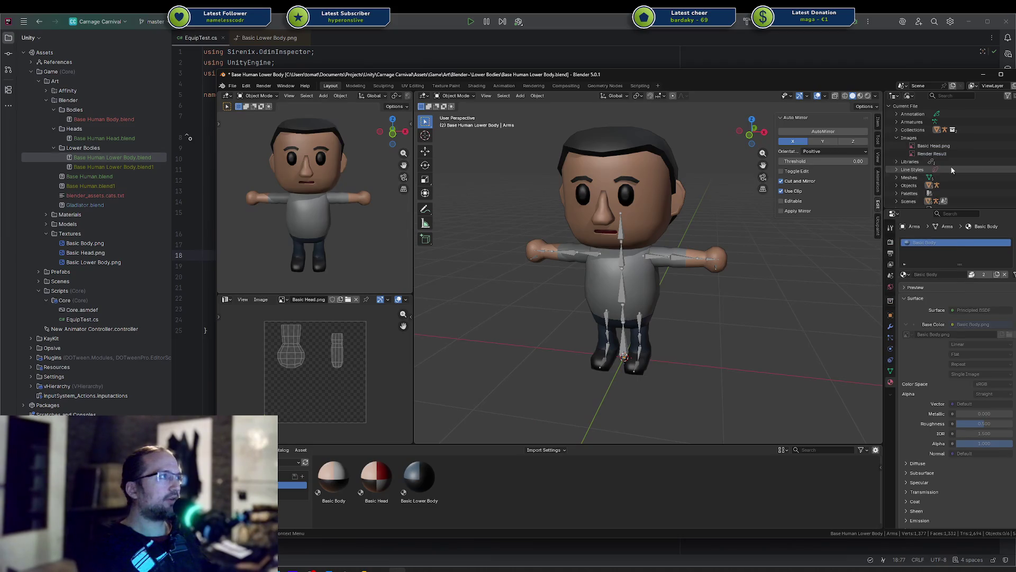
scroll(937, 163, "down", 3)
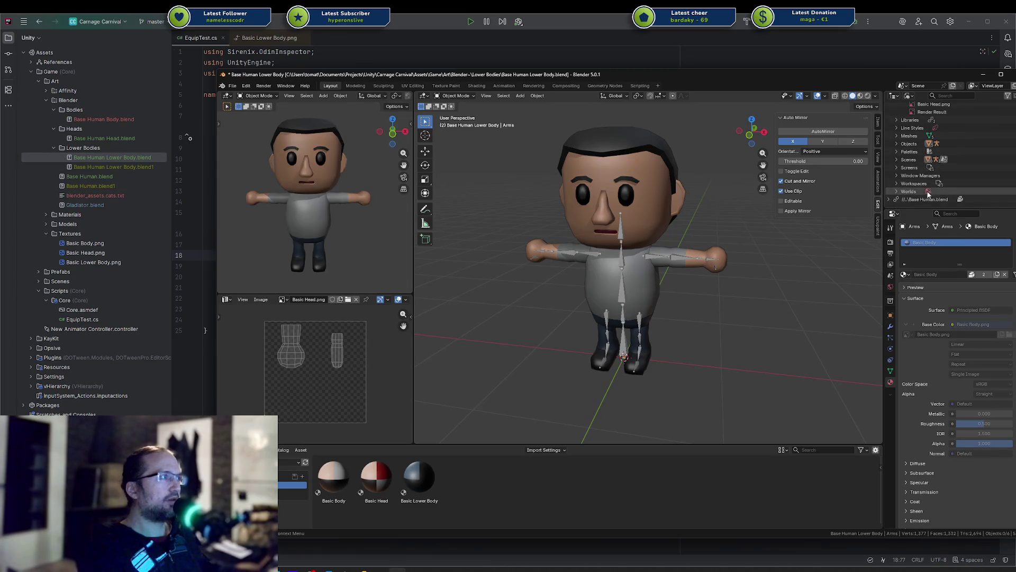
Step: Inspect the images linked from the Base Human.blend library
left_click(891, 199)
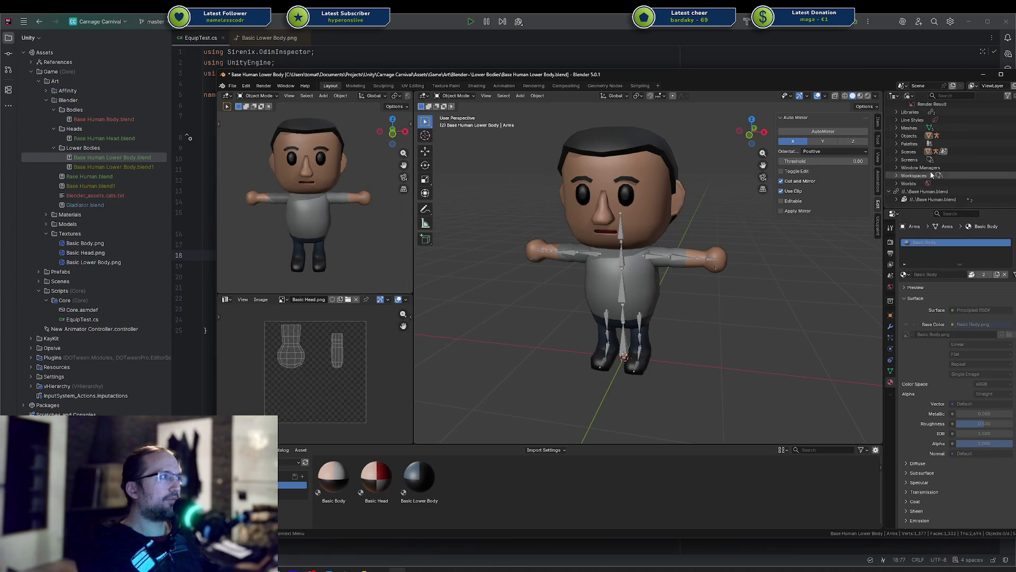
left_click(896, 201)
scroll(910, 193, "down", 1)
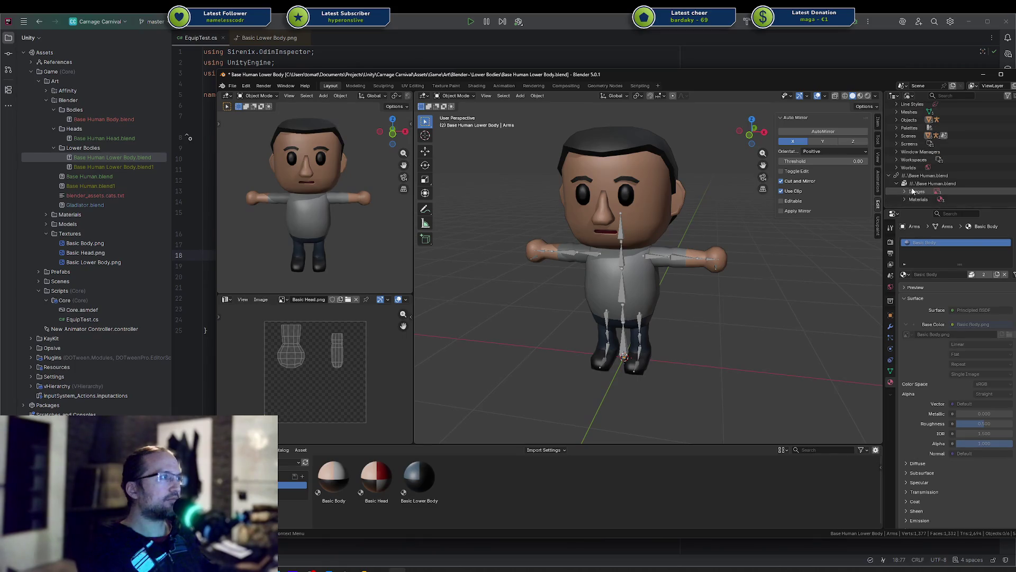
left_click(906, 193)
scroll(907, 195, "down", 2)
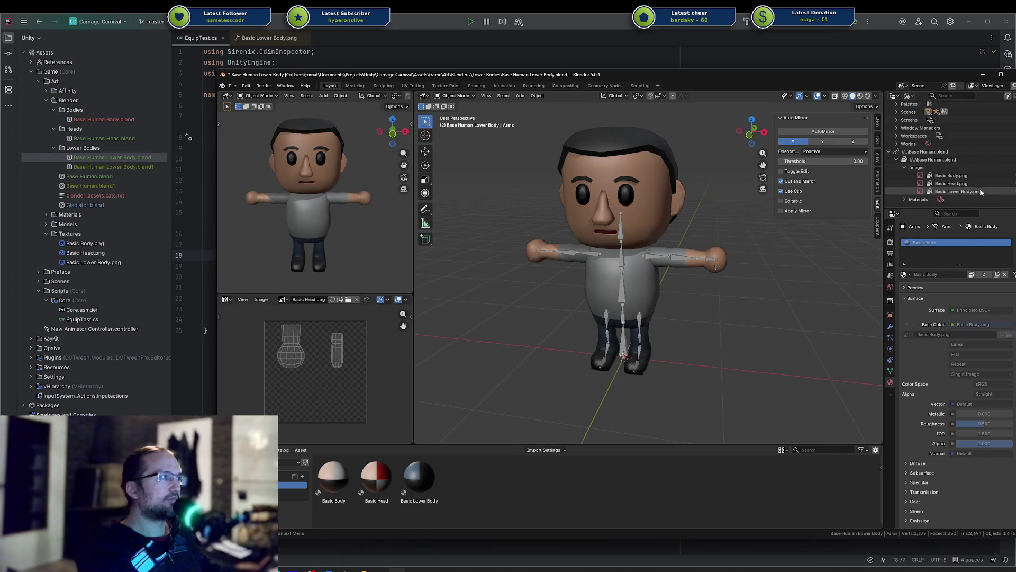
scroll(942, 196, "up", 3)
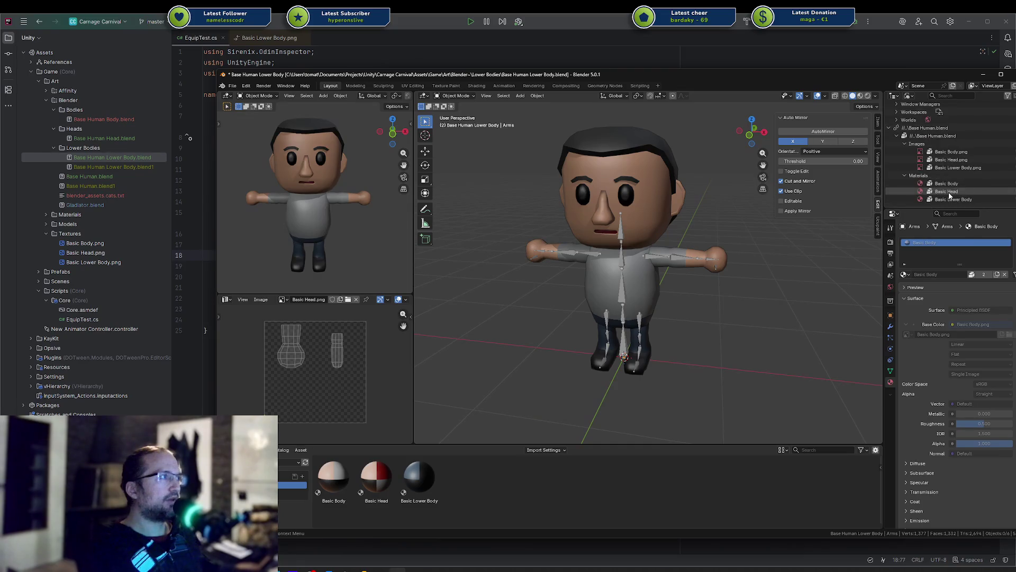
scroll(950, 196, "up", 3)
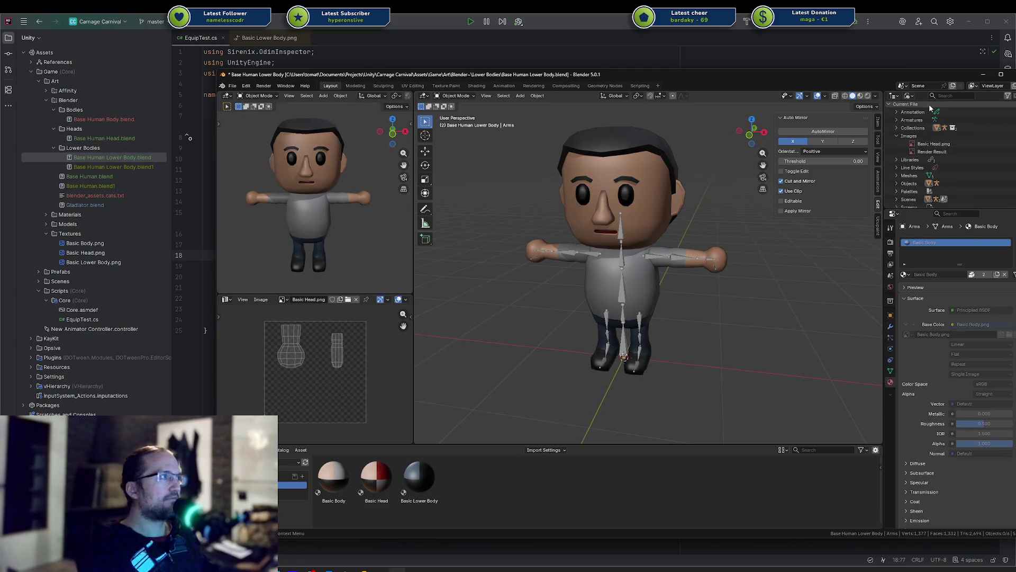
scroll(939, 167, "down", 2)
scroll(939, 169, "up", 3)
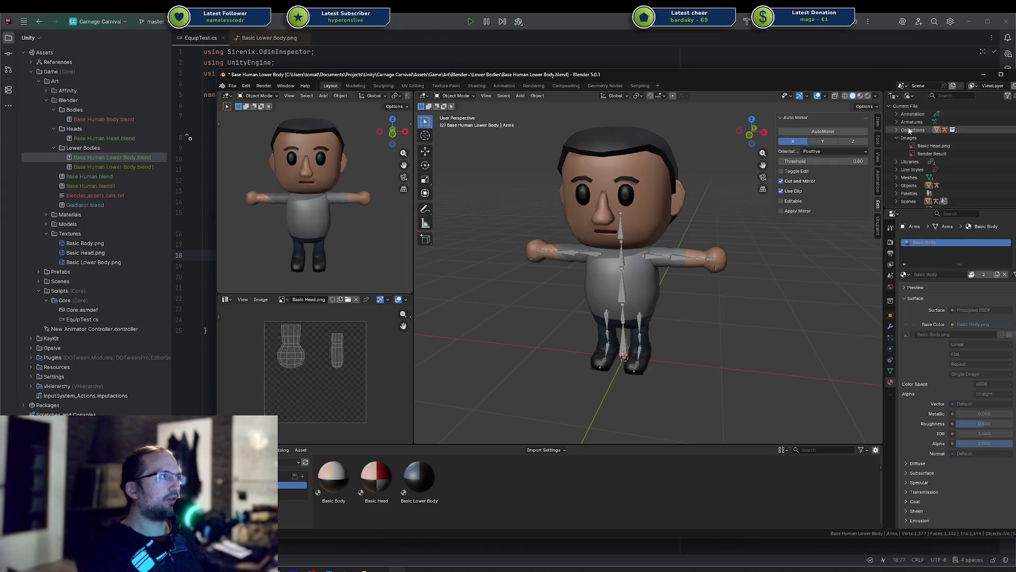
Step: Switch the outliner back to View Layer and save the lower body file
left_click(908, 97)
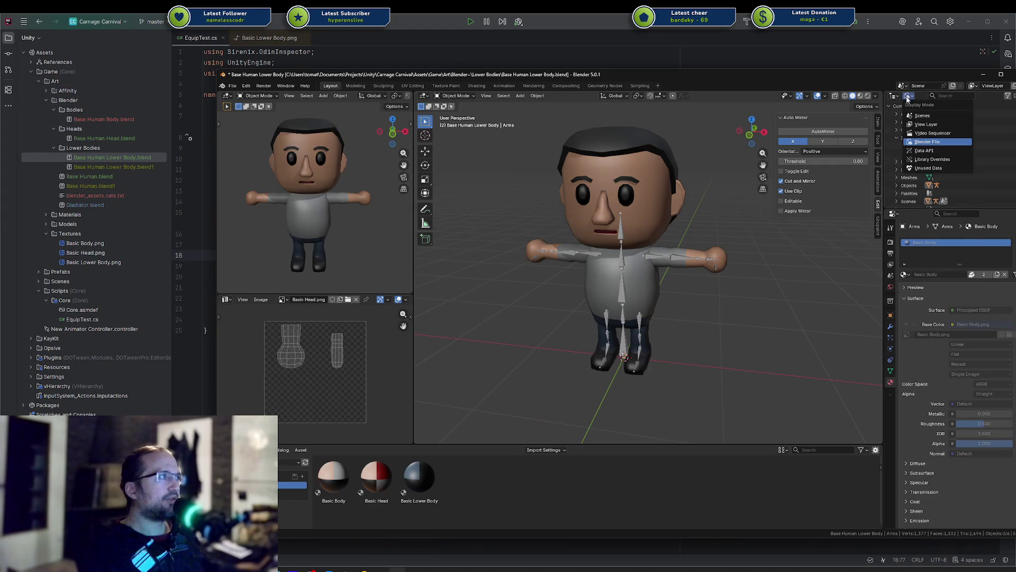
left_click(924, 125)
key("ctrl+s")
mouse_move(734, 206)
middle_mouse_down()
mouse_move(730, 214)
mouse_move(741, 207)
middle_mouse_up()
key("shift+ctrl+o")
key("Down")
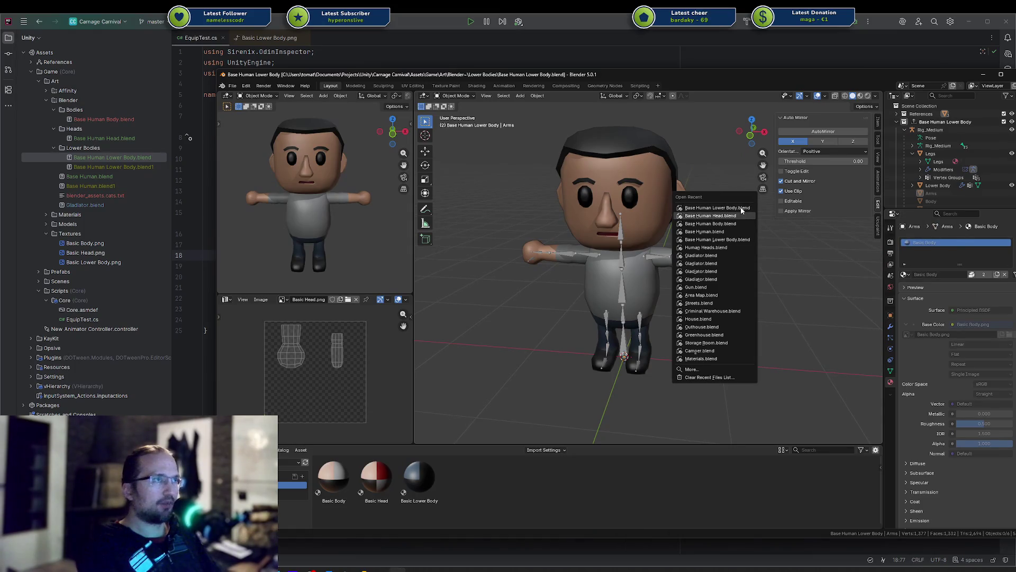
Step: Open Base Human Body.blend, delete its mannequin_texture.png image and save
key("Down")
key("Return")
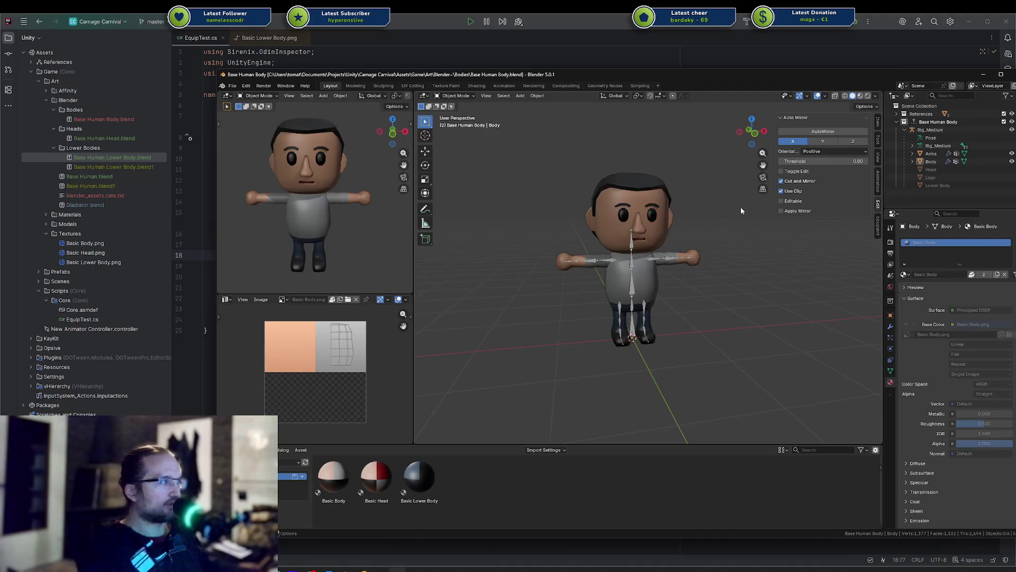
left_click(909, 96)
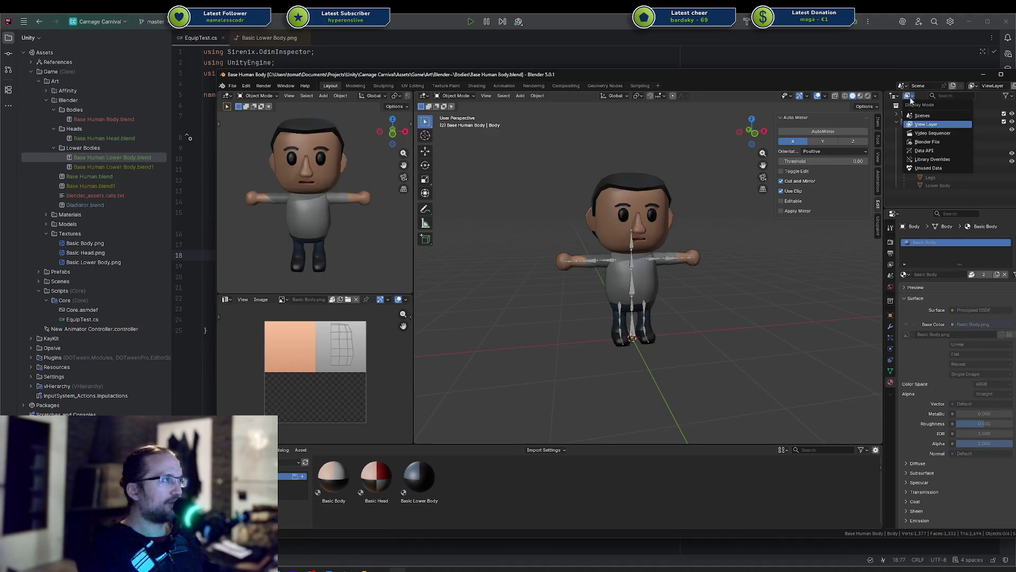
left_click(928, 142)
left_click(895, 138)
right_click(941, 154)
left_click(939, 157)
key("ctrl+s")
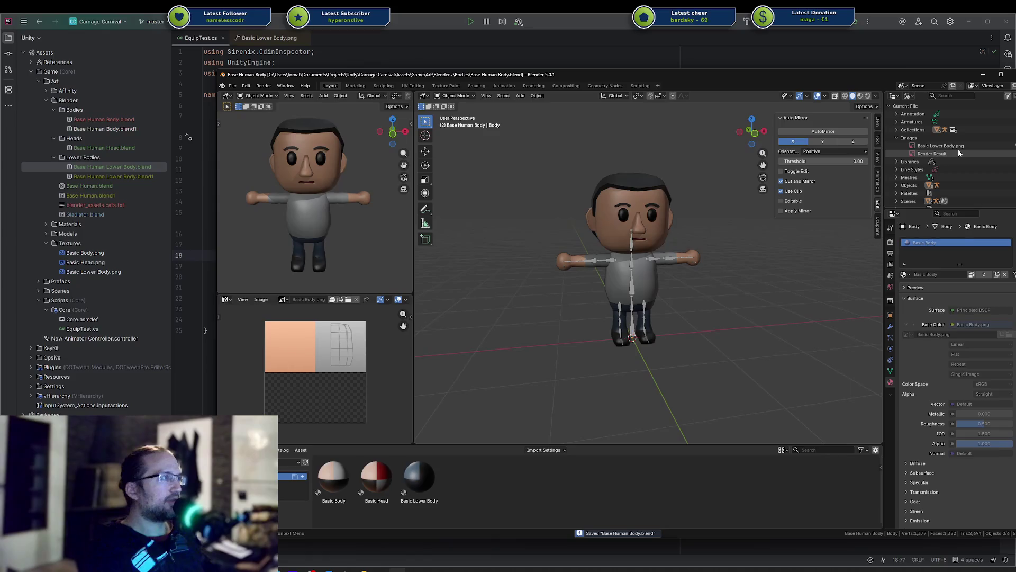
Step: Return the outliner to View Layer and save Base Human Body.blend again
scroll(959, 153, "down", 3)
scroll(957, 152, "up", 3)
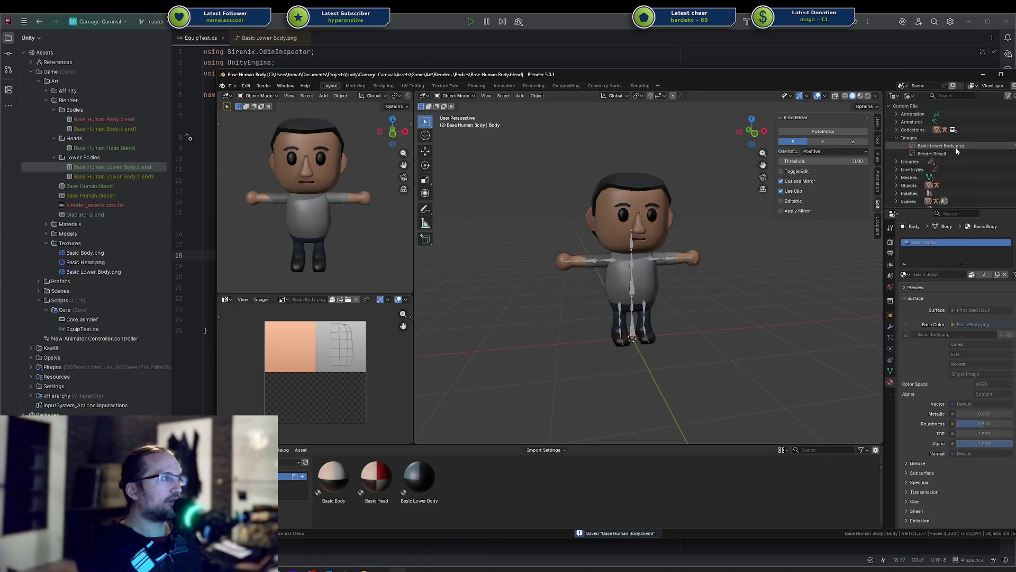
left_click(909, 96)
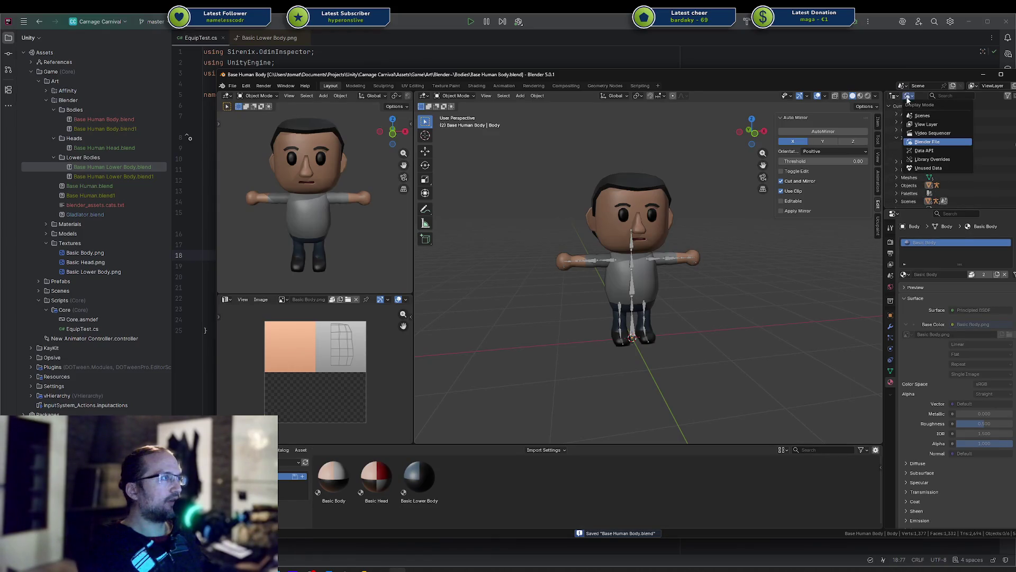
left_click(925, 124)
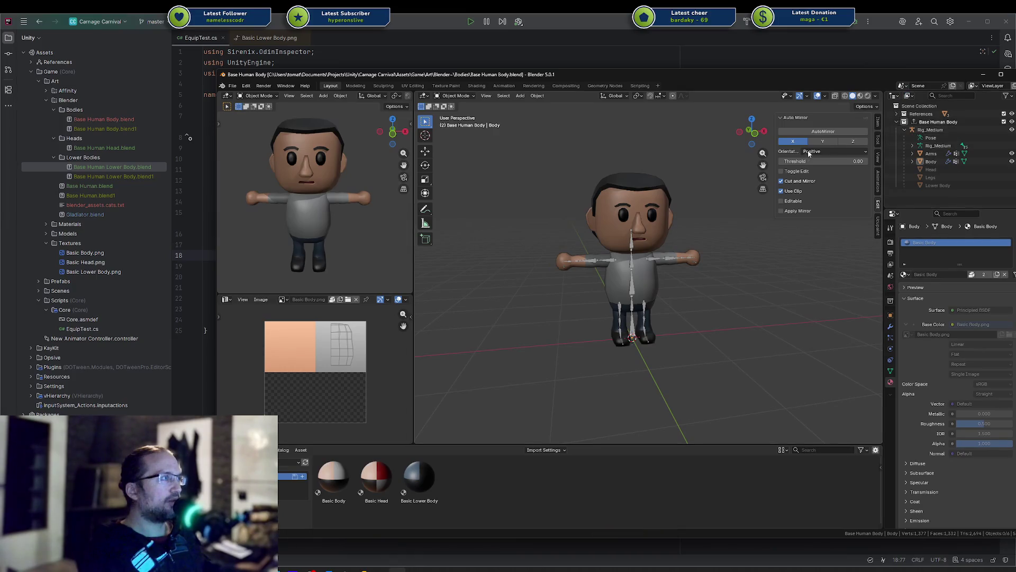
key("ctrl+s")
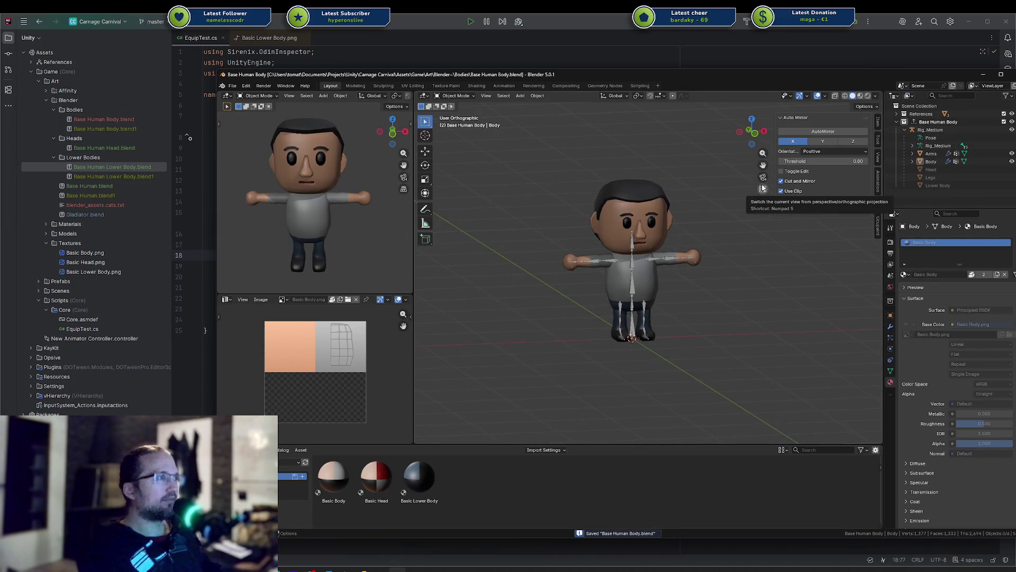
Step: Open Base Human Head.blend from the recent files list
key("ctrl+shift+o")
key("Down")
key("Down")
key("Down")
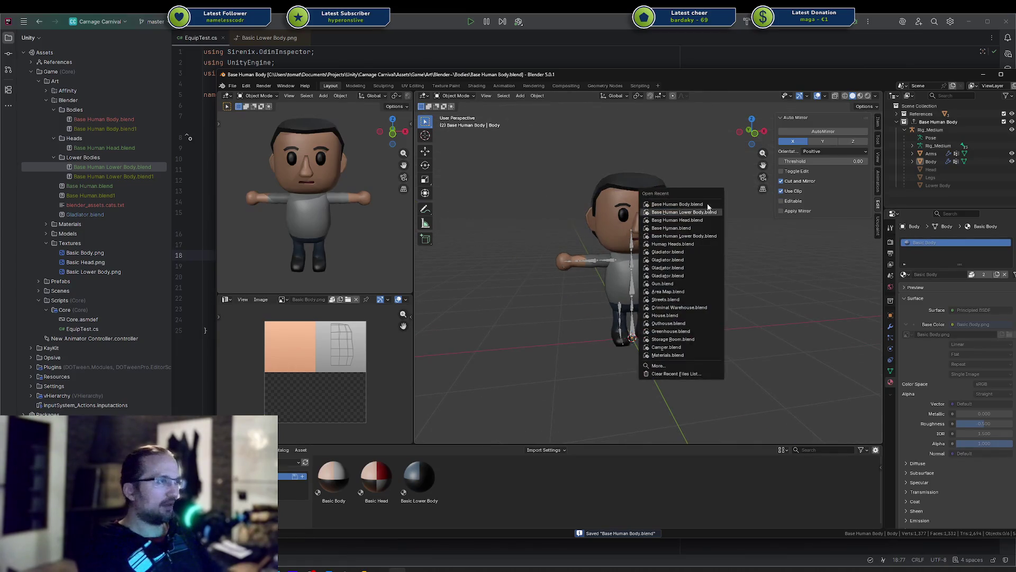
key("Up")
key("Return")
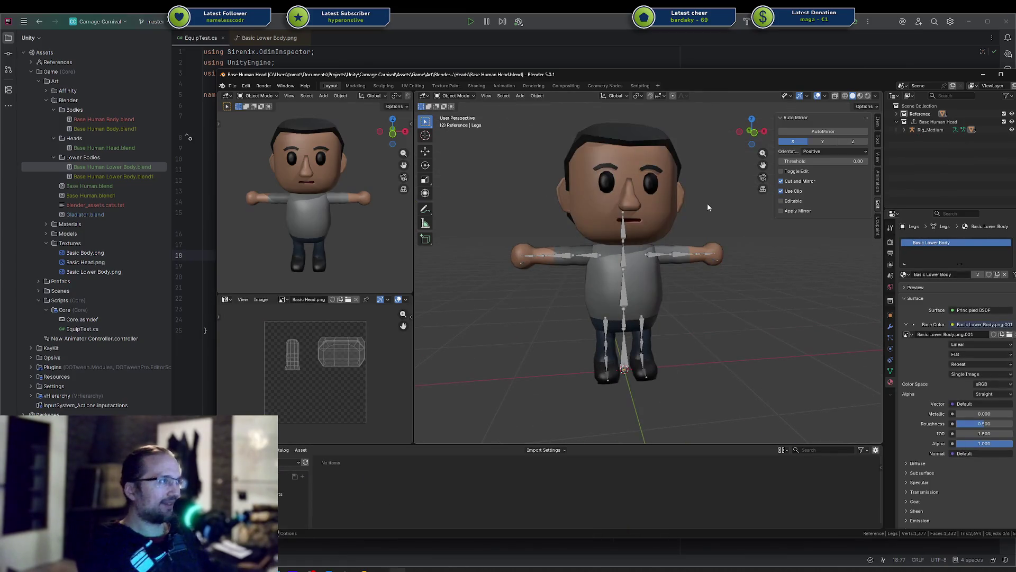
Step: List the head file's images in Blender File view and select mannequin_texture.png
left_click(912, 97)
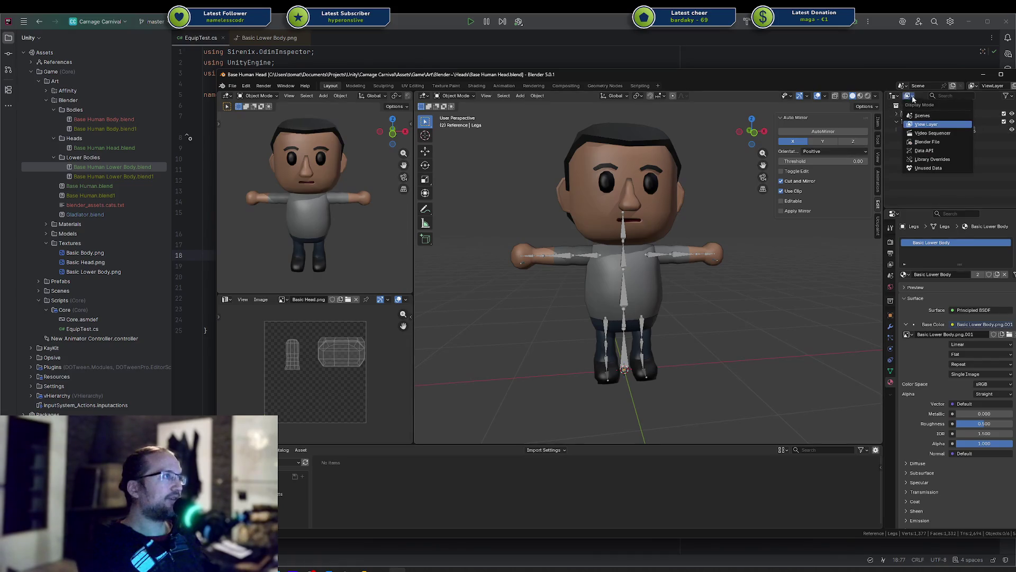
left_click(933, 141)
left_click(895, 137)
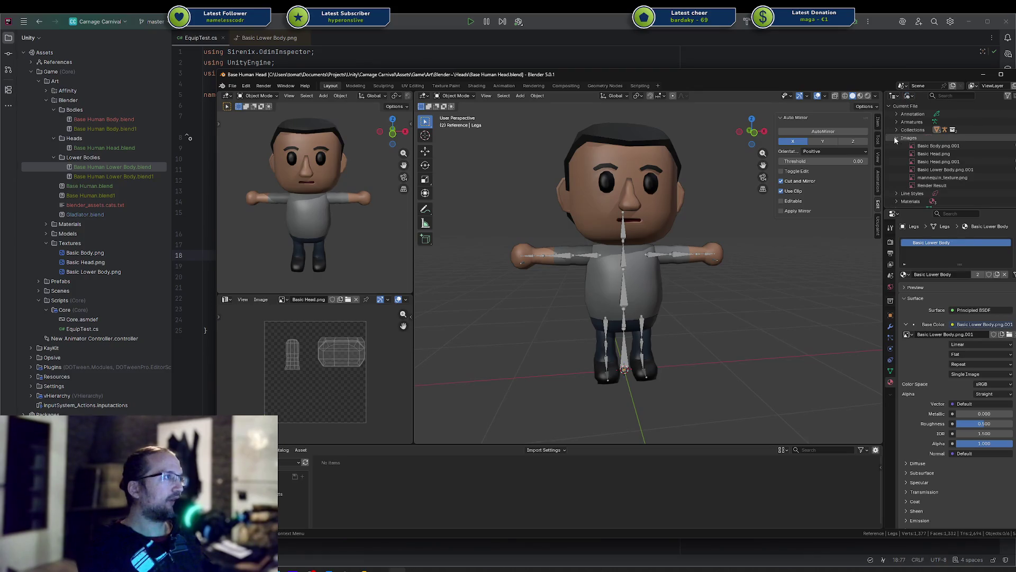
left_click(961, 177)
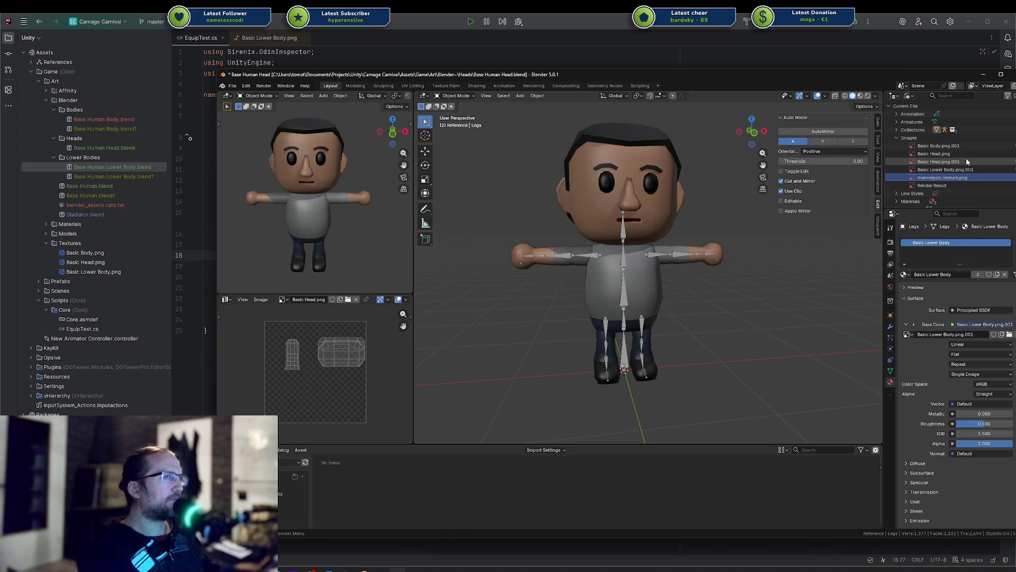
Step: Switch to Base Human Lower Body.blend, discarding the head file's unsaved changes
left_click(673, 186)
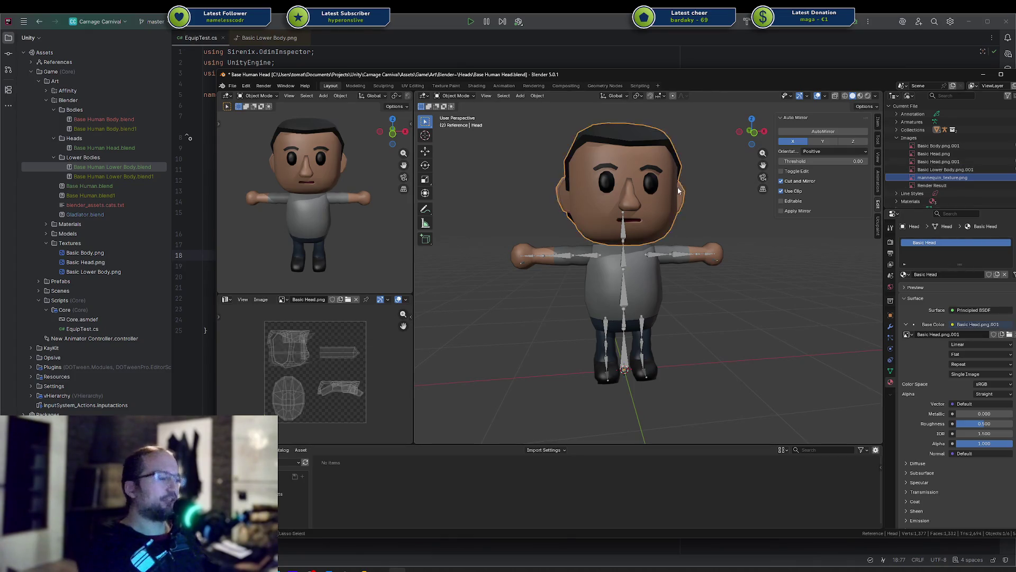
key("ctrl+shift+o")
left_click(678, 188)
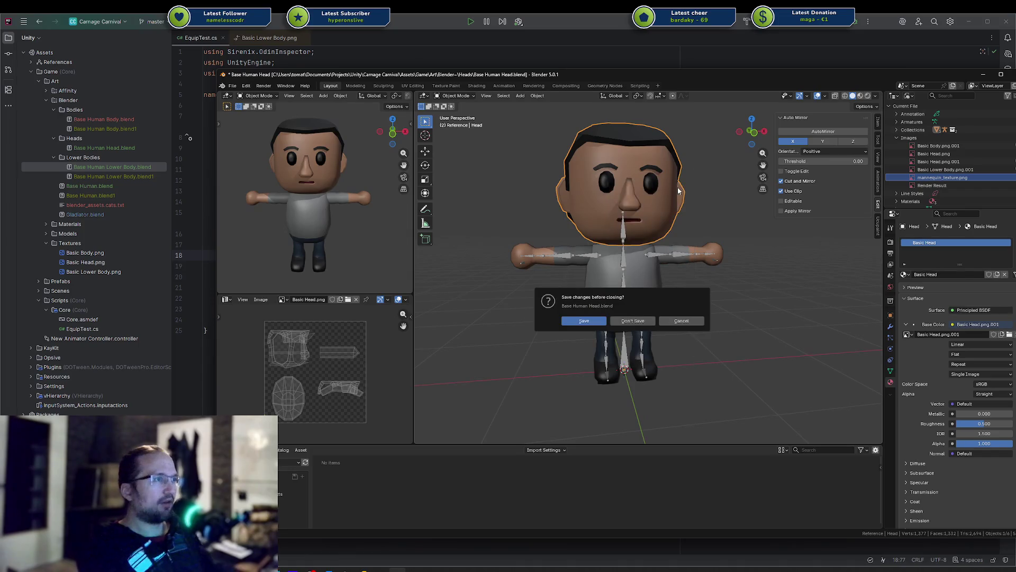
left_click(621, 322)
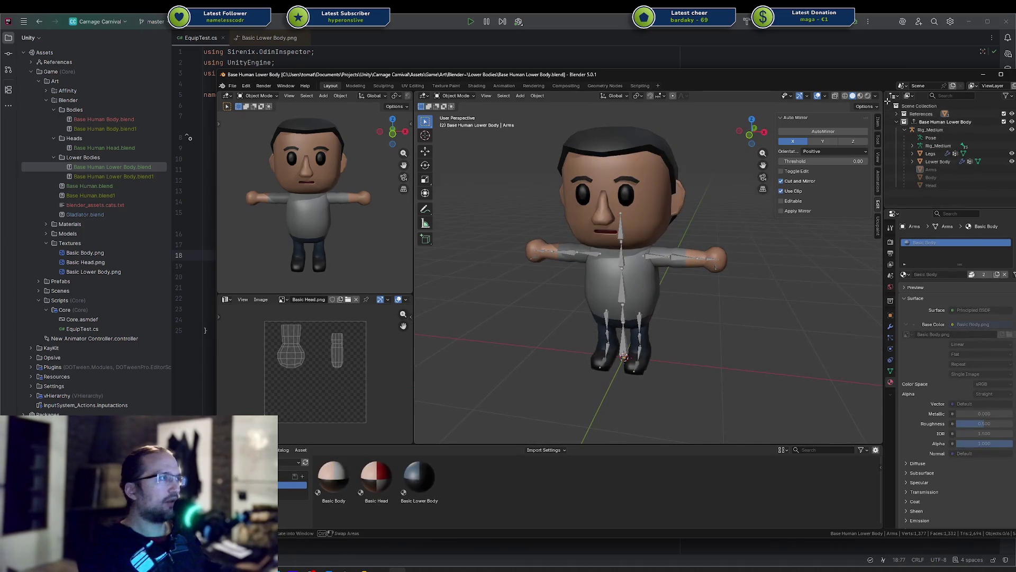
Step: Delete the Basic Head.png image from the lower body file and save
left_click(910, 96)
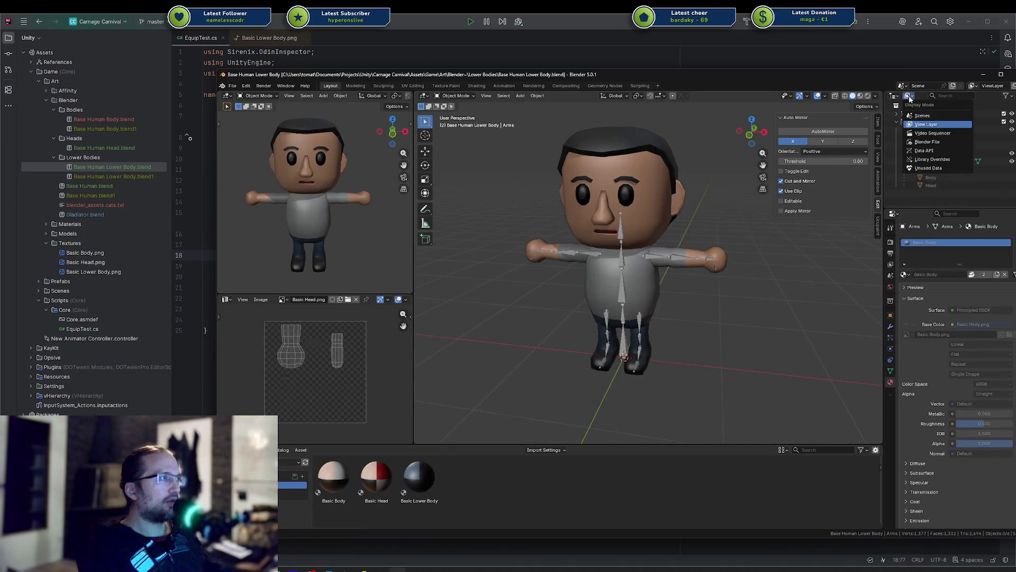
left_click(927, 142)
left_click(896, 138)
left_click(935, 146)
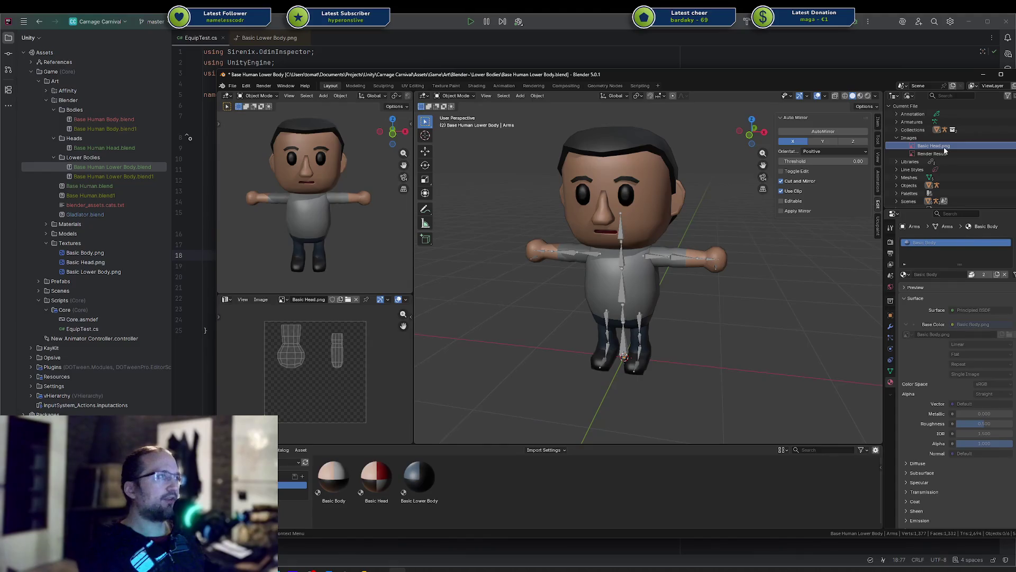
right_click(945, 151)
left_click(932, 153)
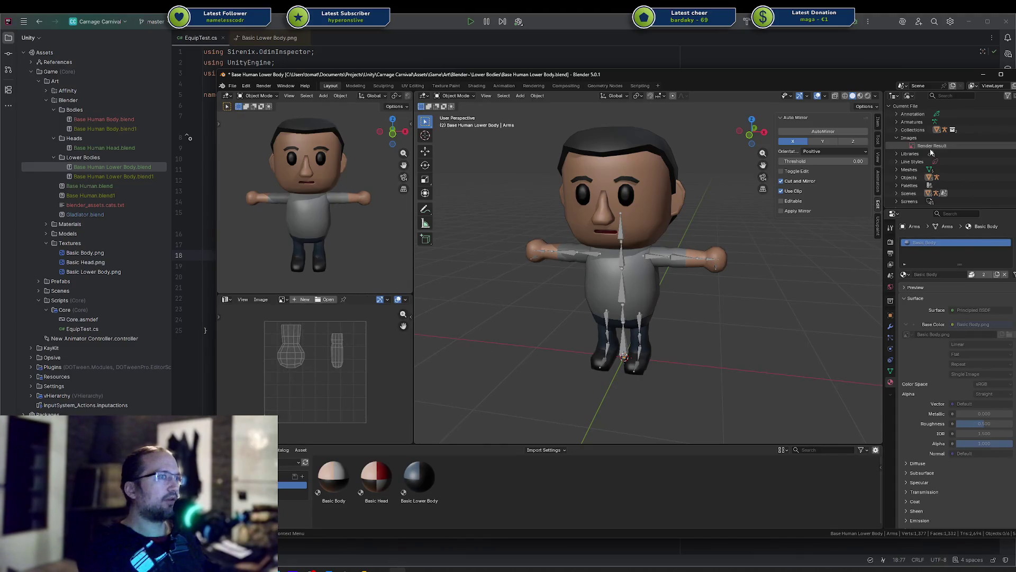
key("ctrl+s")
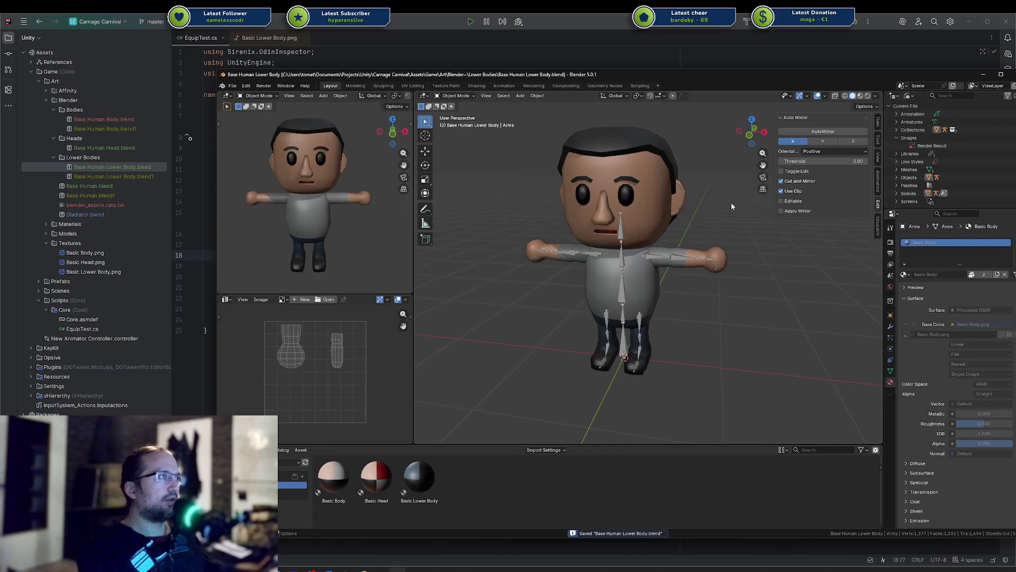
Step: Open Base Human Body.blend and check its images in Blender File view
key("ctrl+shift+o")
key("Down")
key("Down")
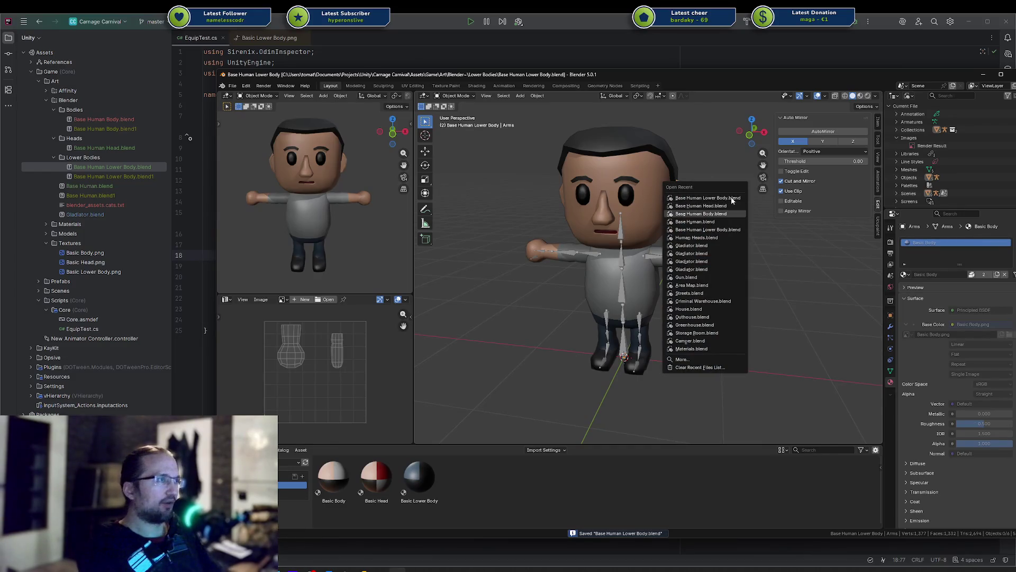
key("Return")
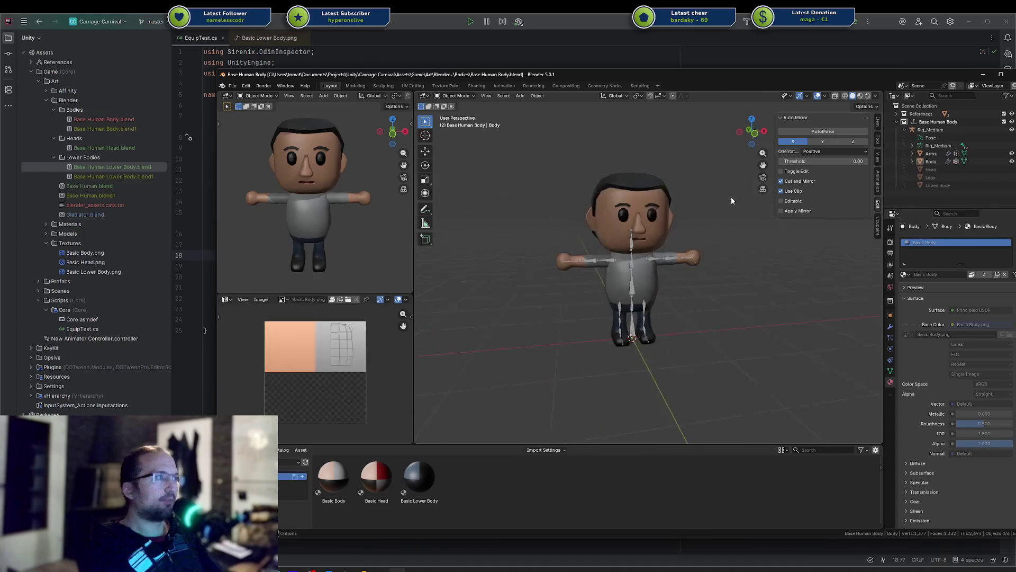
left_click(907, 96)
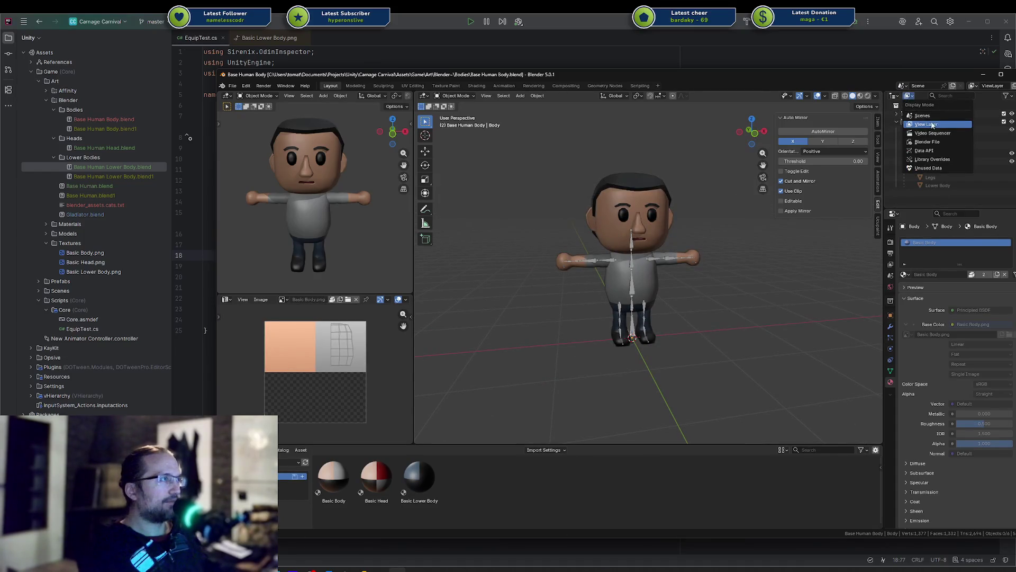
left_click(928, 141)
left_click(901, 138)
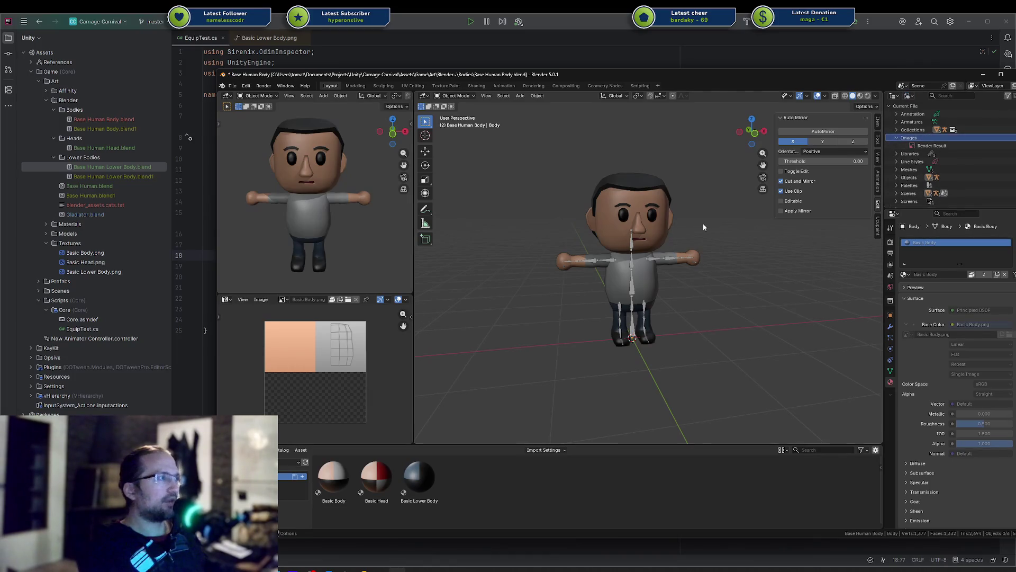
Step: Save the body file at the switch prompt, then reopen Base Human Body.blend
key("ctrl+shift+o")
key("Down")
key("Down")
key("Return")
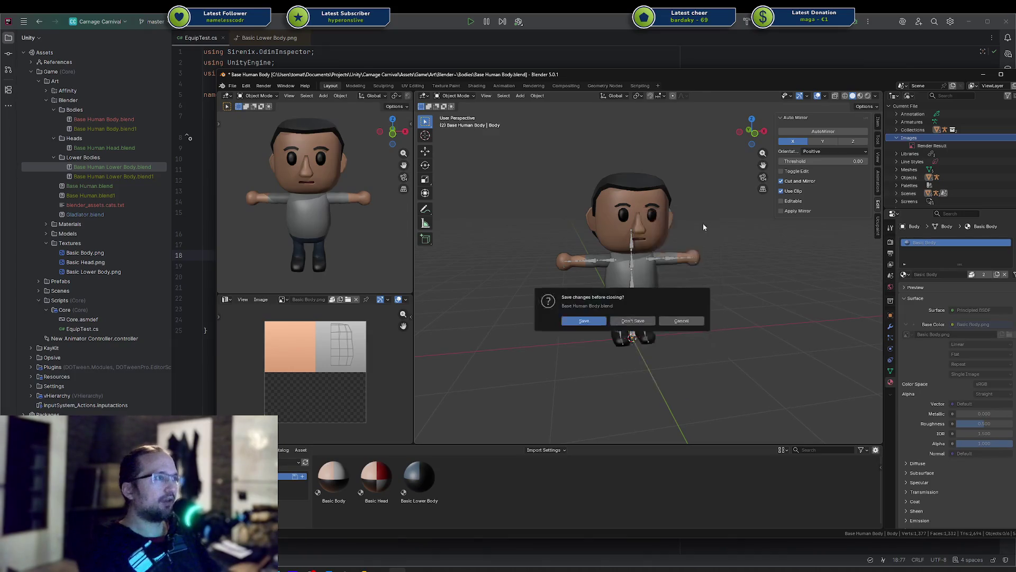
left_click(588, 320)
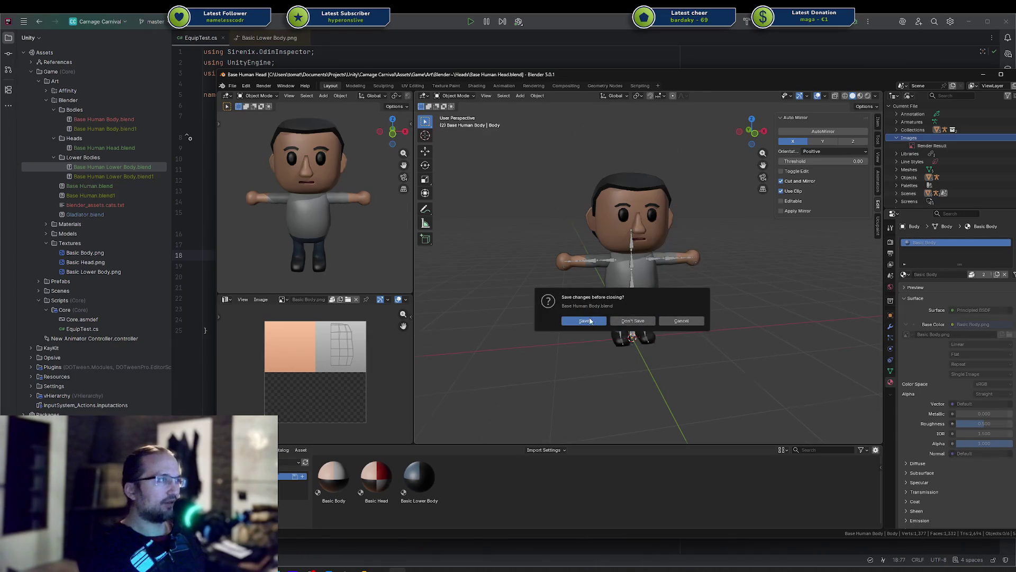
key("ctrl+shift+o")
key("Down")
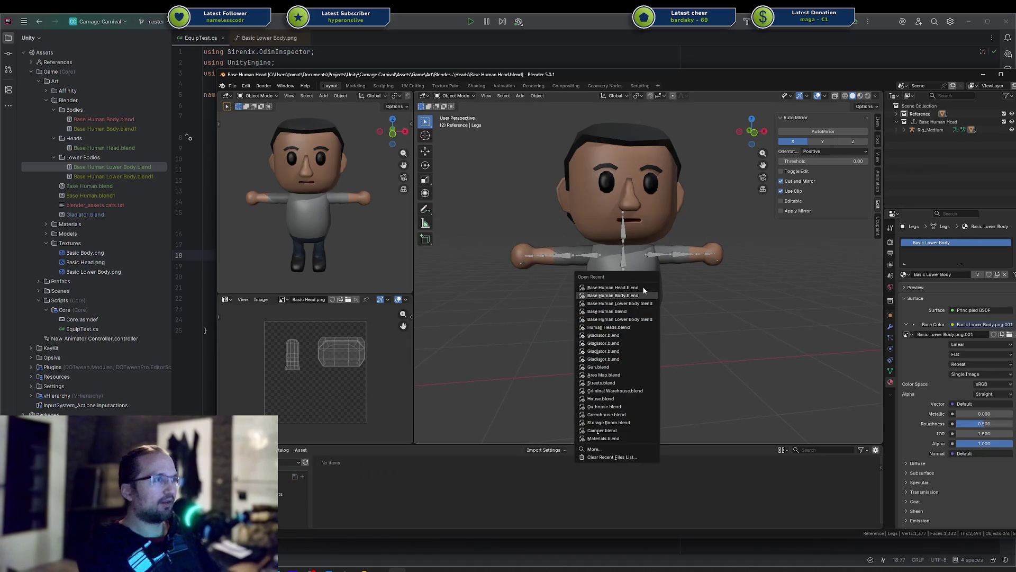
key("Return")
Step: Set the body file's outliner back to View Layer and save it
left_click(909, 98)
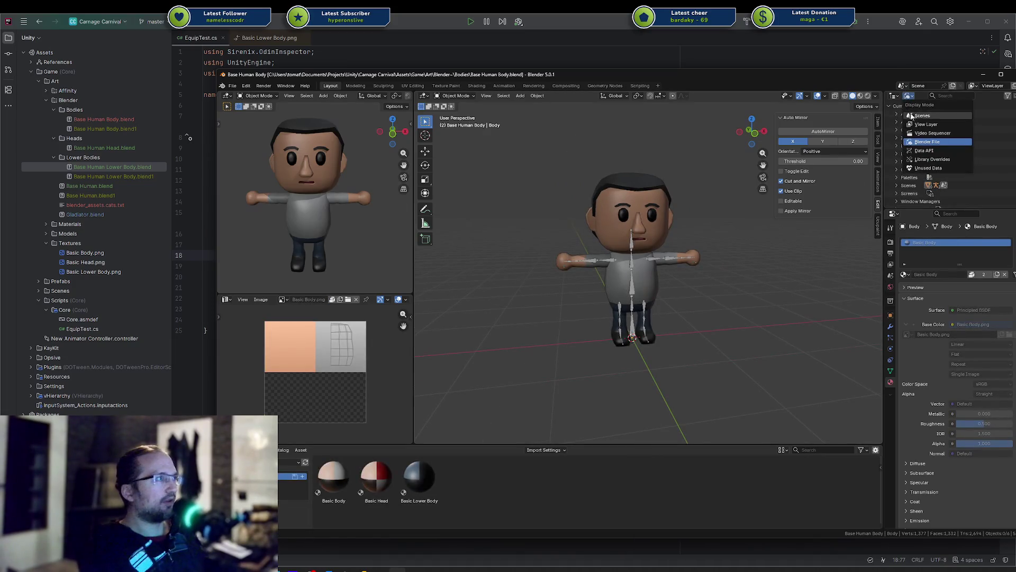
left_click(916, 115)
key("ctrl+s")
Step: Open Base Human Lower Body.blend, set its outliner to View Layer, and save
key("ctrl+shift+o")
key("Down")
key("Down")
key("Return")
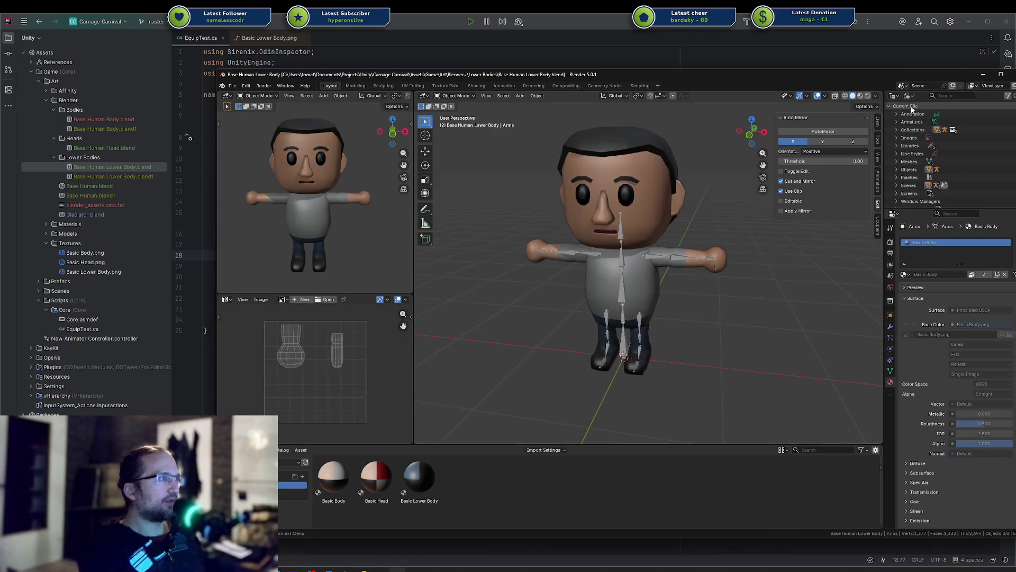
left_click(908, 98)
left_click(916, 116)
key("ctrl+s")
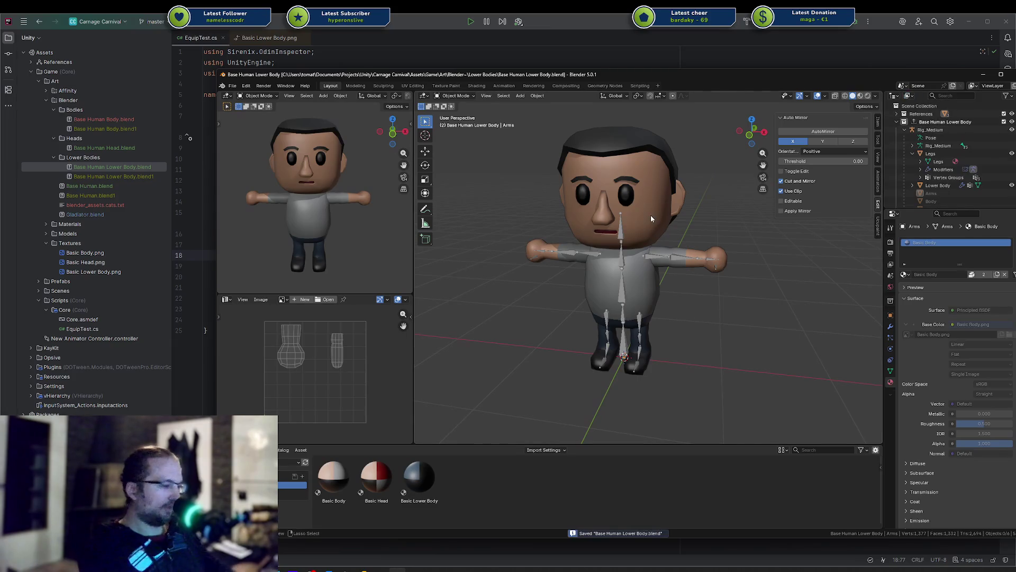
Step: Open Base Human Head.blend and delete its duplicate image copies
key("ctrl+shift+o")
key("Down")
key("Down")
key("Return")
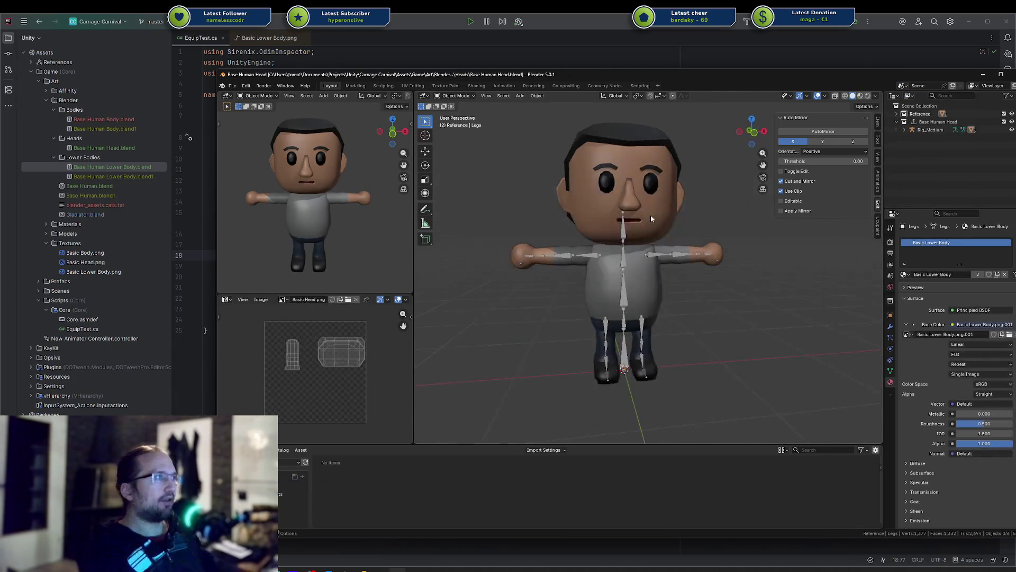
left_click(908, 96)
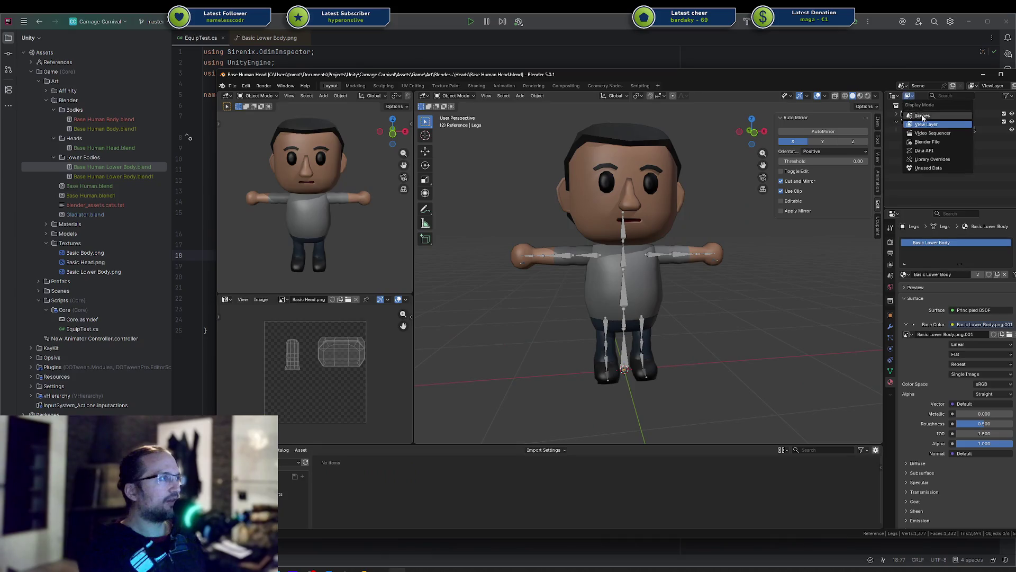
left_click(928, 142)
left_click(897, 138)
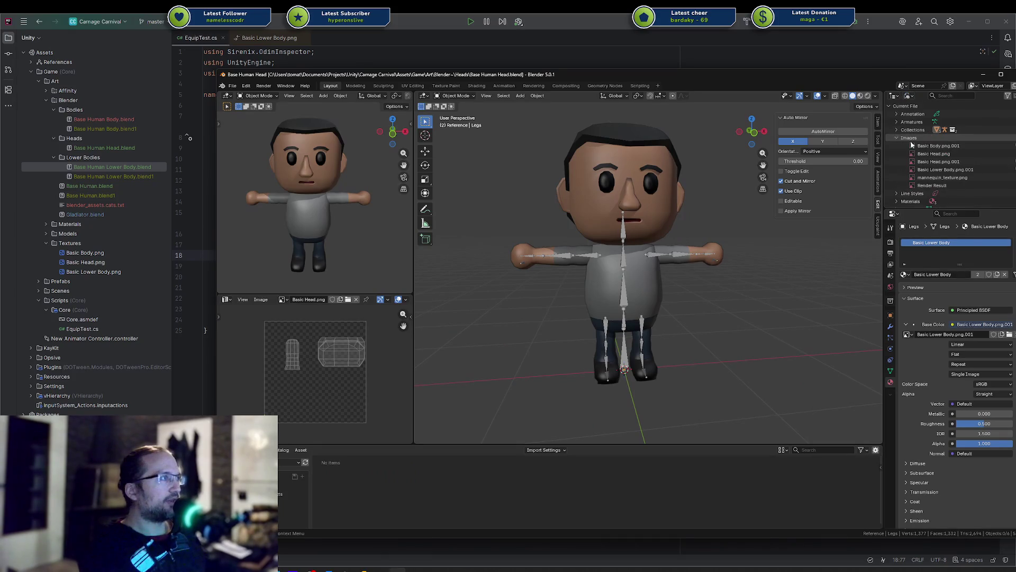
left_click(938, 147)
right_click(939, 177)
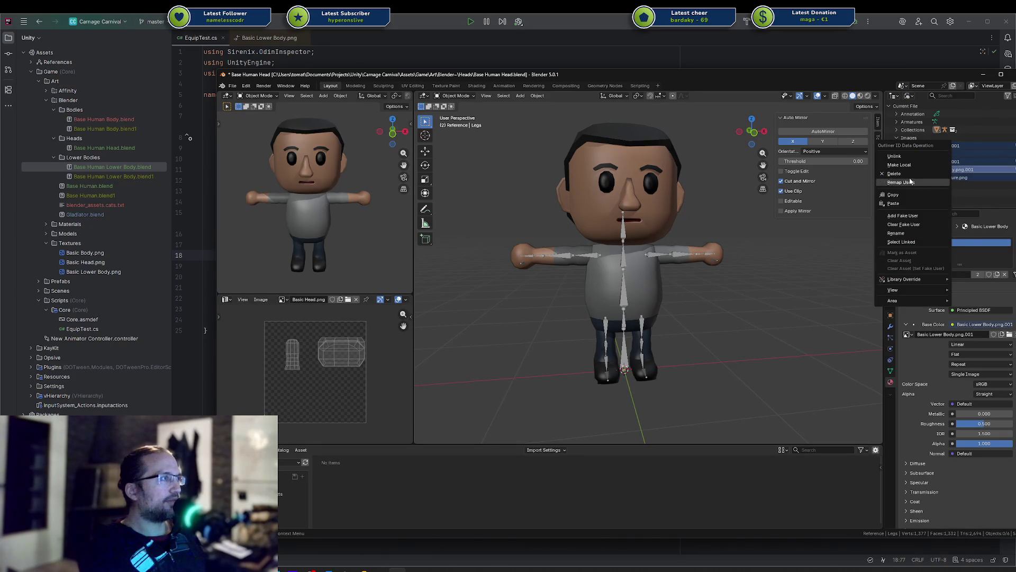
left_click(911, 181)
Step: Load the Basic materials library and apply Basic Body to the torso and arms
scroll(911, 131, "down", 3)
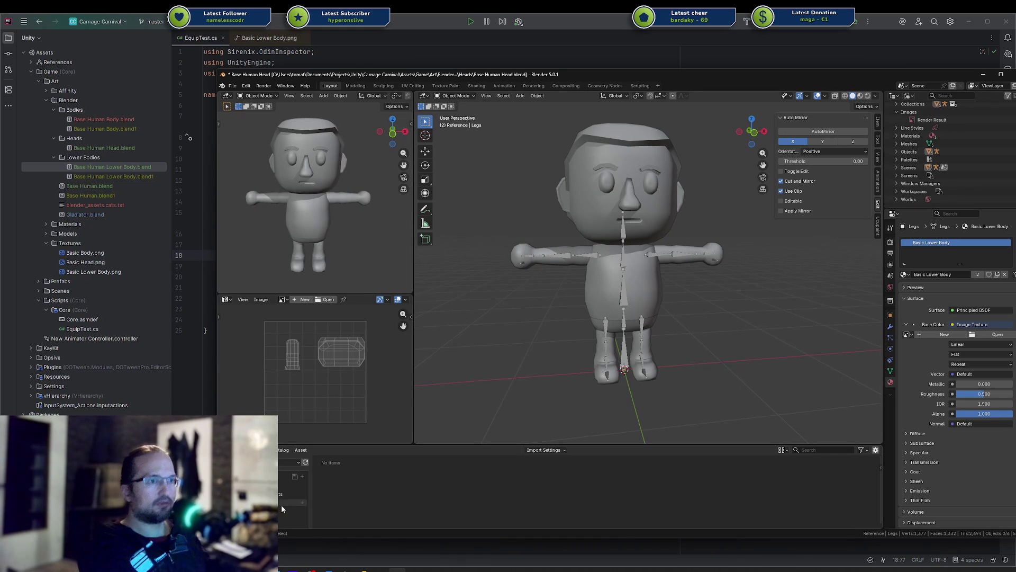
left_click(288, 481)
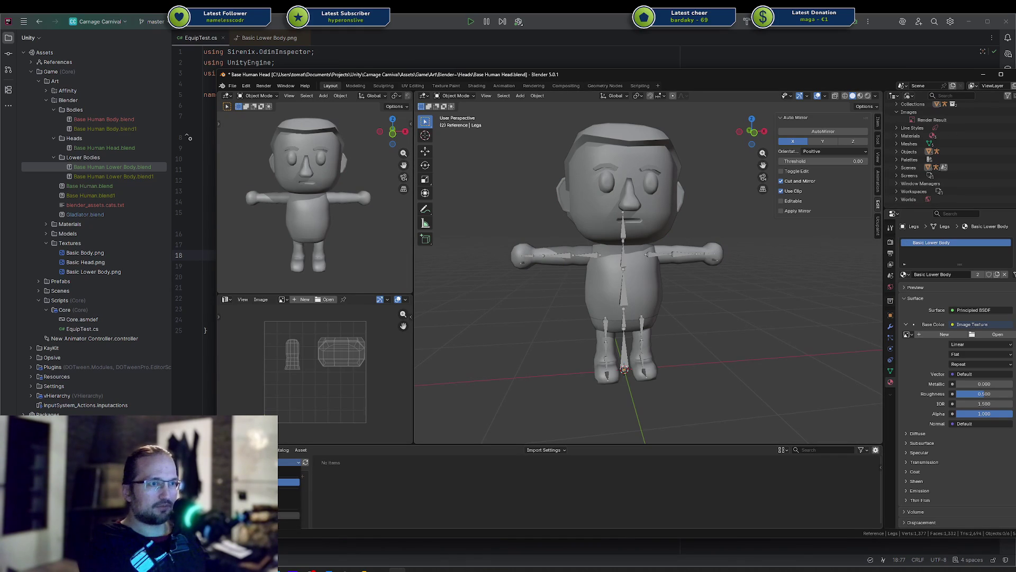
left_click(289, 481)
mouse_move(333, 479)
left_mouse_down()
mouse_move(594, 283)
mouse_move(614, 286)
mouse_move(339, 474)
mouse_move(541, 263)
left_mouse_up()
mouse_move(350, 463)
left_mouse_down()
mouse_move(495, 272)
mouse_move(522, 253)
left_mouse_up()
left_click_drag(349, 466, 523, 246)
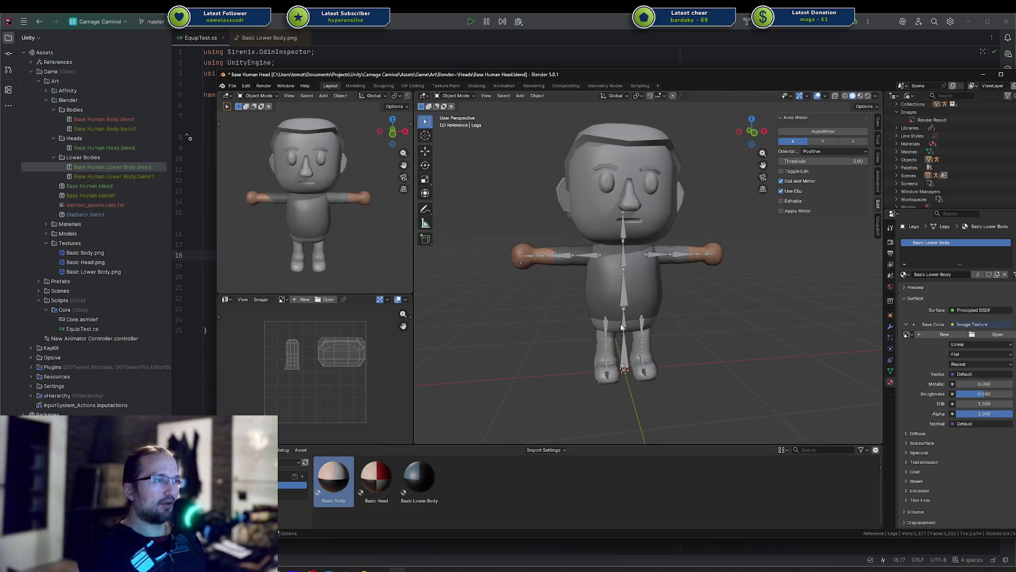
Step: Apply Basic Lower Body to the legs and Basic Head to the head, then save
left_click(598, 377)
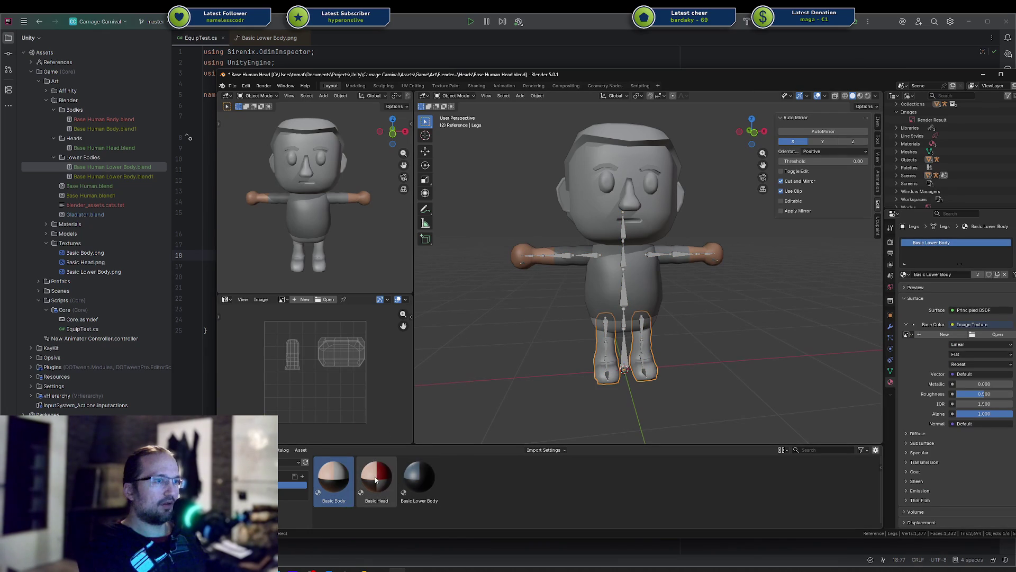
mouse_move(402, 479)
left_mouse_down()
mouse_move(597, 357)
mouse_move(594, 345)
mouse_move(580, 348)
mouse_move(617, 319)
mouse_move(597, 324)
left_mouse_up()
scroll(600, 332, "up", 5)
mouse_move(600, 332)
middle_mouse_down()
mouse_move(679, 263)
mouse_move(541, 364)
mouse_move(587, 322)
middle_mouse_up()
scroll(586, 322, "down", 4)
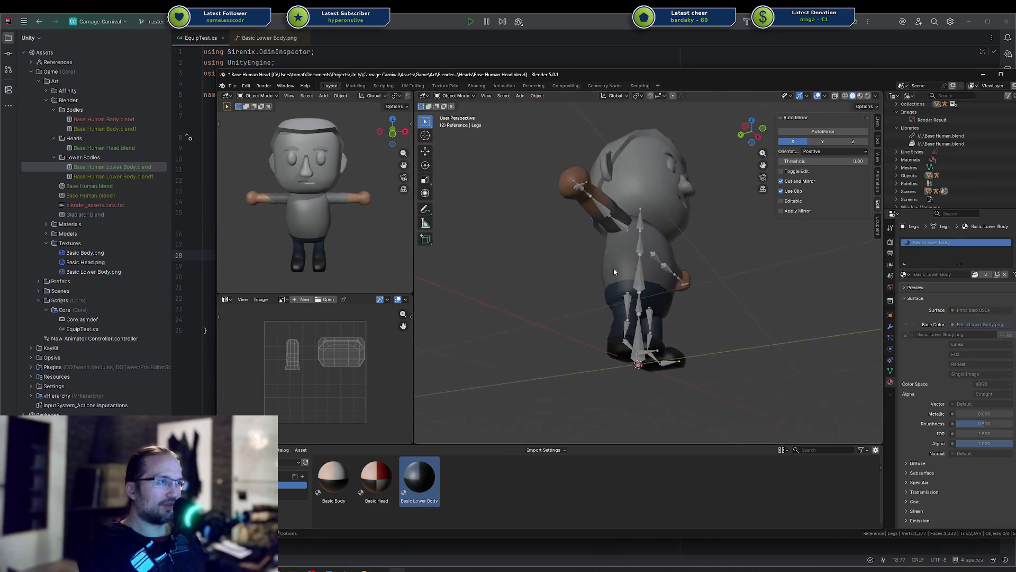
middle_click_drag(611, 274, 550, 286)
left_click_drag(377, 479, 650, 200)
key("ctrl+s")
scroll(960, 167, "down", 2)
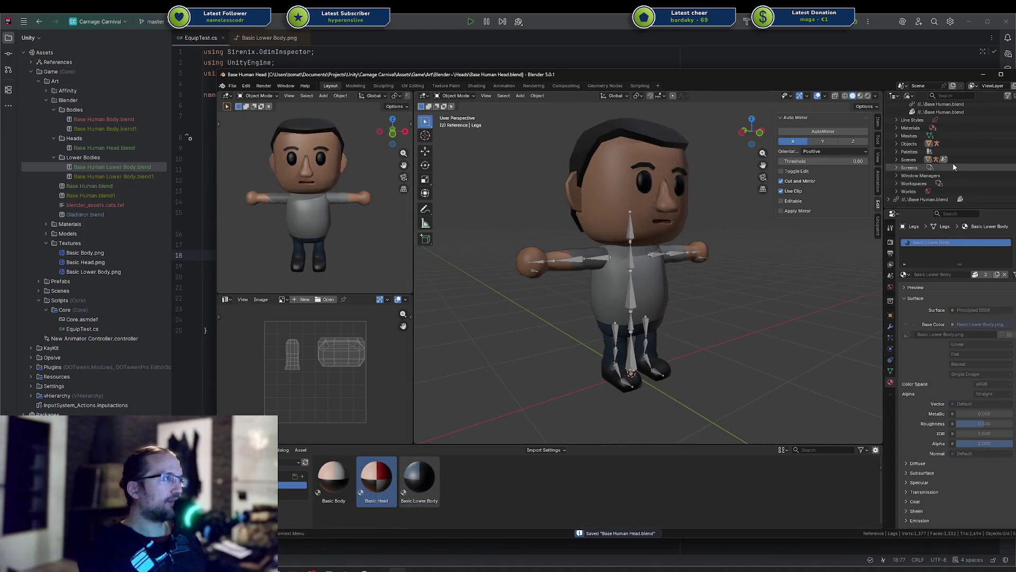
Step: Set the outliner back to View Layer, save the head file, and shrink the Blender window
left_click(920, 199)
scroll(922, 195, "up", 4)
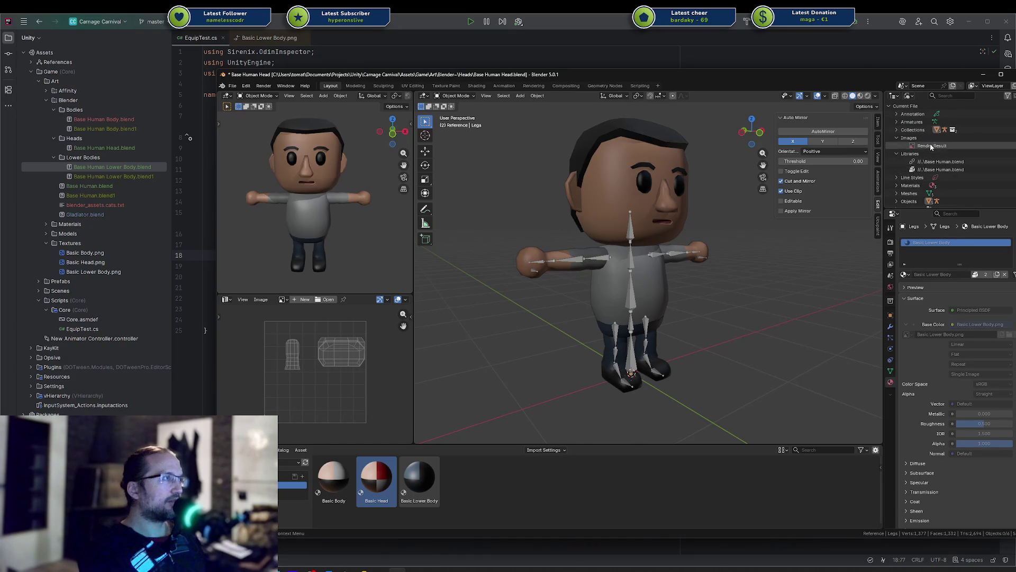
left_click(911, 96)
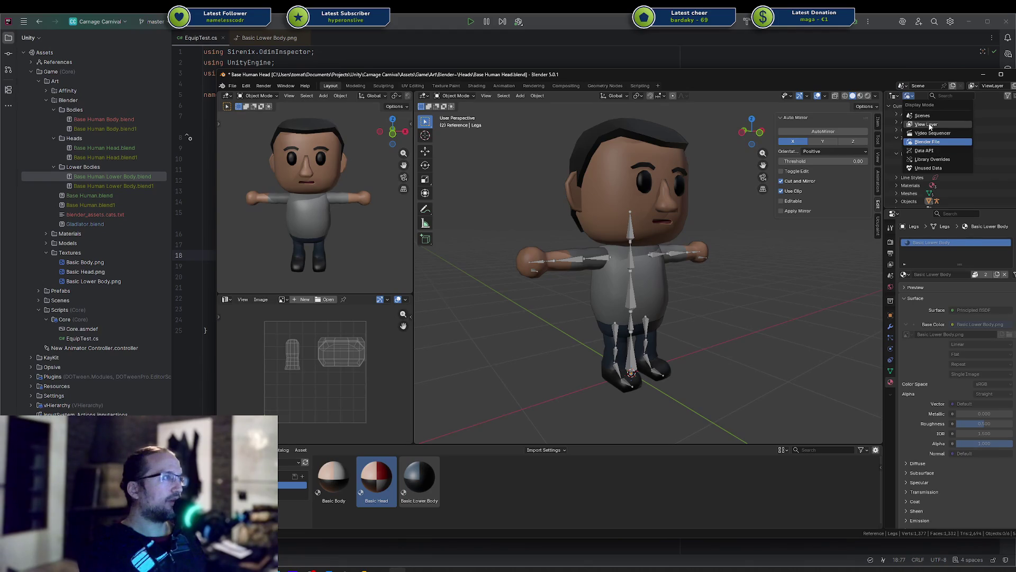
left_click(930, 126)
key("ctrl+s")
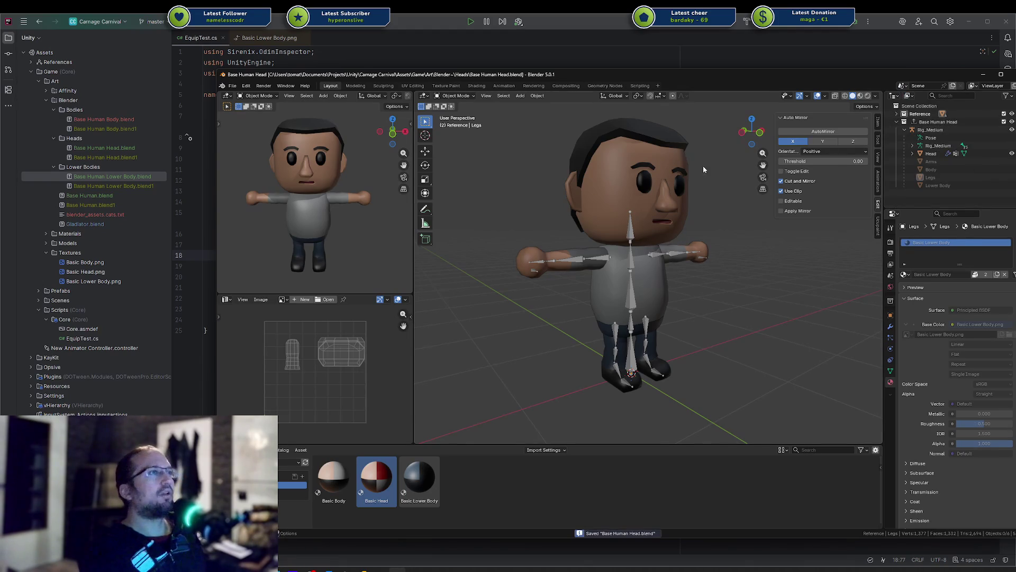
middle_click_drag(702, 167, 691, 174)
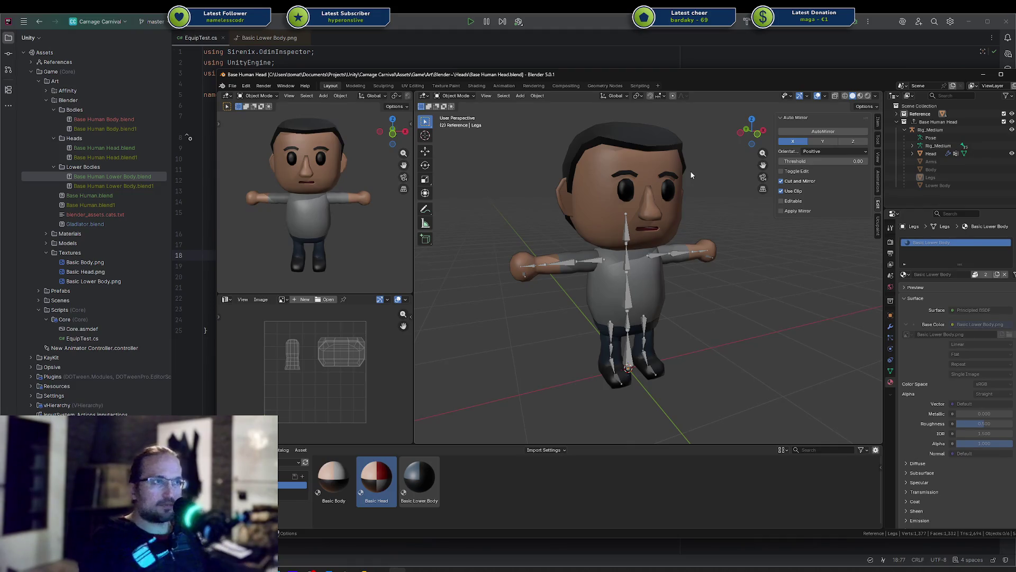
double_click(906, 78)
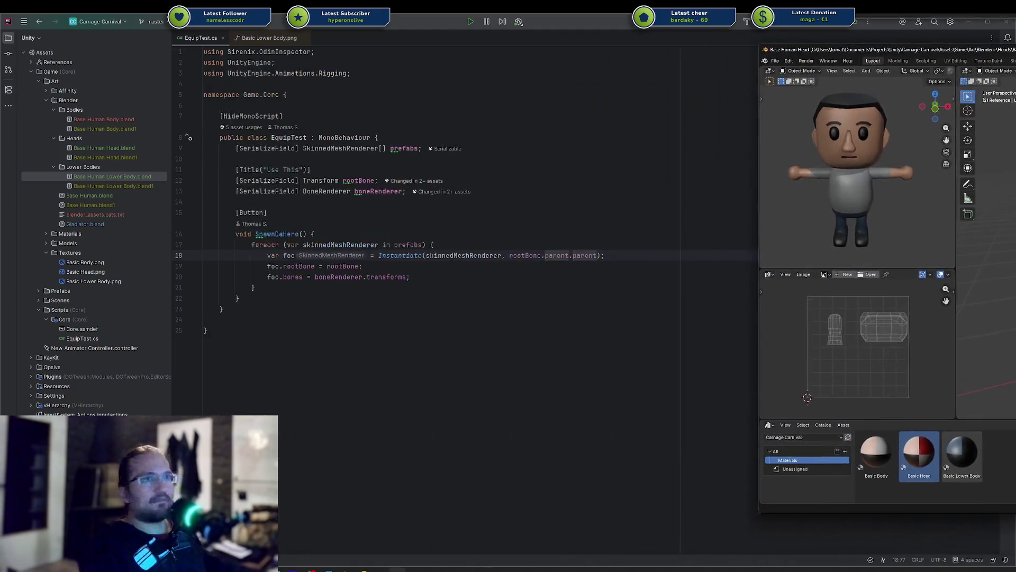
Step: Create a new folder named 'k' inside the Heads folder
right_click(92, 141)
mouse_move(153, 151)
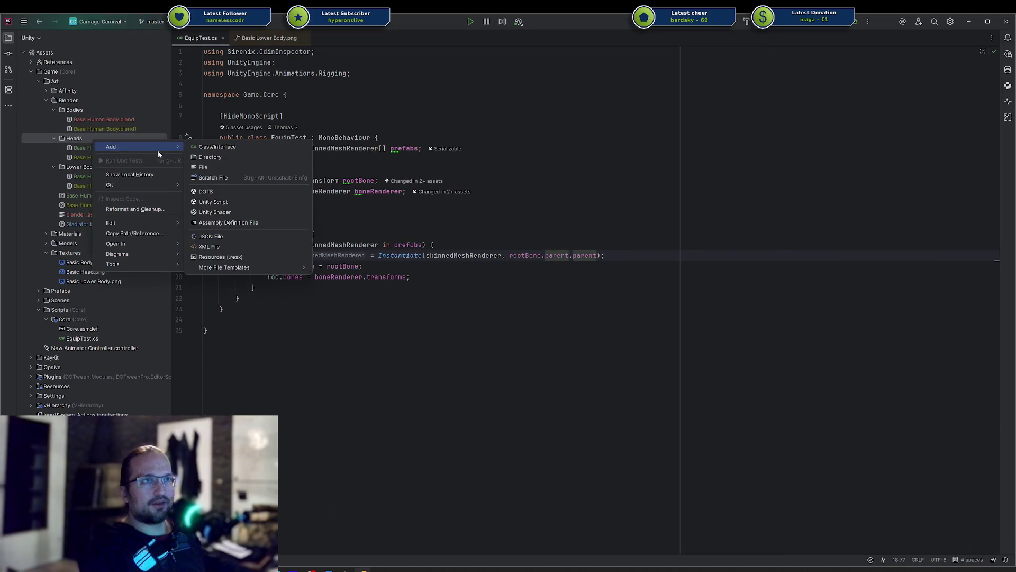
left_click(224, 161)
type("k")
key("Return")
Step: Move Base Human Head.blend into the new folder and rename it ABc.blend
left_click_drag(139, 161, 96, 148)
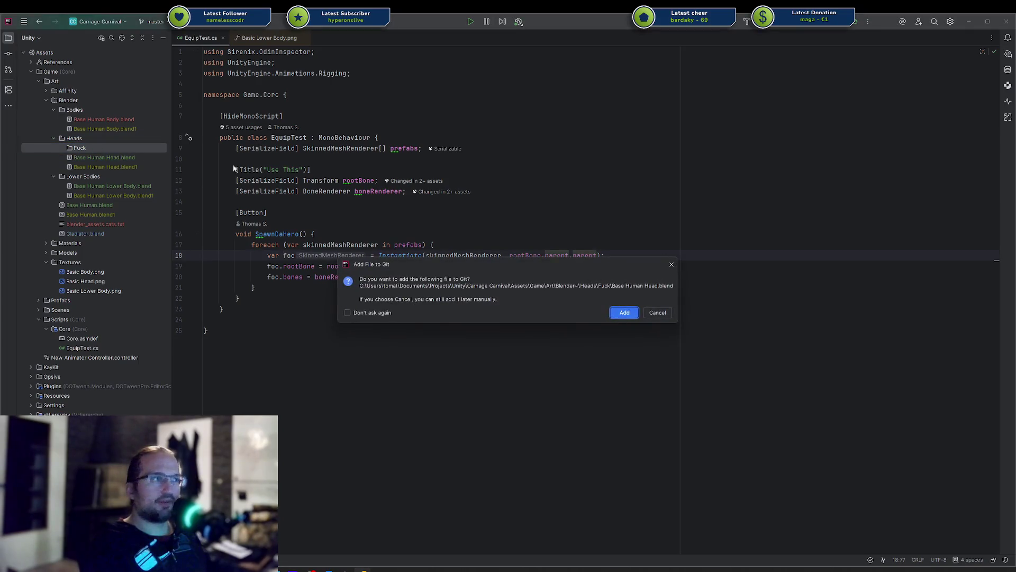
left_click(625, 313)
left_click(62, 148)
left_click(106, 157)
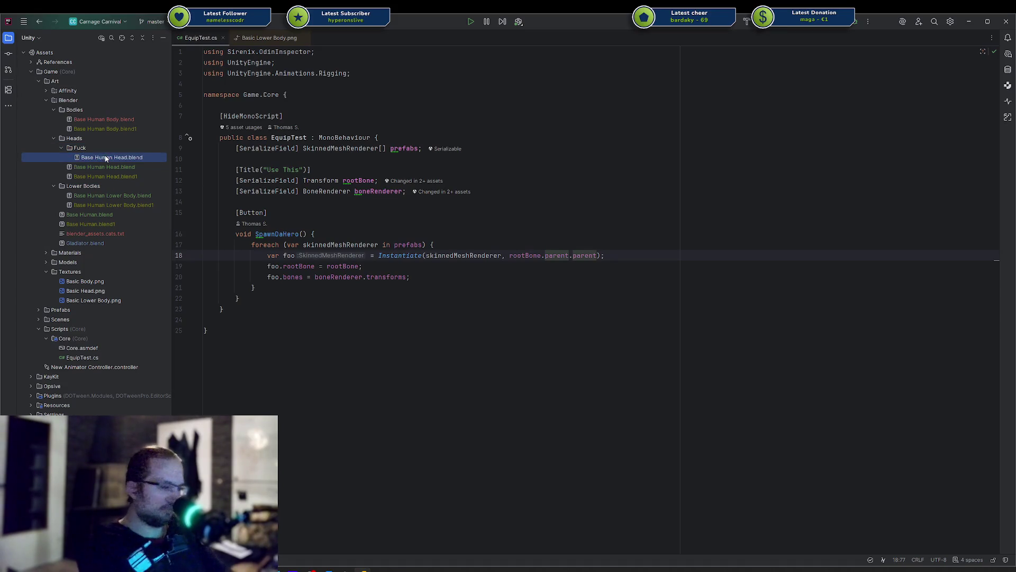
key("shift+F6")
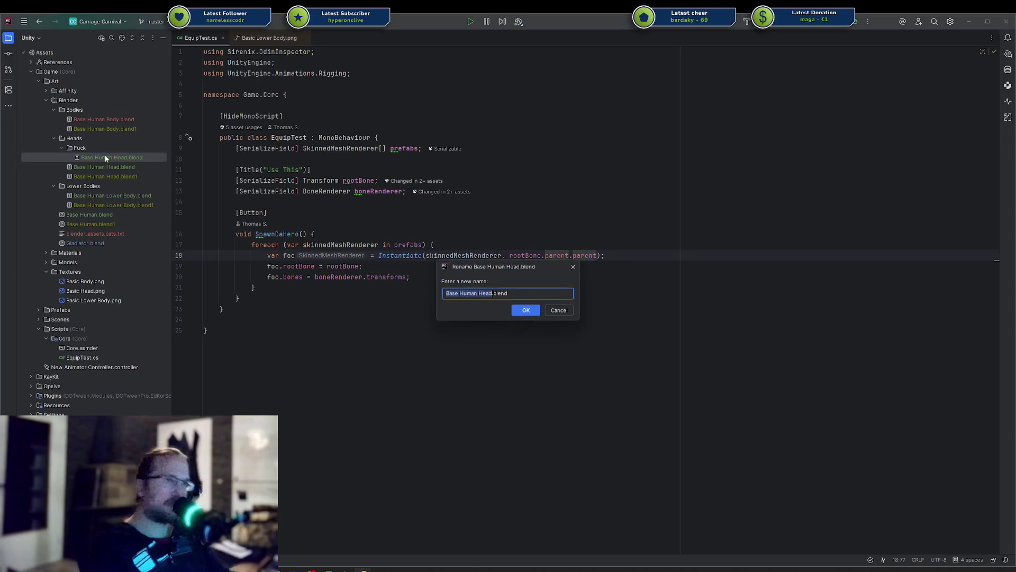
type("Bc")
key("Return")
left_click(573, 255)
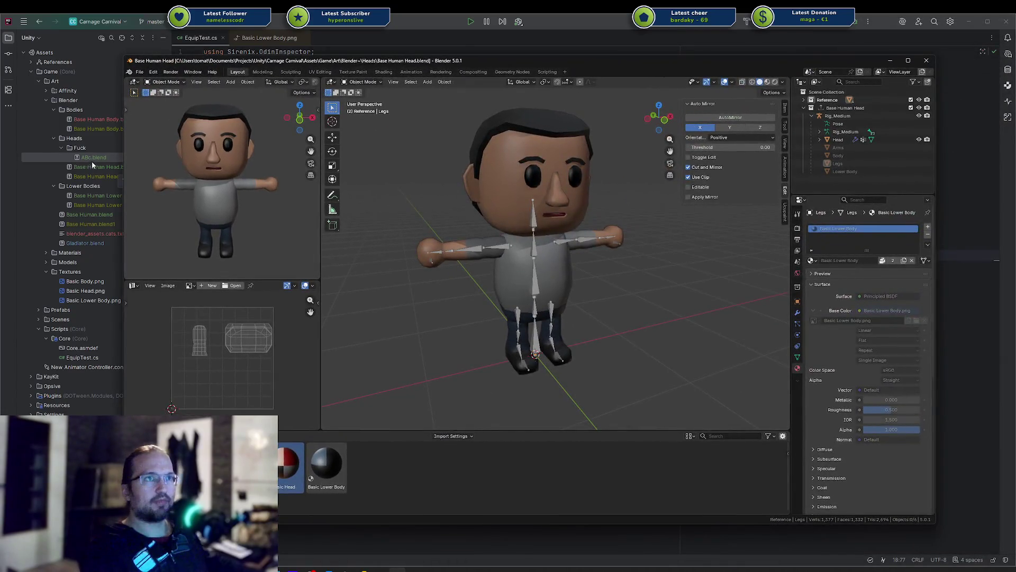
left_click(91, 161)
Step: Switch to Blender to check the head file, then back to Rider's EquipTest.cs
key("alt+Tab")
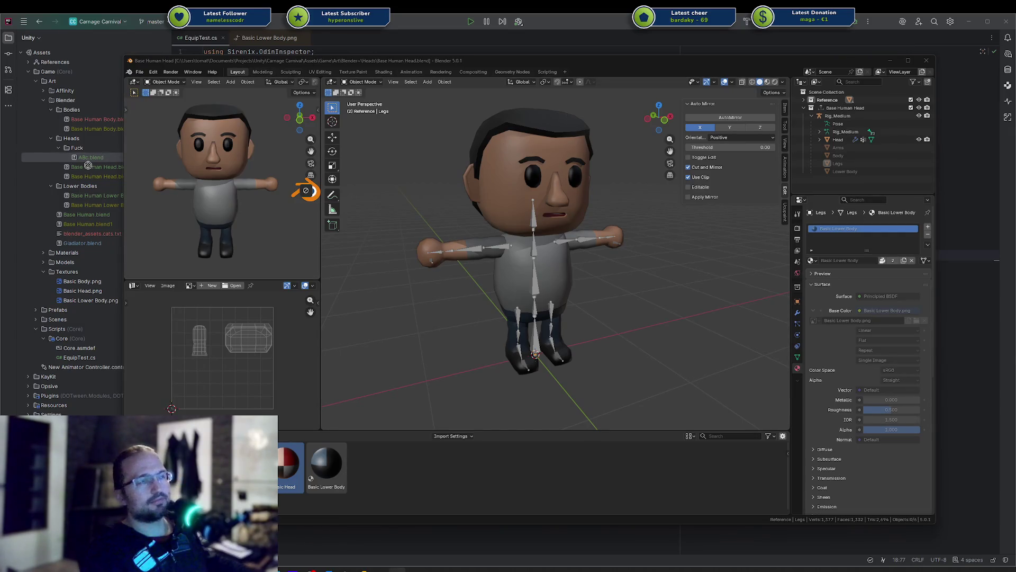
key("alt+Tab")
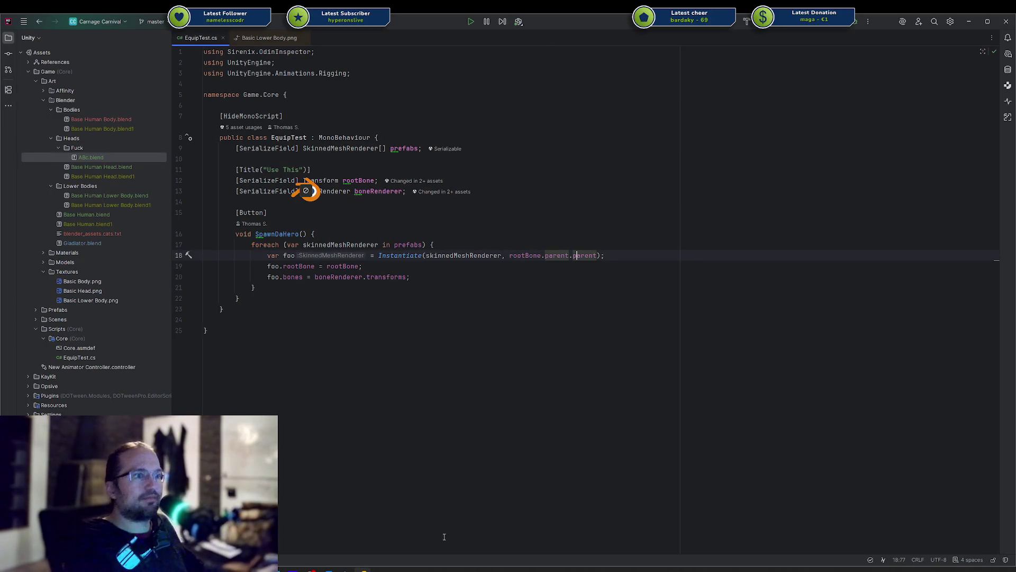
mouse_move(362, 569)
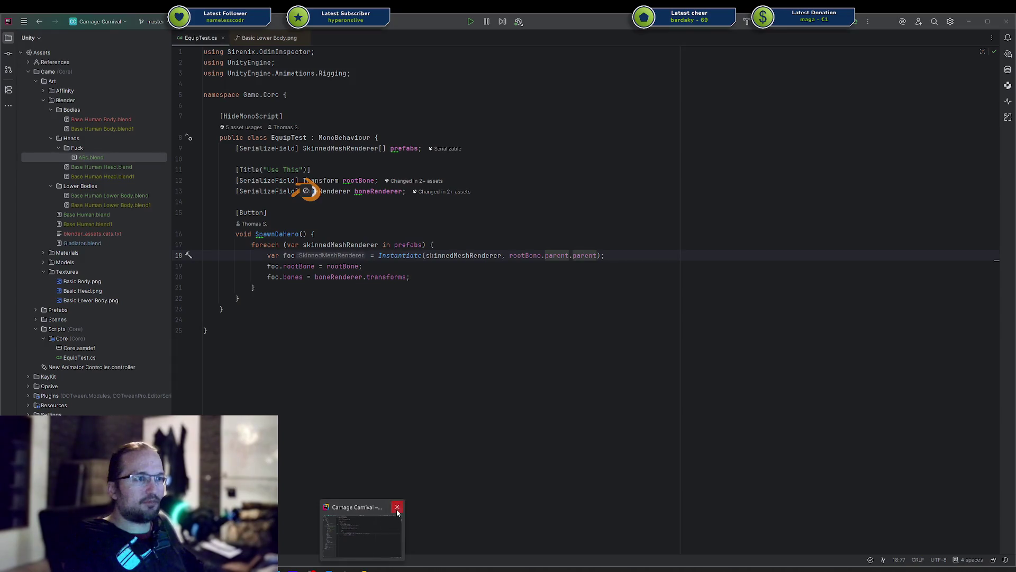
Step: Relaunch Rider, move its window lower-left, and select ABc.blend in the project tree
right_click(465, 569)
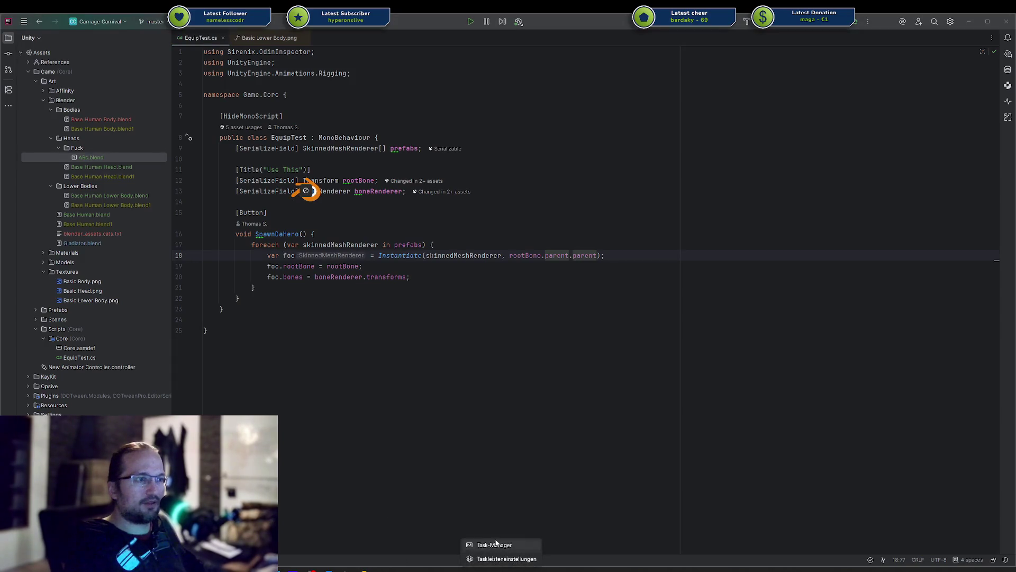
left_click(496, 546)
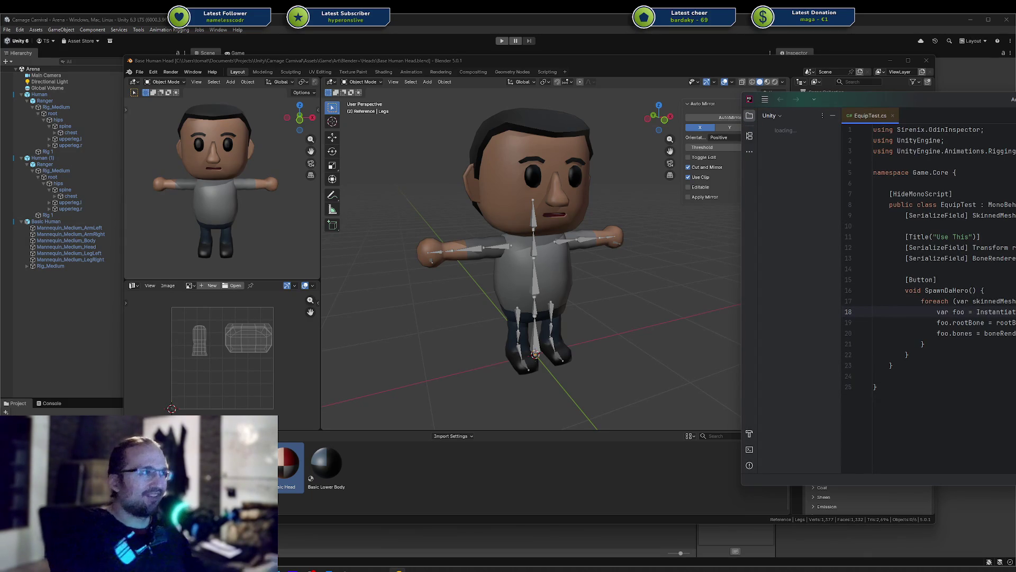
mouse_move(954, 113)
left_mouse_down()
mouse_move(862, 135)
mouse_move(754, 119)
mouse_move(562, 129)
mouse_move(13, 196)
left_mouse_up()
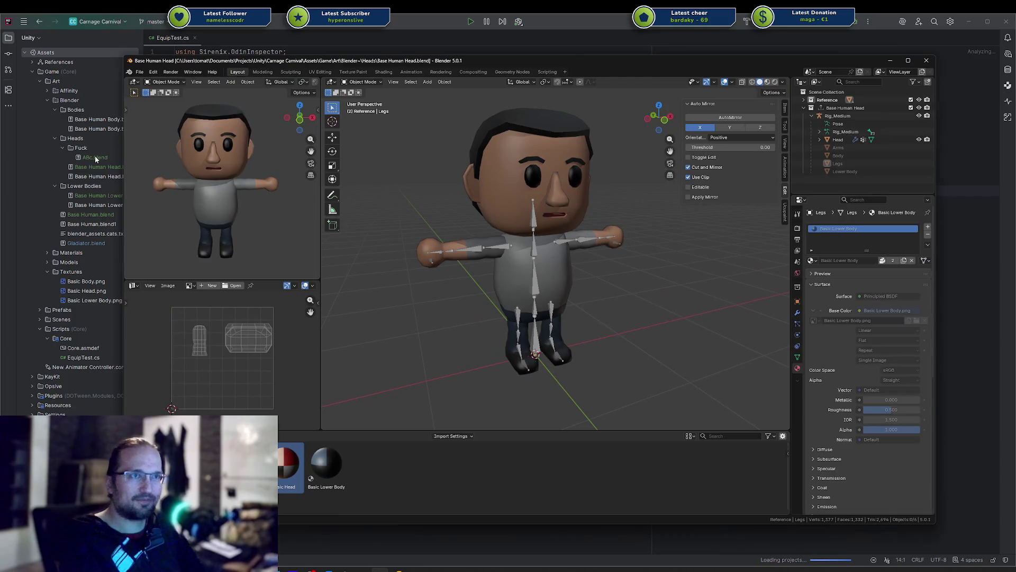
left_click(94, 157)
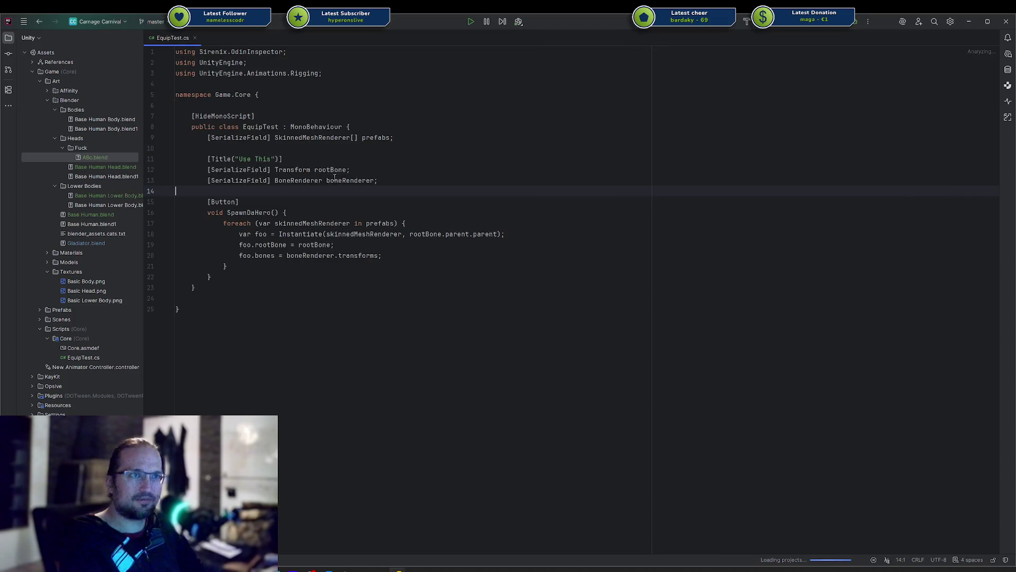
Step: Bring Blender forward and move its window to the right beside Rider
key("alt+Tab")
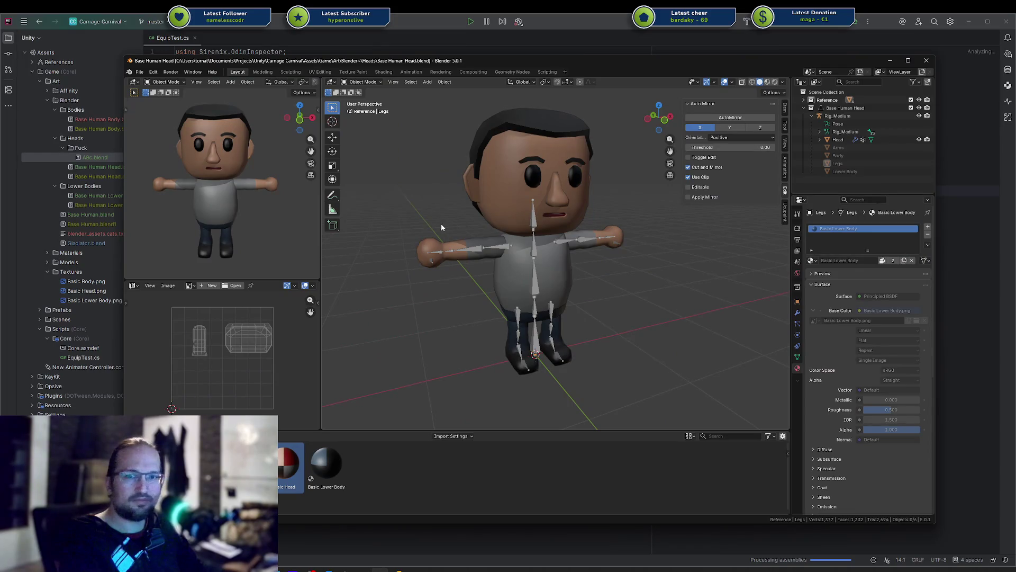
left_click_drag(431, 59, 1015, 60)
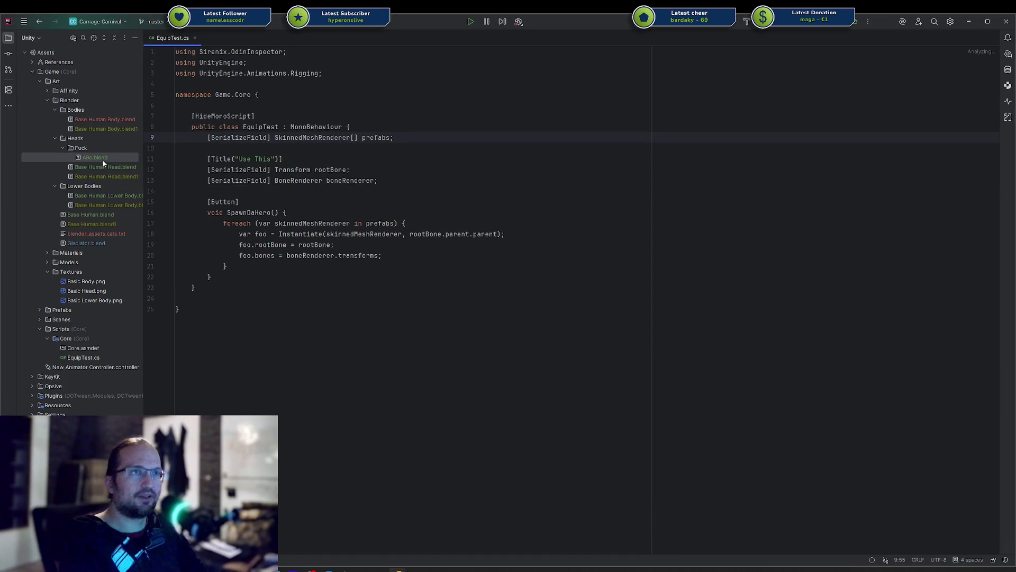
left_click(282, 191)
Step: Switch to Blender, reload ABc.blend from recent files, and move its window into view
key("alt+Tab")
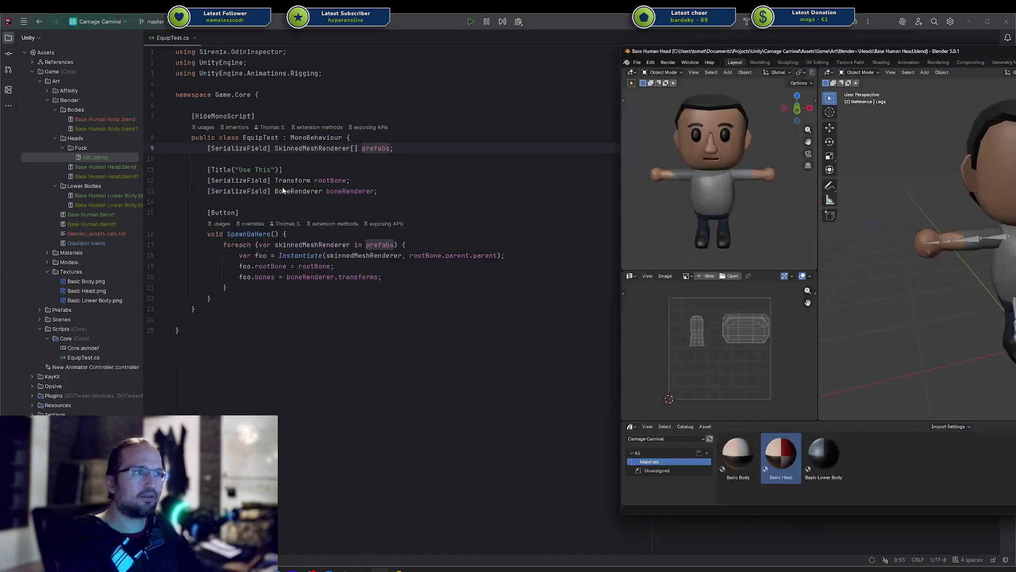
key("ctrl+shift+o")
left_click(879, 215)
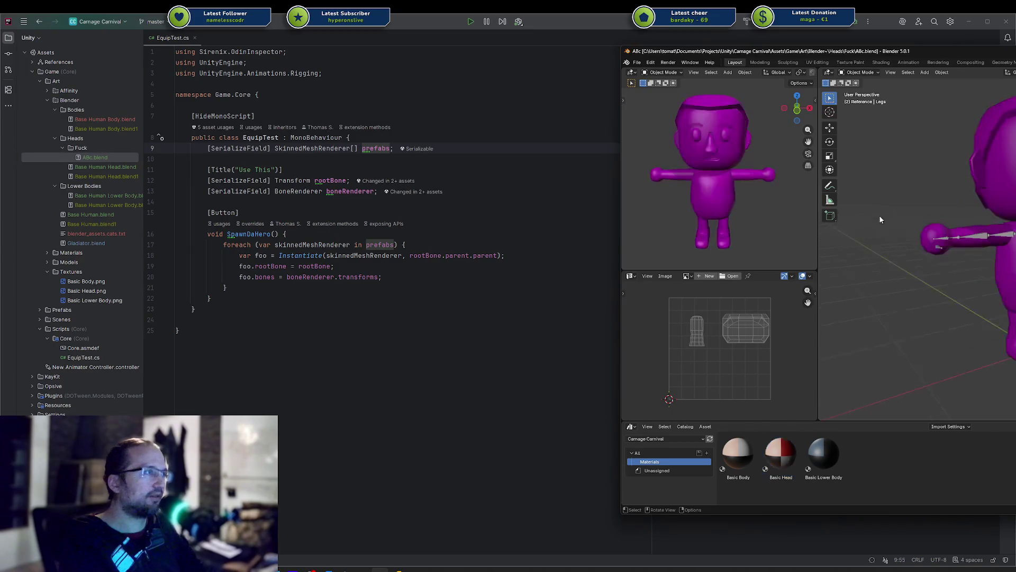
left_click_drag(910, 56, 450, 56)
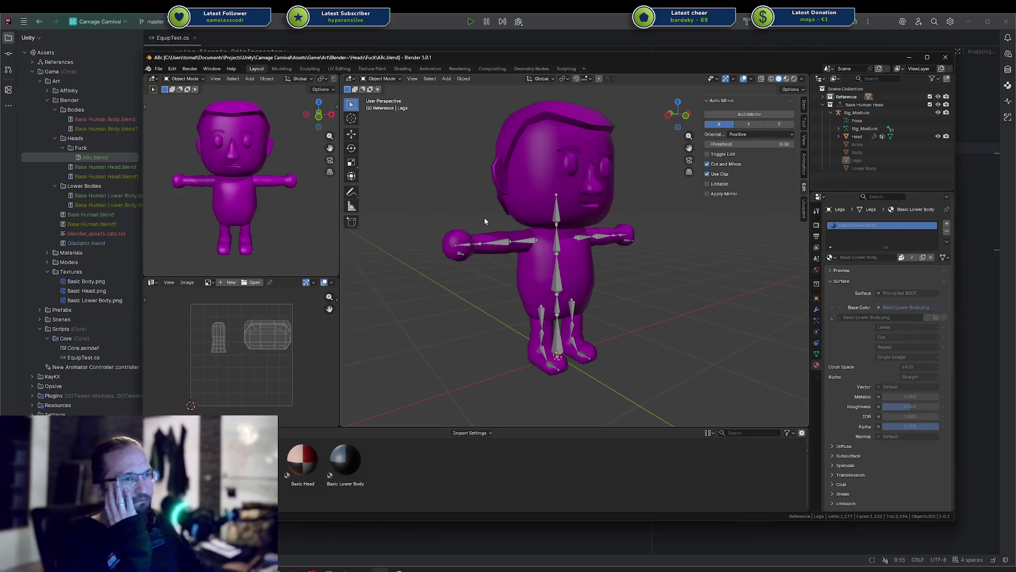
Step: Select Body, set the outliner to Blender File, and select the Base Human.blend library
left_click(576, 279)
left_click(836, 79)
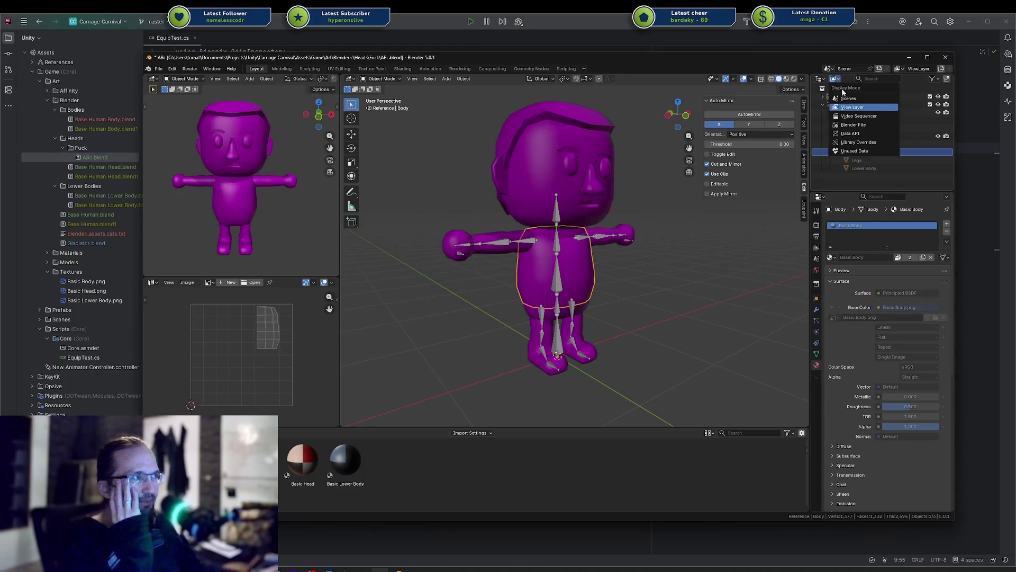
left_click(853, 124)
scroll(837, 148, "down", 3)
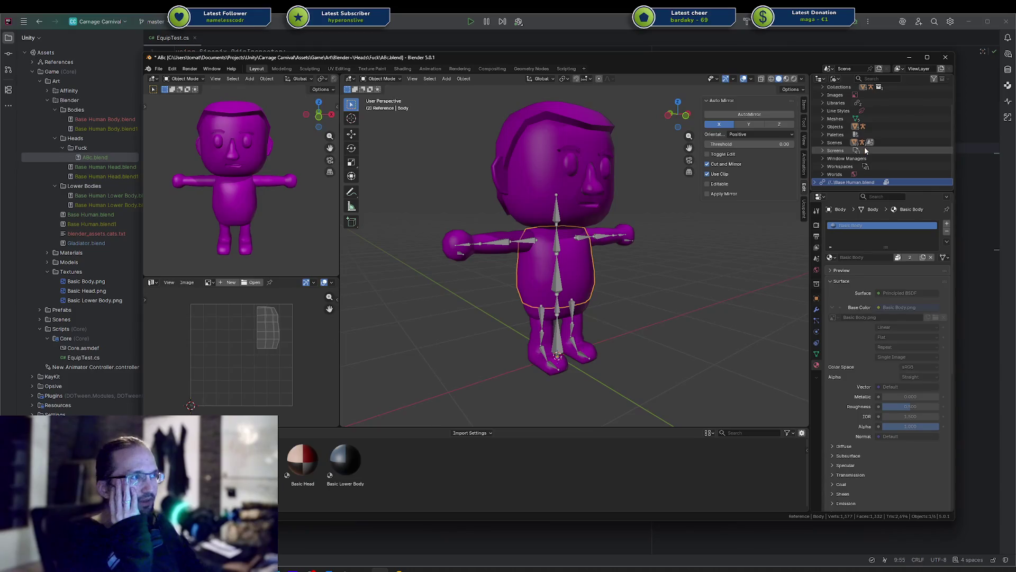
left_click(845, 183)
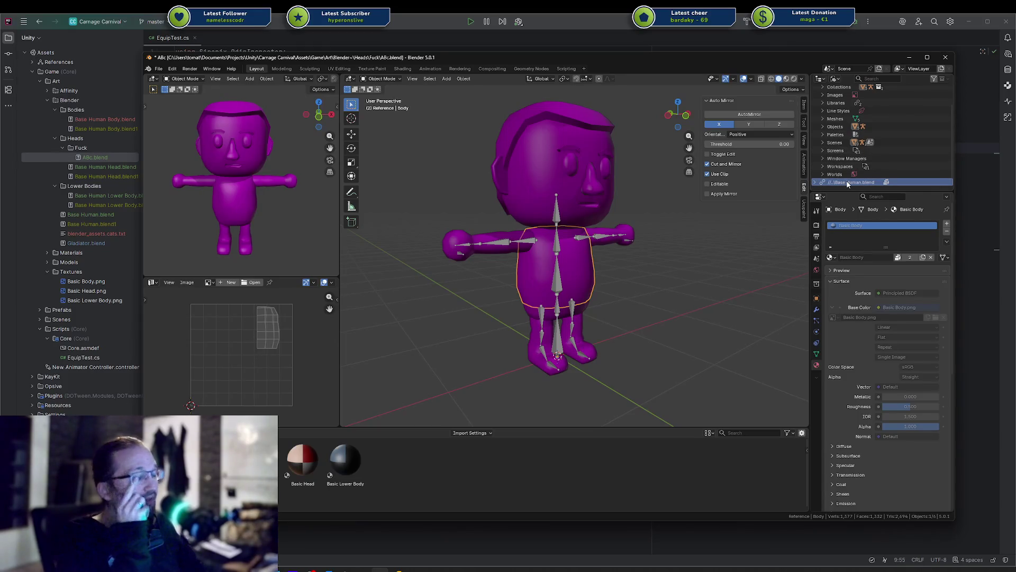
Step: Relocate the linked library to Base Human.blend in the parent Blender~ folder
right_click(847, 182)
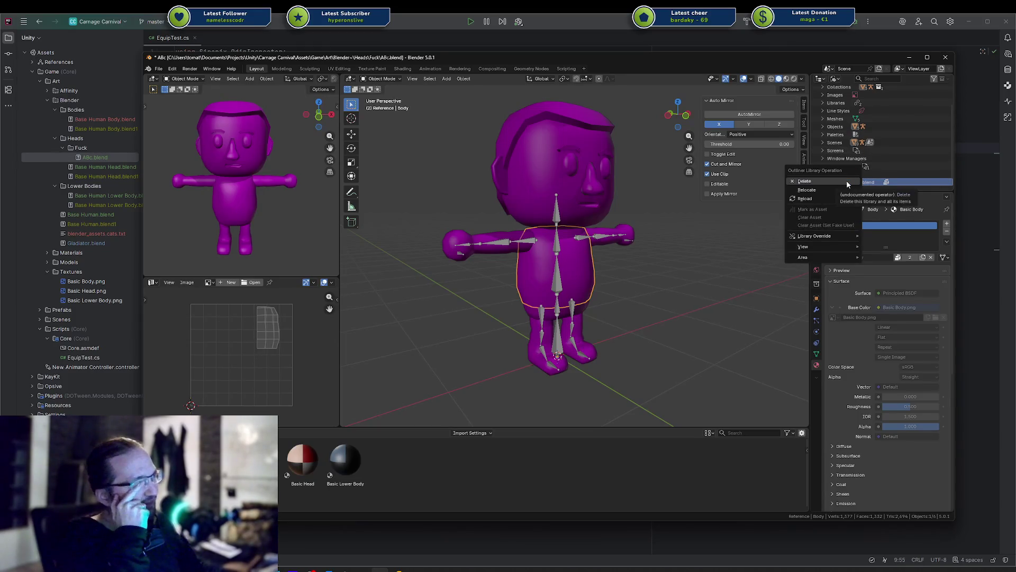
left_click(836, 192)
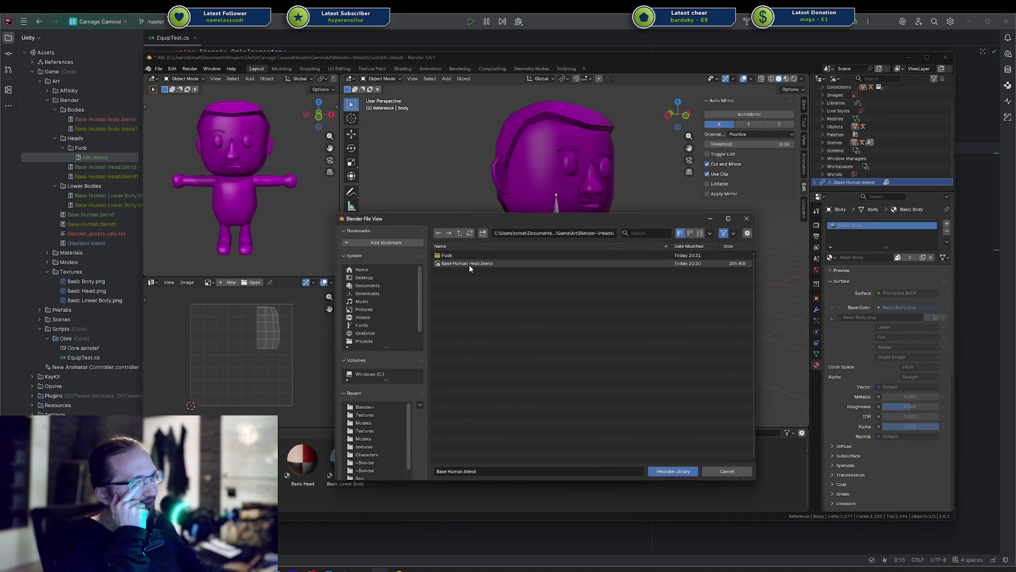
left_click(459, 233)
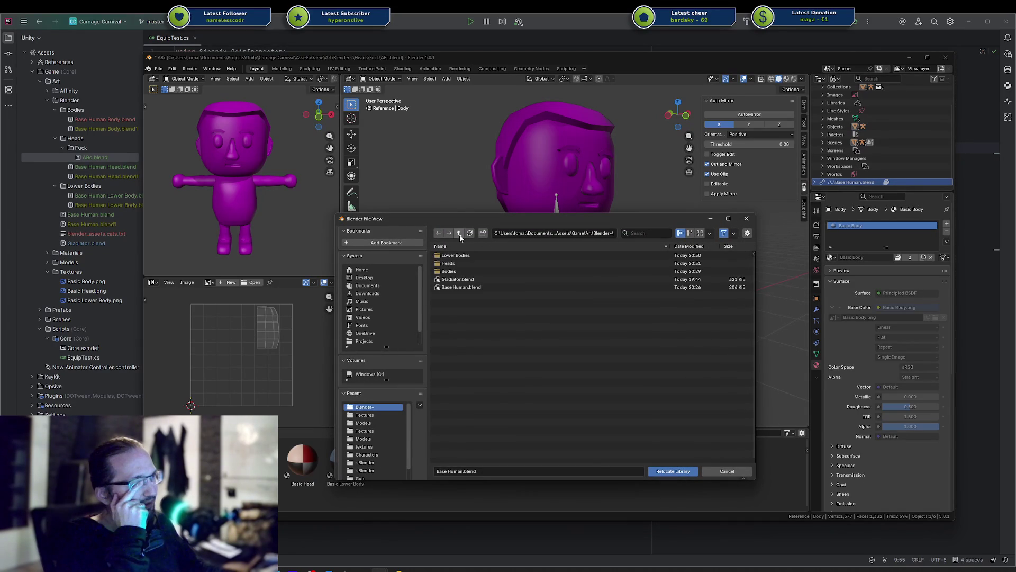
left_click(470, 290)
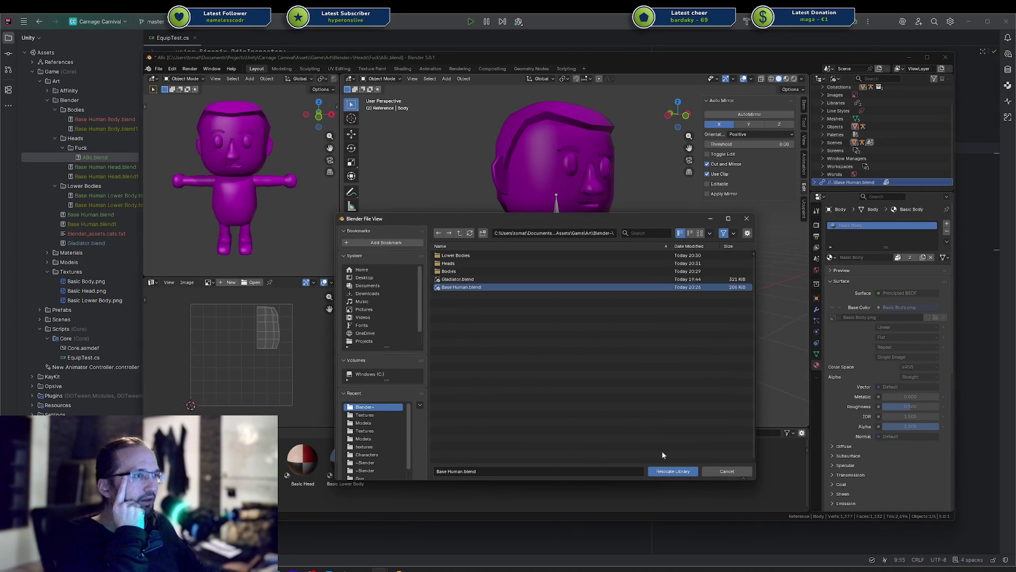
left_click(673, 472)
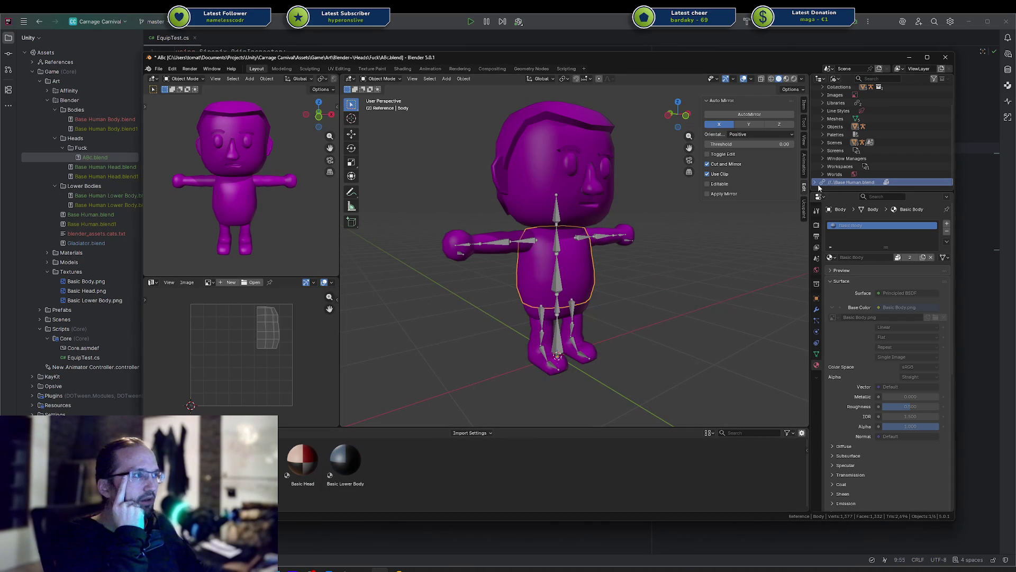
Step: Expand the nested Base Human.blend library and its Images, then reload the library
scroll(816, 187, "down", 1)
left_click(832, 183)
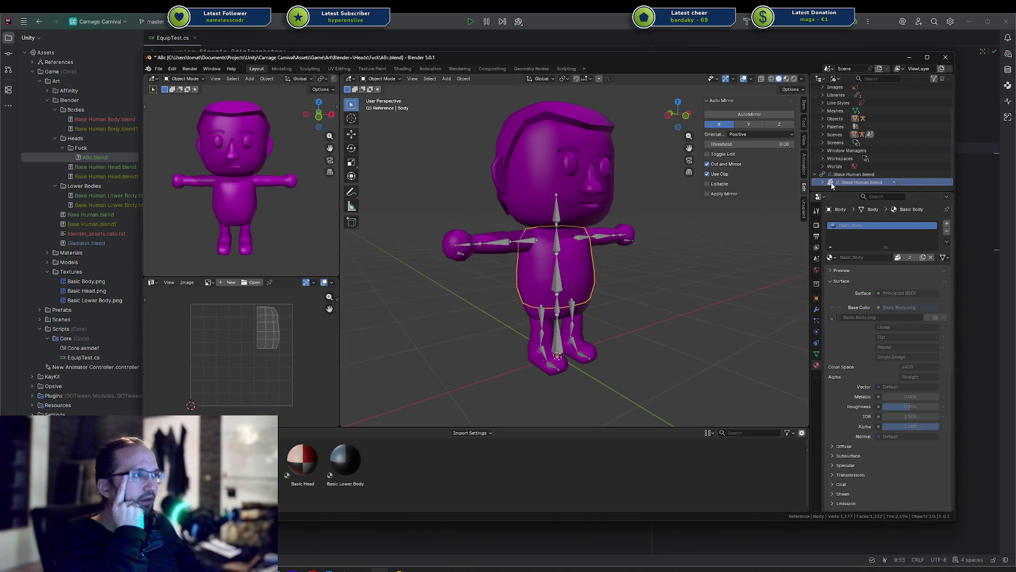
scroll(825, 183, "down", 2)
left_click(830, 174)
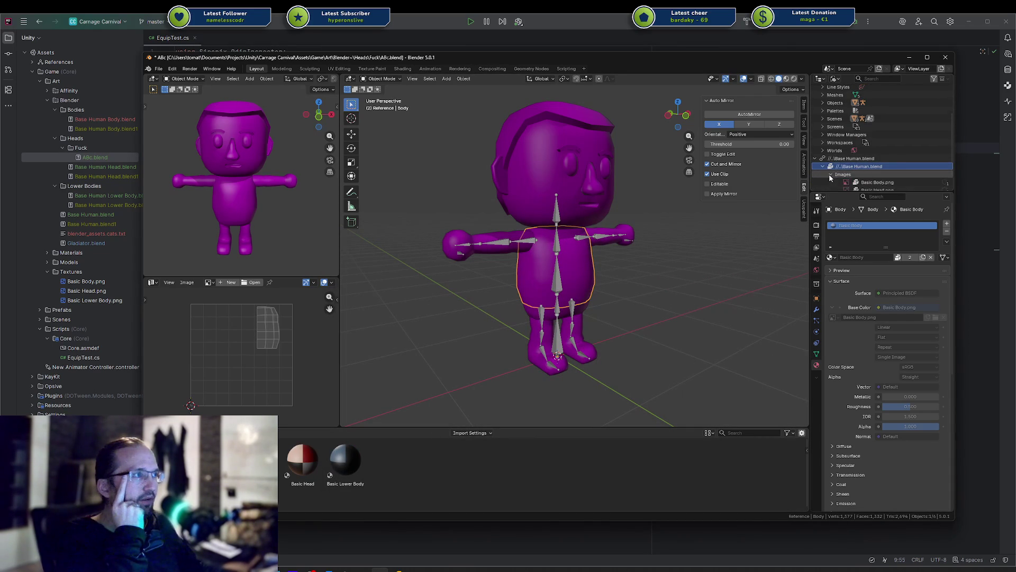
scroll(842, 168, "down", 3)
right_click(850, 135)
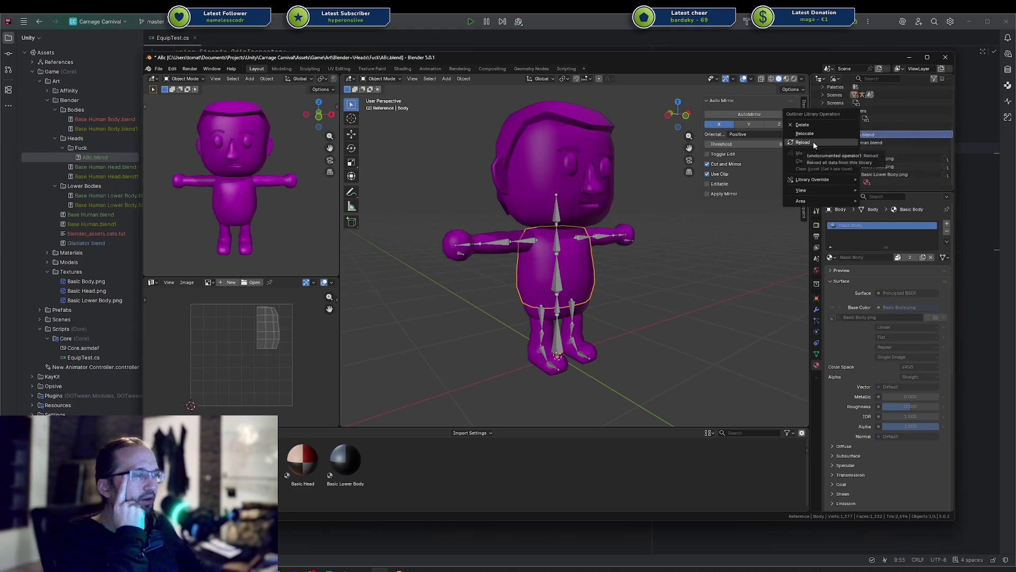
left_click(814, 141)
Step: Relocate the library again to Blender~\Base Human.blend and select the nested library entry
right_click(855, 133)
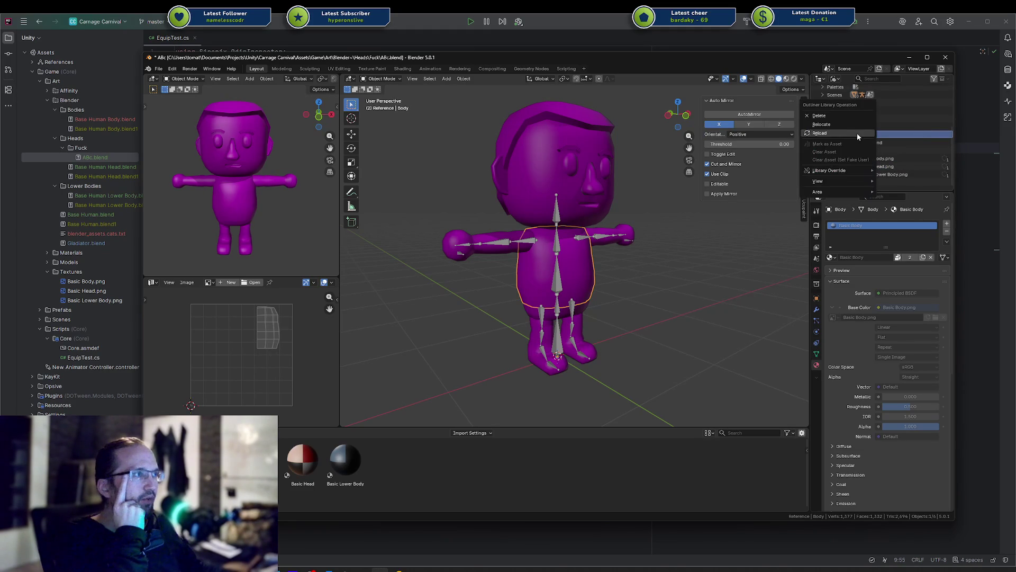
left_click(836, 124)
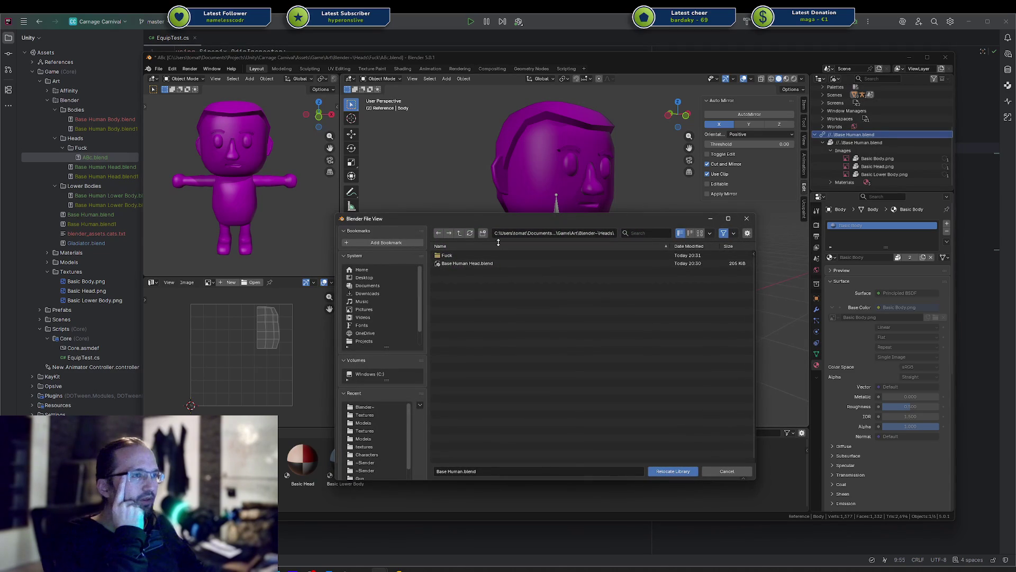
left_click(459, 233)
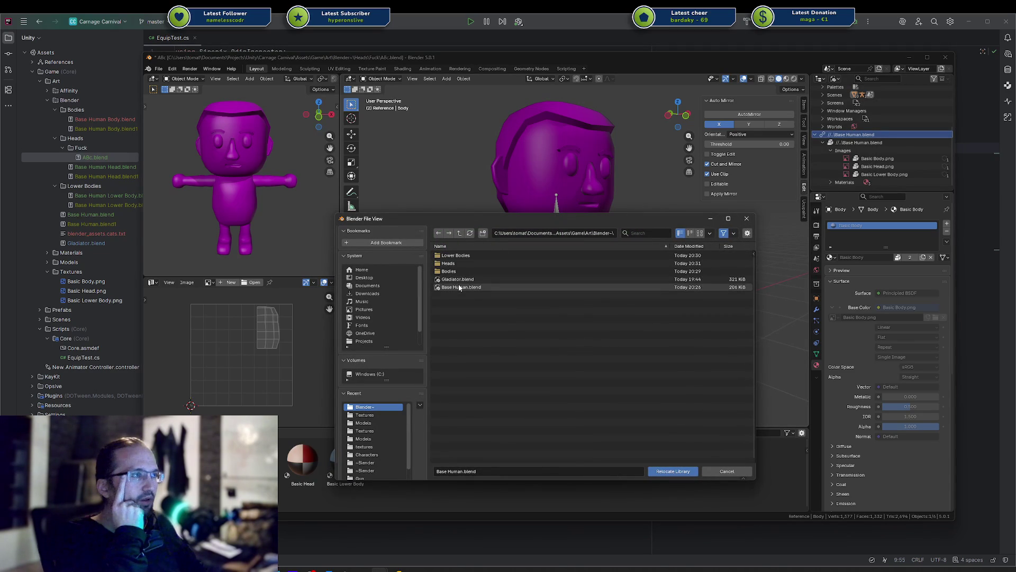
left_click(460, 288)
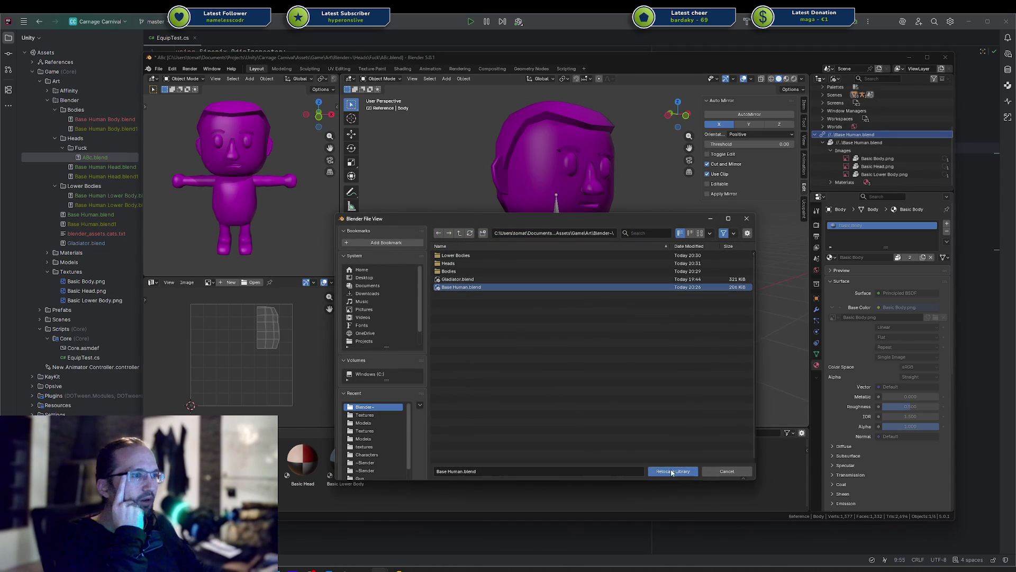
left_click(672, 470)
left_click(840, 142)
right_click(839, 143)
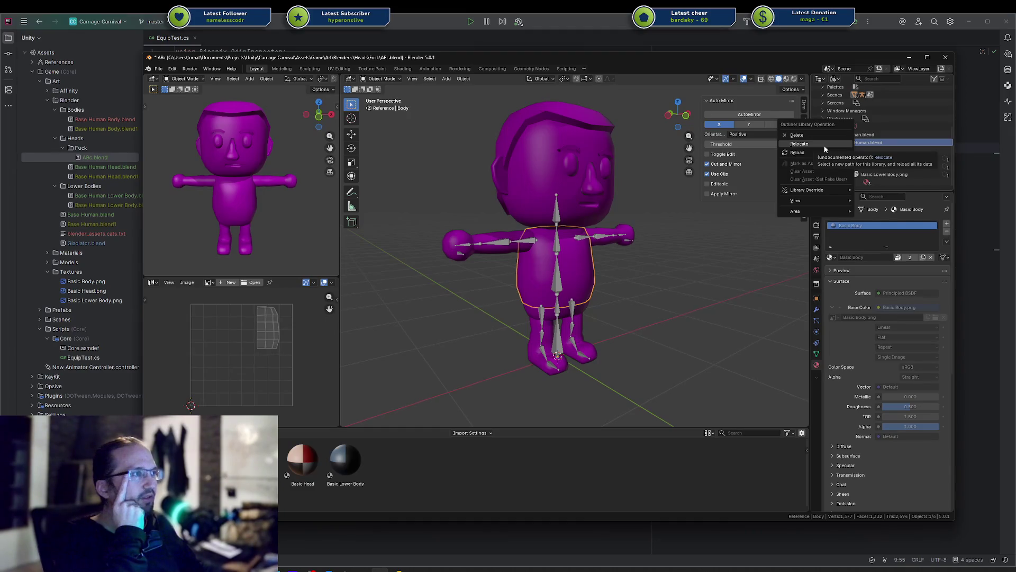
left_click(823, 149)
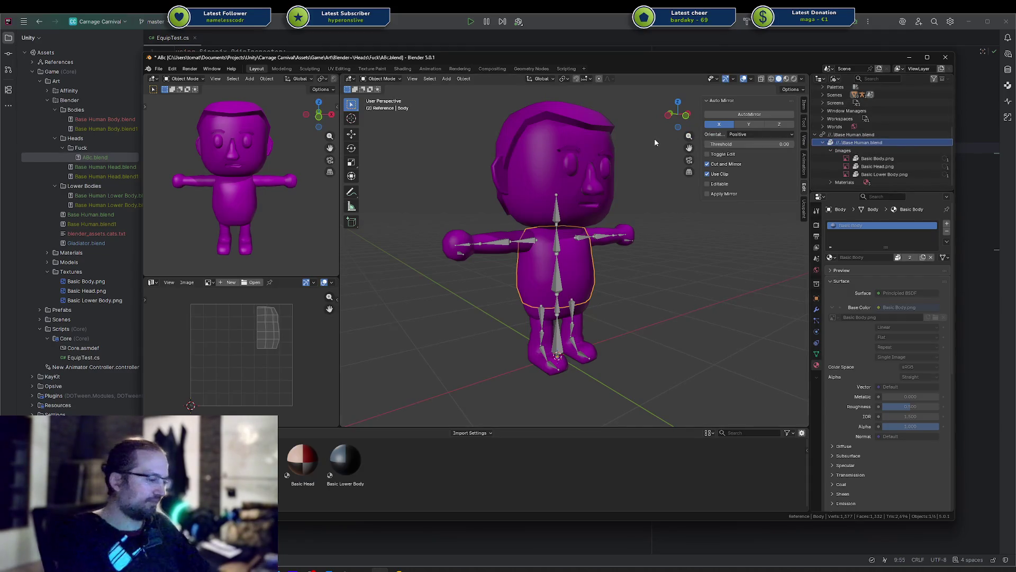
Step: Reopen ABc.blend from recent files without saving changes
key("ctrl+shift+o")
left_click(650, 139)
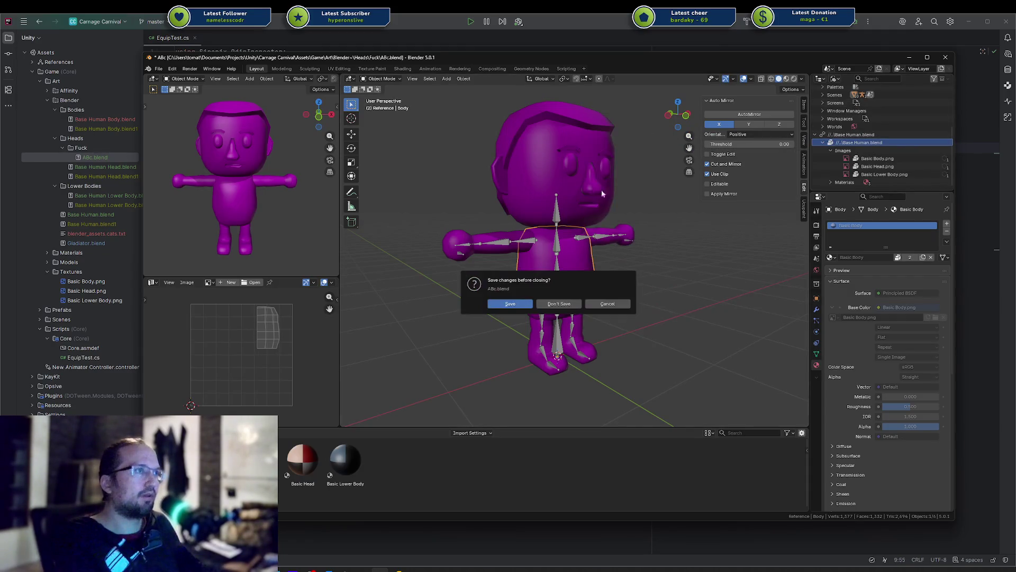
left_click(560, 303)
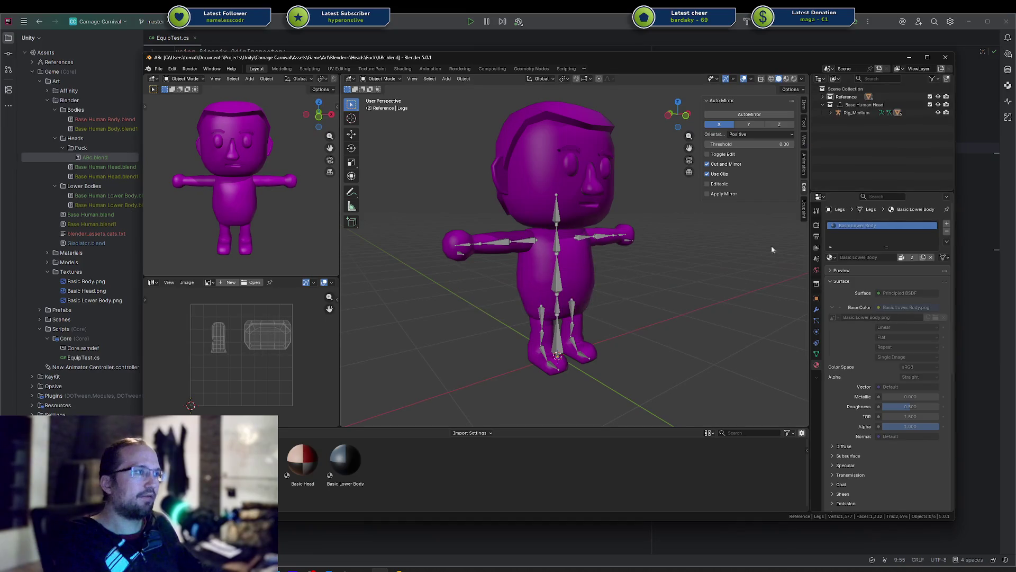
Step: Set the outliner to Blender File and relocate the Base Human.blend library to the Blender~ folder
left_click(835, 79)
left_click(853, 125)
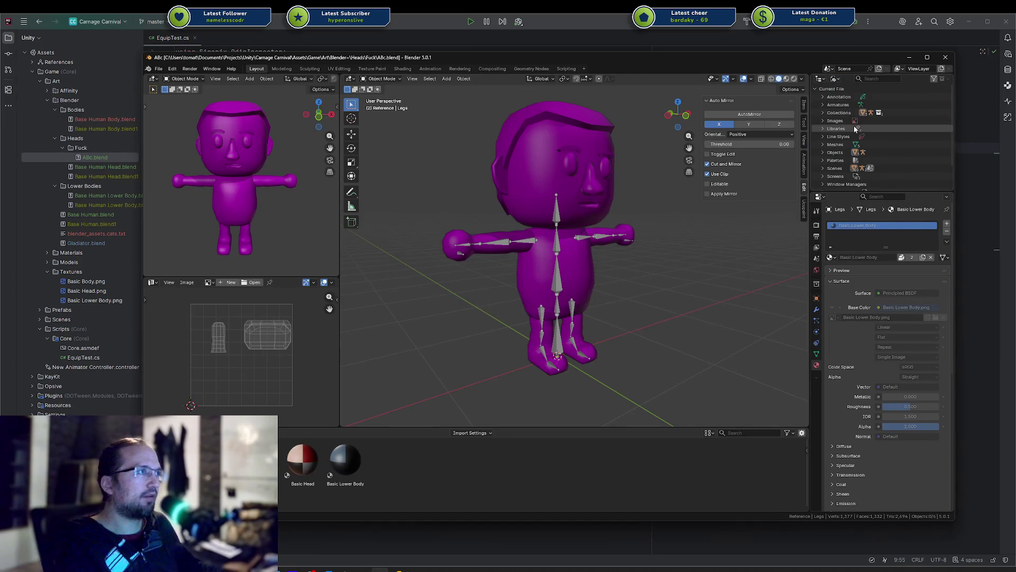
right_click(832, 181)
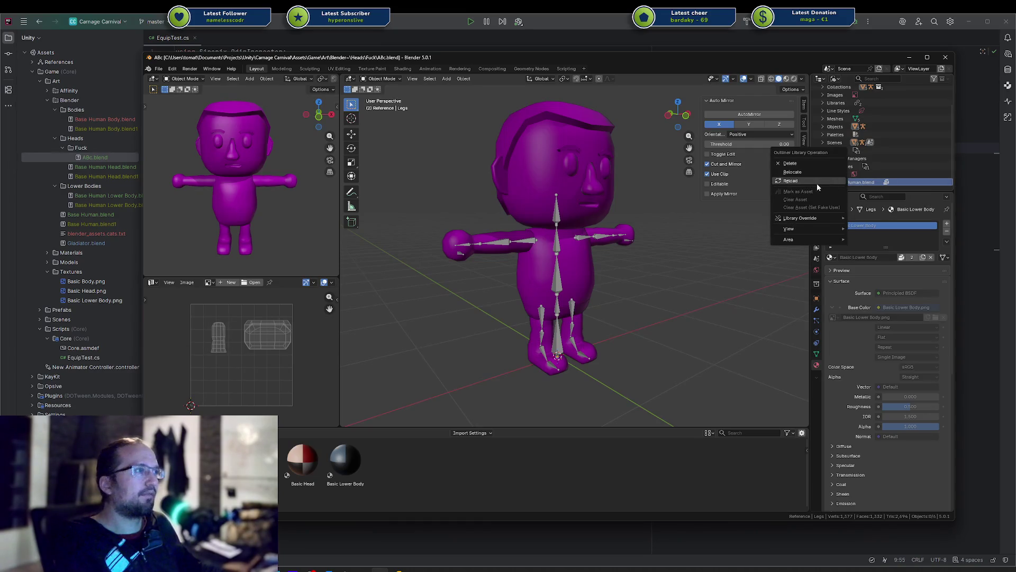
left_click(808, 172)
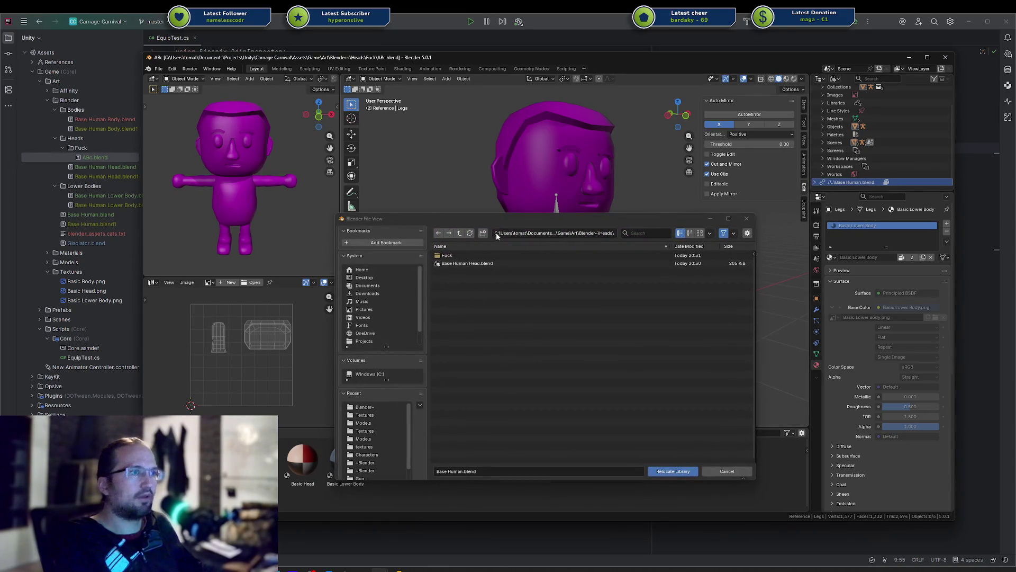
left_click(459, 233)
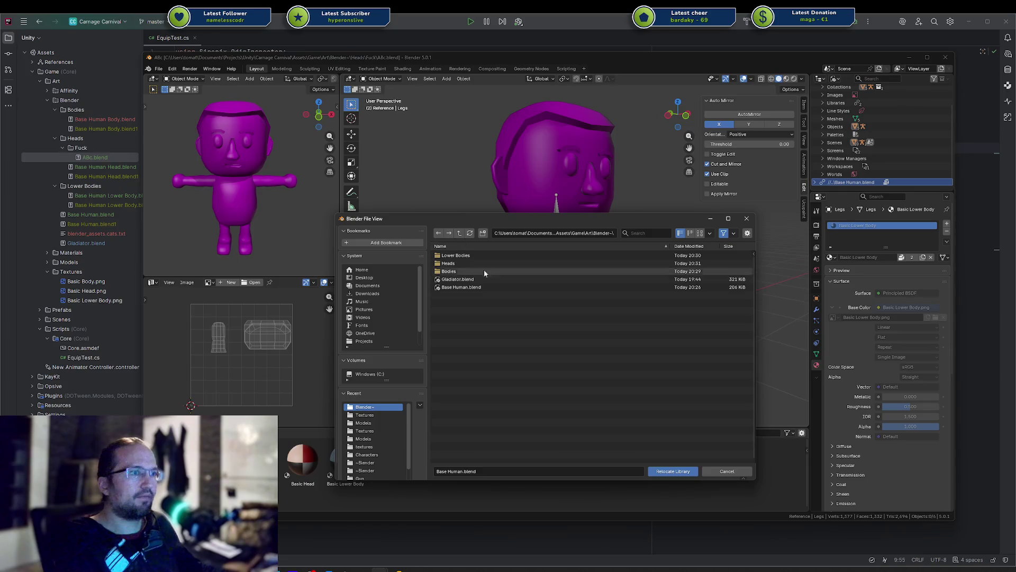
left_click(670, 471)
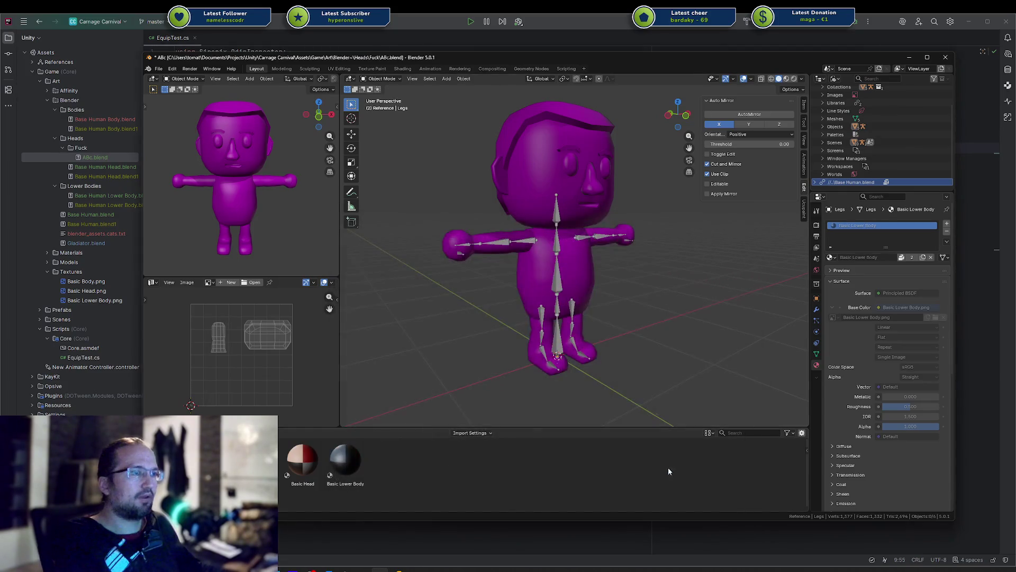
Step: Relocate the library again, choosing Base Human.blend in the Blender~ folder
right_click(837, 182)
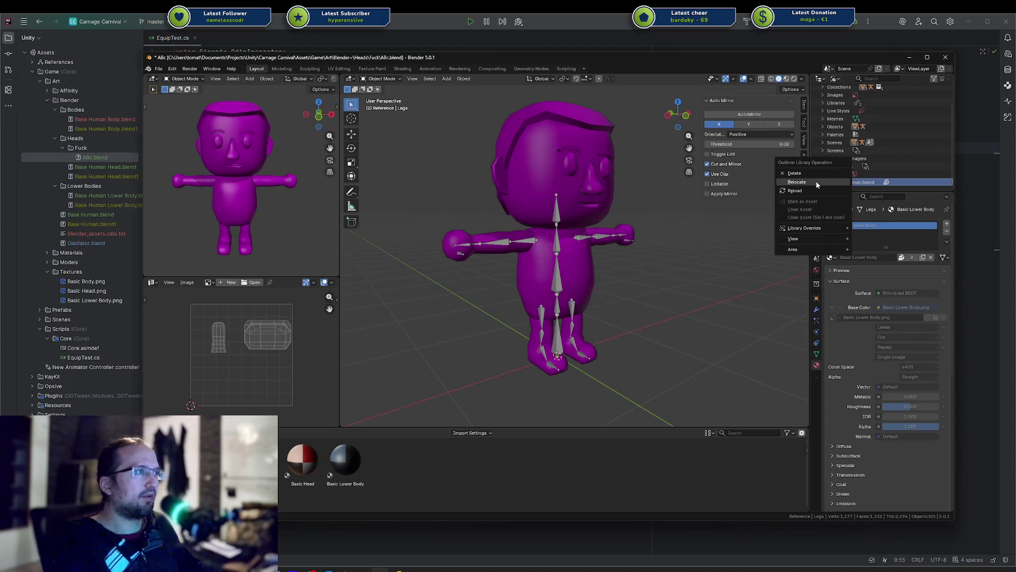
left_click(815, 181)
left_click(459, 233)
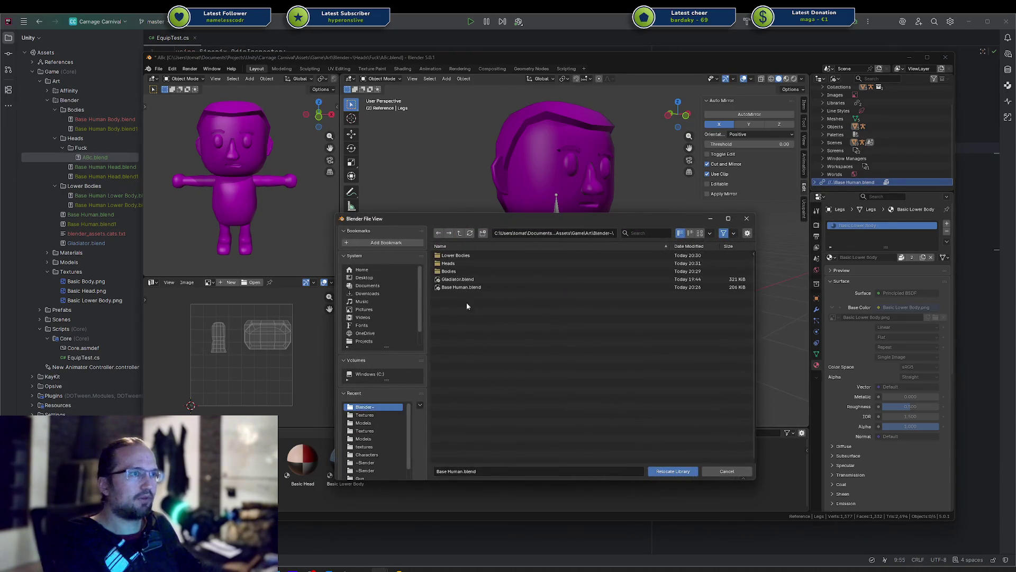
left_click(463, 287)
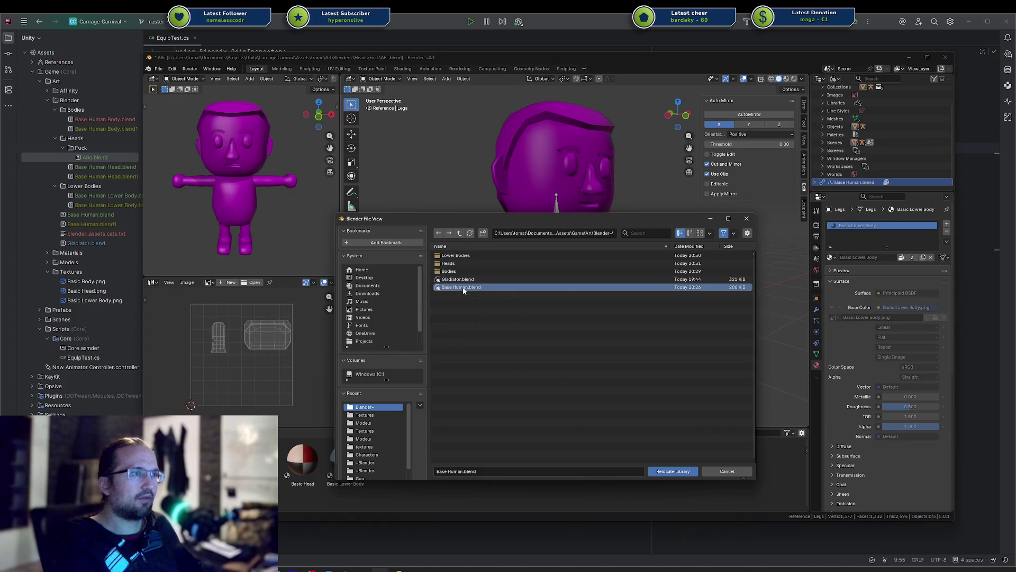
double_click(463, 286)
Step: Try editing the library's file path and expand its entry to inspect it
right_click(840, 185)
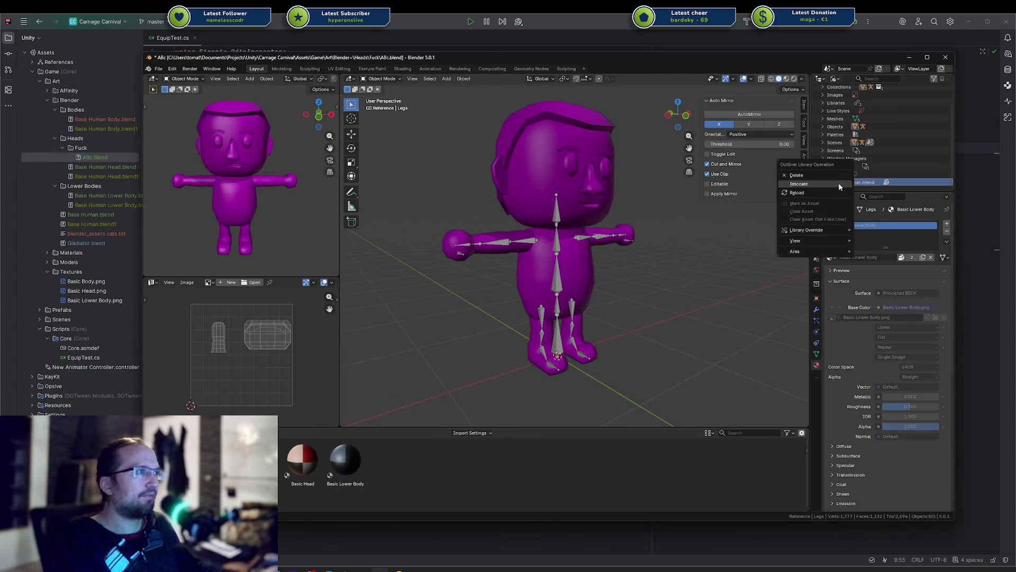
left_click(867, 184)
double_click(856, 185)
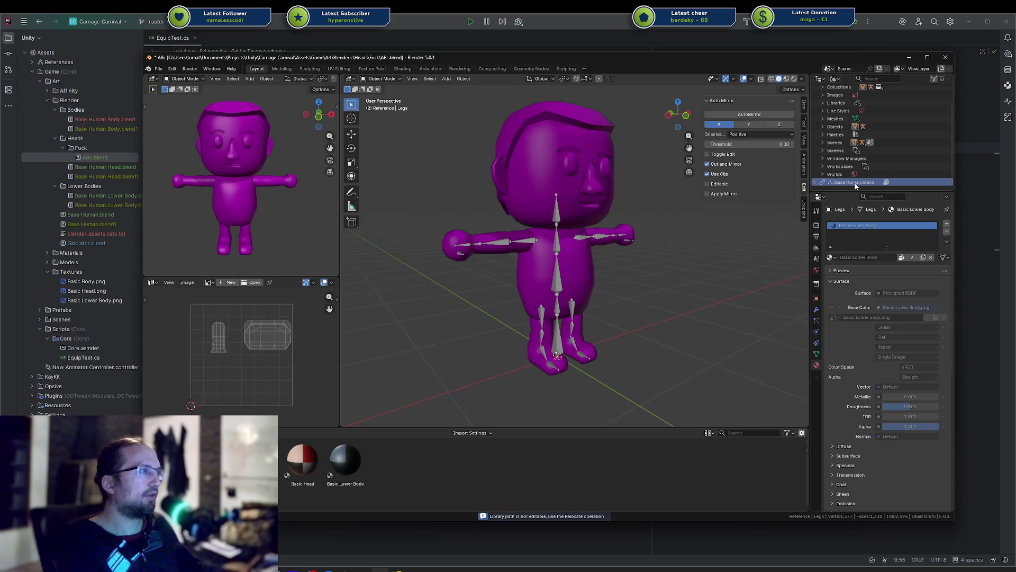
left_click(815, 182)
scroll(826, 180, "down", 2)
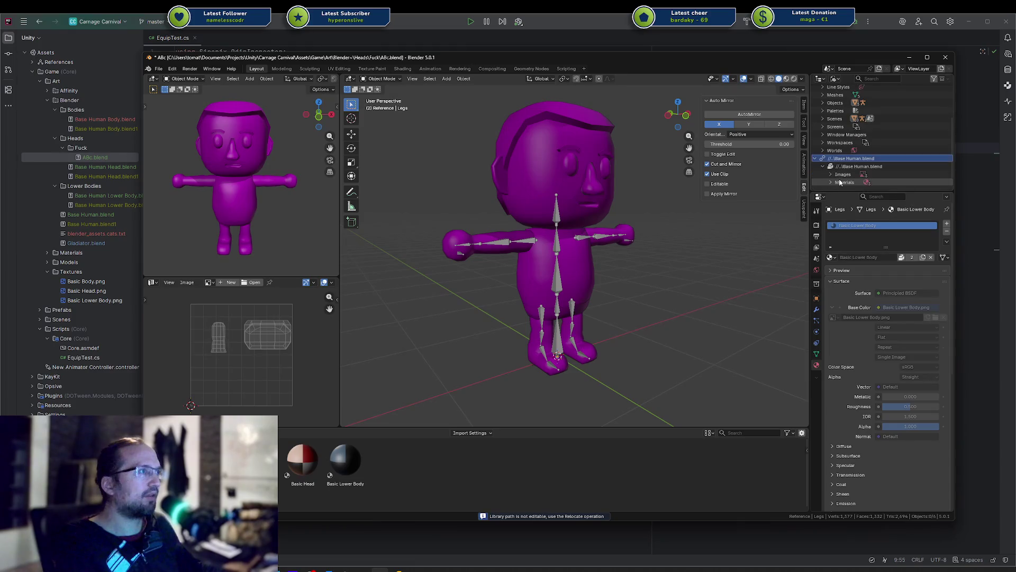
Step: Relocate the nested library to Blender~\Base Human.blend so textures load, then quit Blender
right_click(838, 167)
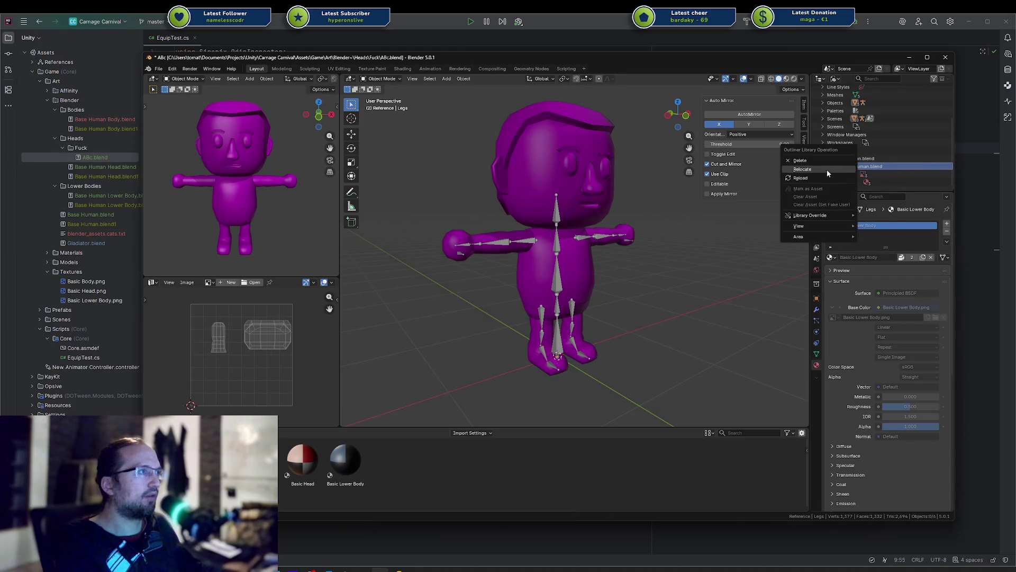
left_click(827, 169)
left_click(459, 233)
left_click(464, 288)
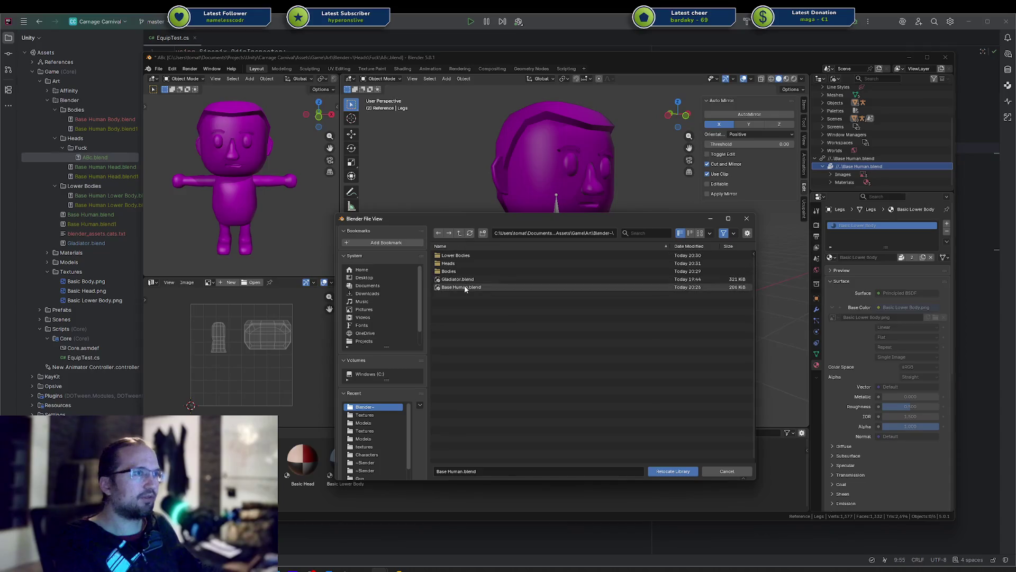
double_click(464, 287)
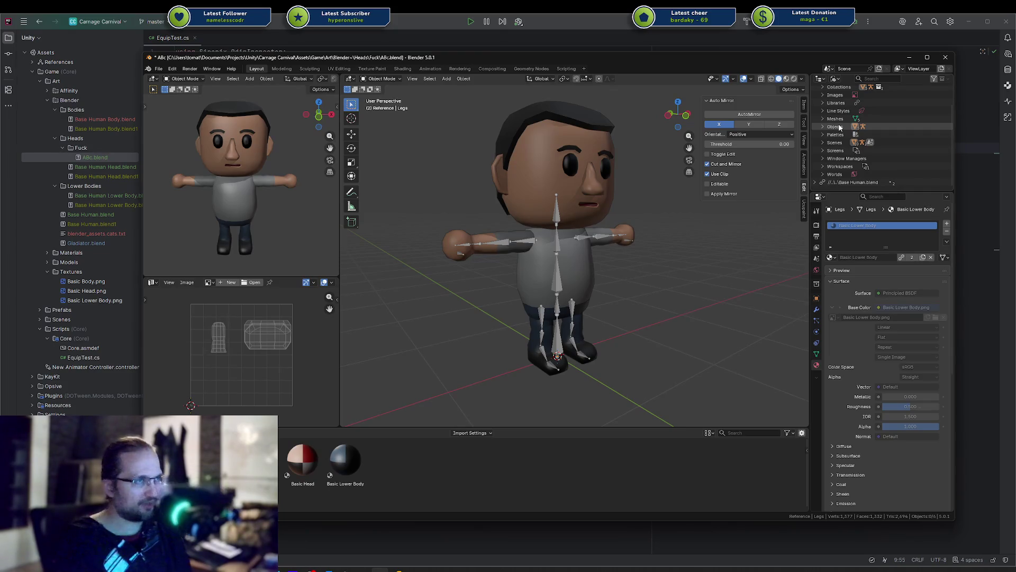
left_click(946, 59)
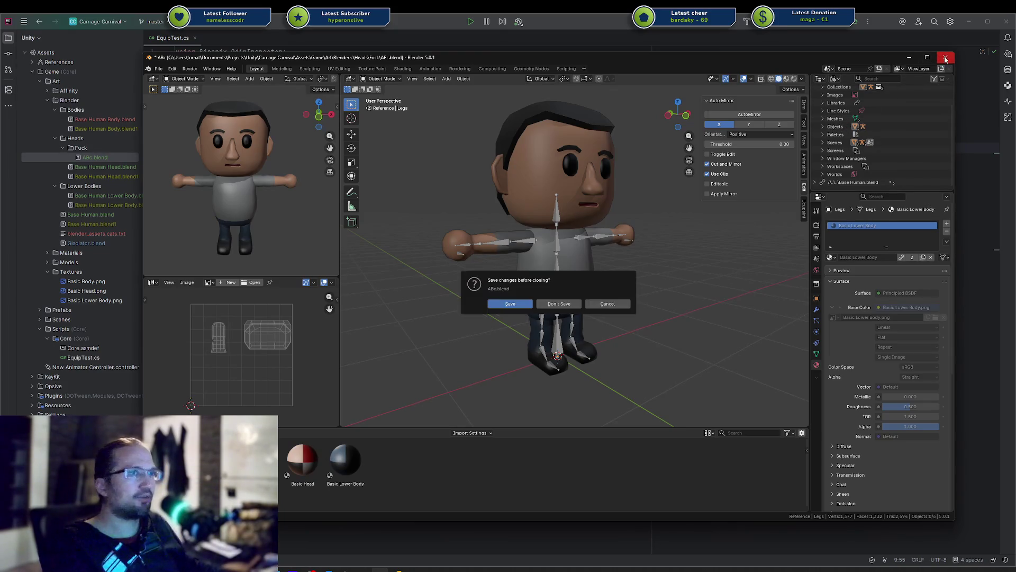
left_click(609, 303)
Step: Delete ABc.blend and move Base Human.blend into the Heads subfolder, adding it to Git
left_click(101, 157)
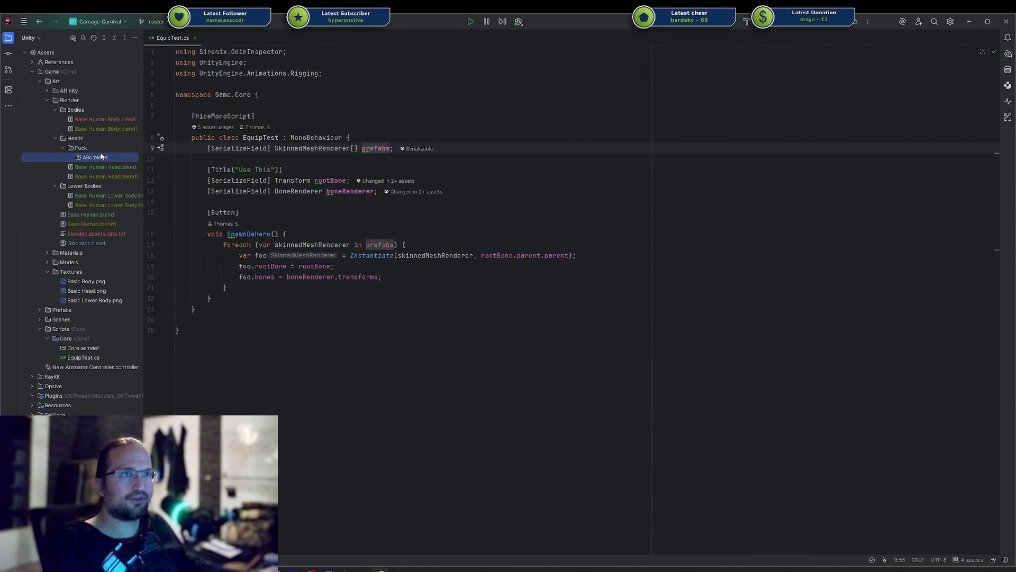
key("Delete")
key("Return")
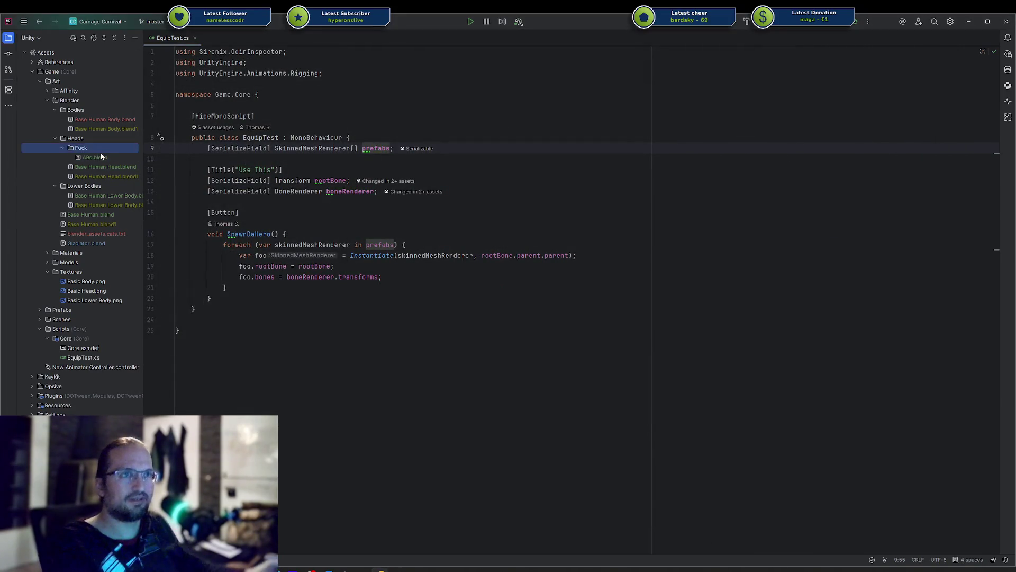
left_click(111, 214)
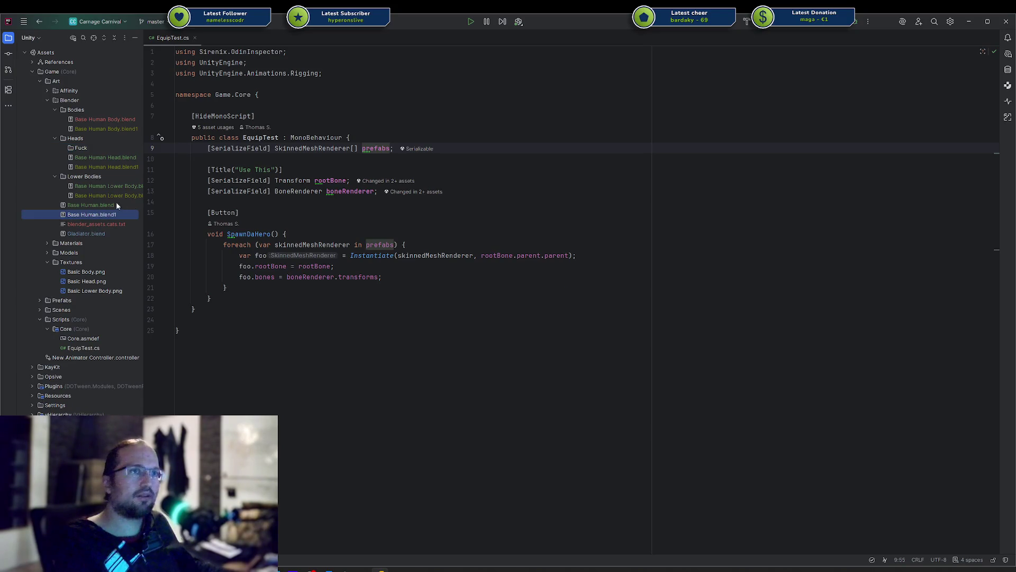
left_click(119, 205)
left_click_drag(85, 142, 82, 147)
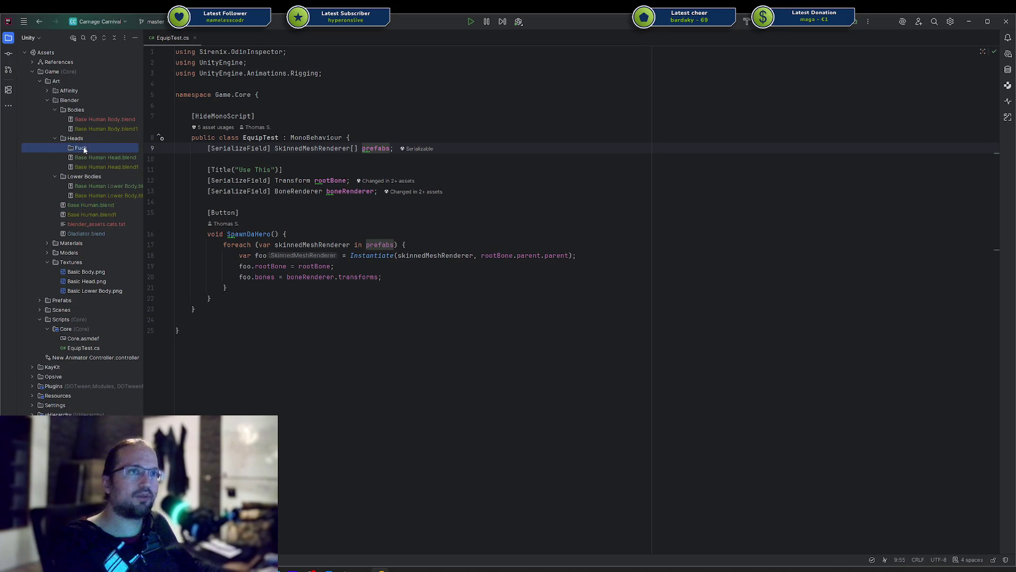
key("Return")
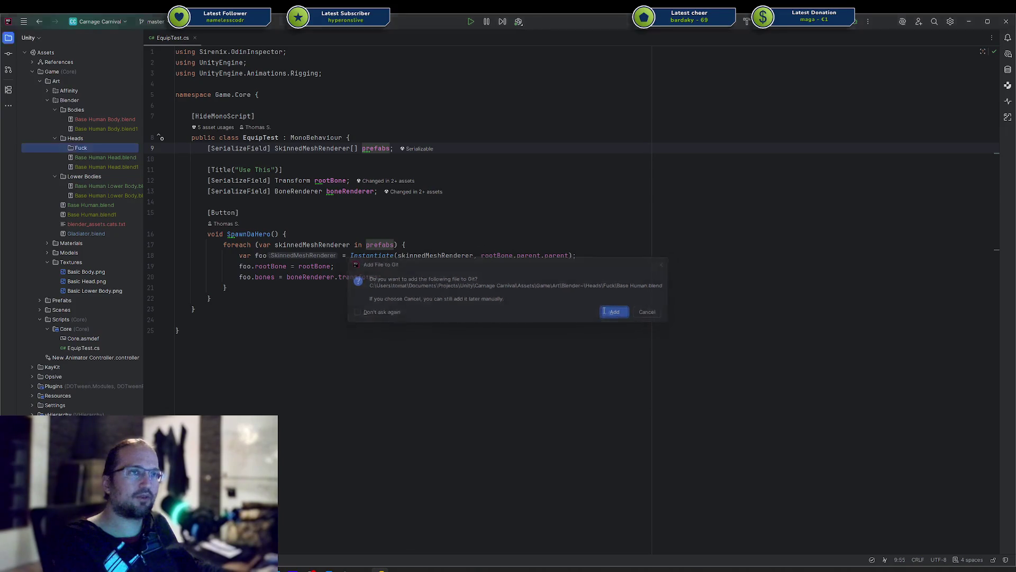
Step: Rename the moved file to Abc.blend and open it in Blender
left_click(86, 157)
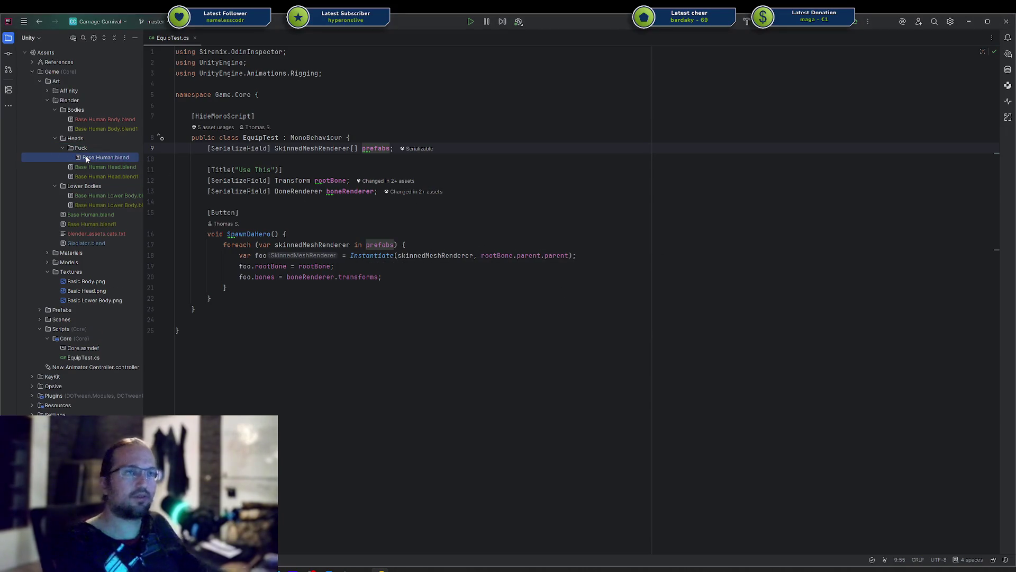
key("shift+F6")
type("Abc")
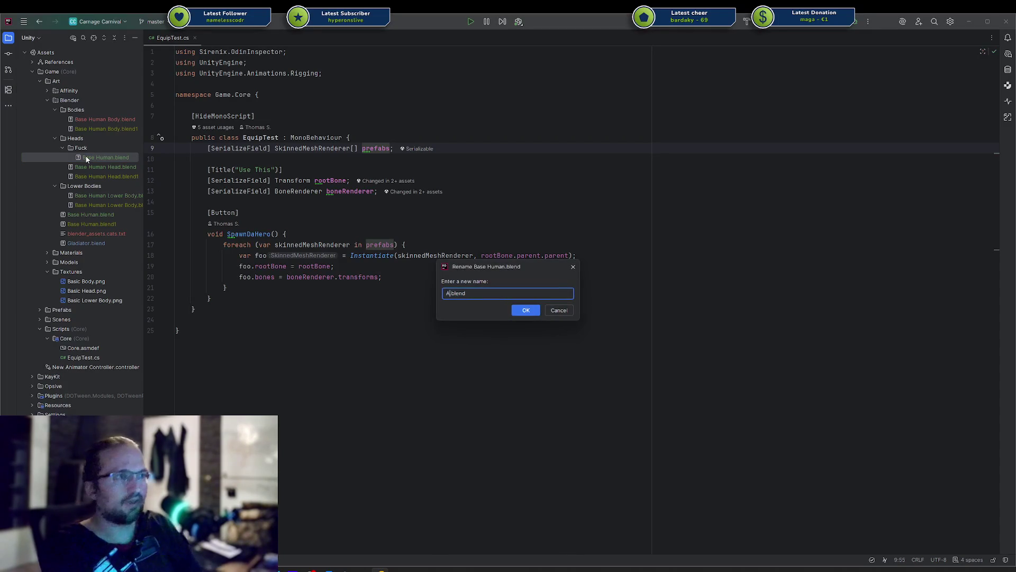
key("Return")
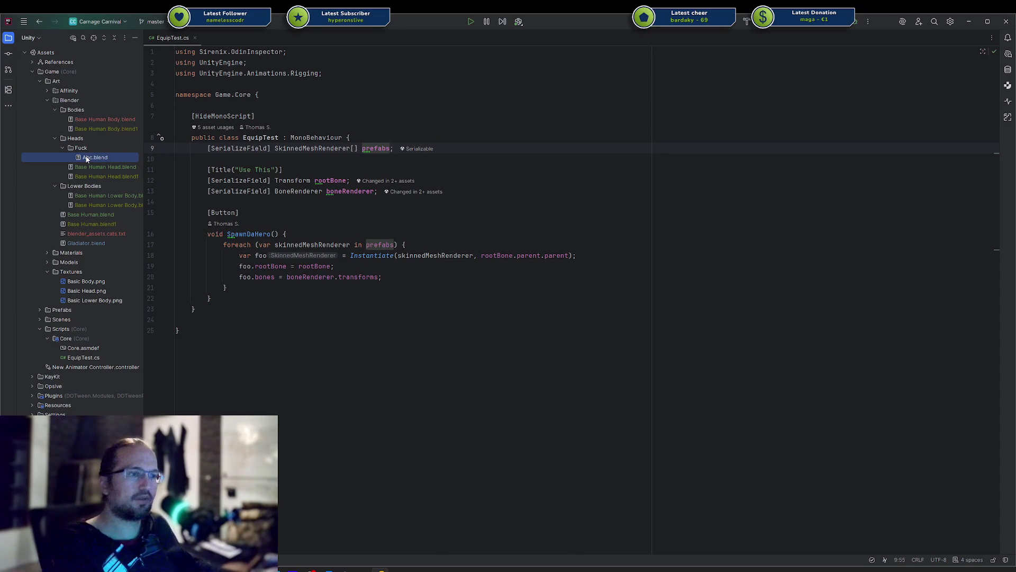
right_click(87, 158)
key("Escape")
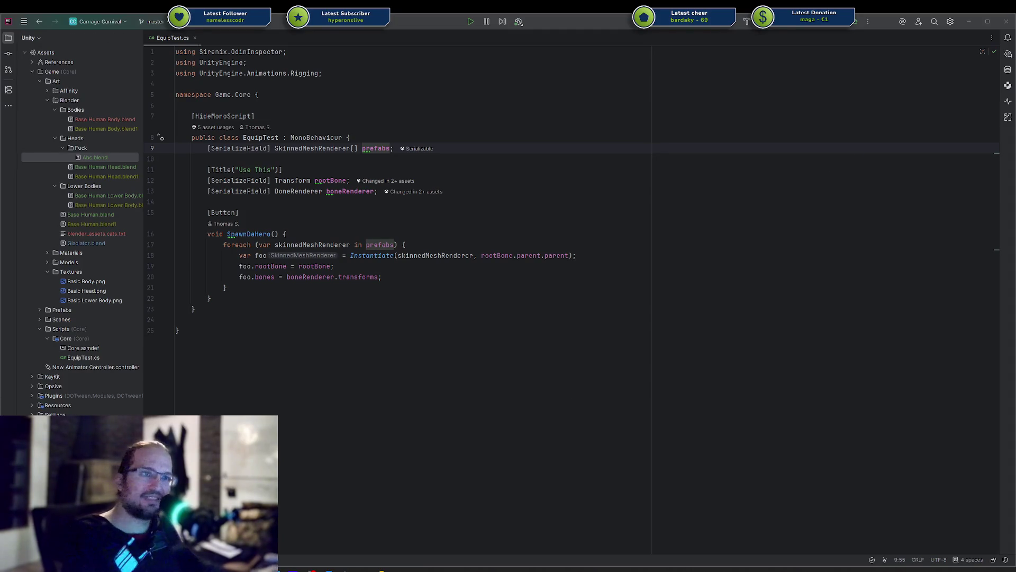
mouse_move(767, 352)
left_mouse_down()
mouse_move(786, 220)
mouse_move(459, 69)
left_mouse_up()
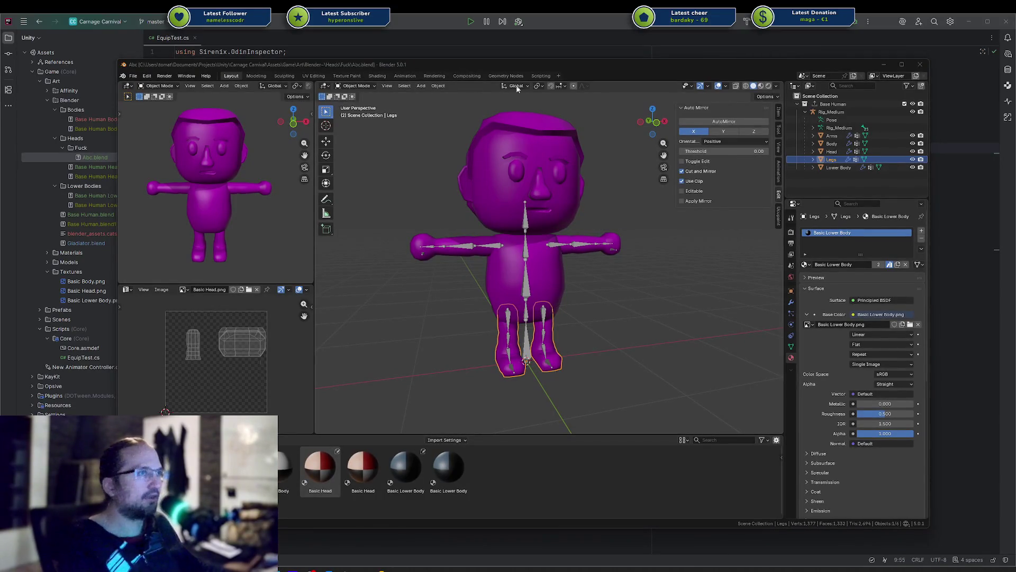
Step: Maximise Blender, show Blender File data in the outliner with Images expanded, then return to Rider
double_click(540, 65)
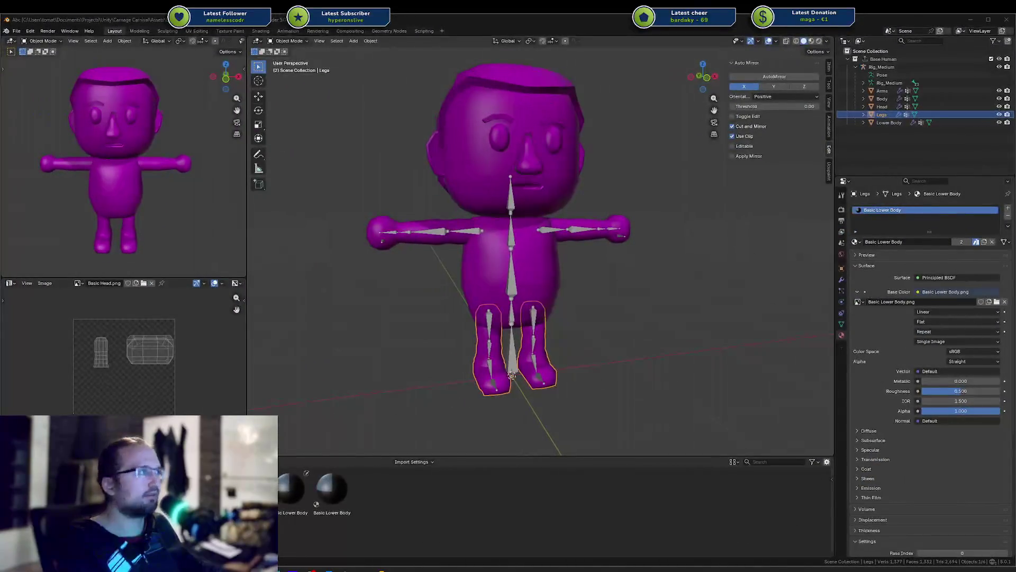
left_click(846, 43)
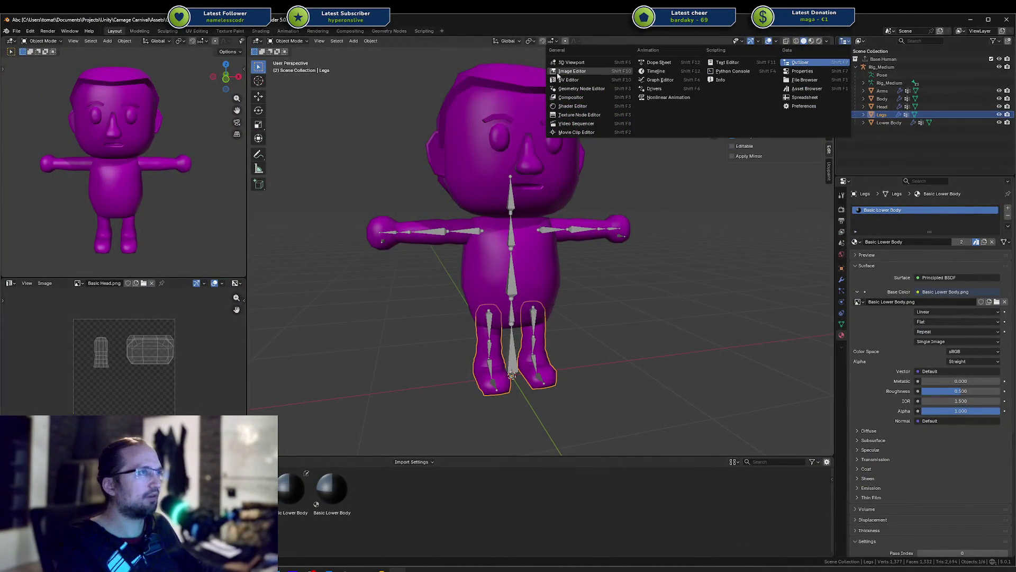
left_click(863, 43)
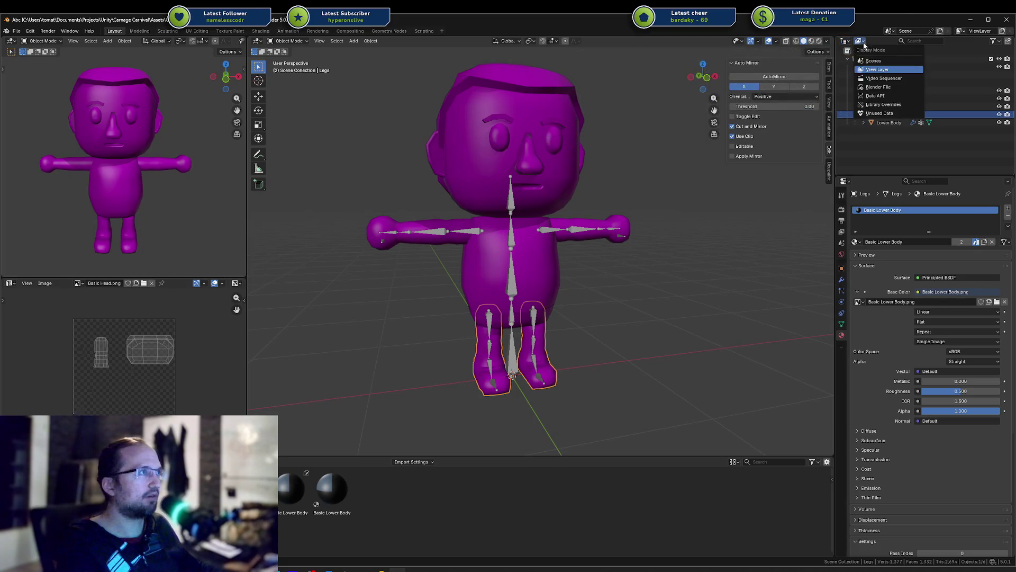
left_click(883, 88)
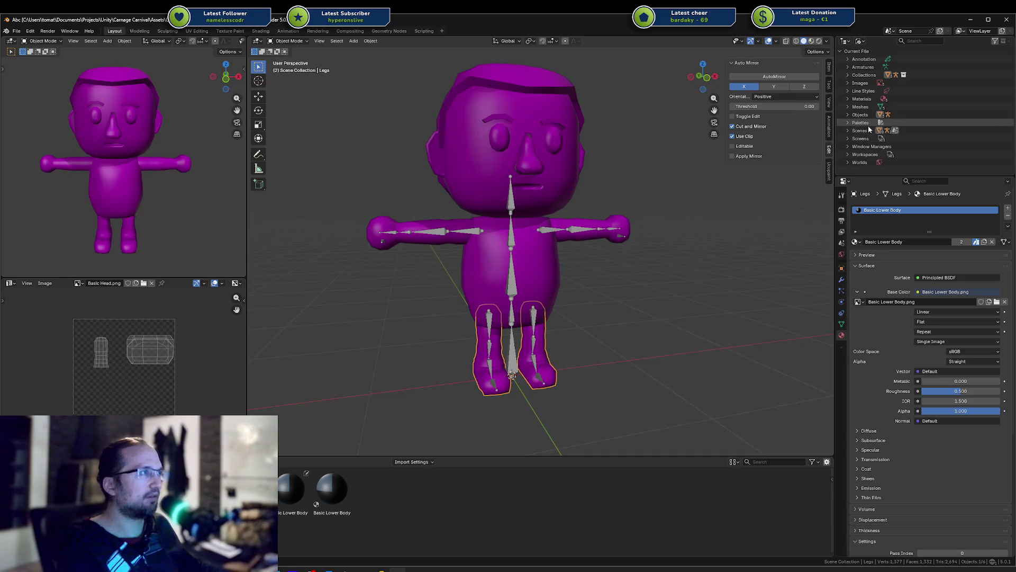
left_click(848, 84)
key("alt+Tab")
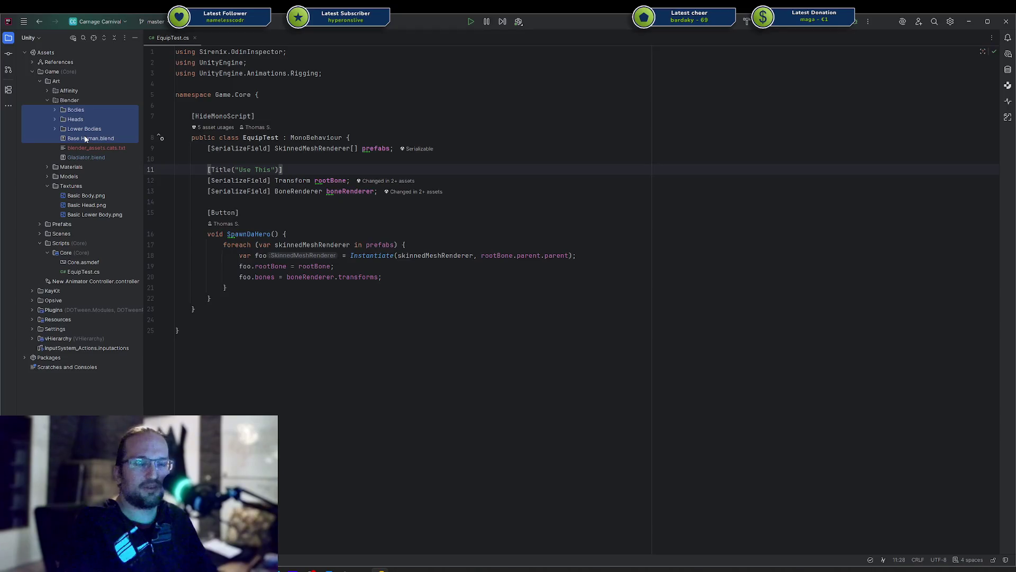
Step: Expand the Bodies folder in Rider and open Base Human Body.blend in Blender
left_click(85, 138)
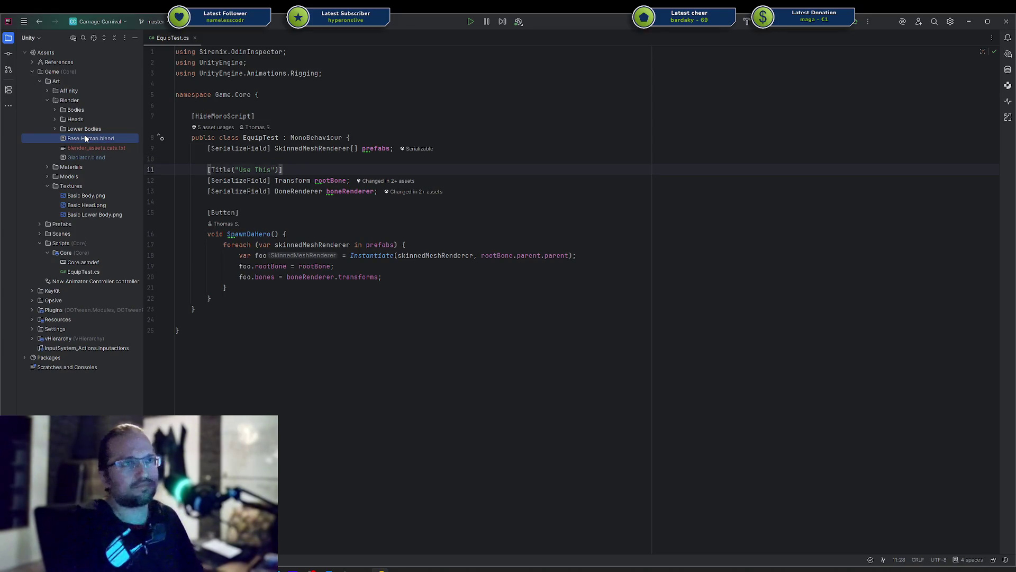
left_click(76, 110, "shift")
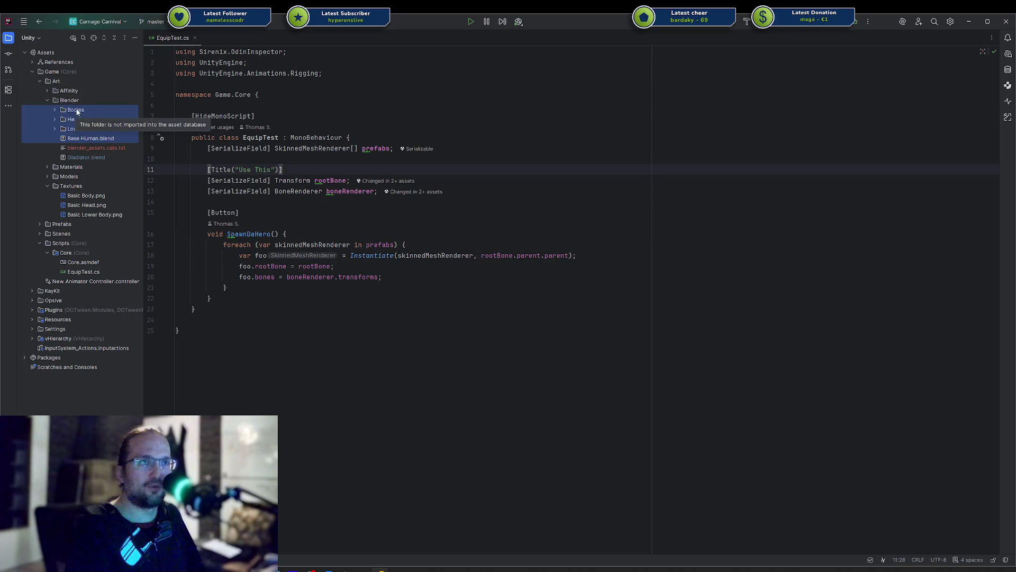
left_click(73, 138)
left_click(74, 110, "shift")
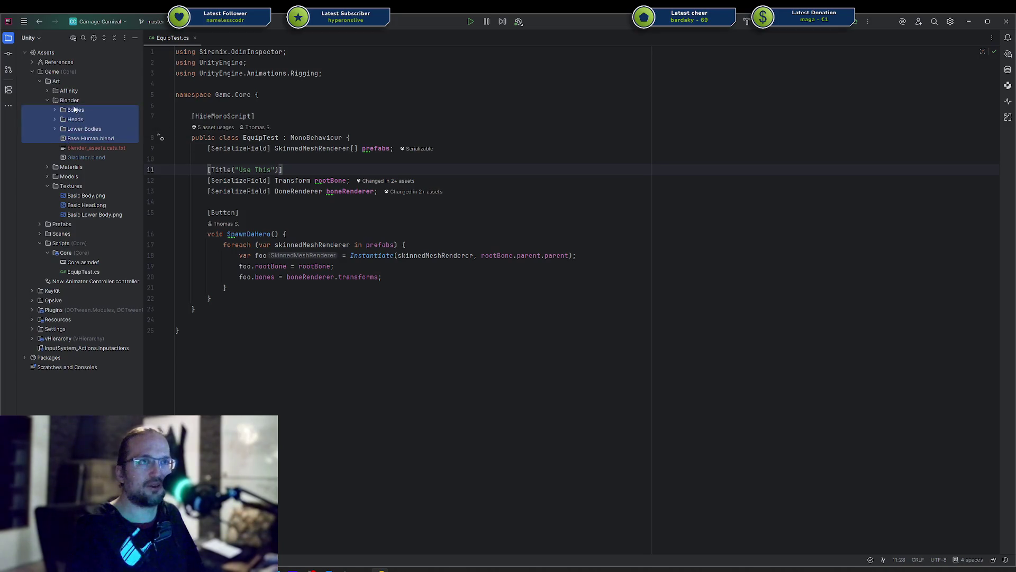
left_click(71, 110)
left_click(77, 141, "shift")
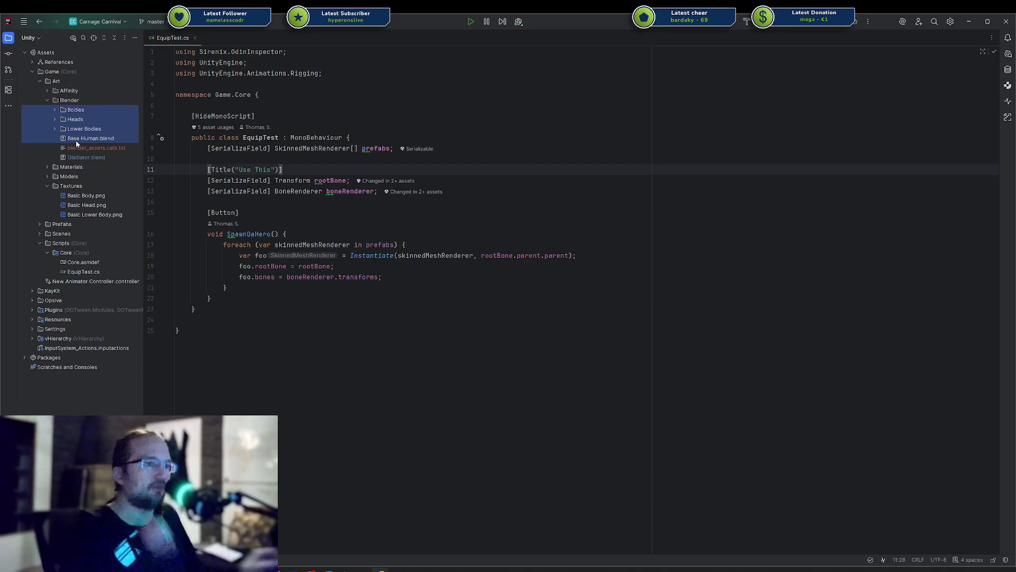
left_click(77, 129)
left_click(55, 110)
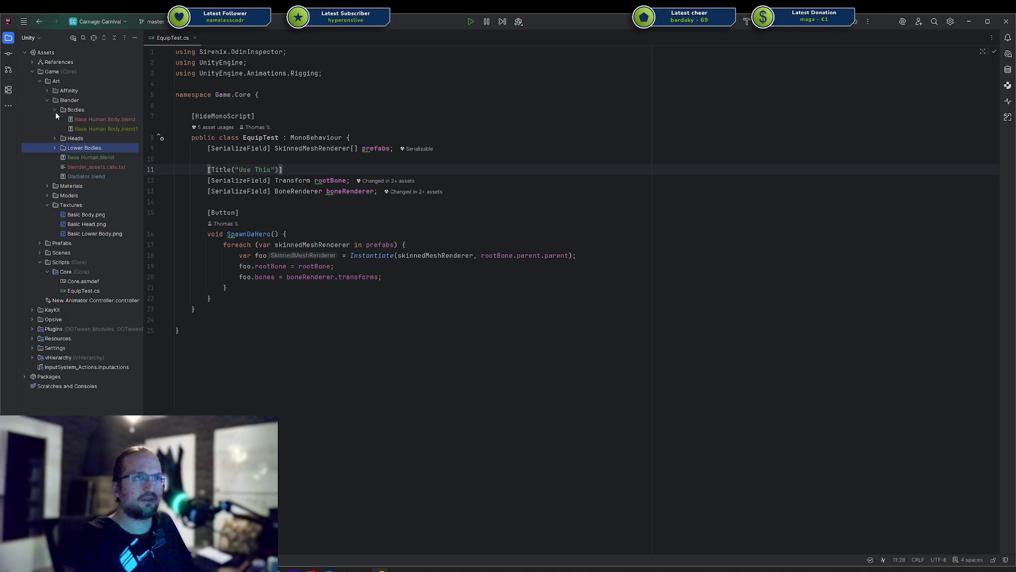
left_click(86, 120)
key("alt+Tab")
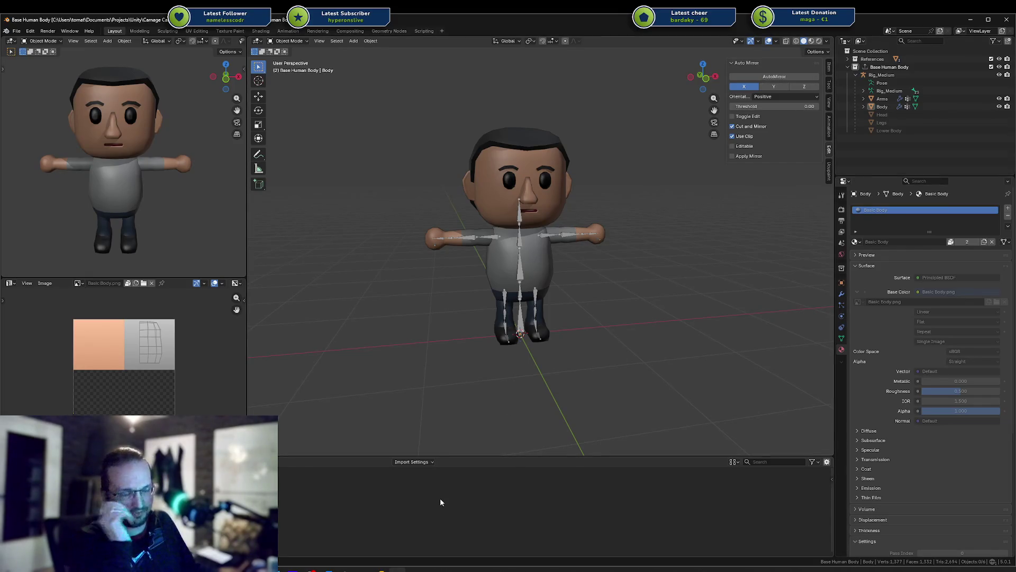
Step: Check Unity, return to Blender, and show the collection's FBX exporter settings
left_click(343, 571)
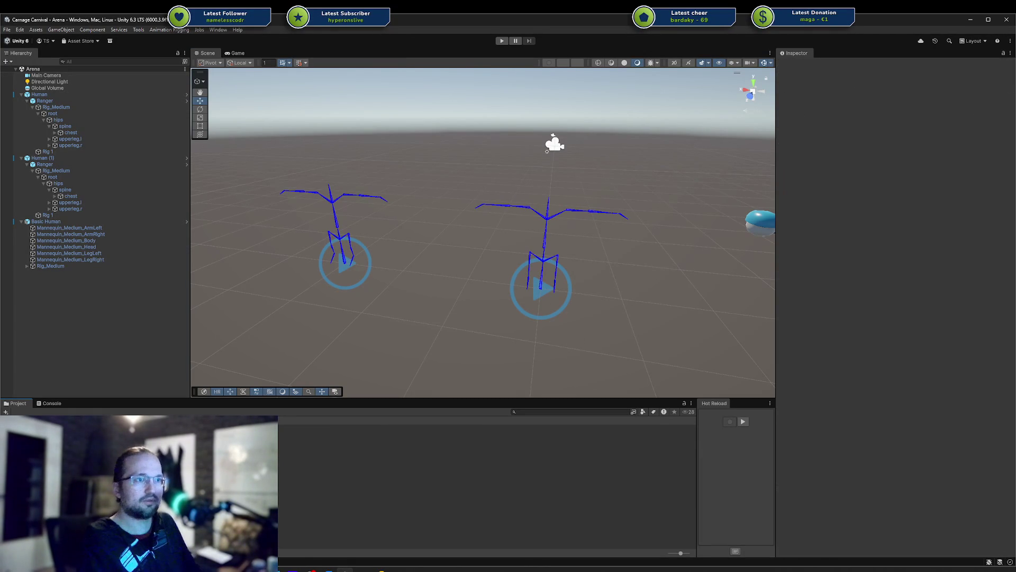
key("alt+Tab")
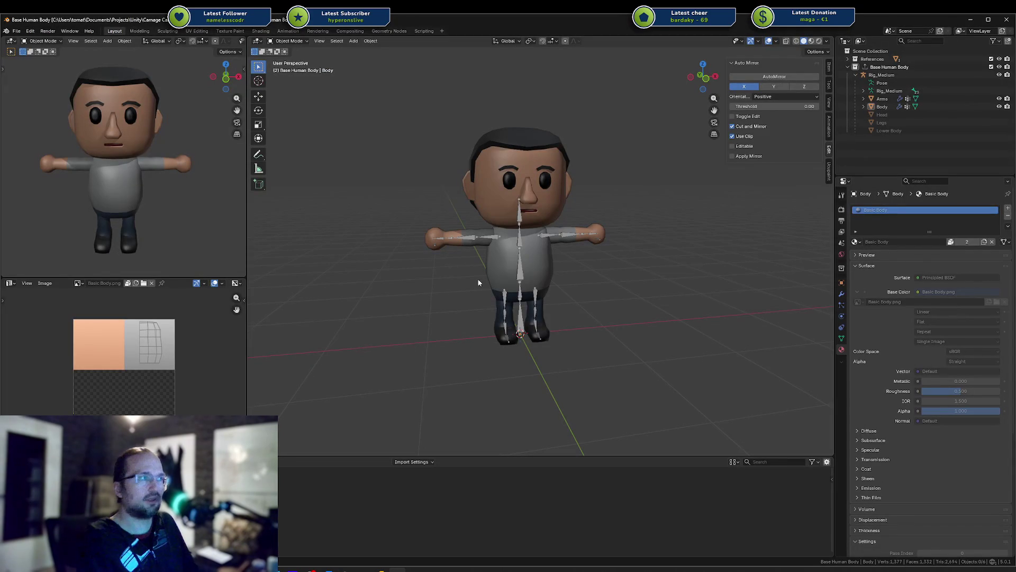
left_click(17, 31)
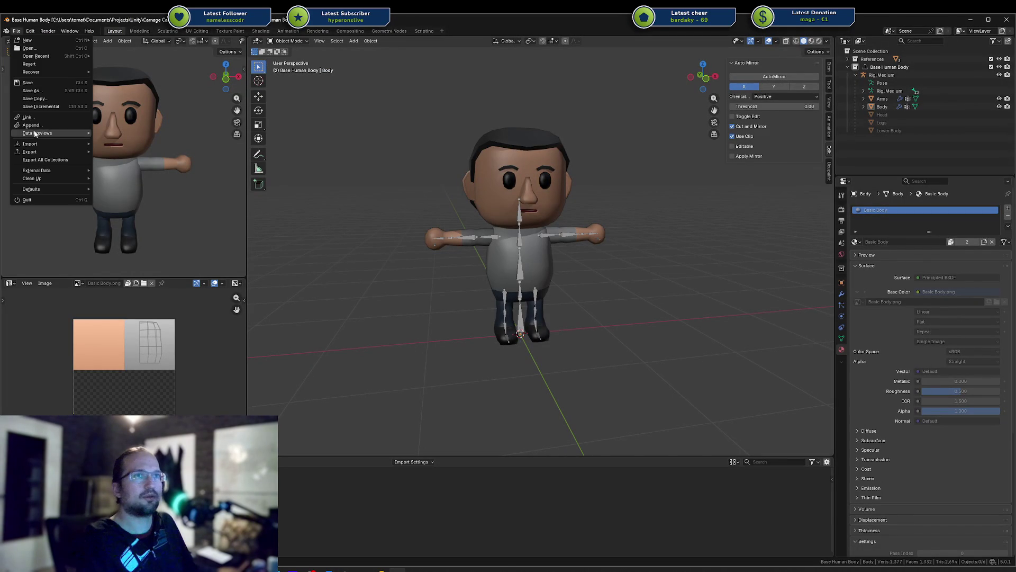
left_click(46, 160)
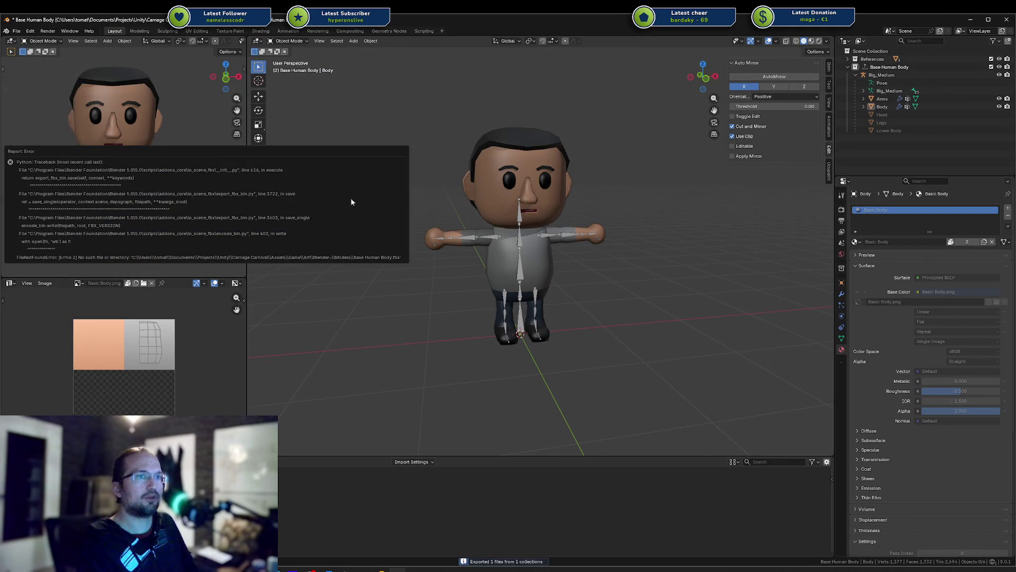
left_click(842, 270)
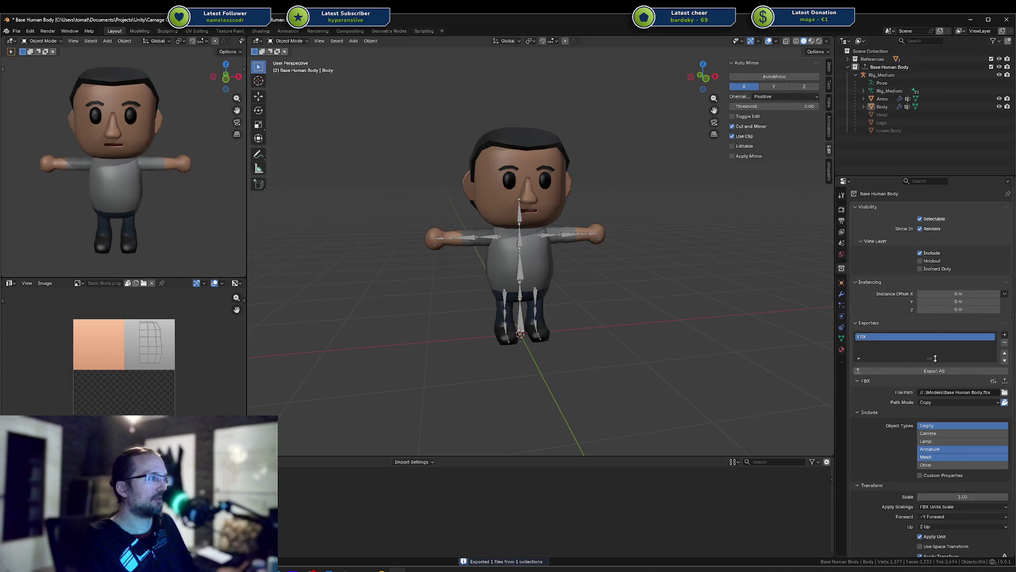
Step: Set the FBX path to the Models folder, export Base Human Body.fbx, and save
left_click(1004, 393)
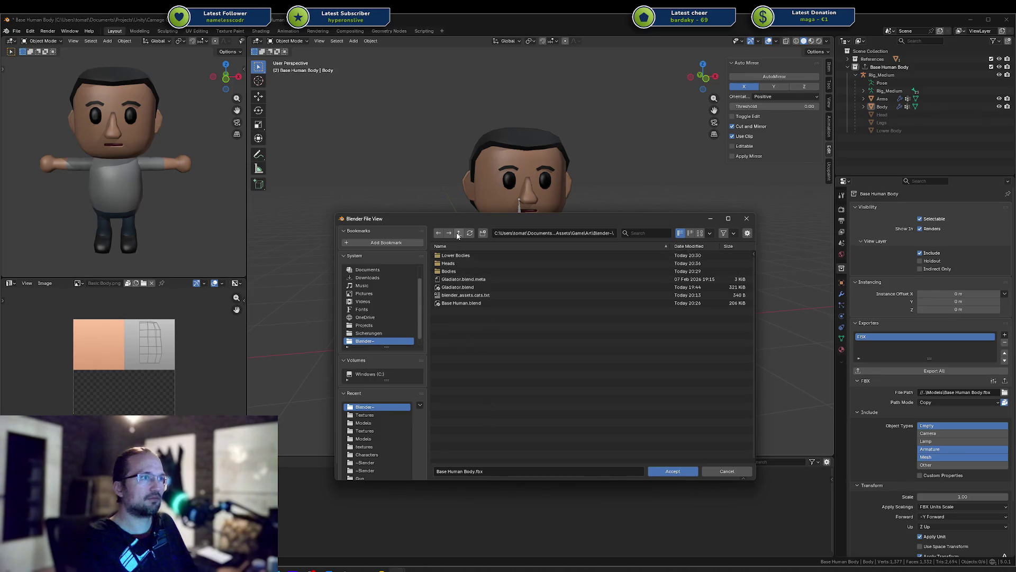
left_click(374, 415)
left_click(376, 423)
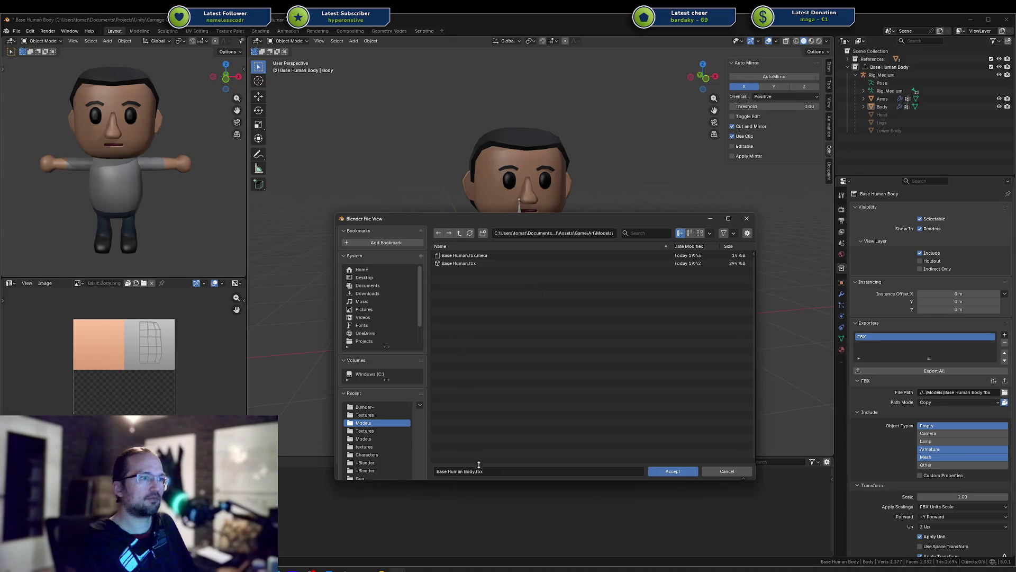
left_click(662, 471)
left_click(953, 393)
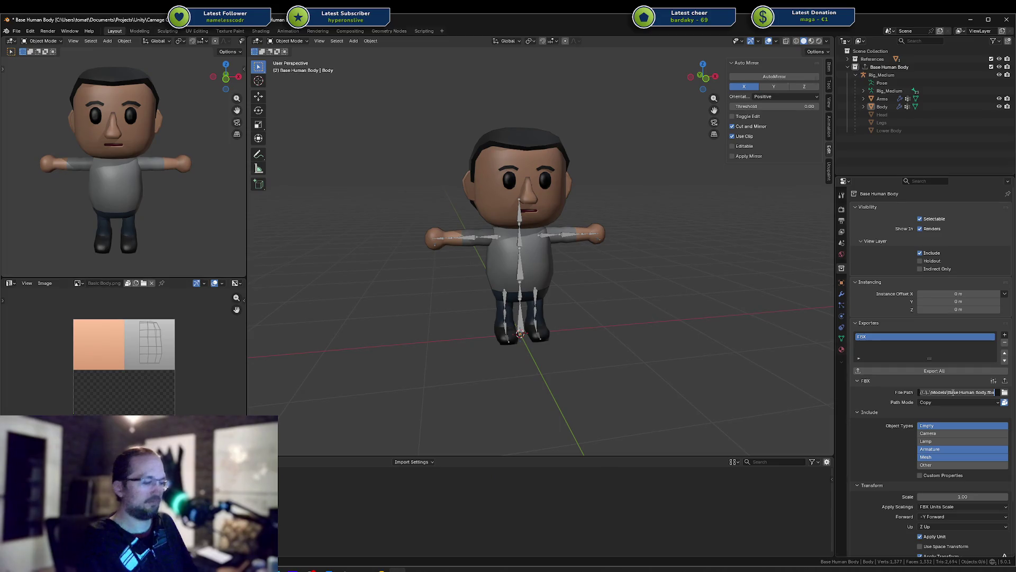
key("Return")
left_click(960, 371)
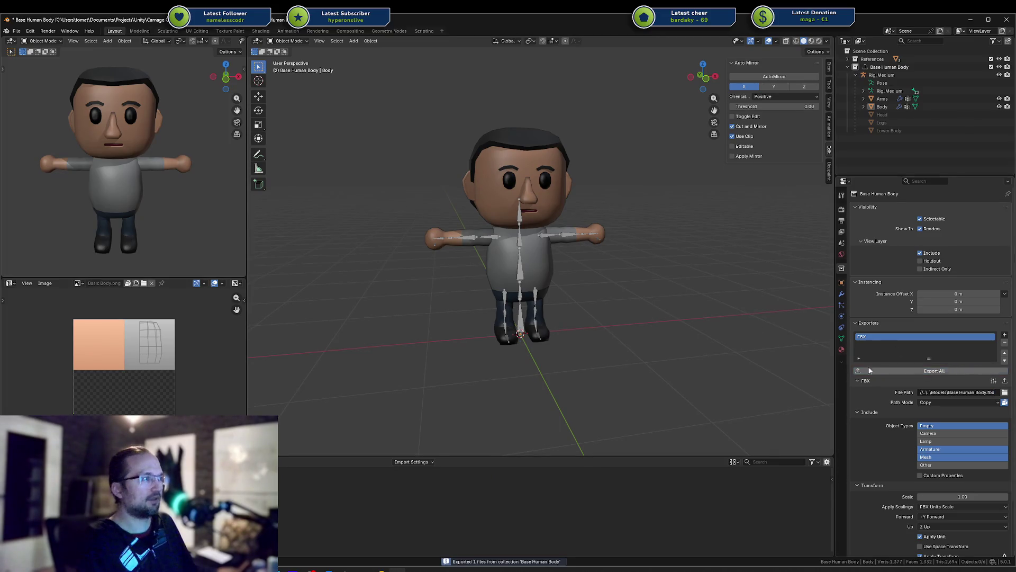
key("ctrl+s")
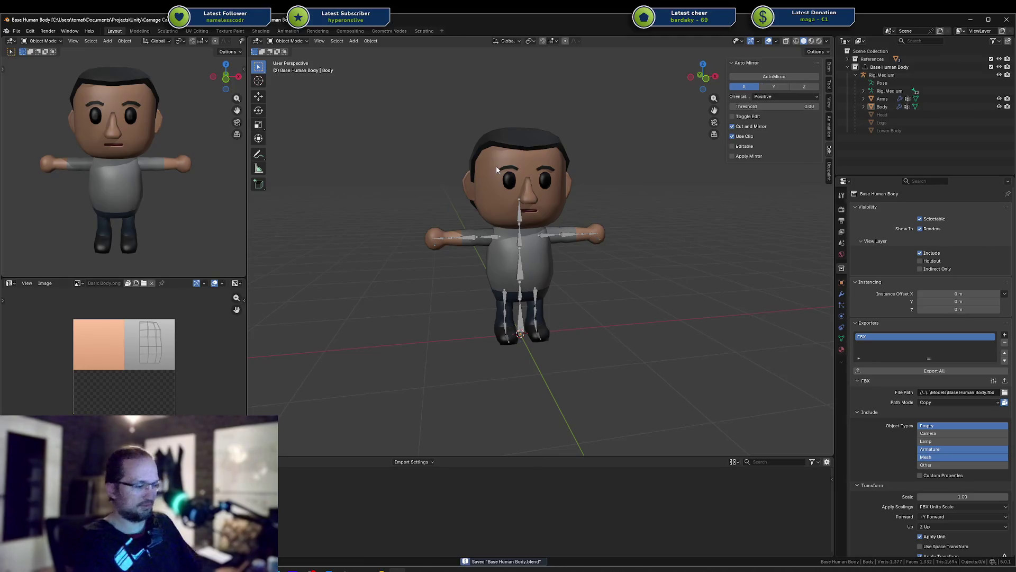
key("shift+ctrl+o")
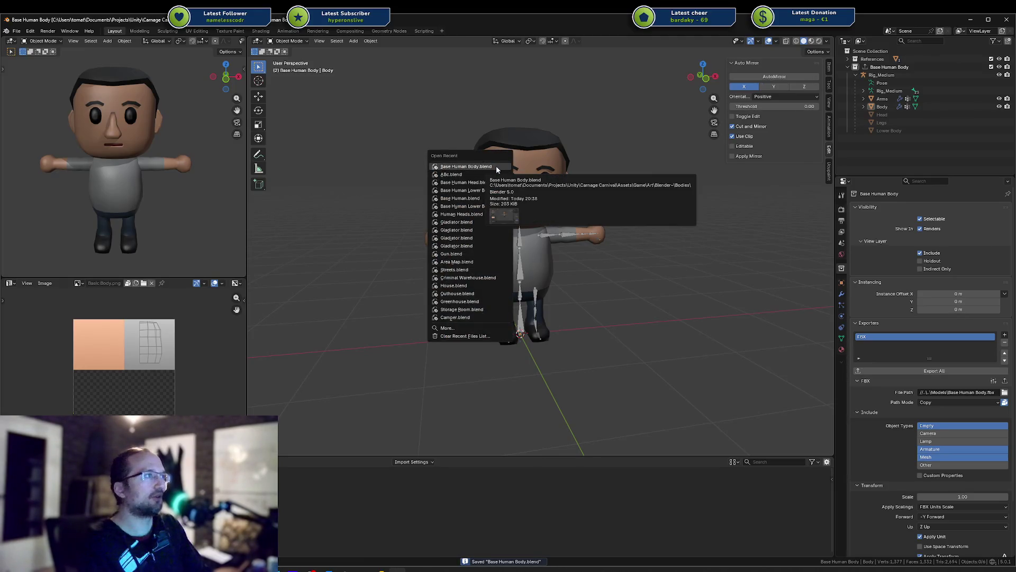
Step: Open Base Human Head.blend from recent files and select the Base Human Head collection
key("Down")
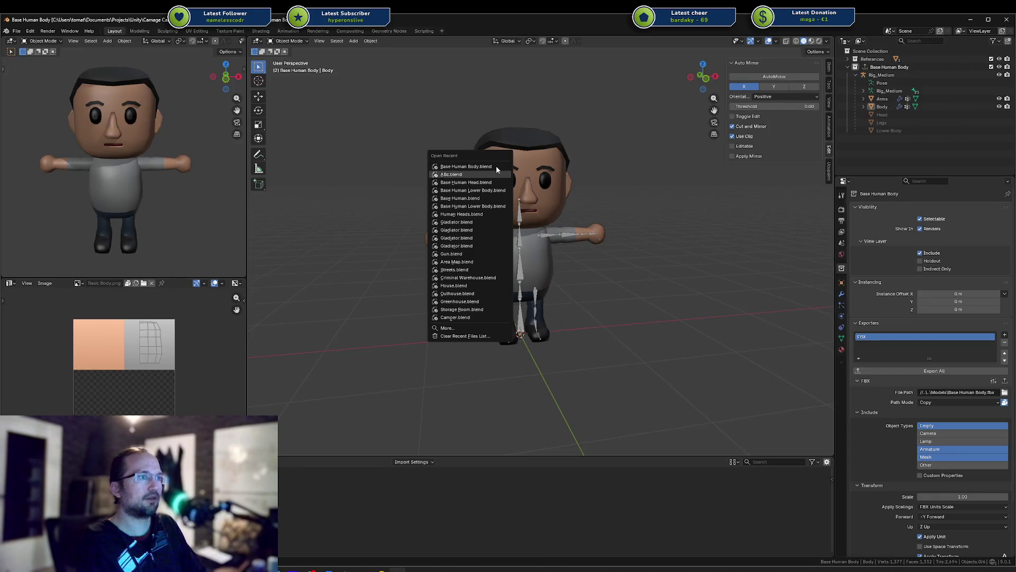
key("Down")
key("Return")
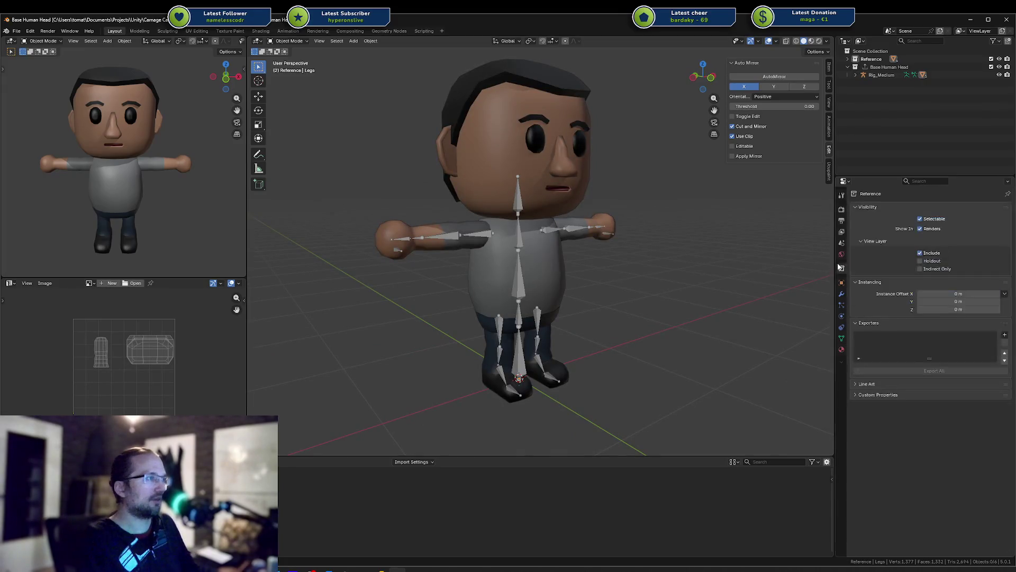
left_click(865, 59)
left_click(879, 68)
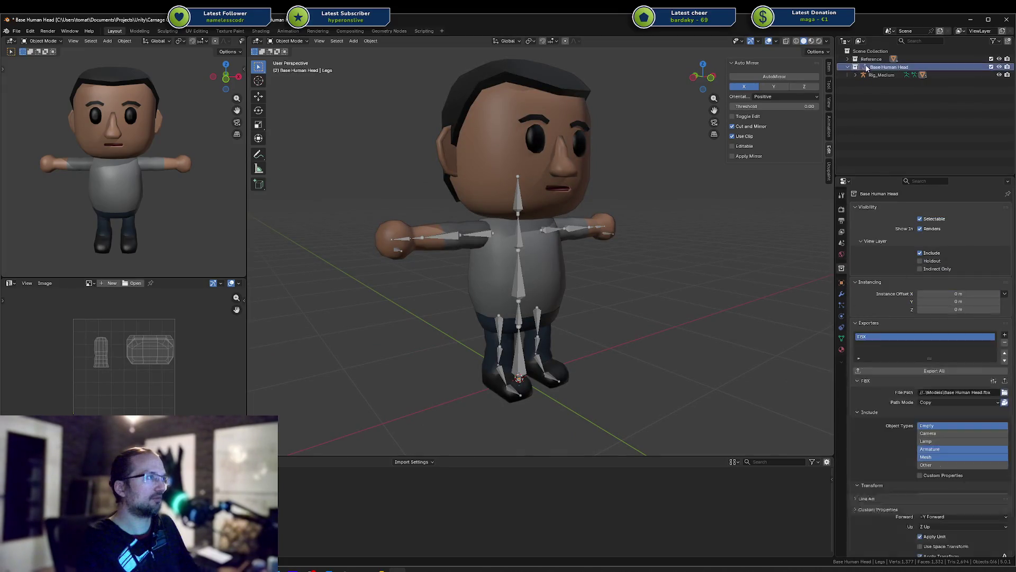
Step: Set the FBX path to Models\Base Human Head.fbx, export it, and save the file
left_click(944, 393)
type("//..\\..\\Models\\Base Human Body.fbx")
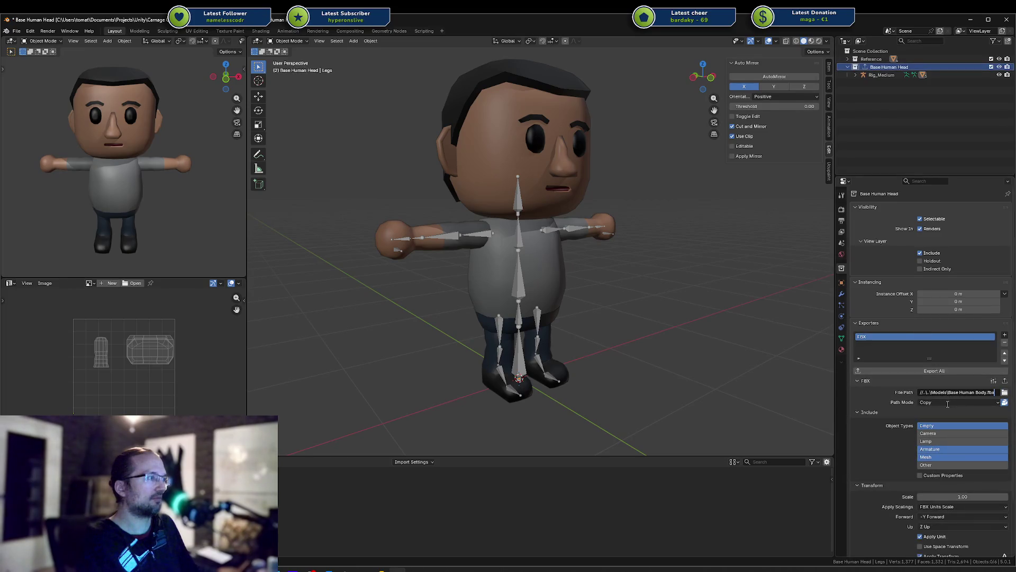
key("BackSpace")
key("BackSpace")
key("BackSpace")
type("Head")
left_click(931, 370)
key("ctrl+s")
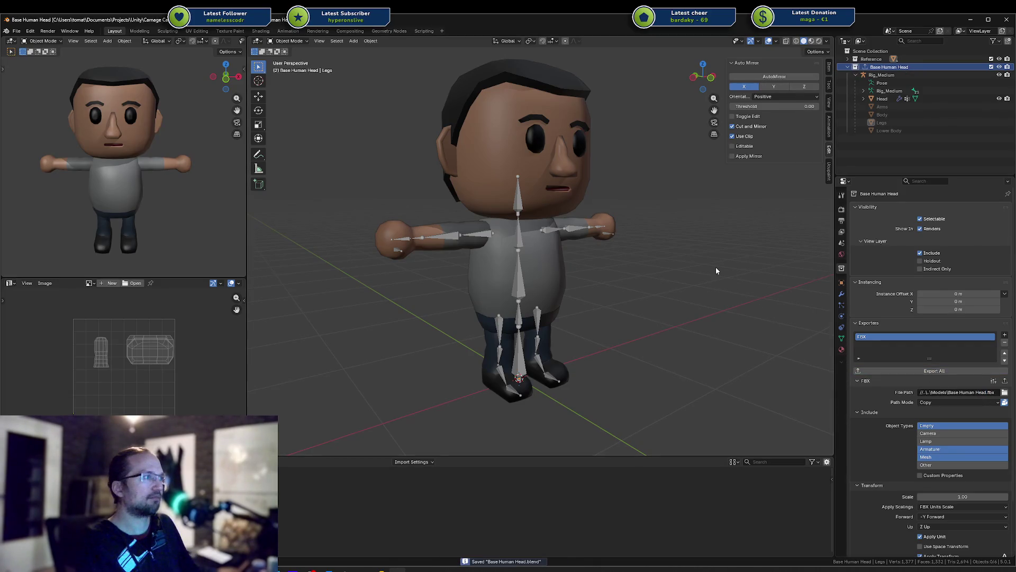
Step: Open Base Human Lower Body.blend from the recent files
key("ctrl+shift+o")
key("Down")
key("Down")
key("Down")
key("Return")
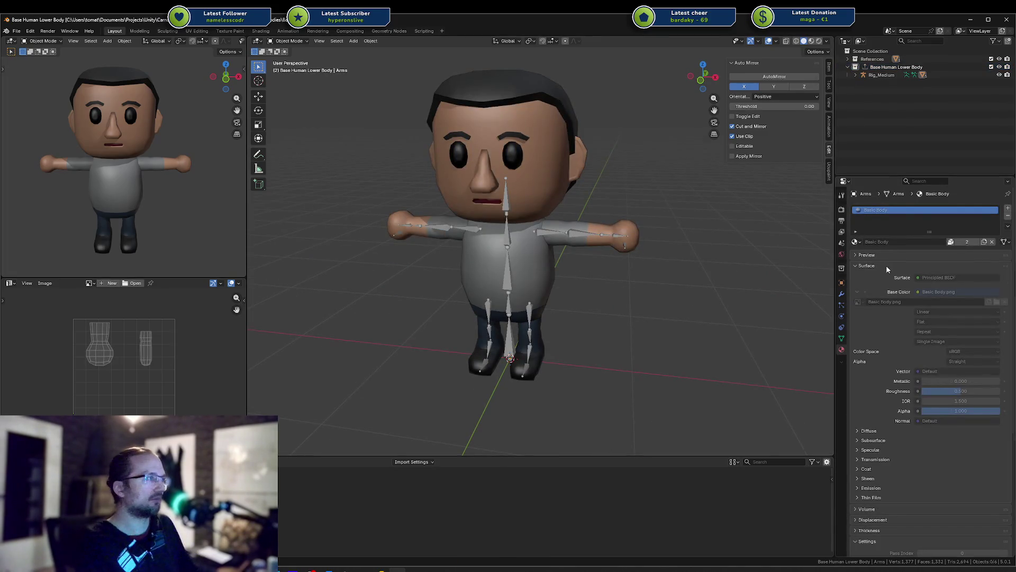
Step: Set the Lower Body FBX path to Models\Base Human Lower Body.fbx, save, and export
left_click(843, 270)
left_click(895, 67)
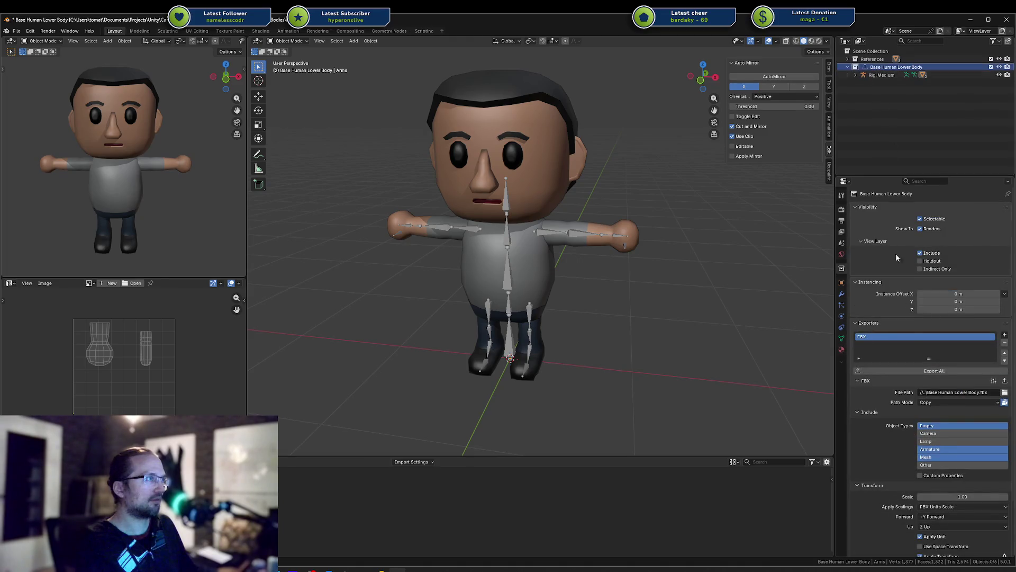
left_click(950, 393)
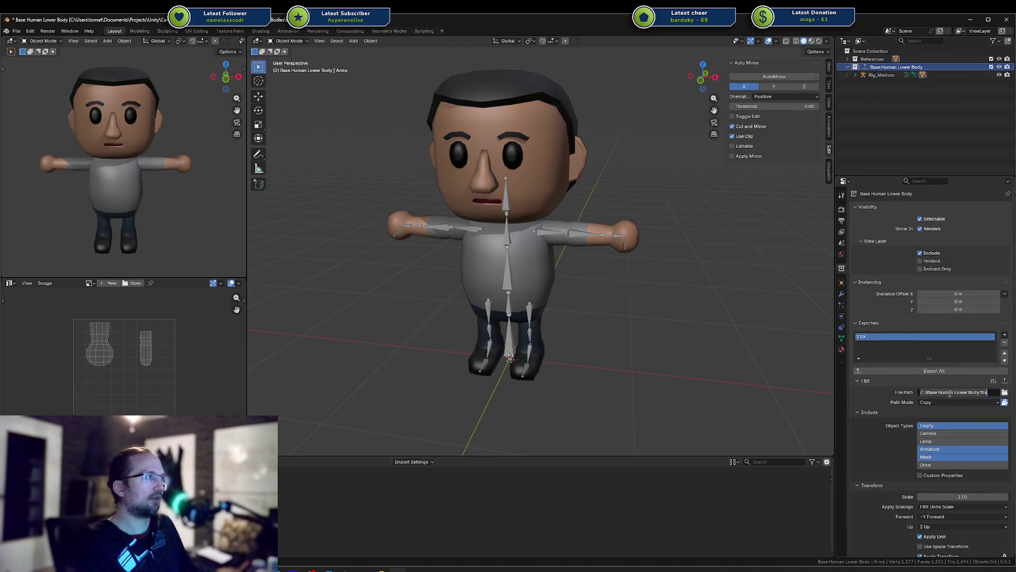
key("ctrl+a")
type("//..\\..\\Models\\Base Human Body.fbx")
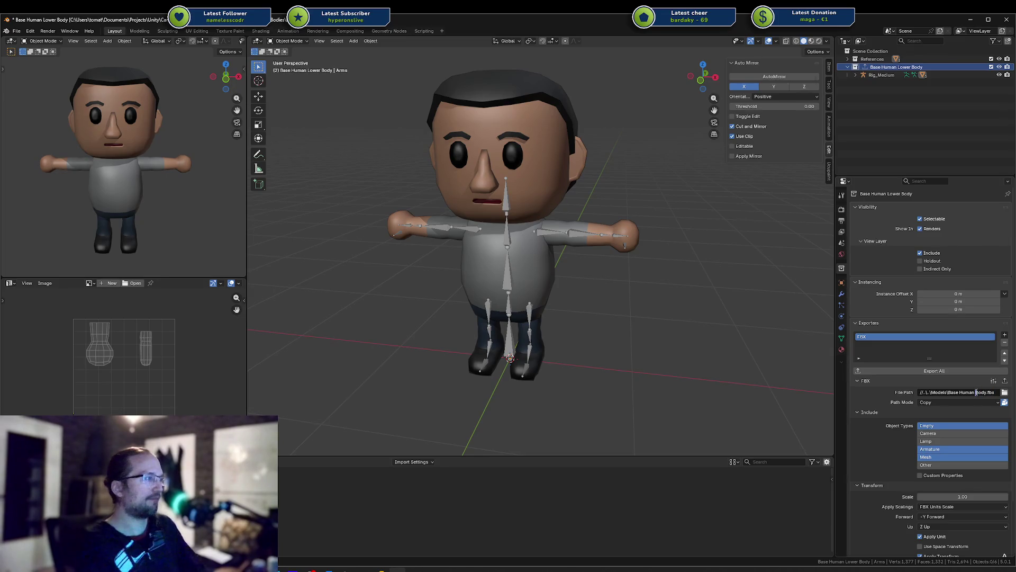
type("Lower")
key("Return")
key("ctrl+s")
left_click(964, 371)
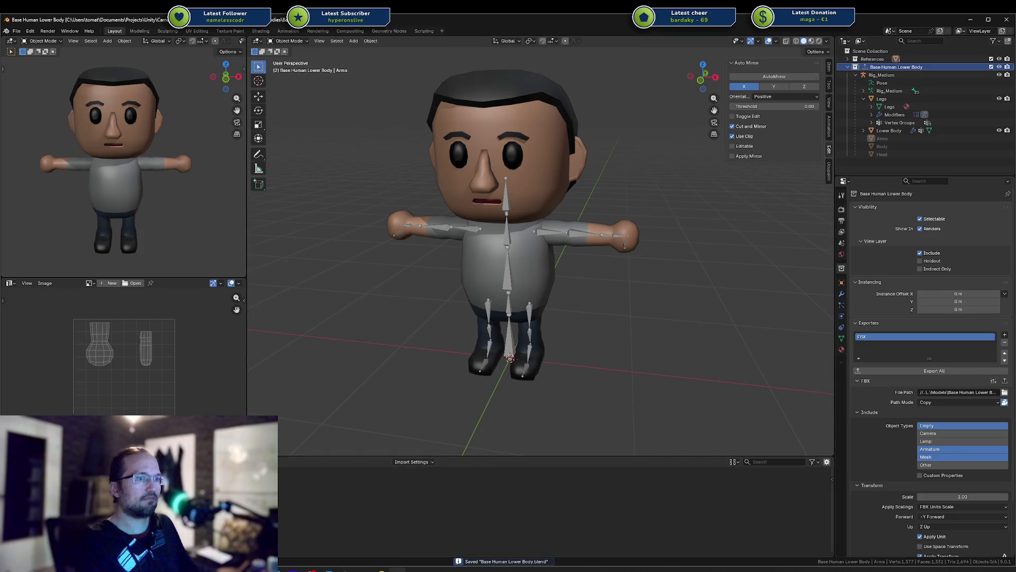
left_click(288, 566)
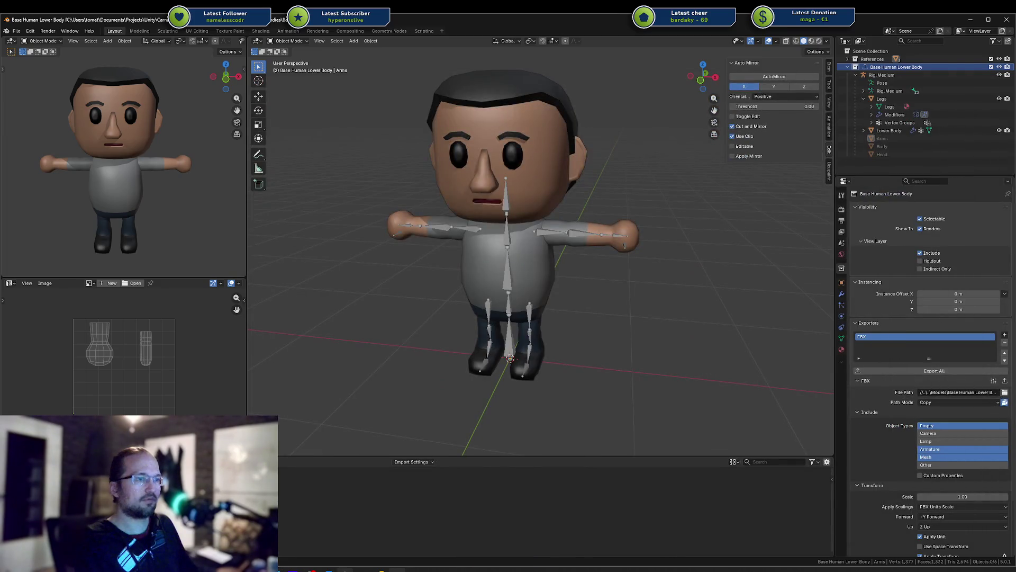
Step: In Unity, set the models' Avatar Definition to Copy From Other Avatar using Rig_Medium_Avatar
left_click(318, 527)
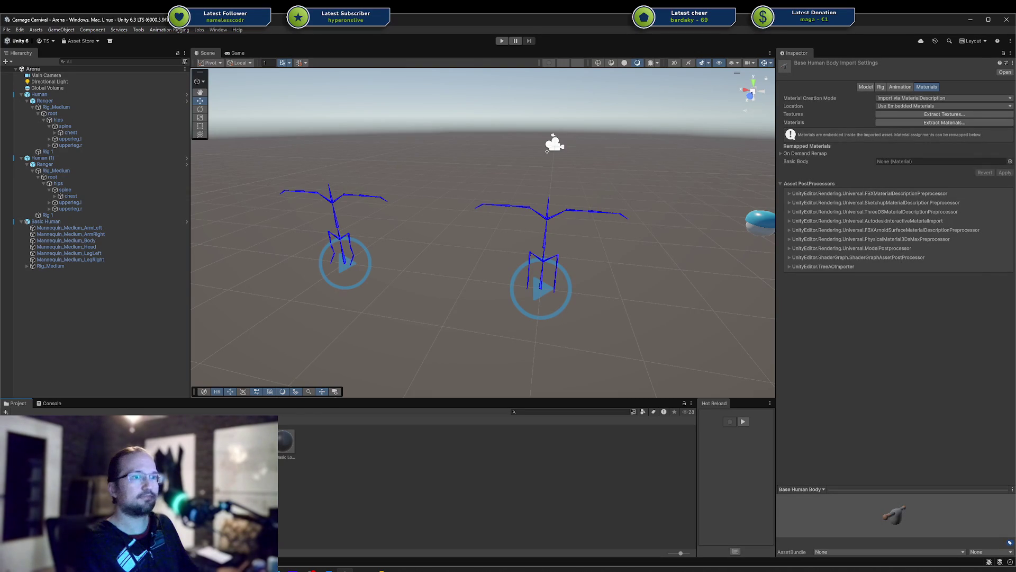
left_click(881, 87)
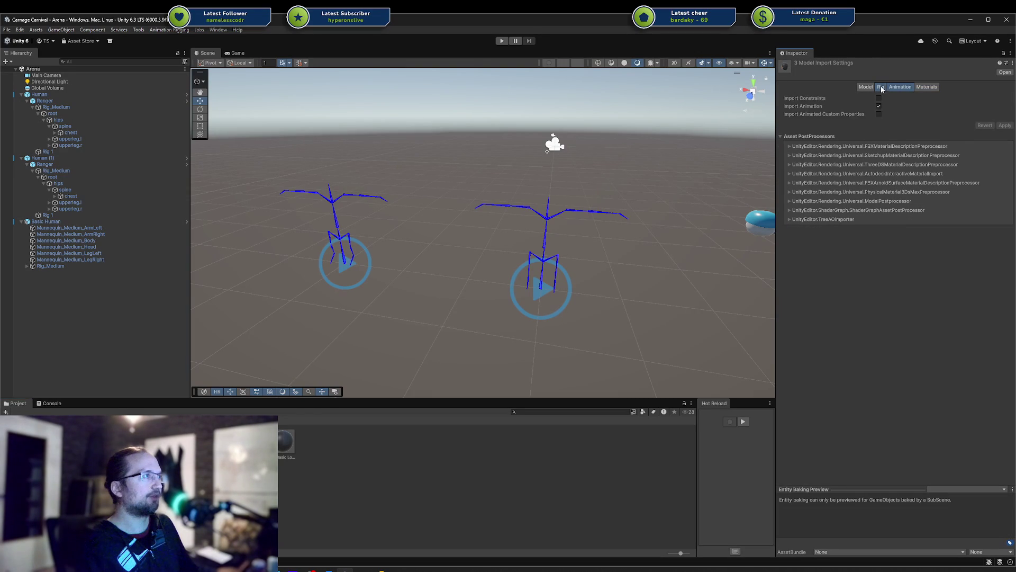
left_click(919, 109)
left_click(912, 136)
left_click(536, 309)
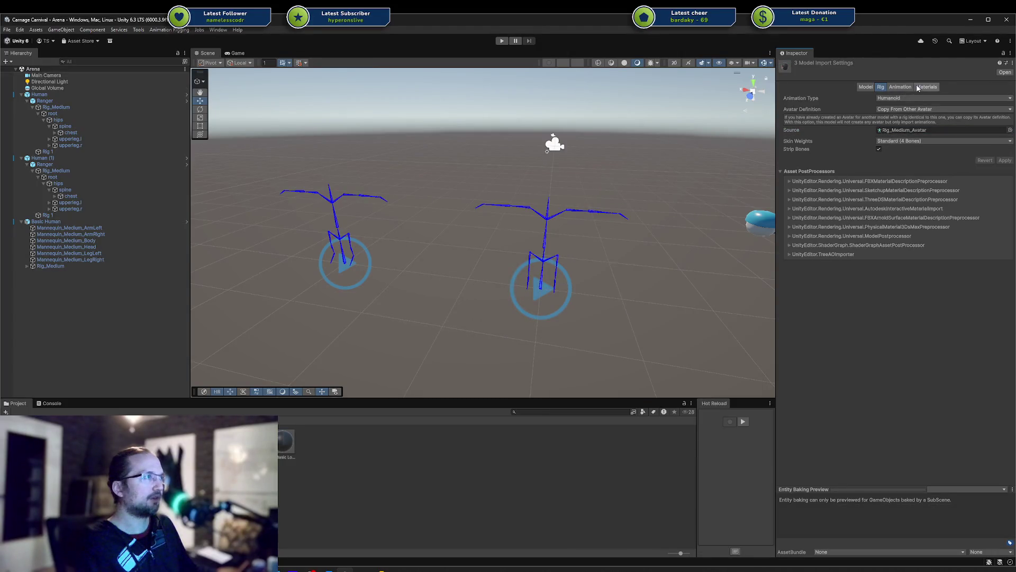
Step: Remap the body model to Basic Body and the head model to Basic Head, applying each
left_click(415, 438)
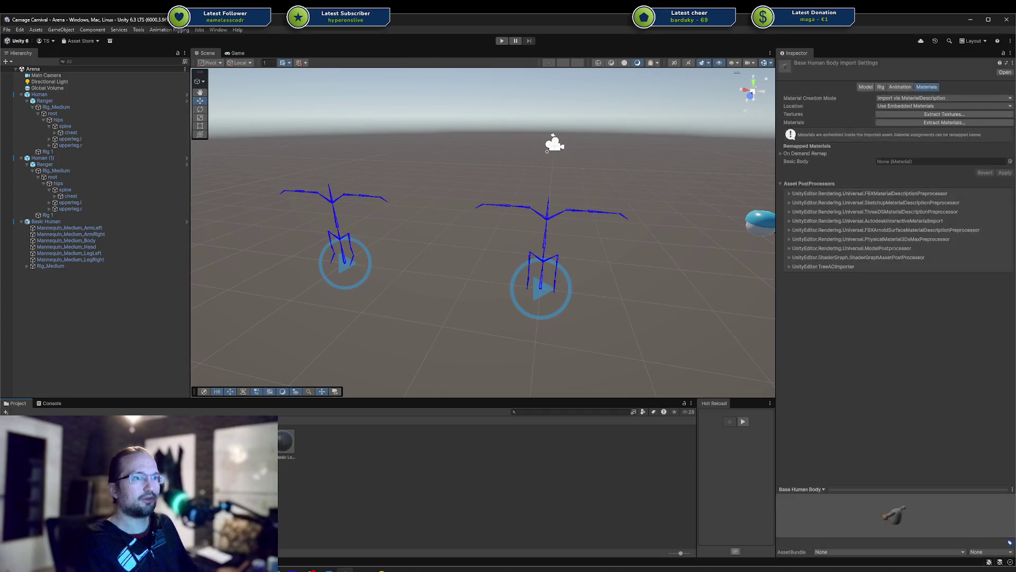
left_click_drag(297, 434, 914, 161)
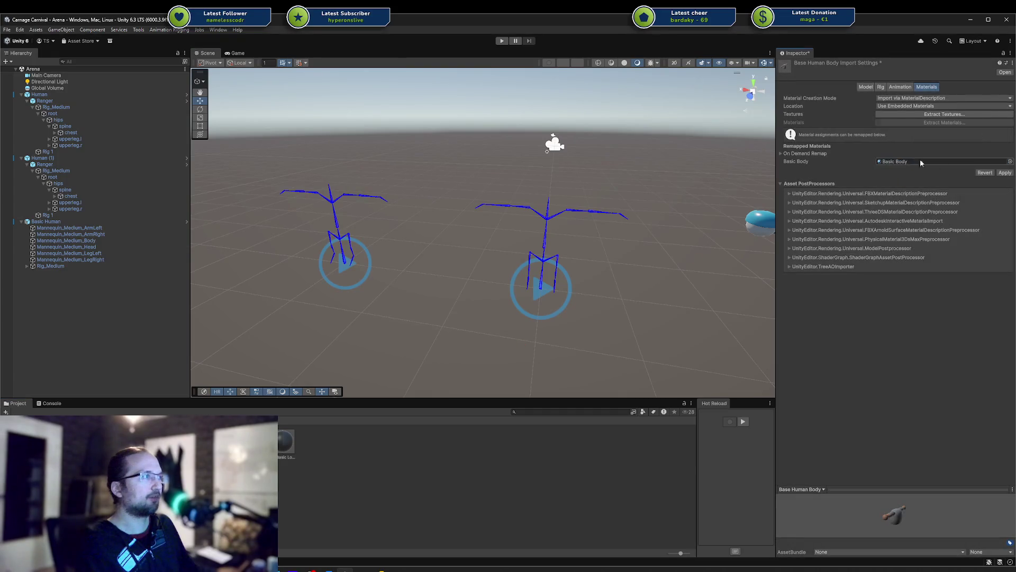
left_click(1005, 173)
key("Right")
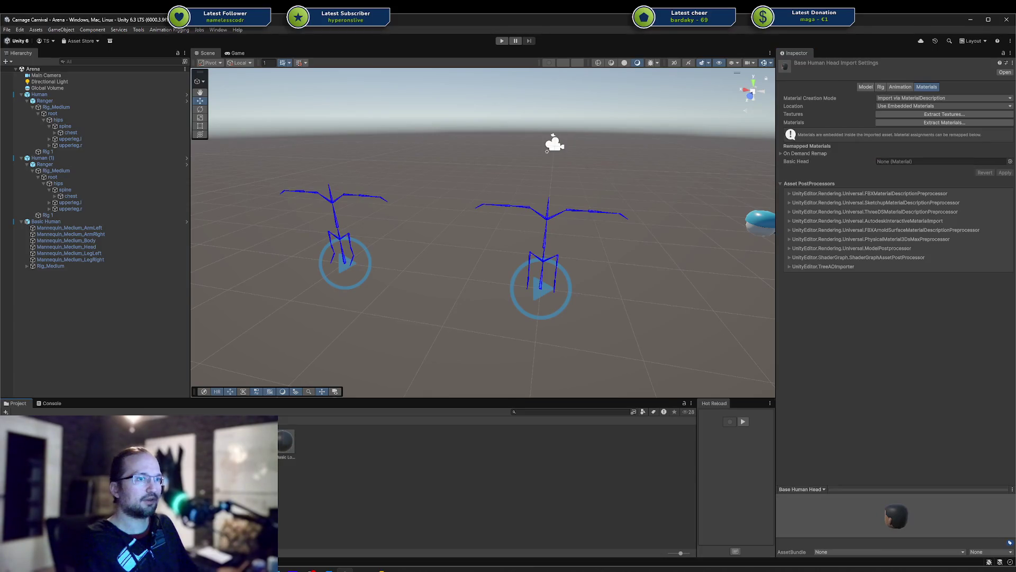
left_click_drag(771, 201, 914, 162)
left_click(1012, 173)
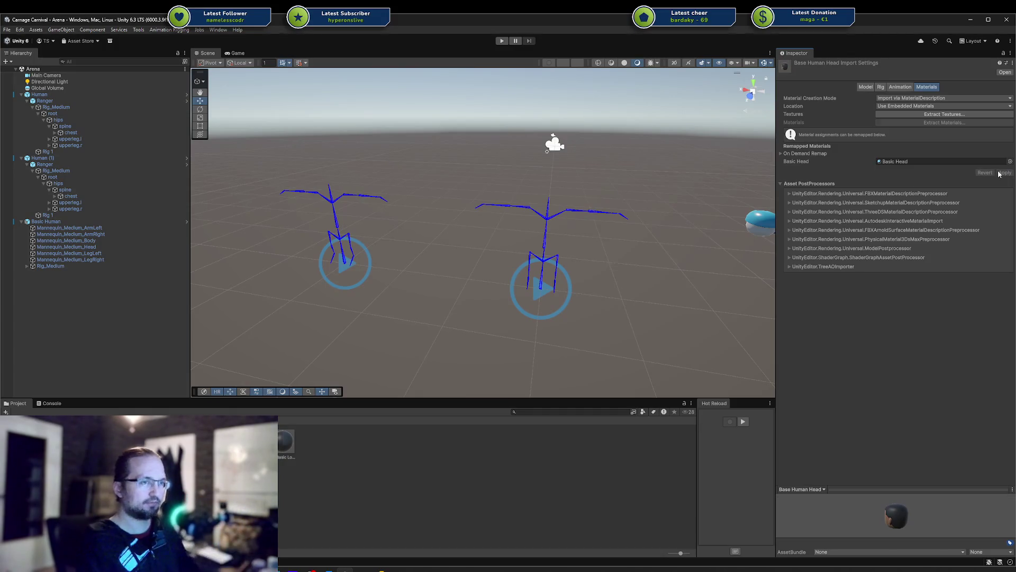
Step: Remap the Base Human Lower Body material slot to Basic Lower Body and apply
key("Right")
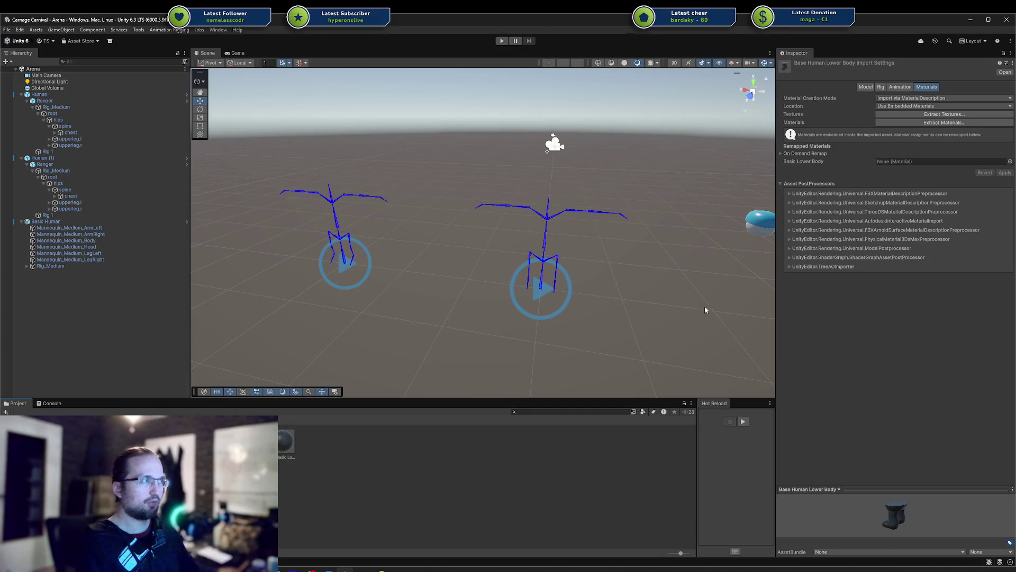
mouse_move(288, 446)
left_mouse_down()
mouse_move(857, 152)
mouse_move(901, 167)
left_mouse_up()
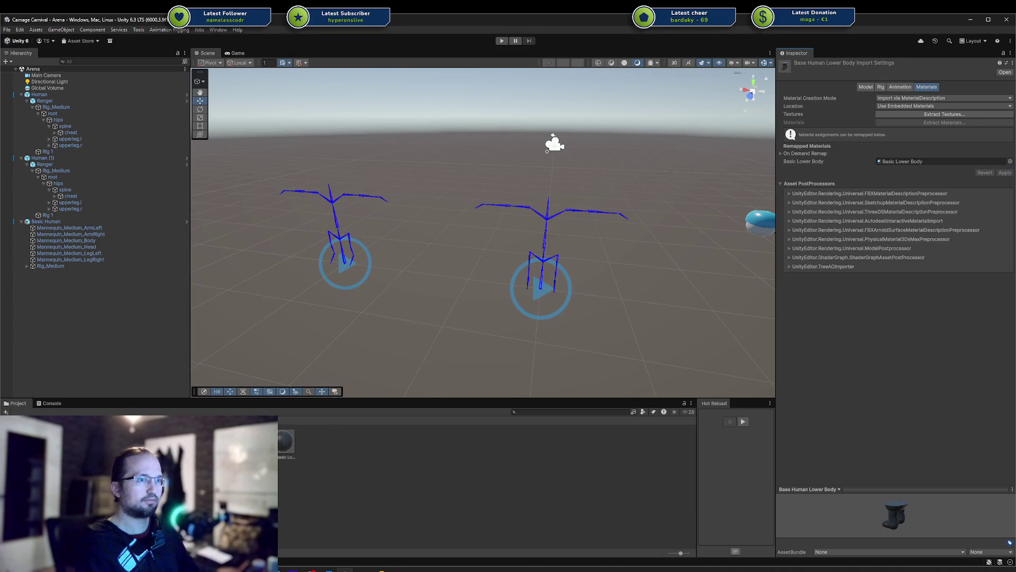
mouse_move(286, 442)
left_mouse_down()
mouse_move(635, 265)
mouse_move(861, 178)
mouse_move(832, 161)
mouse_move(883, 161)
left_mouse_up()
left_click_drag(862, 486, 863, 349)
left_click(1008, 173)
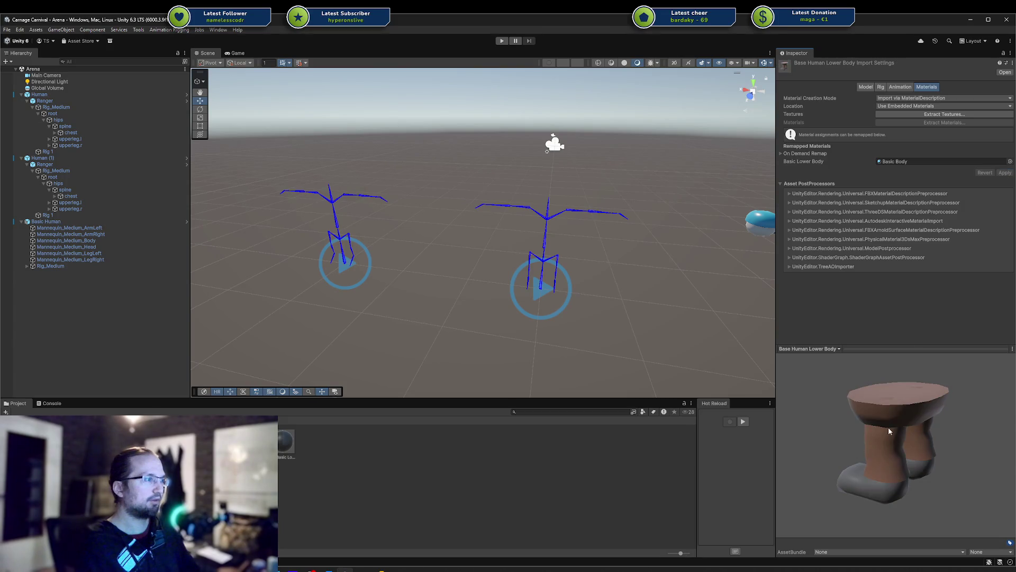
mouse_move(286, 442)
left_mouse_down()
mouse_move(861, 200)
mouse_move(898, 166)
left_mouse_up()
left_click(1005, 172)
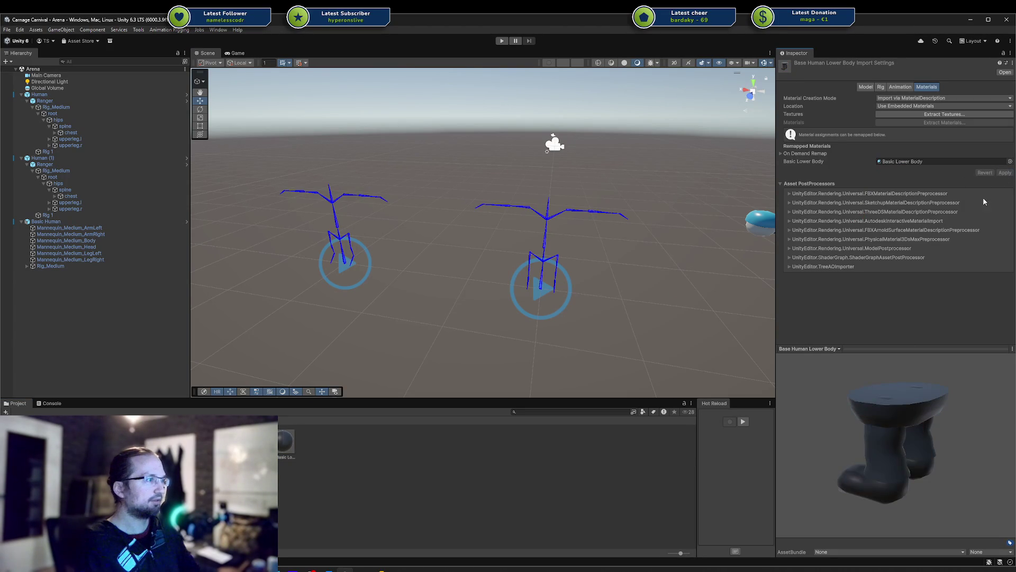
Step: Deselect the model asset, pan the scene, and select the Basic Human object
left_click(531, 449)
middle_click_drag(522, 294, 506, 303)
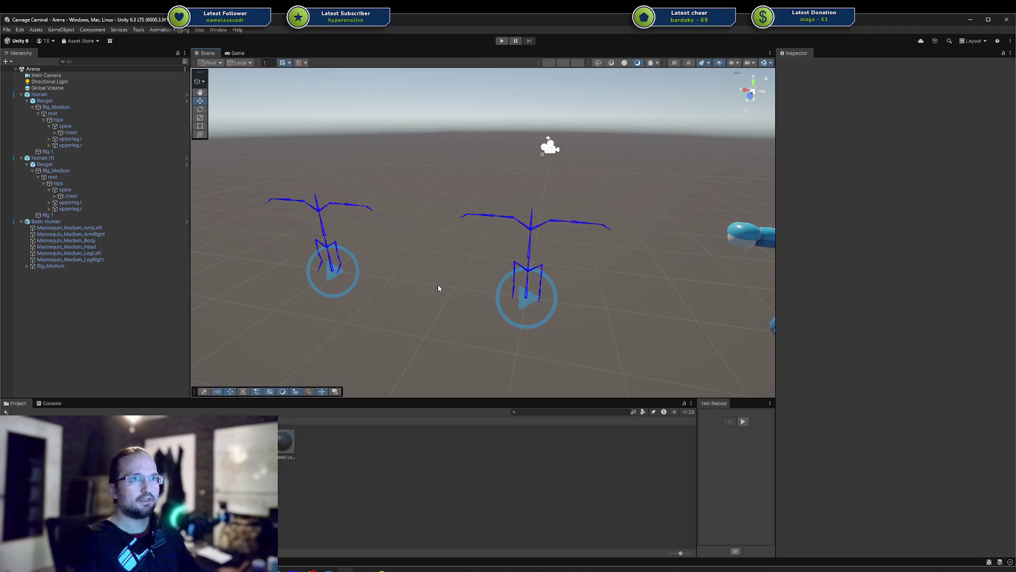
left_click(91, 222)
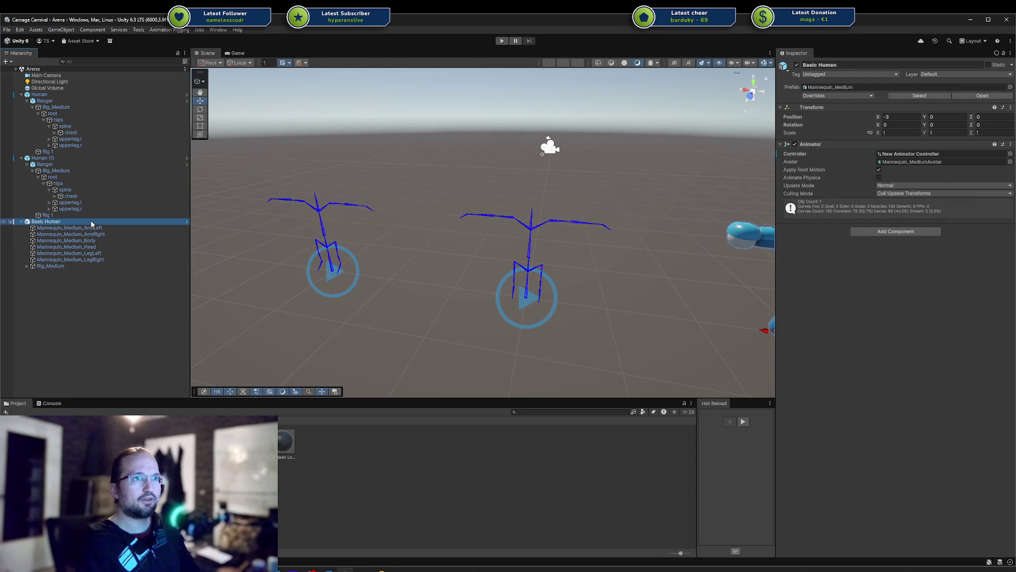
Step: Frame and collapse Basic Human, peek into the Human prefab, then select Human (1)
key("f")
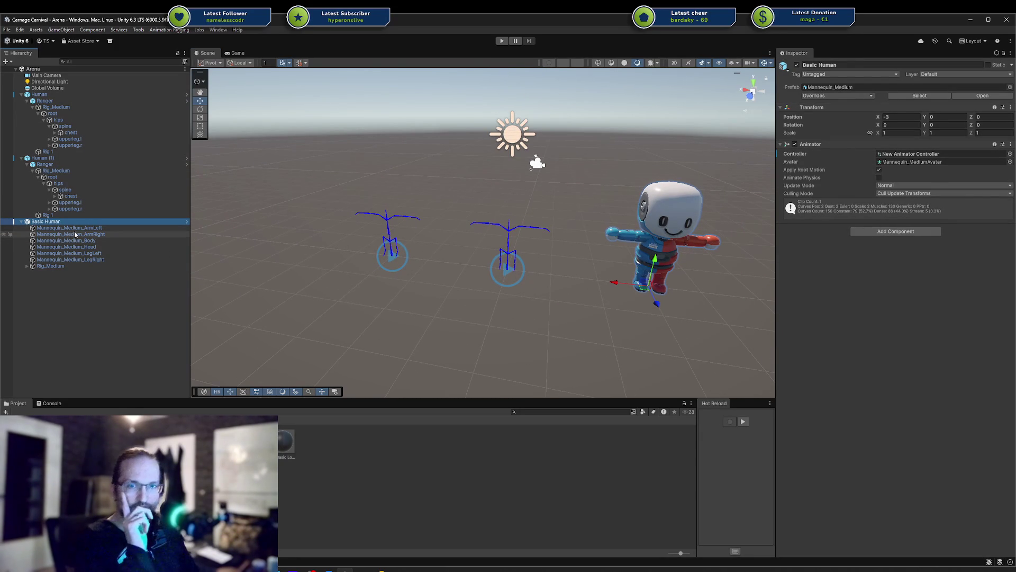
left_click(21, 222)
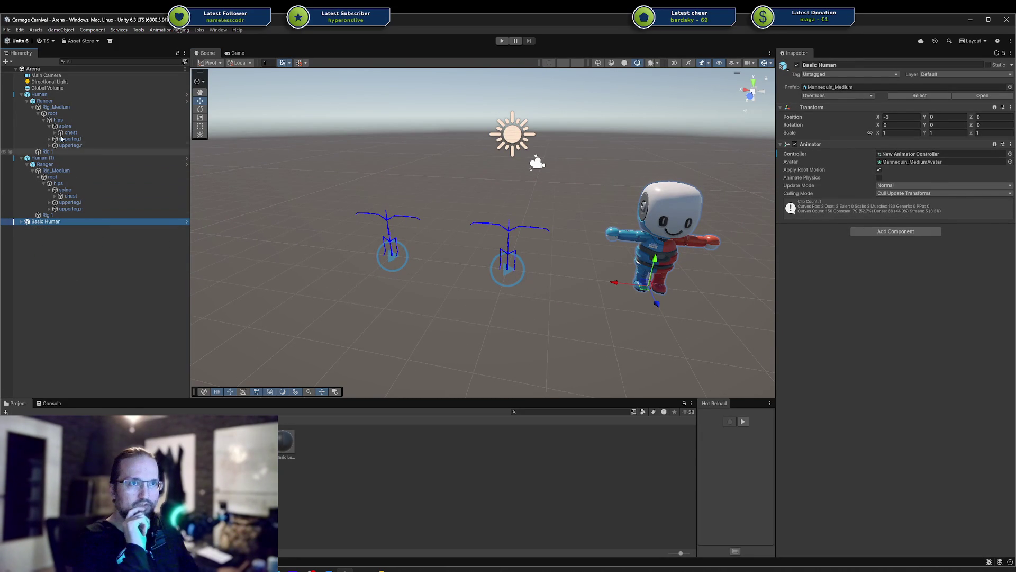
left_click(58, 95)
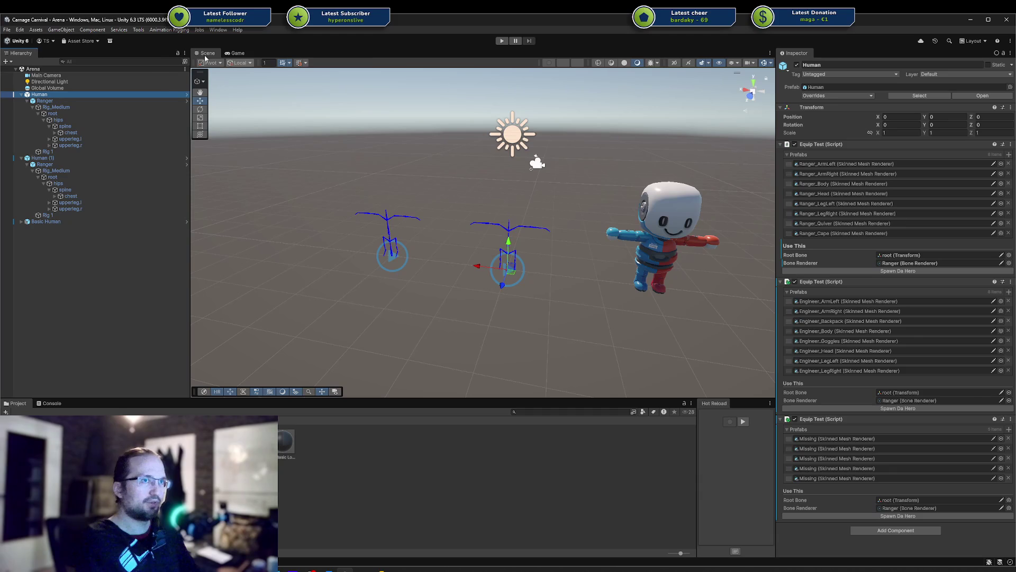
left_click(187, 94)
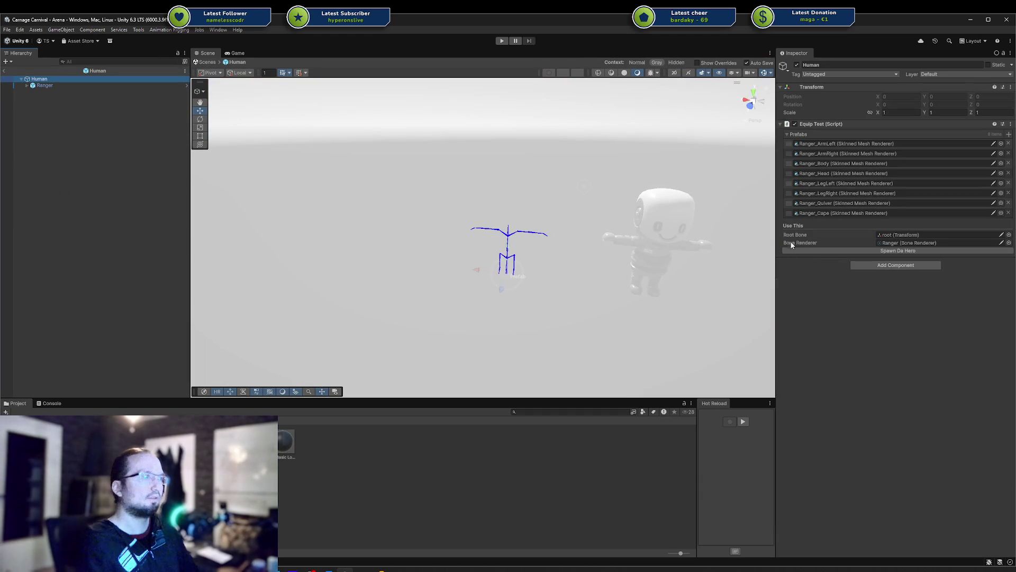
left_click(4, 71)
left_click(52, 157)
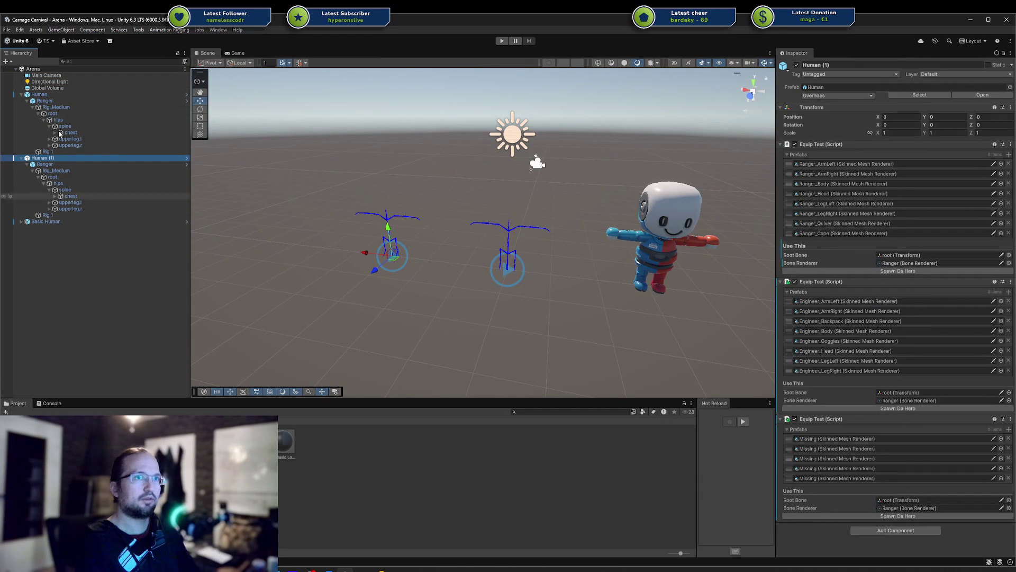
Step: Empty the third Equip Test Prefabs list on both Human (1) and Human
right_click(1006, 438)
left_click(993, 464)
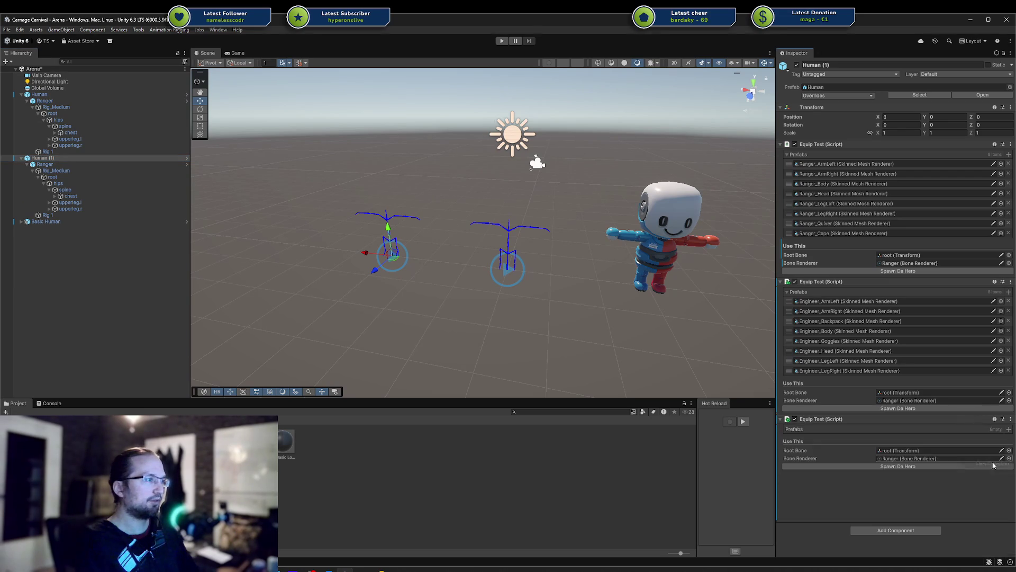
left_click(63, 95)
right_click(839, 432)
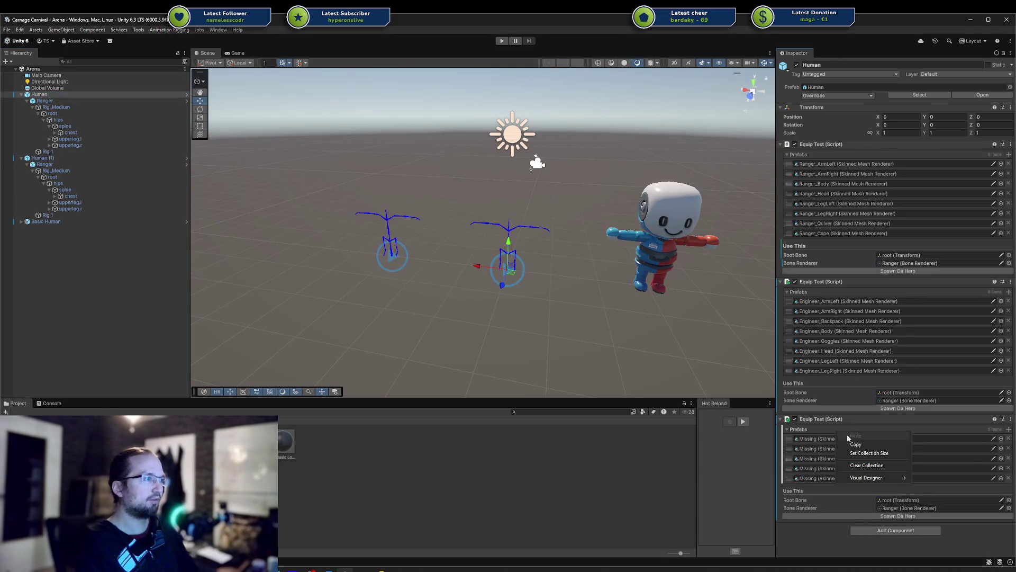
left_click(875, 465)
Step: Select both Human objects and lock the Inspector on them
left_click(79, 159, "ctrl")
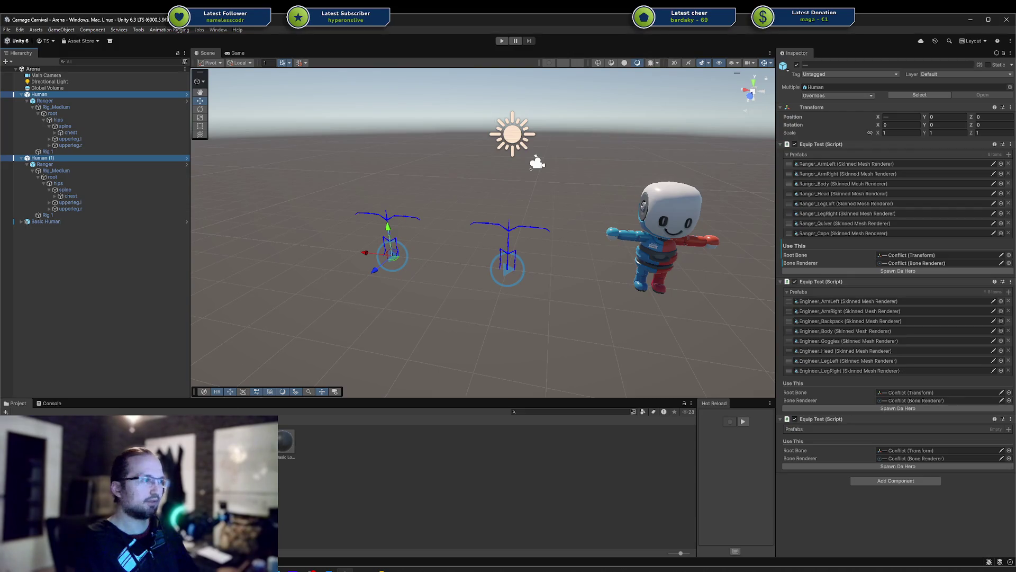
left_click(800, 430)
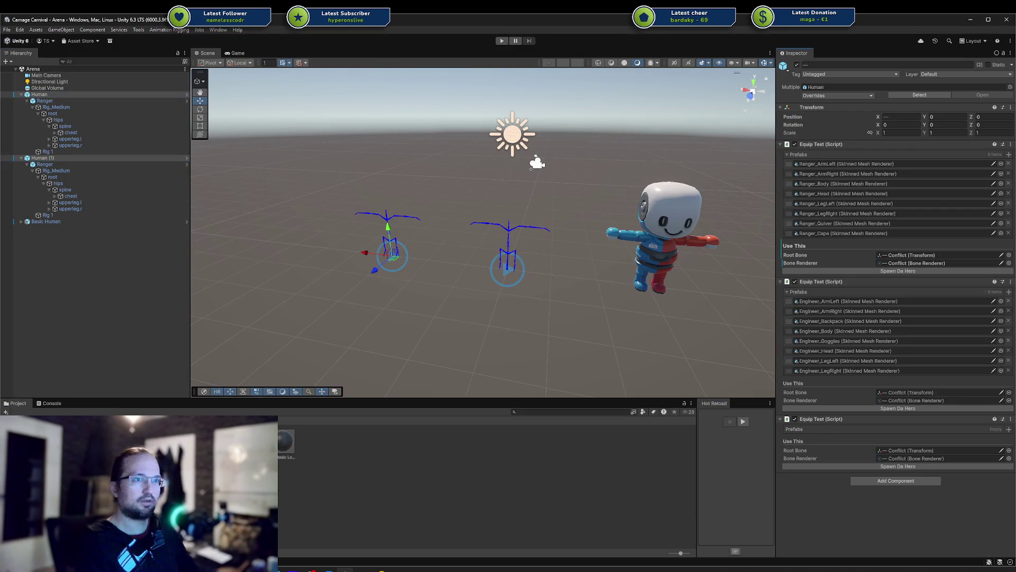
left_click(249, 442)
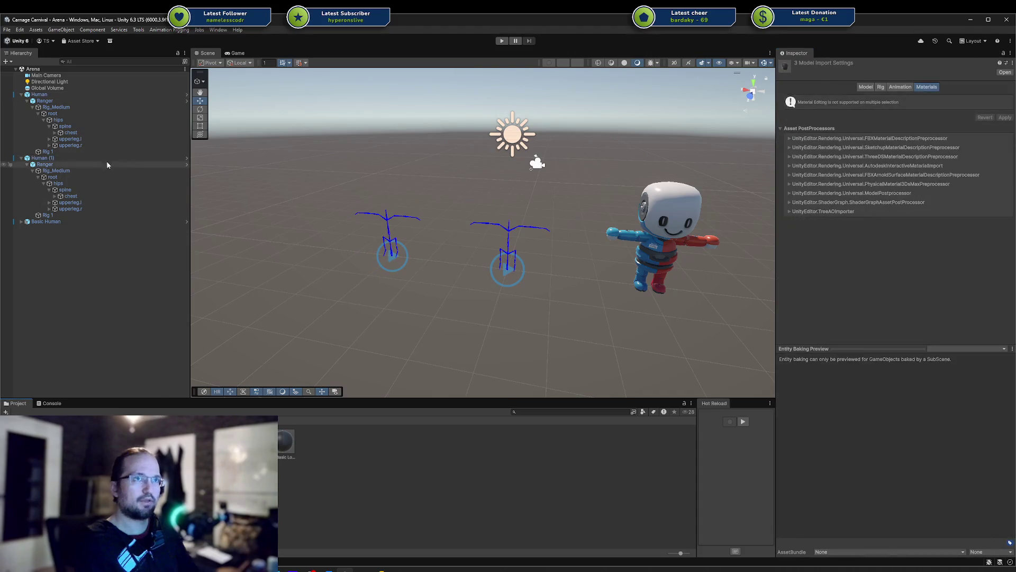
left_click(60, 95)
left_click(127, 413)
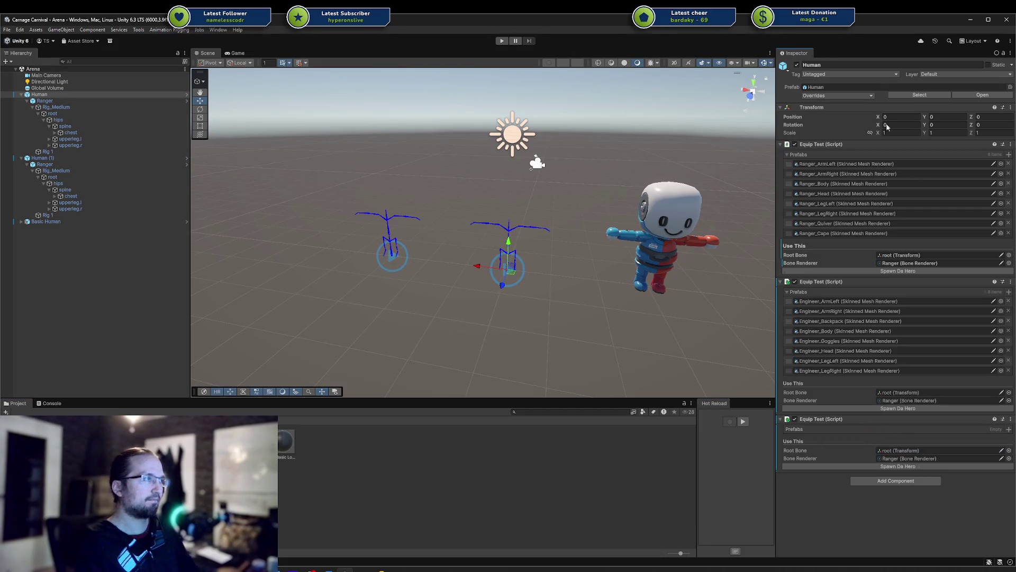
left_click(77, 156, "ctrl")
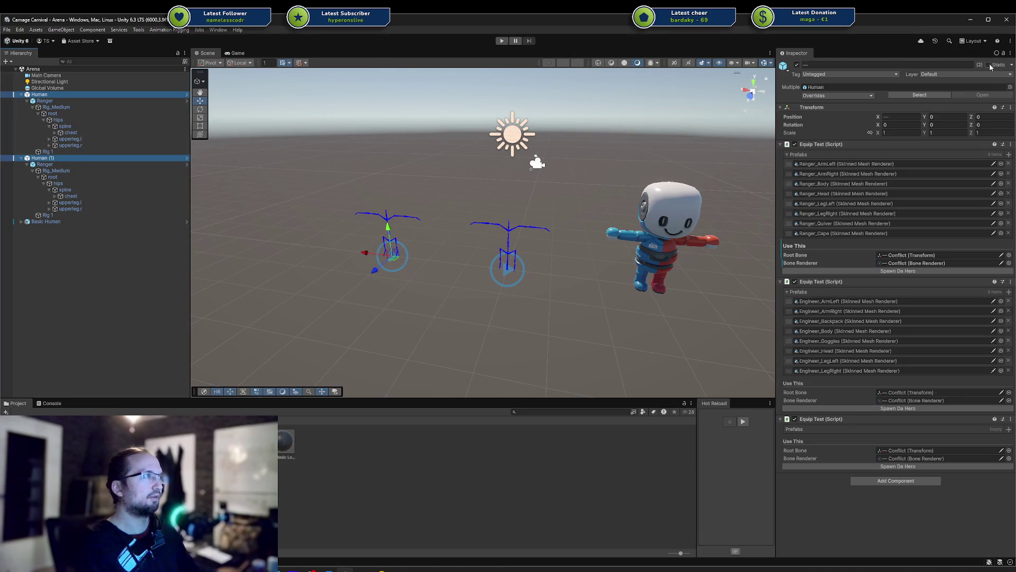
left_click(1003, 54)
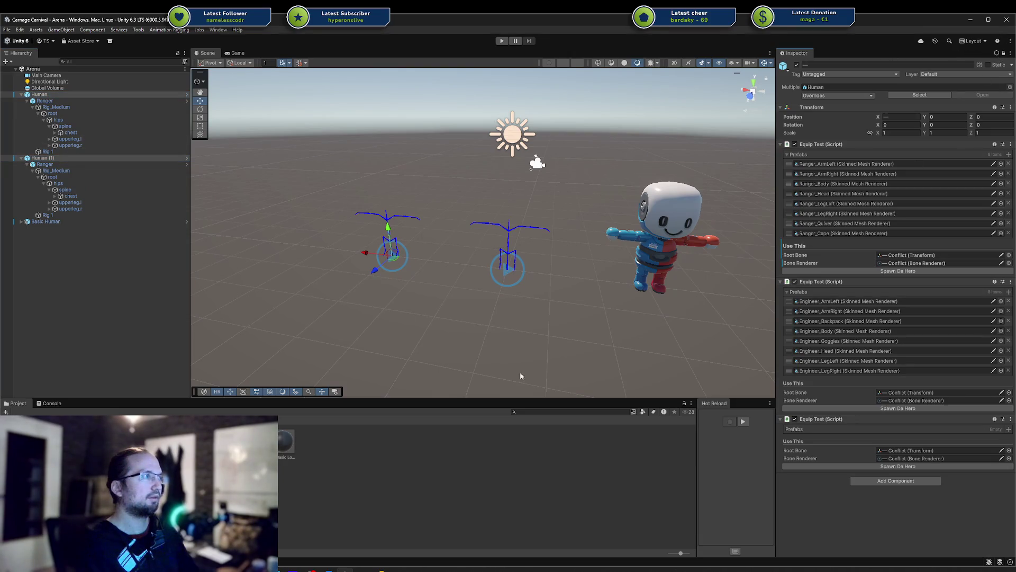
left_click(307, 471)
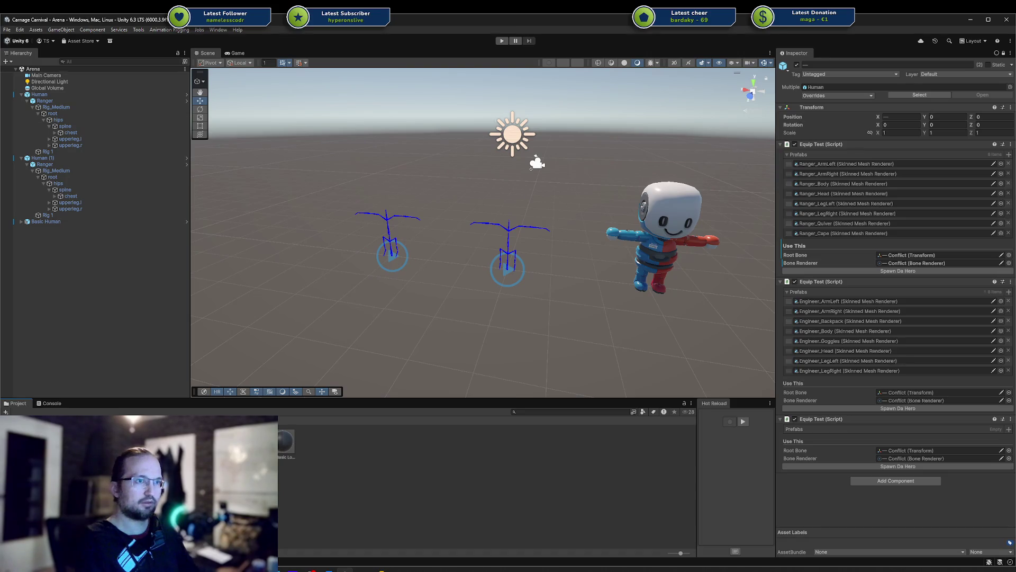
Step: Fill the third Prefabs list with Arms, Body, Head, Legs and Lower Body meshes, save, and unlock the Inspector
left_click_drag(445, 446, 970, 418)
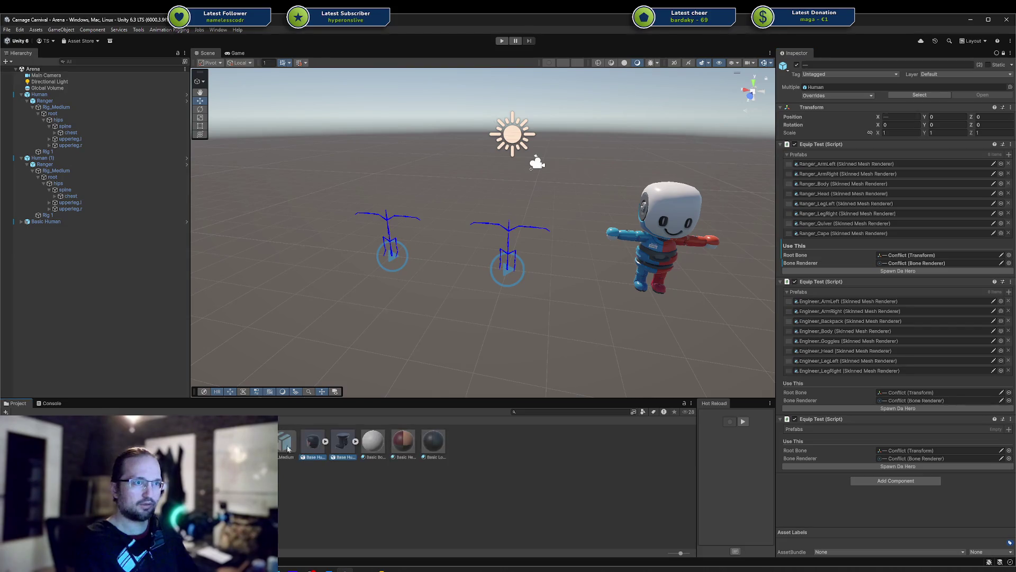
left_click(325, 441)
left_click(448, 441)
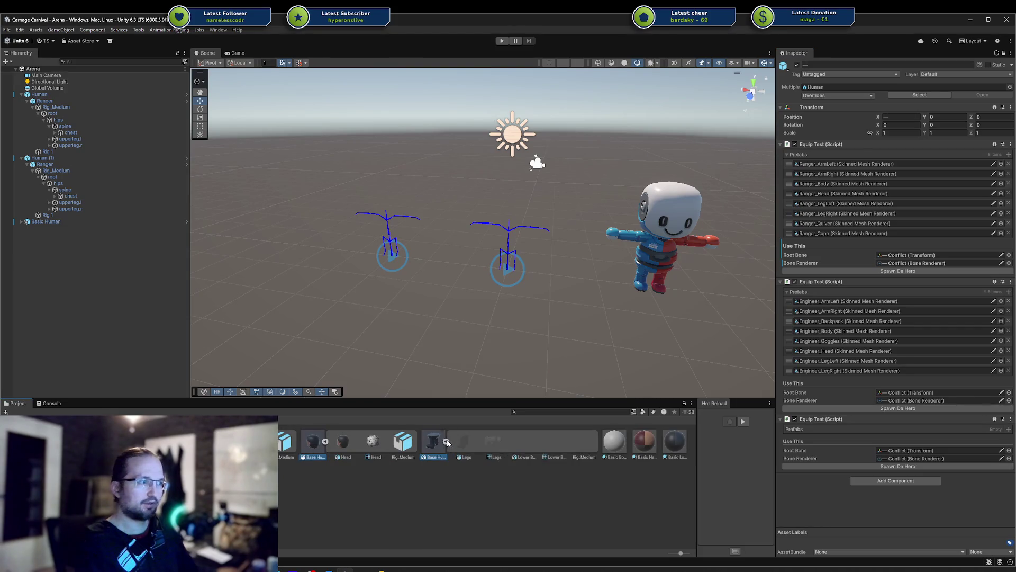
left_click_drag(683, 553, 670, 554)
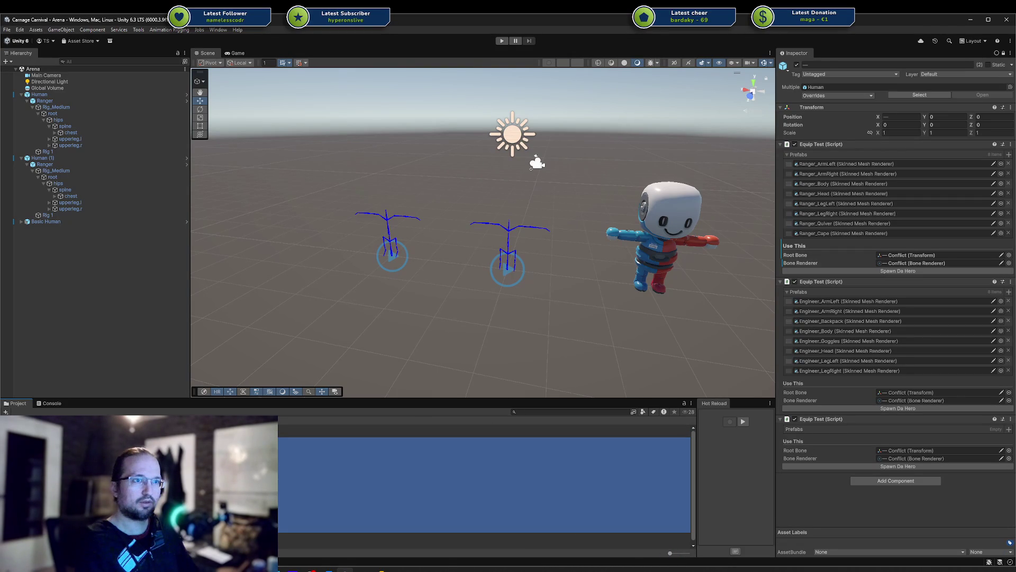
left_click_drag(640, 433, 842, 430)
key("ctrl+s")
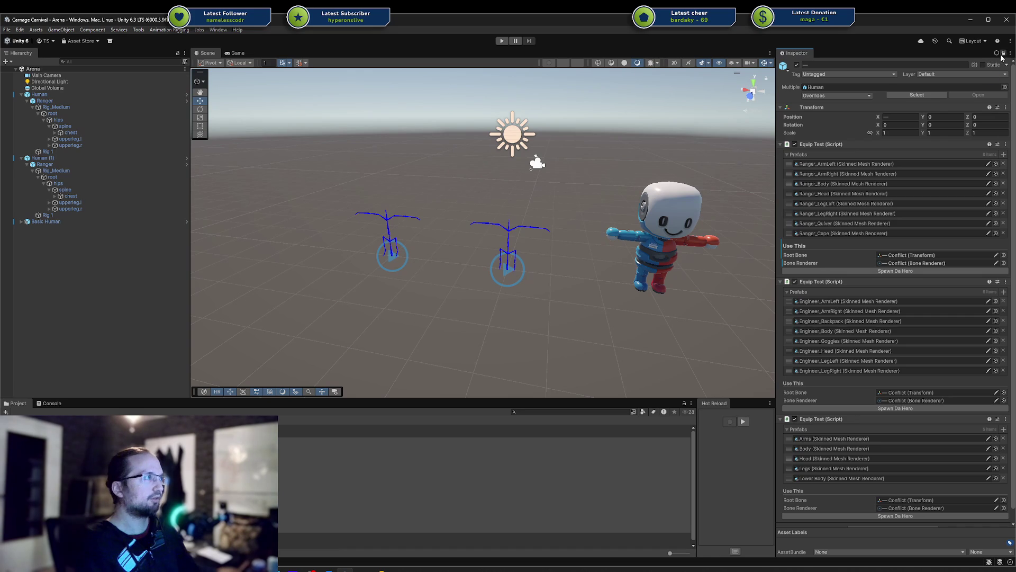
left_click(1003, 54)
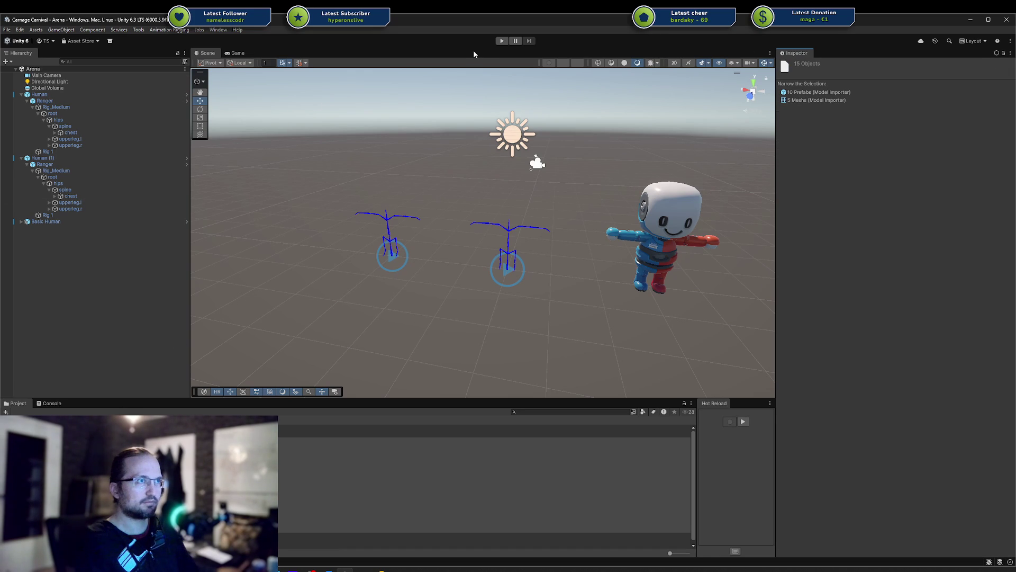
left_click(497, 41)
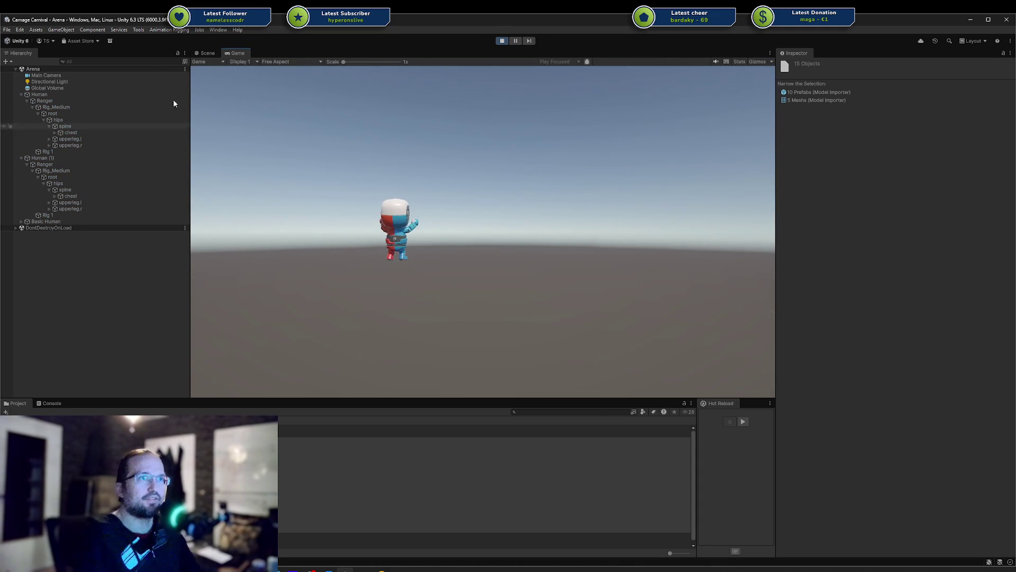
left_click(207, 53)
left_click(42, 158)
left_click(858, 496)
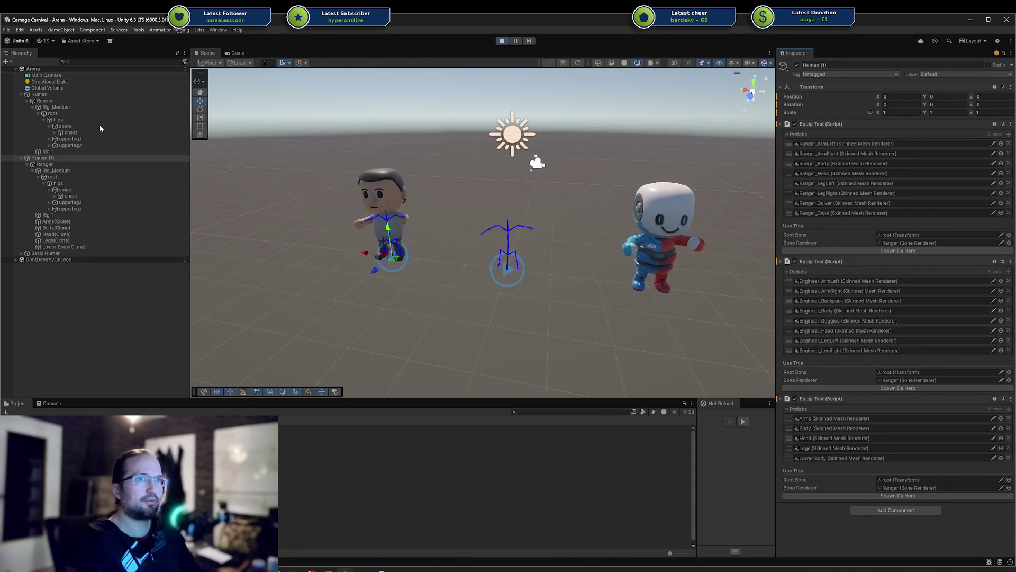
left_click(106, 95)
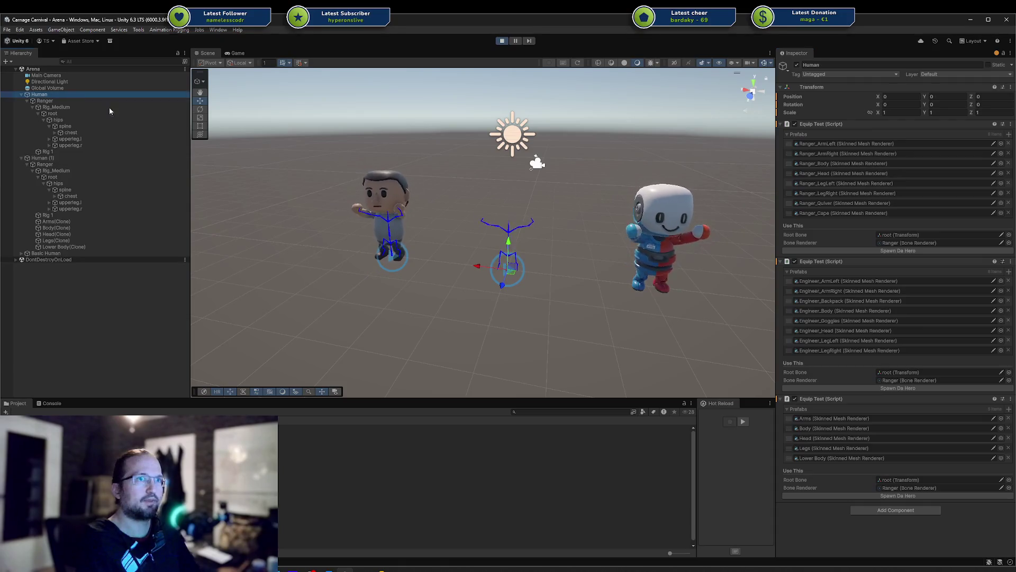
left_click(875, 251)
left_click(499, 315)
scroll(500, 316, "up", 5)
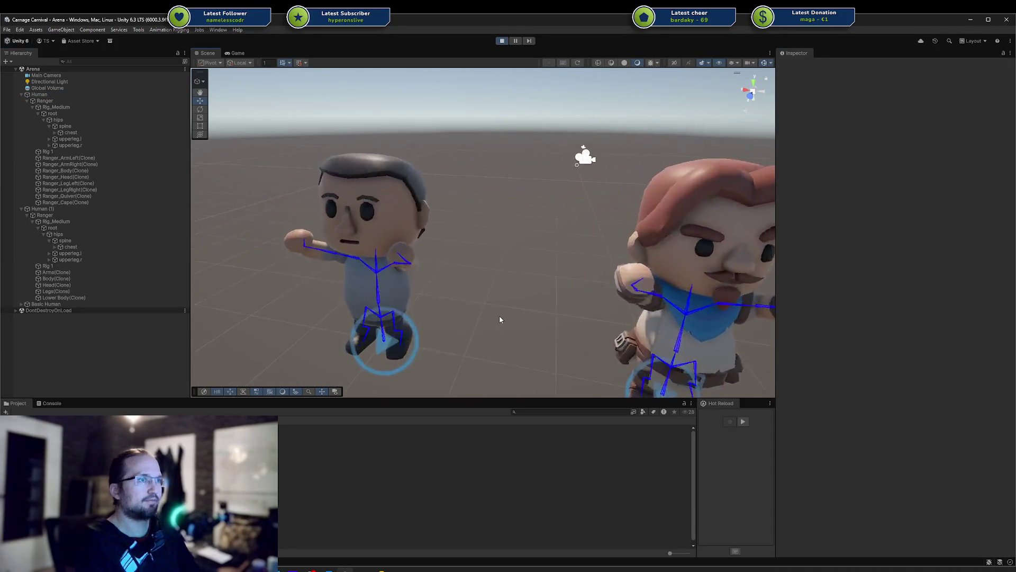
scroll(499, 315, "up", 5)
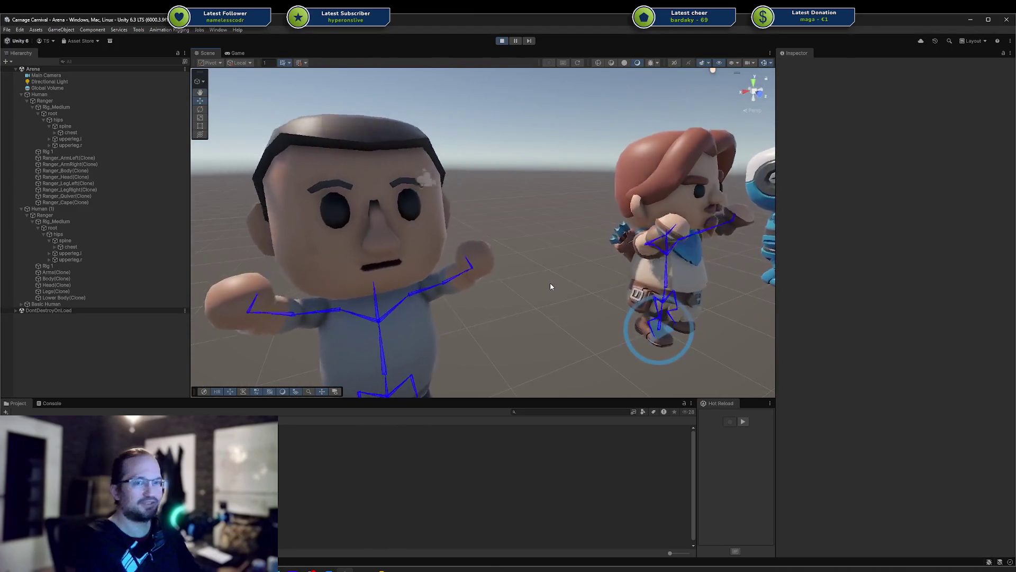
scroll(551, 283, "down", 8)
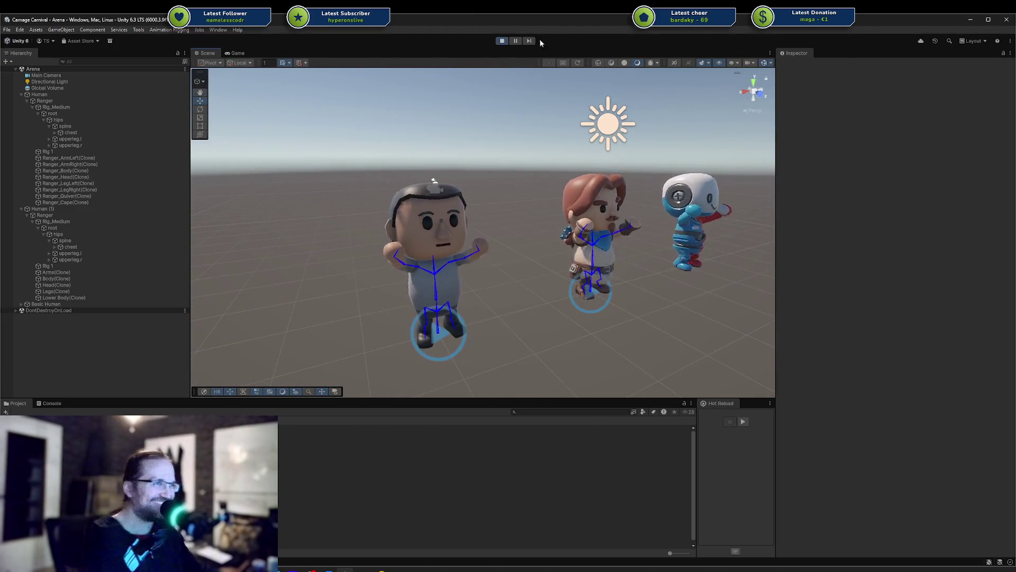
left_click(501, 41)
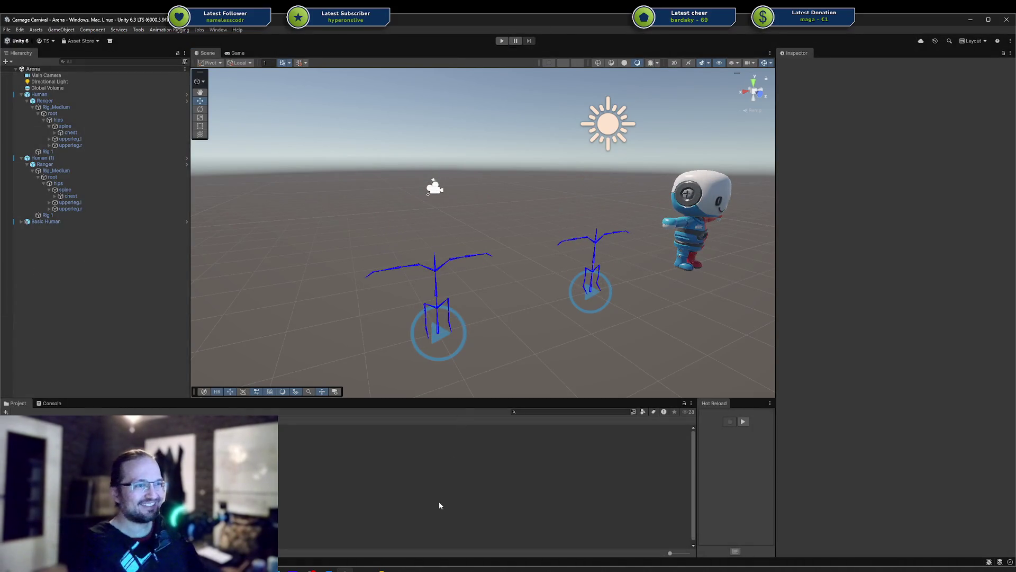
Step: Start Hot Reload, install its platform-specific components, then bring Rider's EquipTest.cs forward
left_click(363, 570)
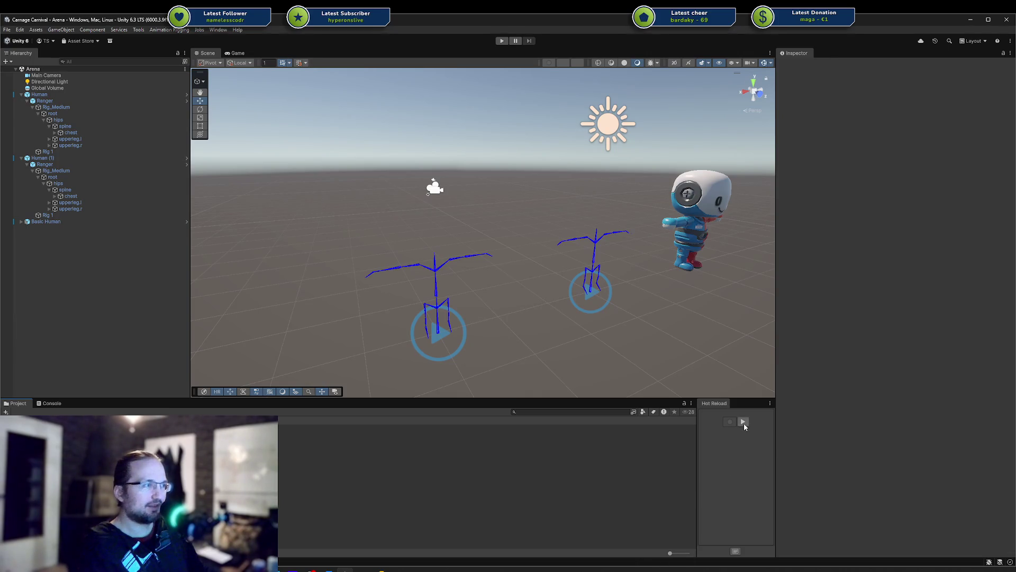
left_click(743, 421)
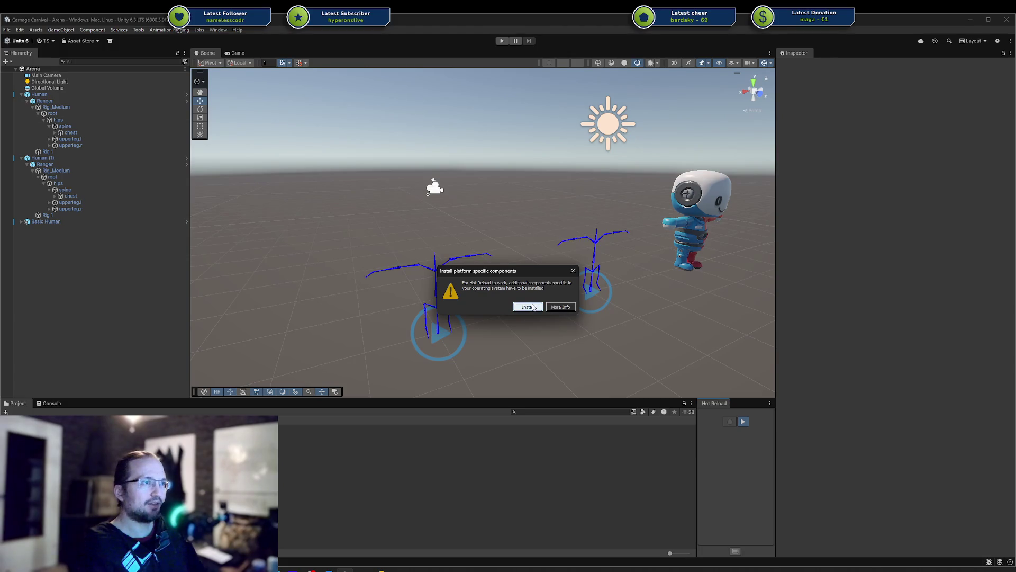
left_click(533, 307)
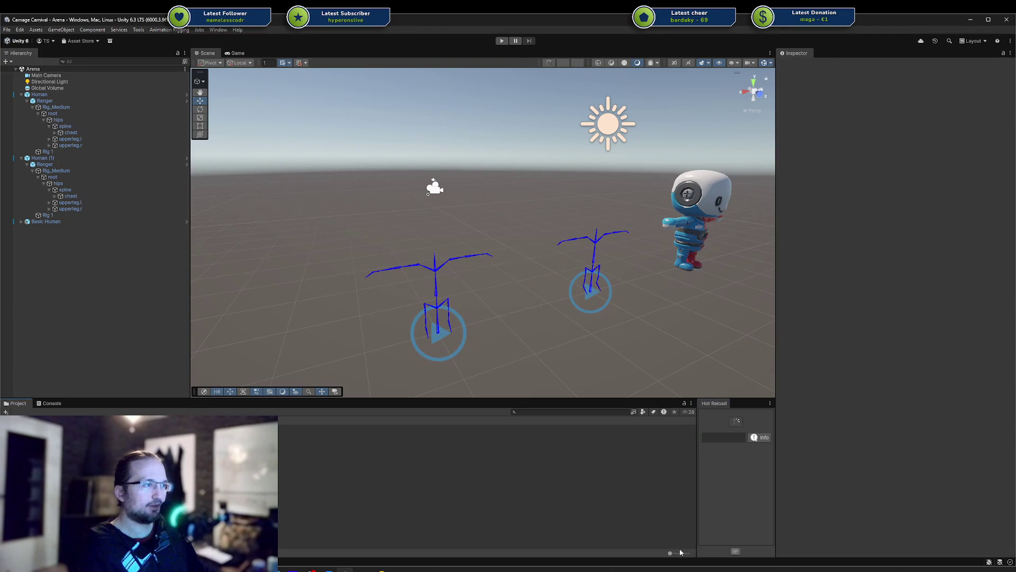
left_click_drag(671, 555, 688, 553)
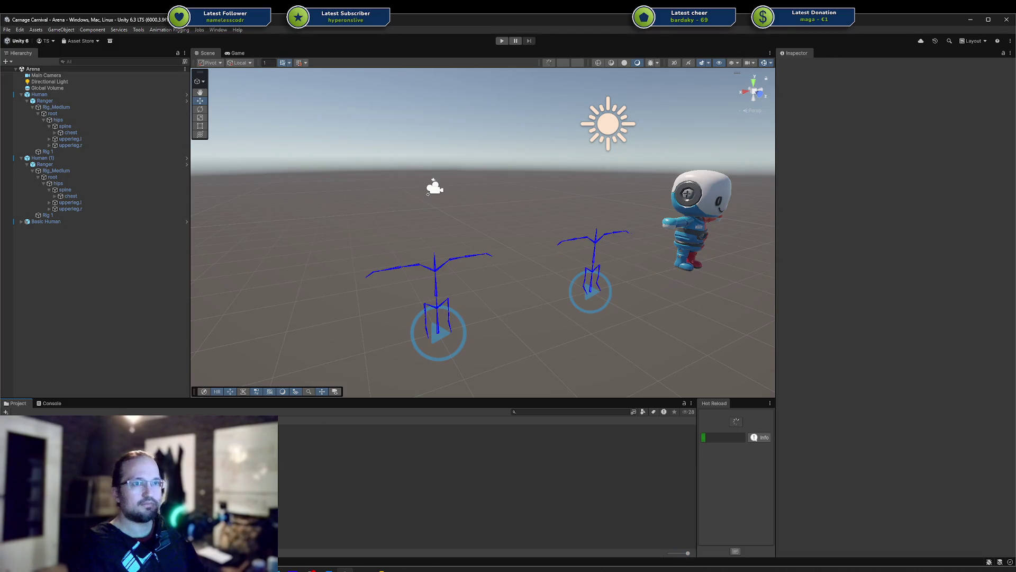
left_click(380, 569)
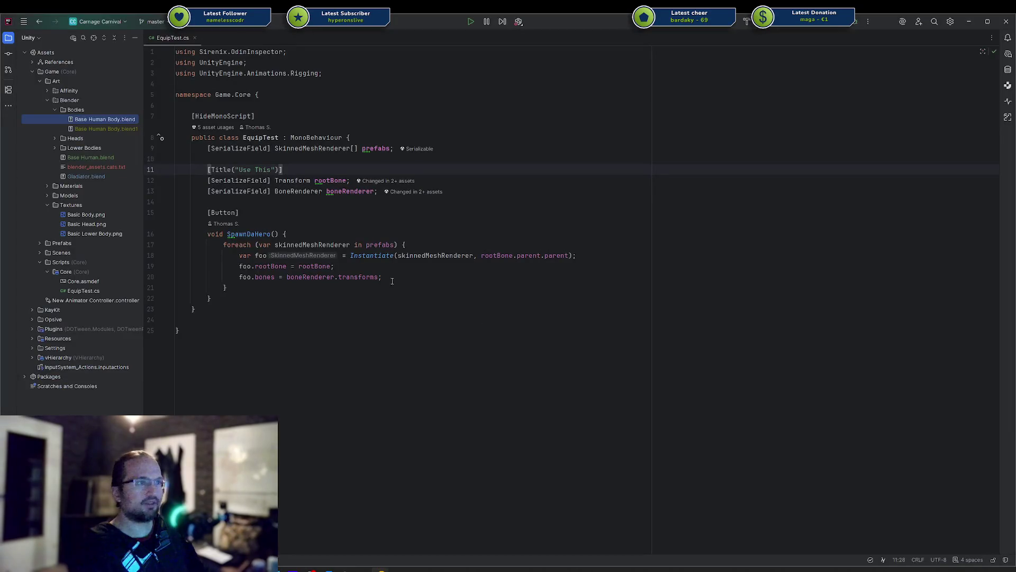
Step: Back in Rider, collapse the Art folder and abandon a new class started in Core
left_click(345, 569)
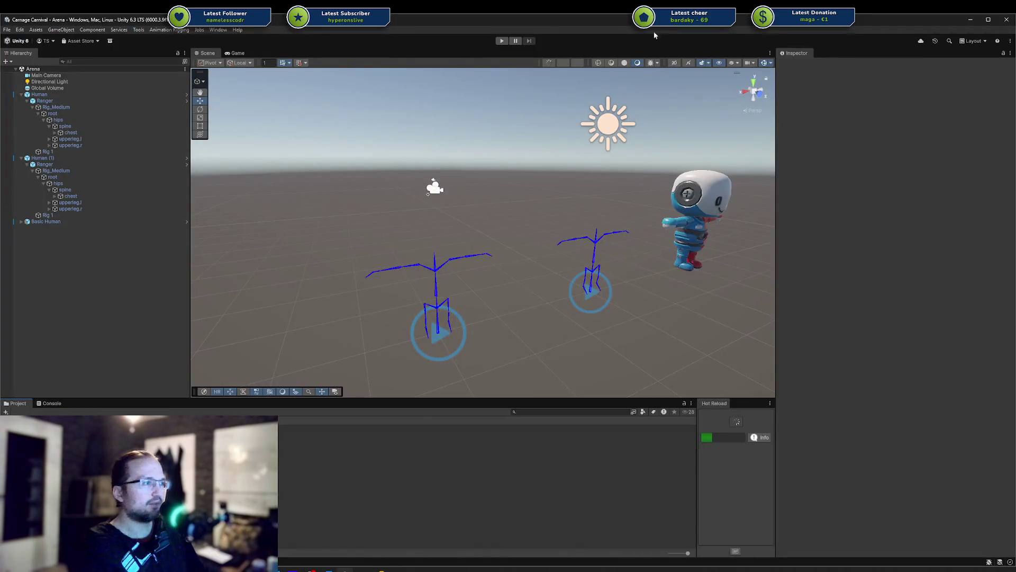
key("alt+Tab")
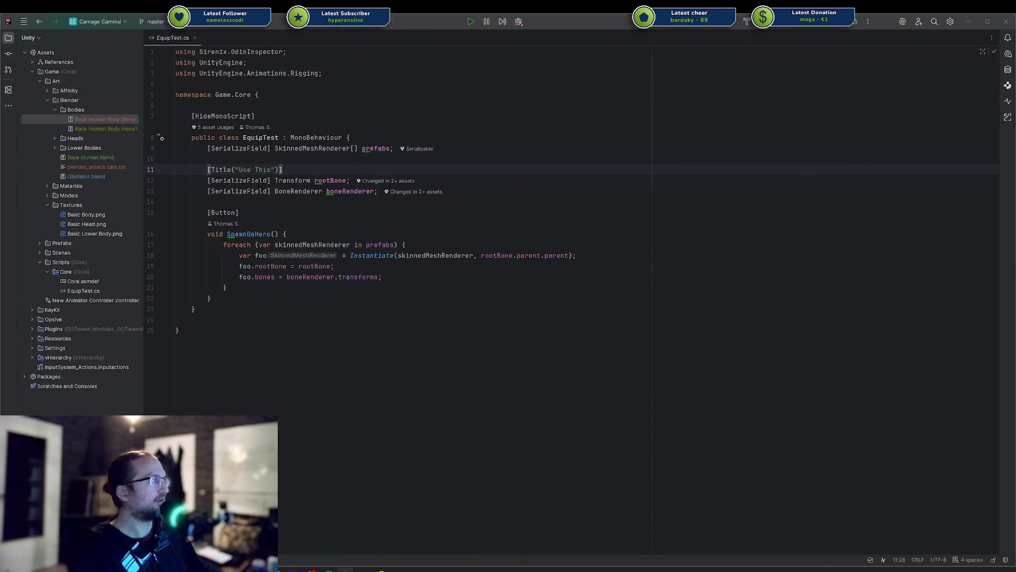
left_click(299, 191)
left_click(39, 81)
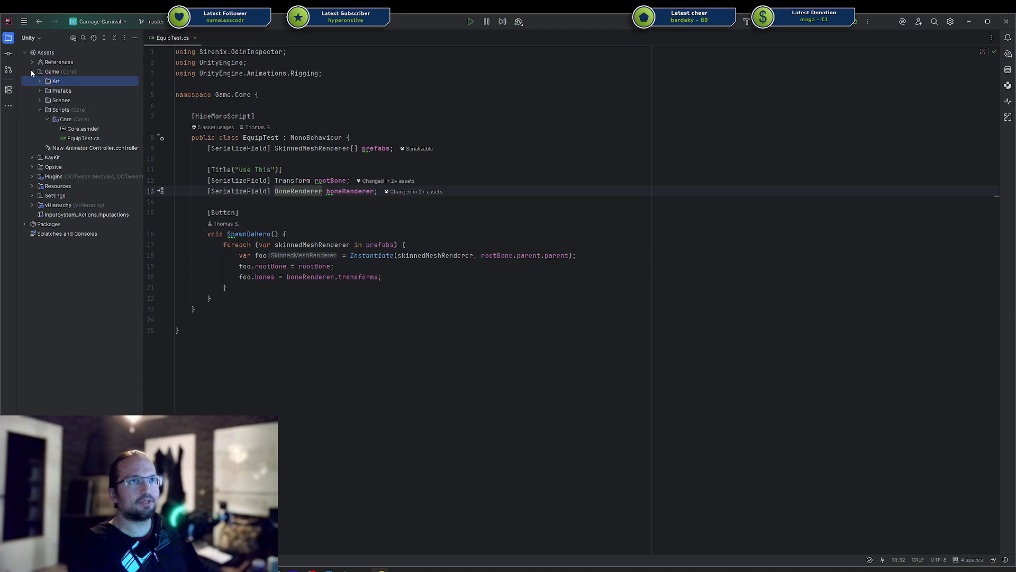
right_click(85, 120)
mouse_move(106, 125)
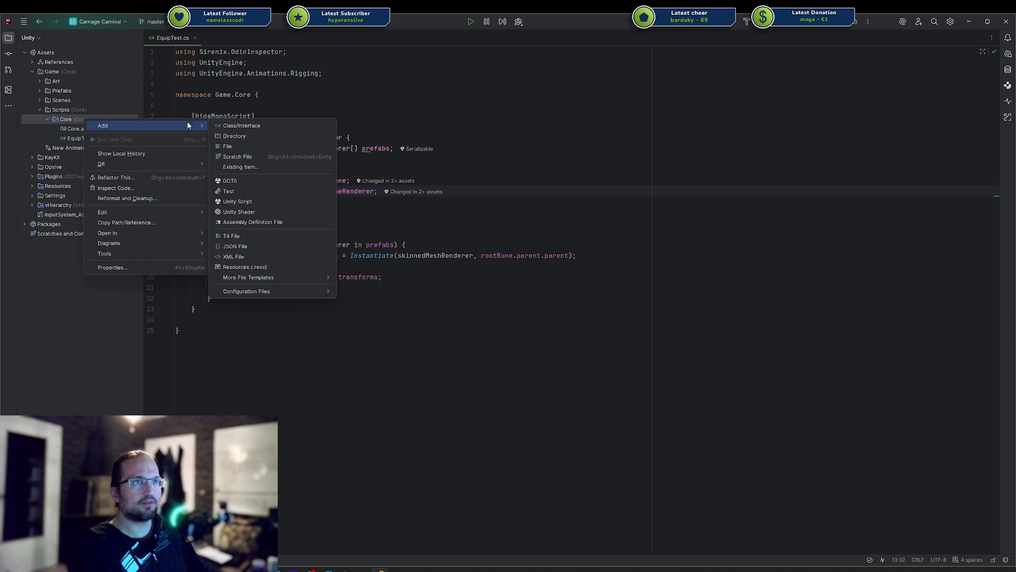
left_click(243, 125)
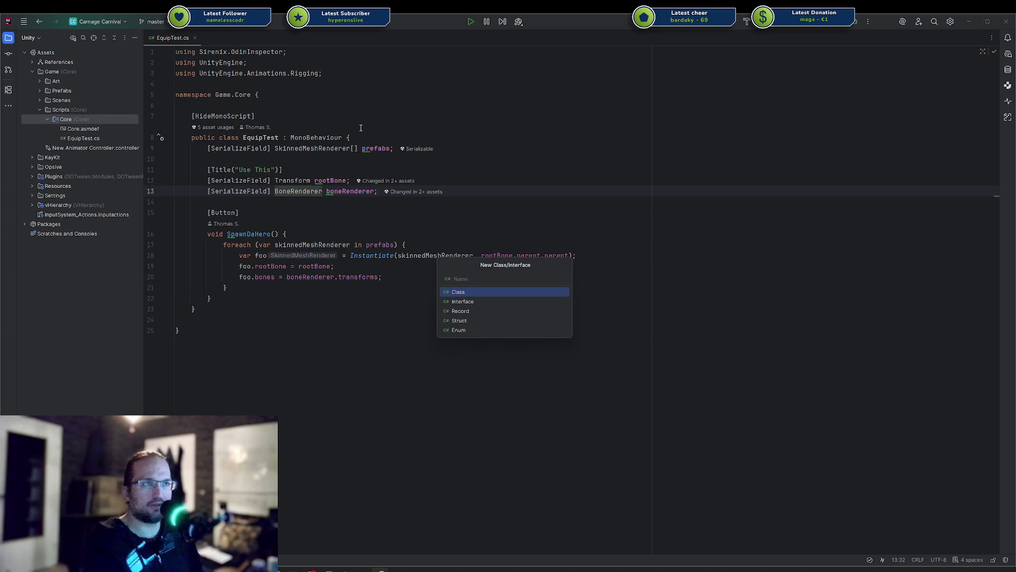
key("Escape")
Step: Create a new directory named Foo under Core and decline adding it to Git
right_click(118, 123)
mouse_move(151, 123)
left_click(265, 133)
type("Foo")
key("Return")
key("alt+space")
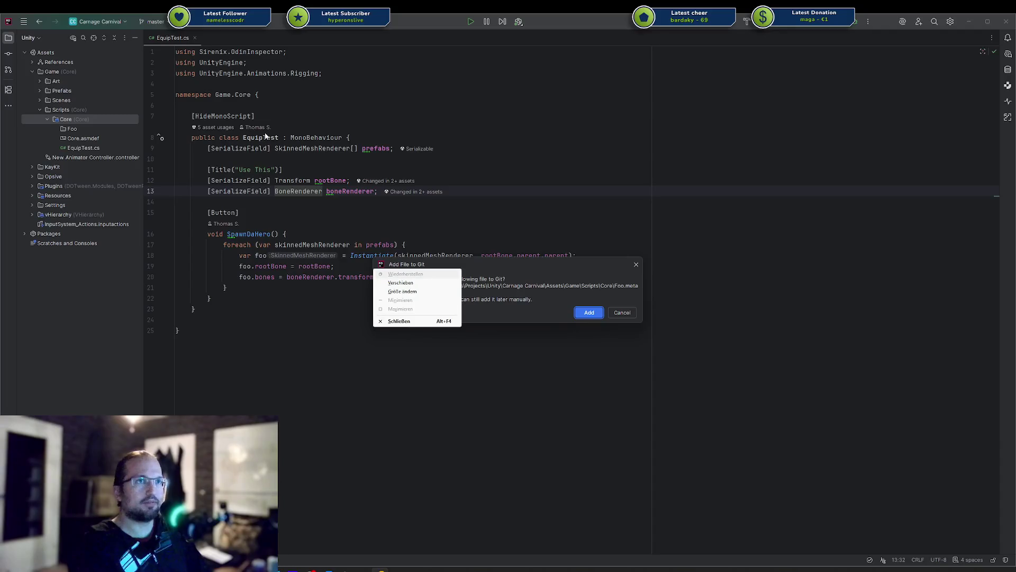
key("Escape")
key("alt+space")
key("Escape")
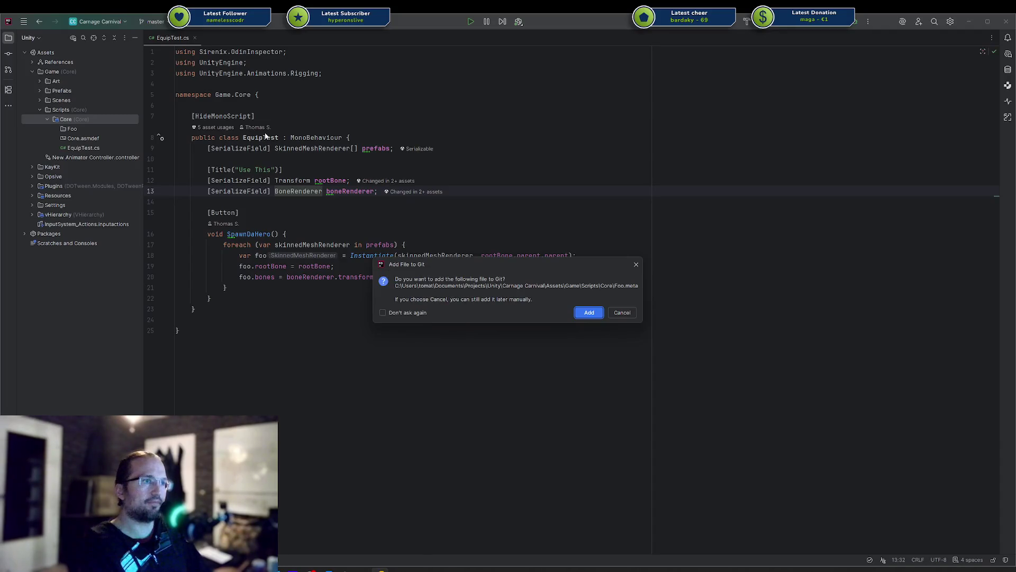
key("Escape")
Step: Start a new class in Foo, then bring the Unity editor over the code
key("alt+Insert")
key("Return")
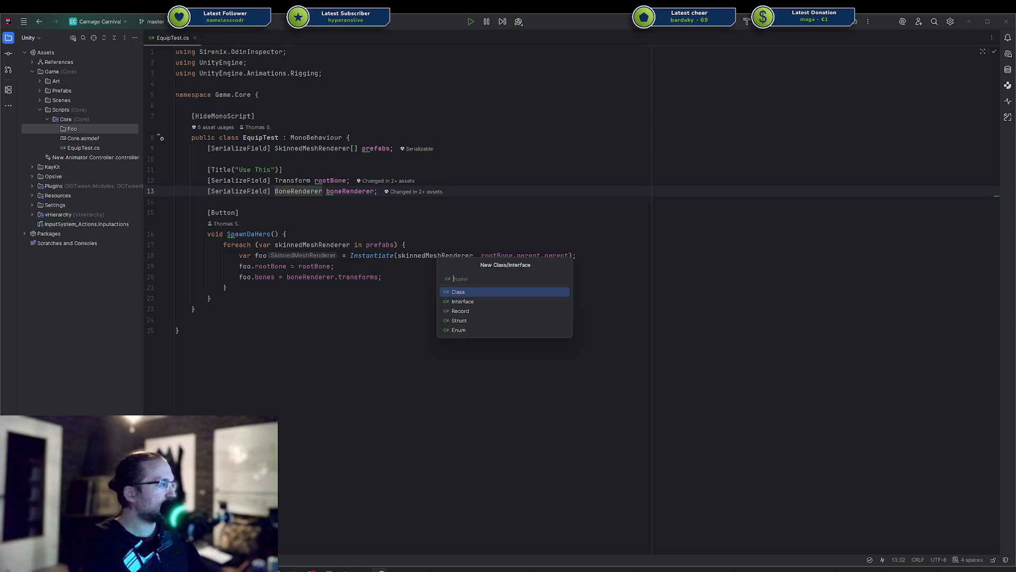
left_click_drag(1014, 97, 683, 80)
Step: Open Art/Models and inspect the Base Human Arms, Body and Head meshes
left_click(405, 523)
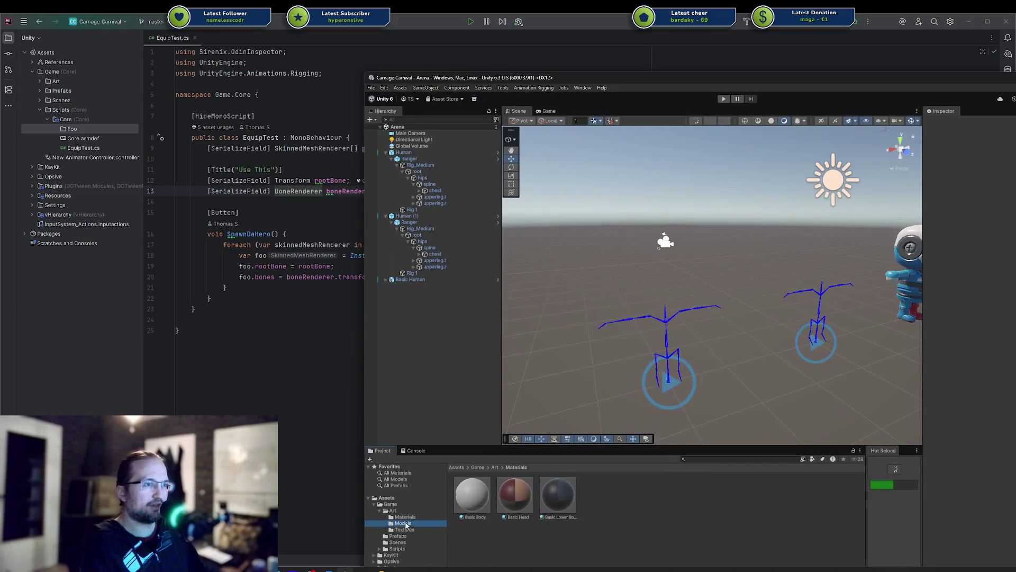
left_click(491, 494)
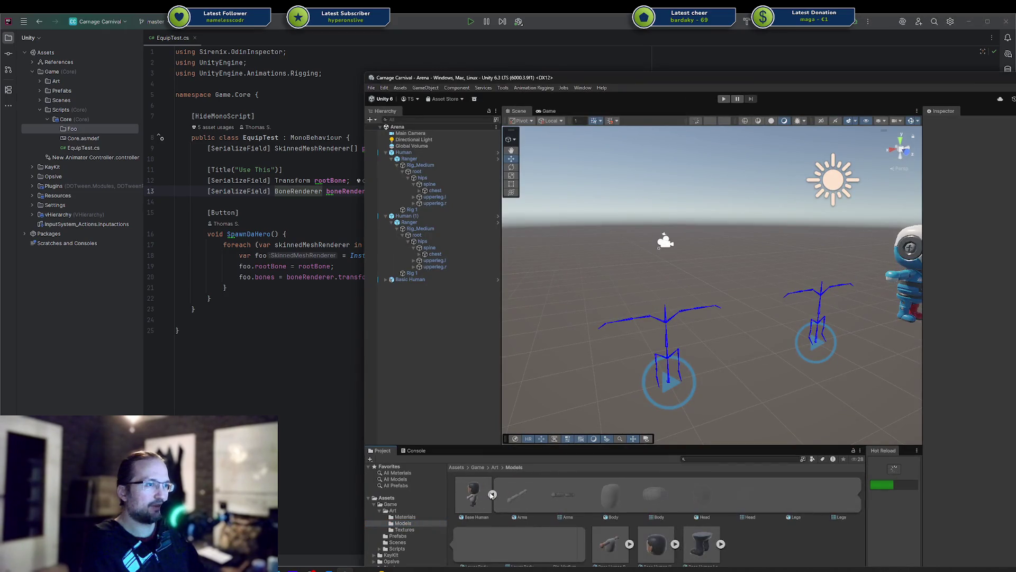
left_click(531, 498)
left_click(570, 495)
left_click(610, 496)
left_click(647, 498)
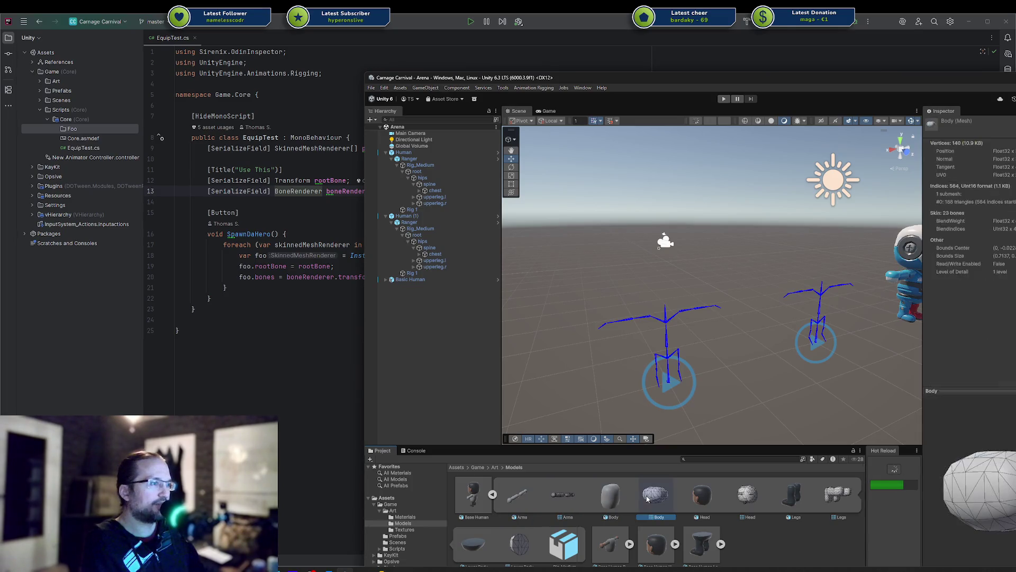
left_click(704, 498)
Step: Return to Rider, close the new-class prompt, and open the Foo folder's context menu
key("alt+Tab")
key("alt+Insert")
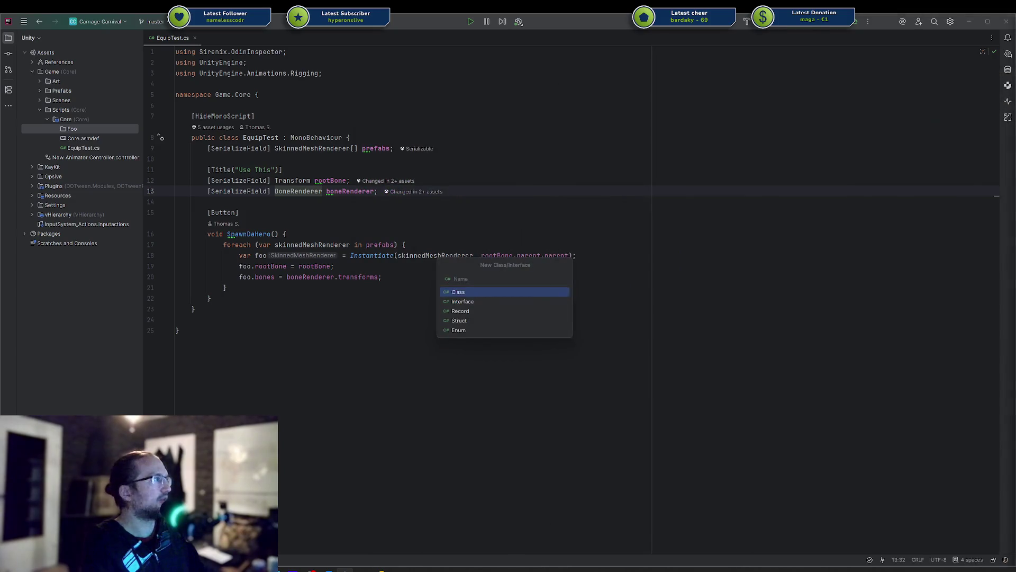
left_click(592, 212)
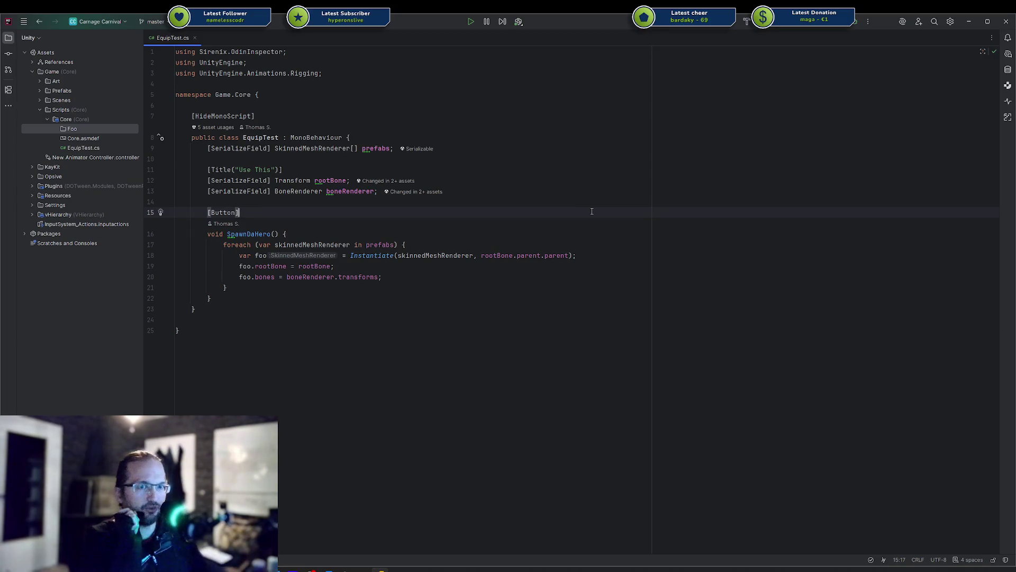
right_click(118, 131)
Step: Create a HumanModel class in Foo and decline adding it to Git
mouse_move(159, 136)
left_click(256, 136)
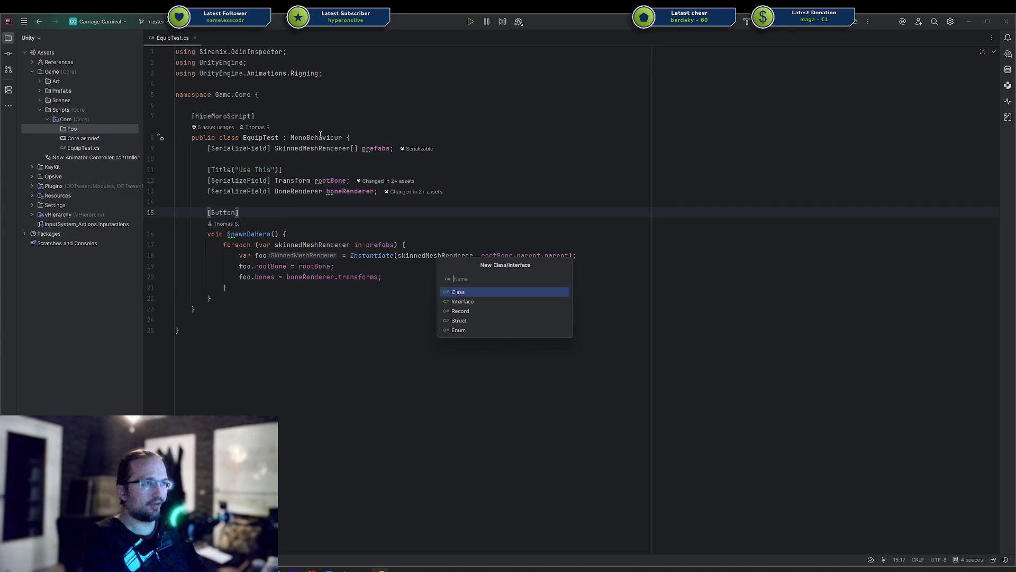
type("HumanM")
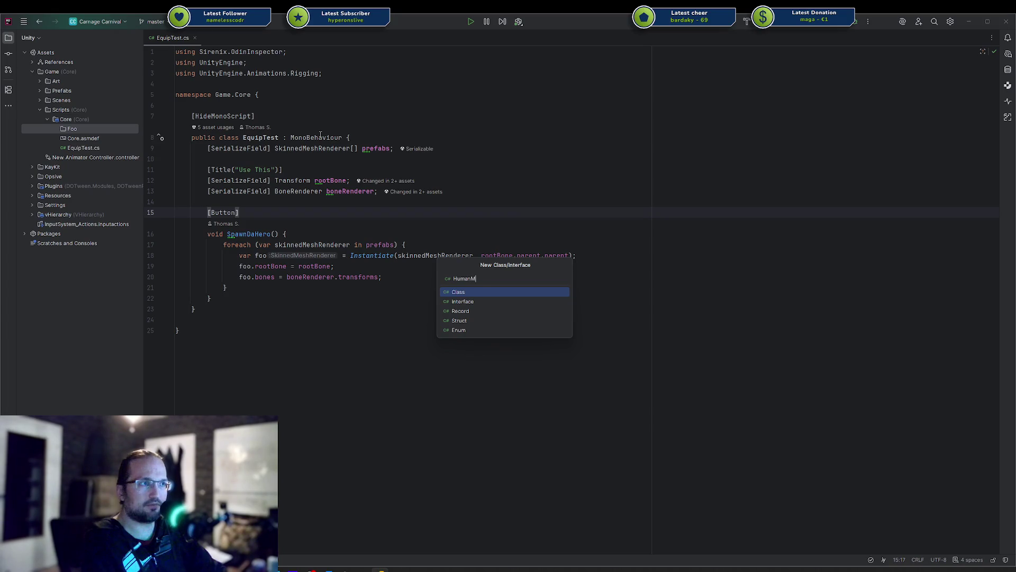
key("Return")
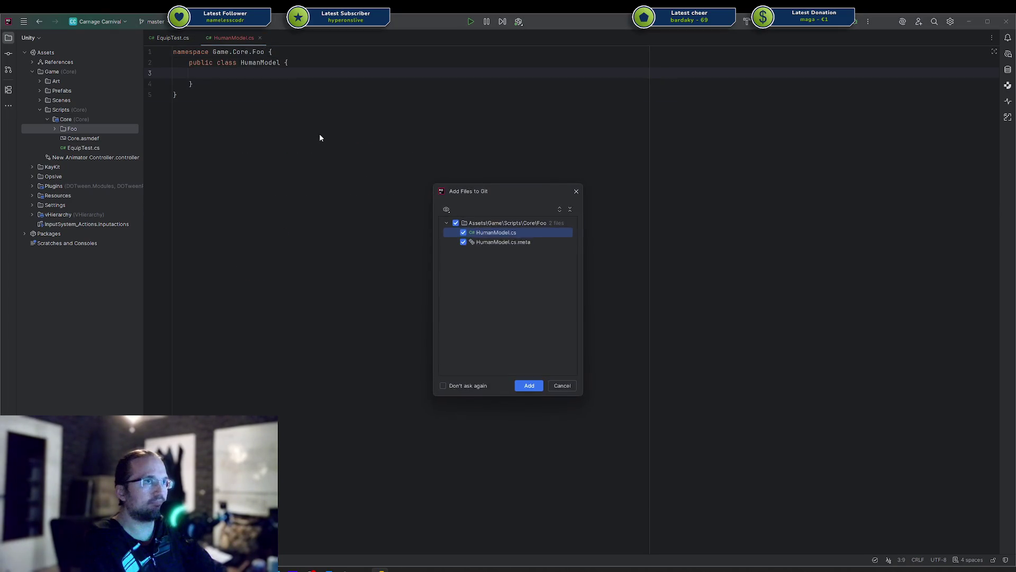
key("Return")
Step: Make HumanModel inherit from MonoBehaviour
key("Up")
key("End")
type(": Mono")
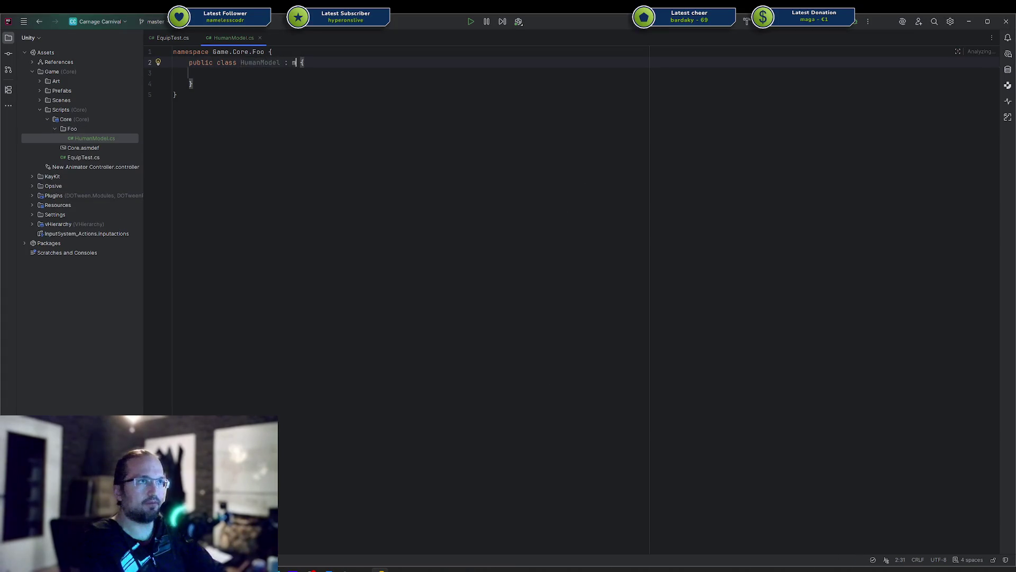
key("Return")
Step: Mark the HumanModel class with the [HideMonoScript] attribute
key("Up")
key("End")
key("Return")
key("Return")
type("[Hidemon")
key("Return")
key("ctrl+t")
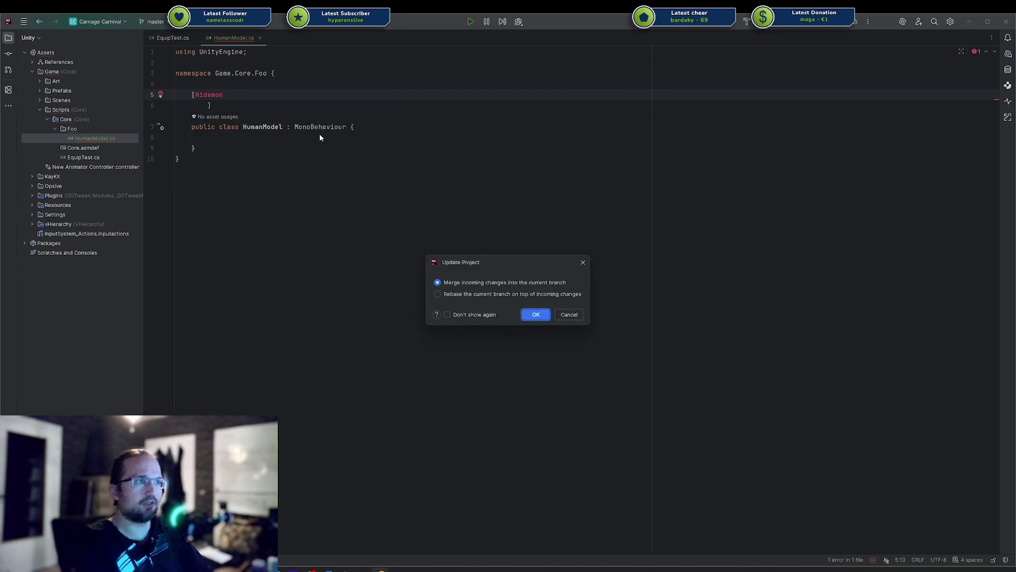
key("Escape")
key("ctrl+z")
key("ctrl+space")
key("Return")
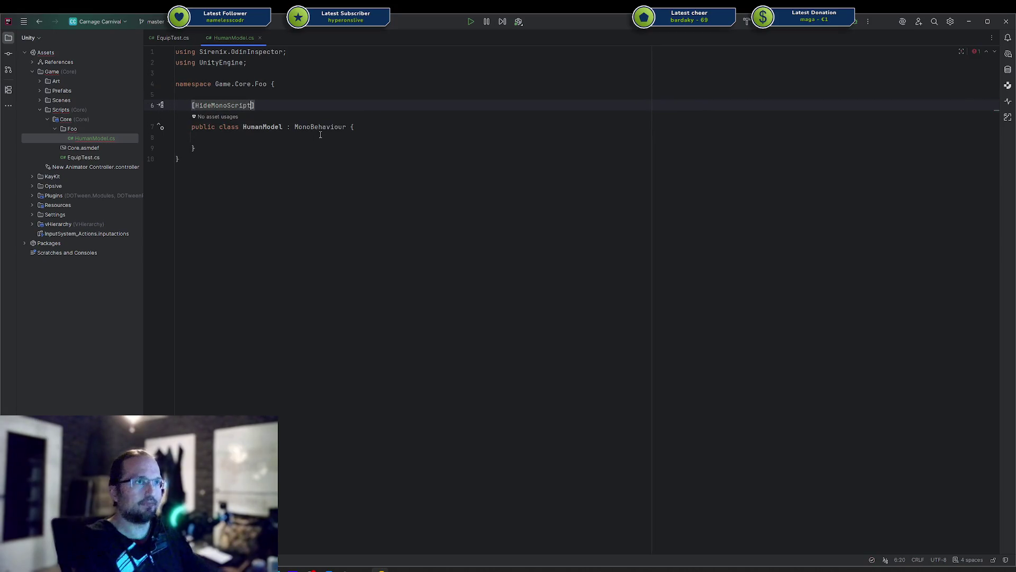
scroll(321, 134, "up", 2, "ctrl")
scroll(321, 134, "up", 1, "ctrl")
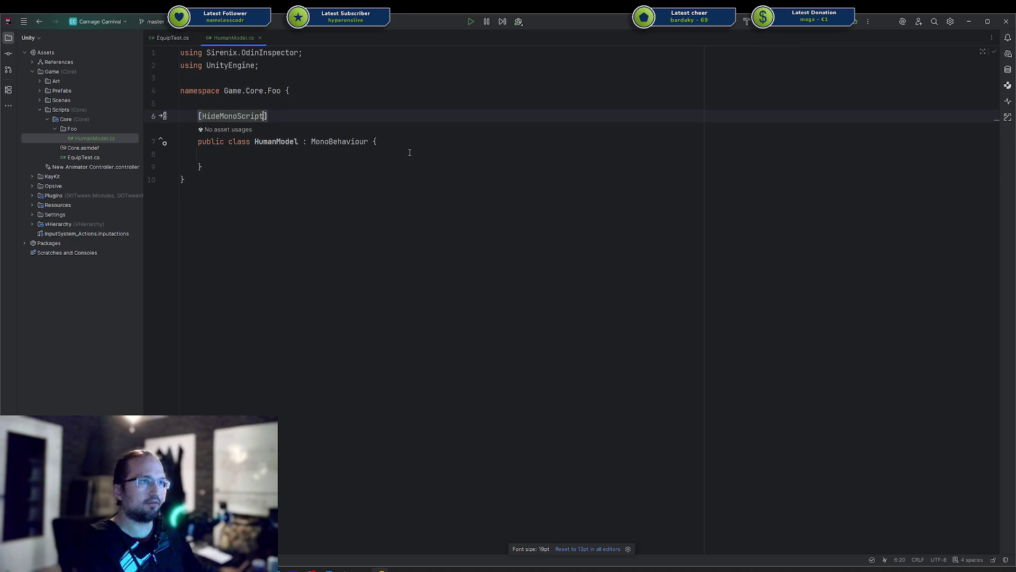
scroll(408, 152, "down", 1, "ctrl")
Step: Start a [SerializeField, ChildGameObjectsOnly] SkinnedMeshRenderer field, then delete it
key("Down")
key("Down")
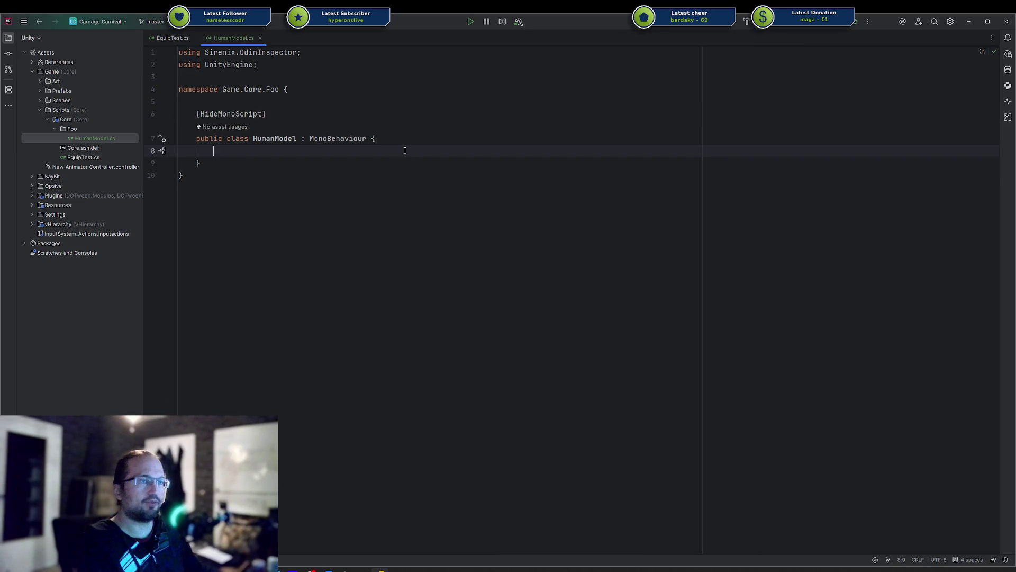
key("Down")
key("Return")
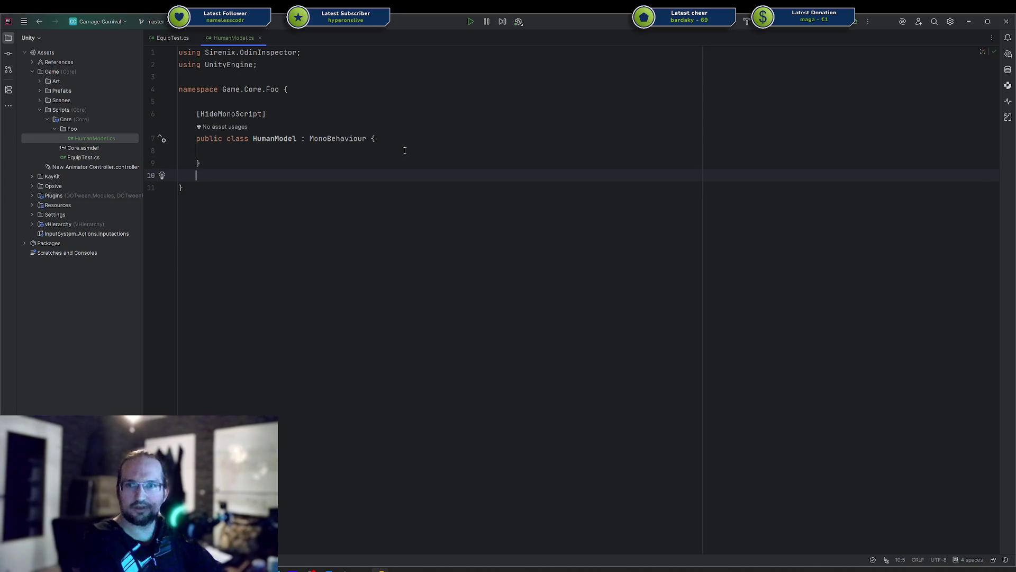
key("Up")
key("Up")
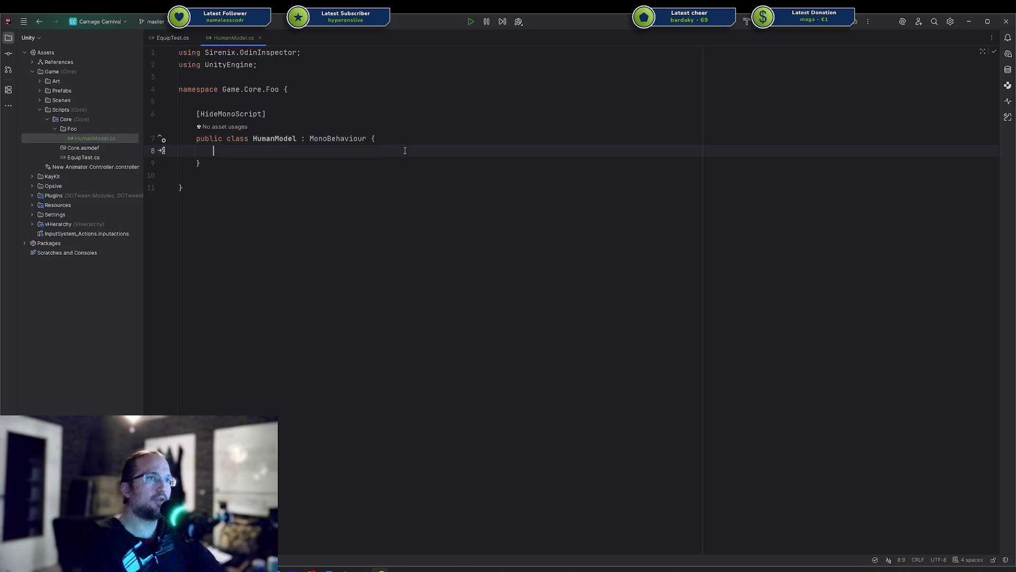
type("[Ser")
key("Return")
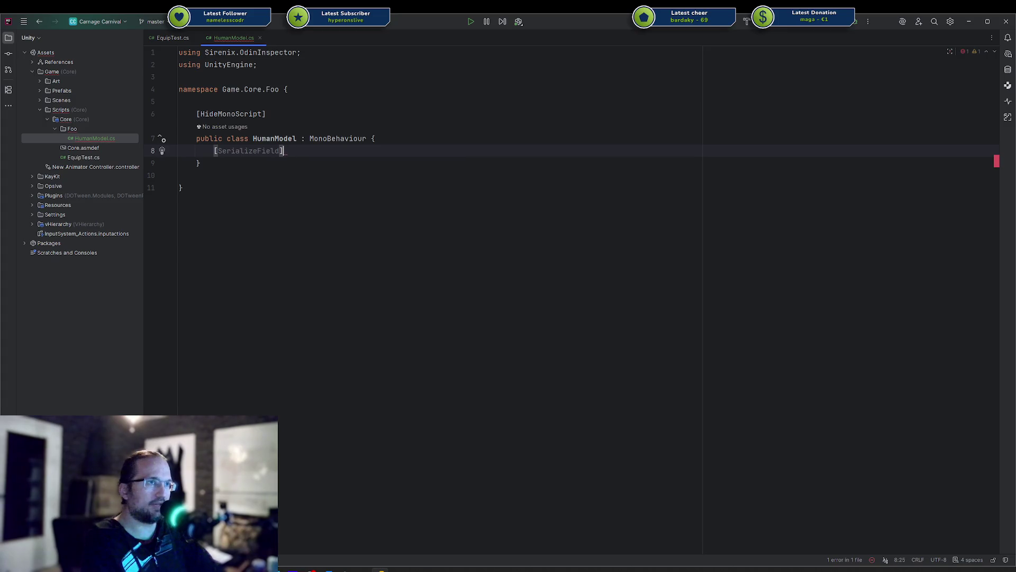
key("Left")
type(", Chi")
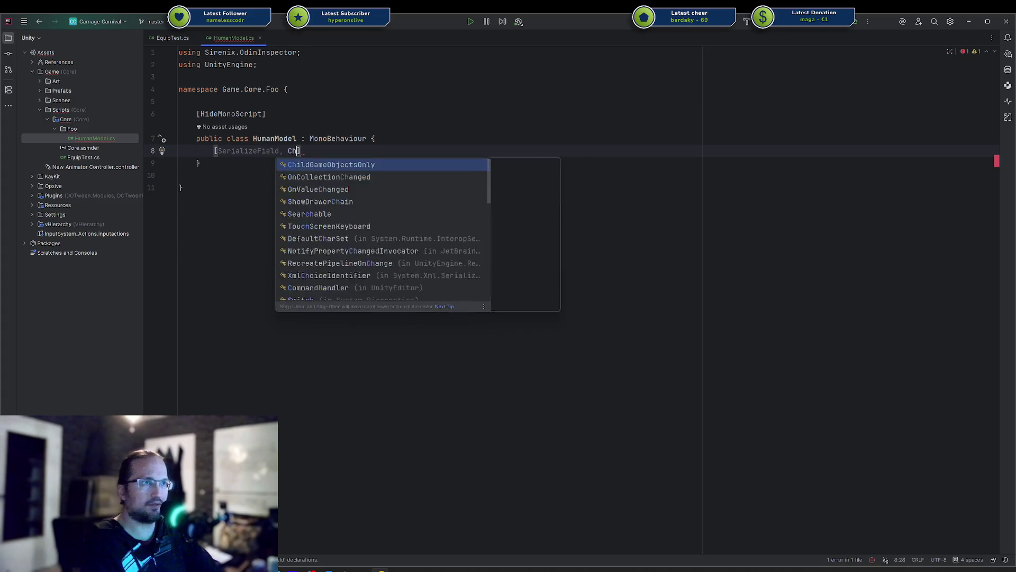
key("Return")
key("End")
type("Skinn")
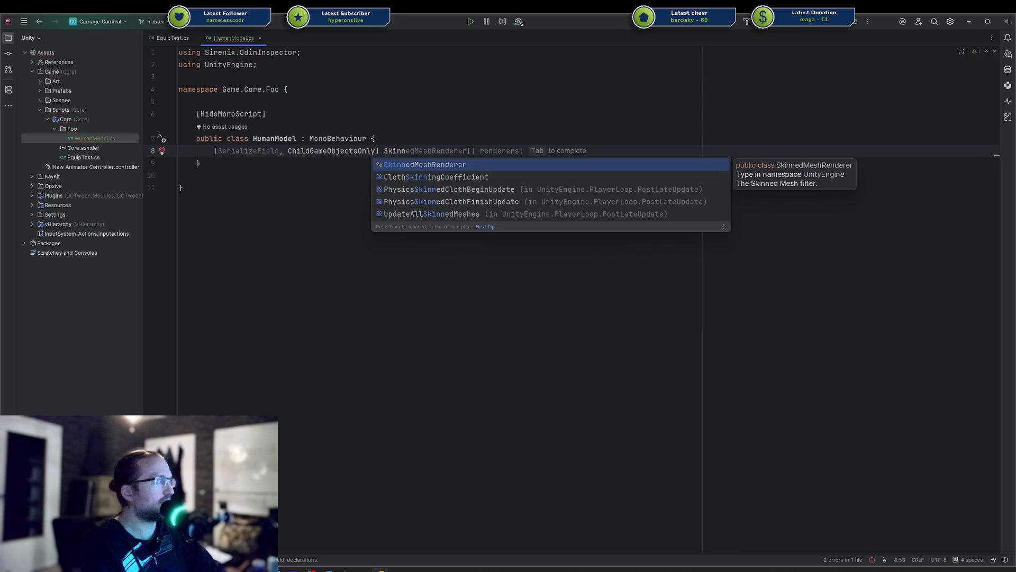
key("Escape")
key("shift+Home")
key("BackSpace")
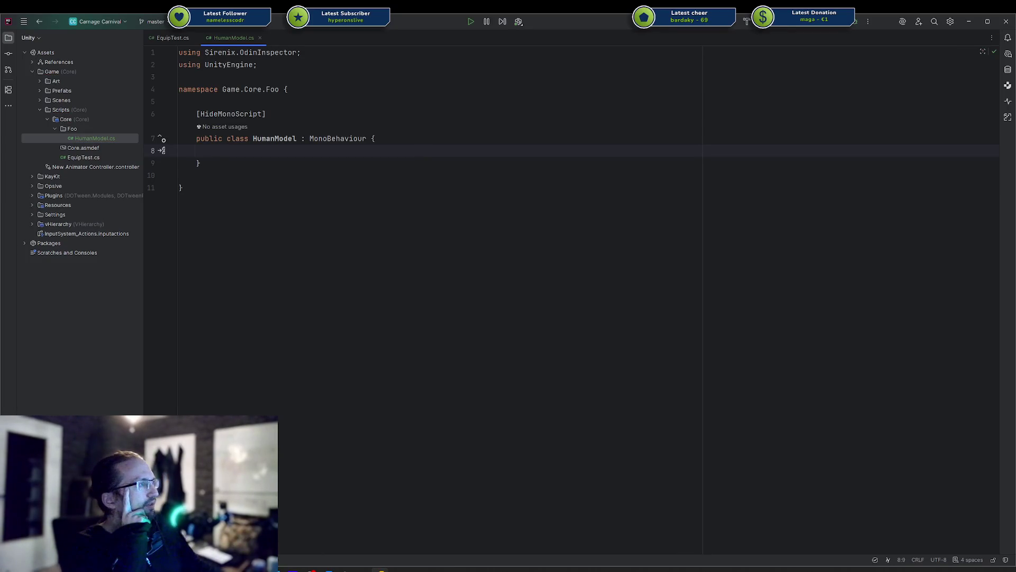
Step: Look over the Instantiate call in EquipTest.cs, then return to HumanModel.cs
left_click(152, 39)
left_click(434, 274)
left_click_drag(388, 287, 563, 287)
left_click(564, 286)
key("ctrl+Tab")
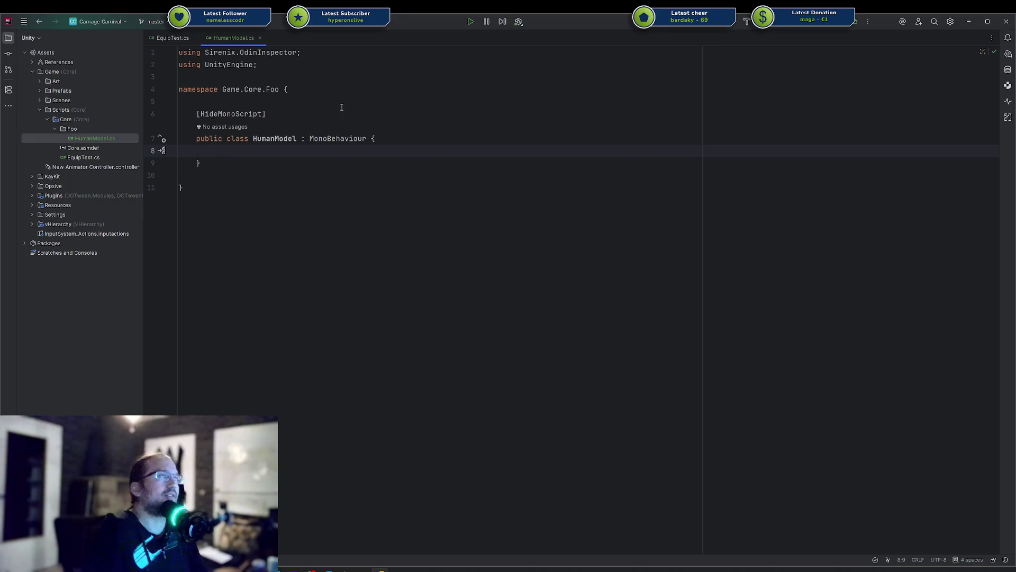
Step: Create a BodyPart class in the Foo folder that inherits from ScriptableObject
right_click(79, 129)
mouse_move(147, 128)
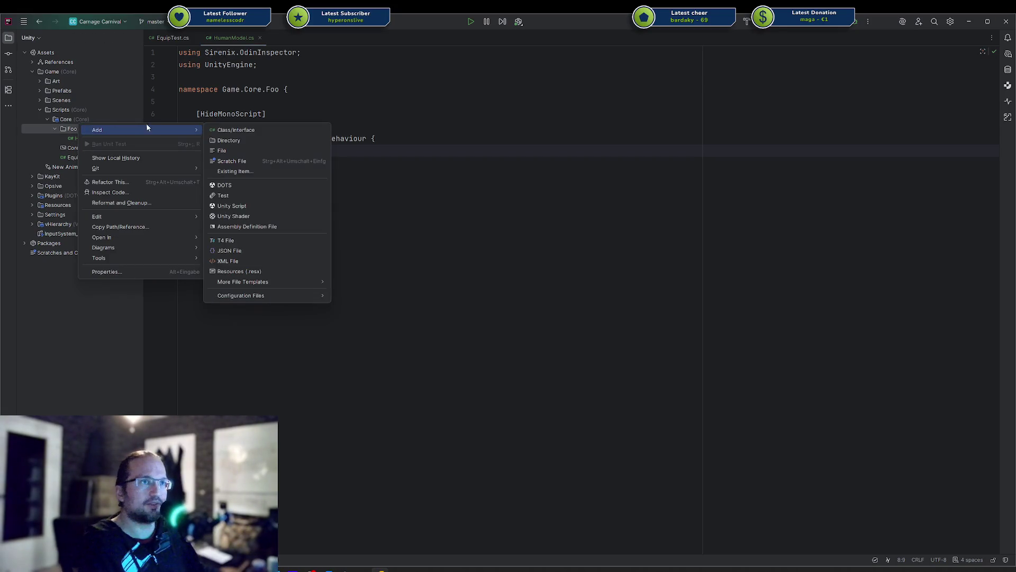
left_click(233, 131)
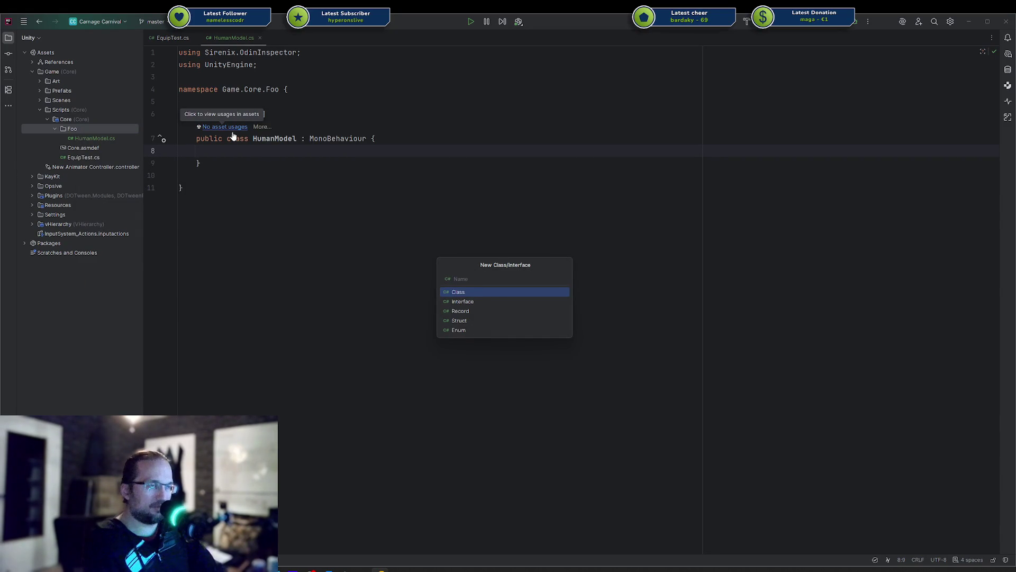
type("BodyPart")
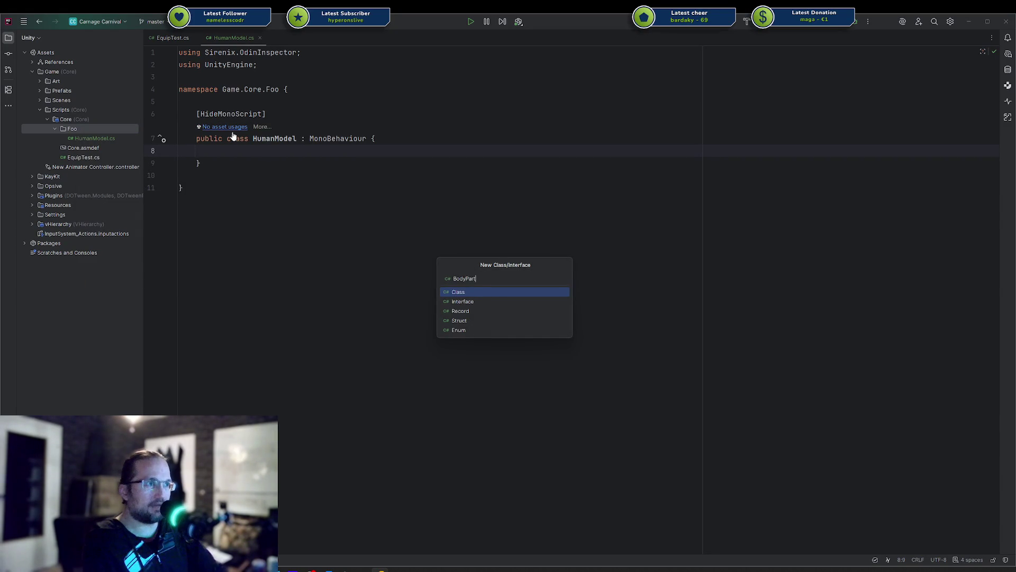
key("Return")
key("Return")
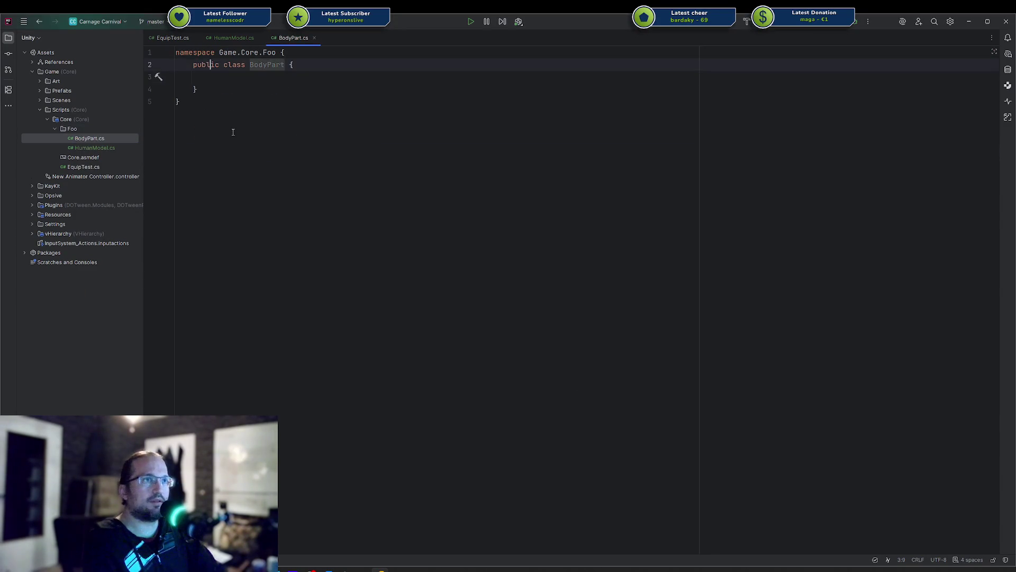
type(": Scrip")
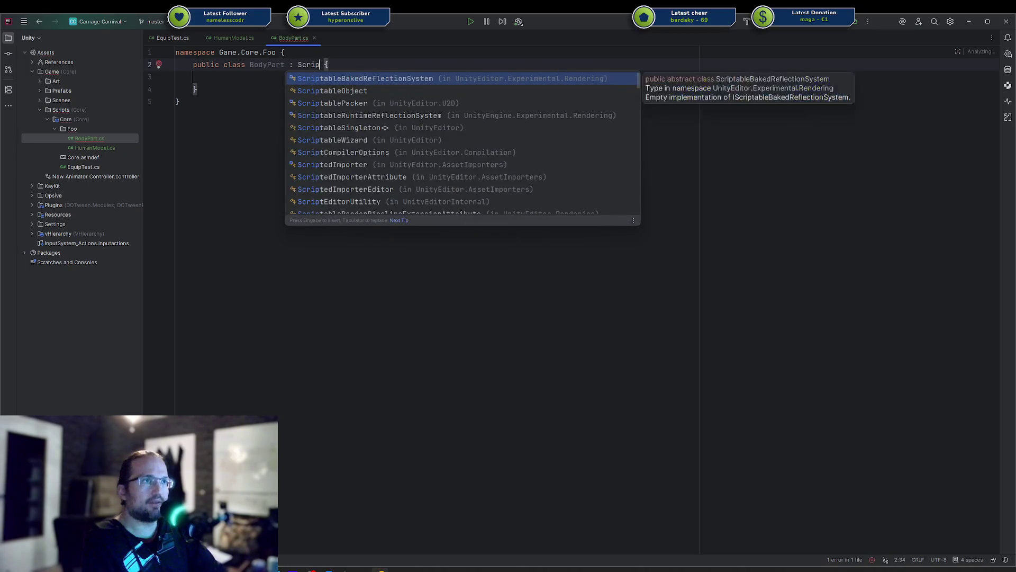
key("Return")
Step: Add [HideMonoScript] and a [CreateAssetMenu] attribute with a 'Game/' menu path above BodyPart
key("ctrl+alt+Return")
key("Return")
type("[Hidemo")
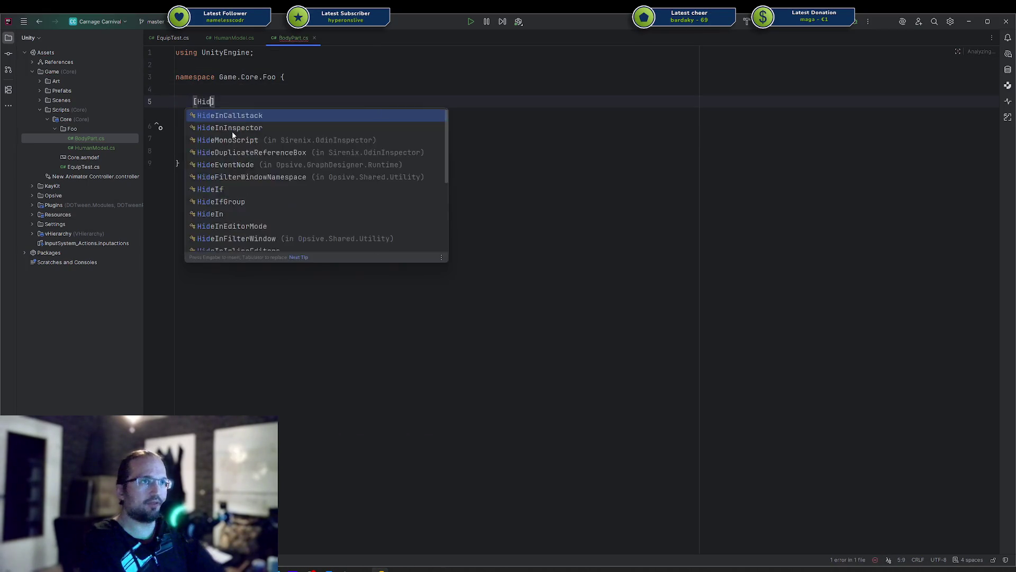
key("Return")
key("Down")
key("alt+Return")
key("Return")
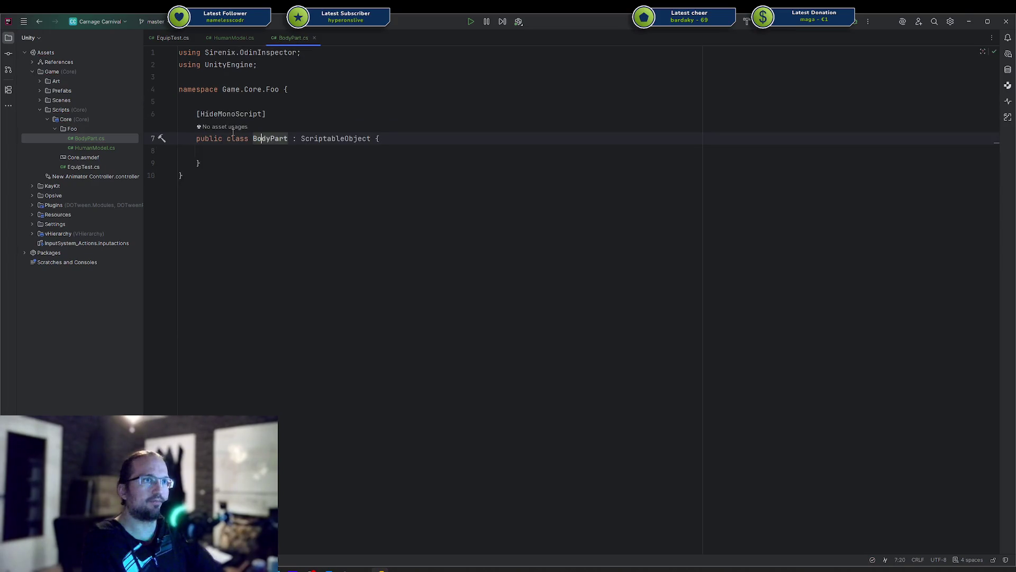
key("Home")
type("Game/")
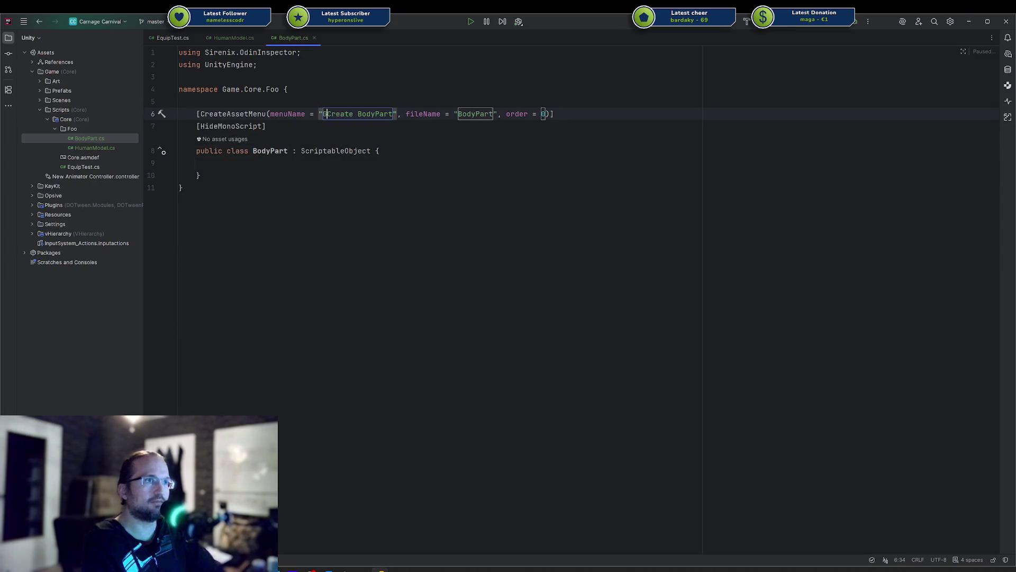
key("alt+shift+Down")
key("Tab")
key("Tab")
key("Tab")
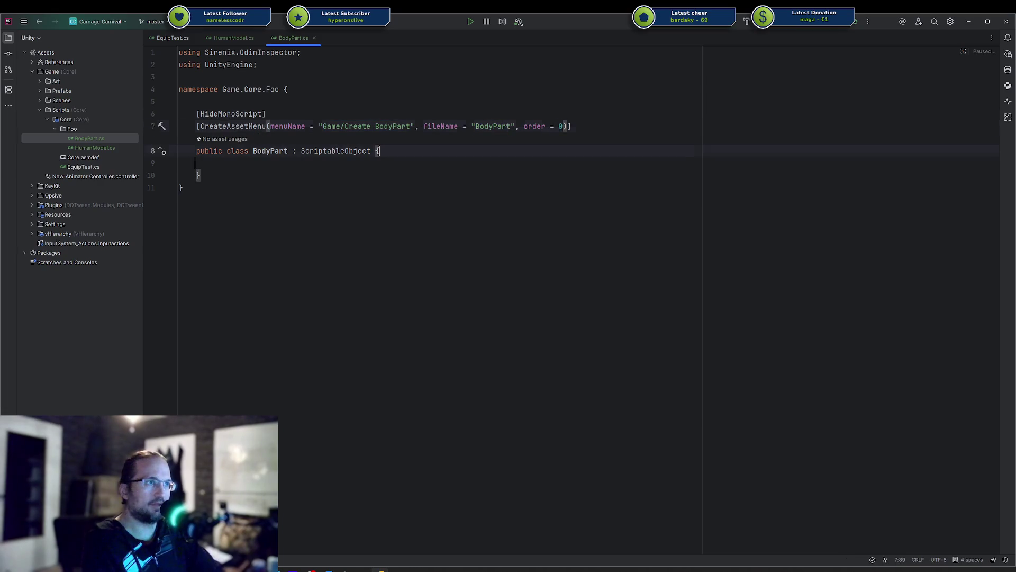
Step: Add a [SerializeField] SkinnedMeshRenderer meshes field to BodyPart
type("[SF")
key("Return")
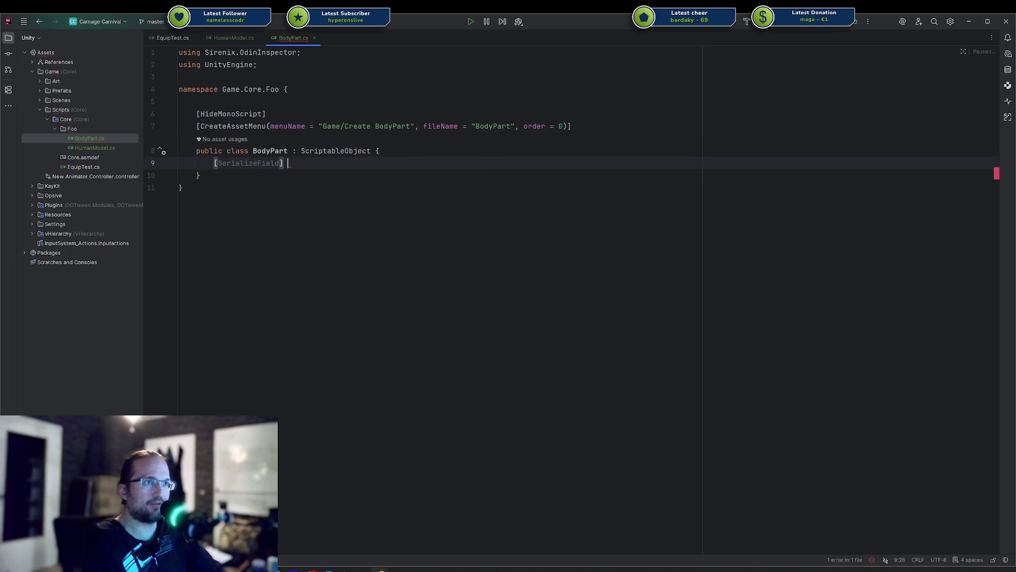
type("Skinned")
key("Return")
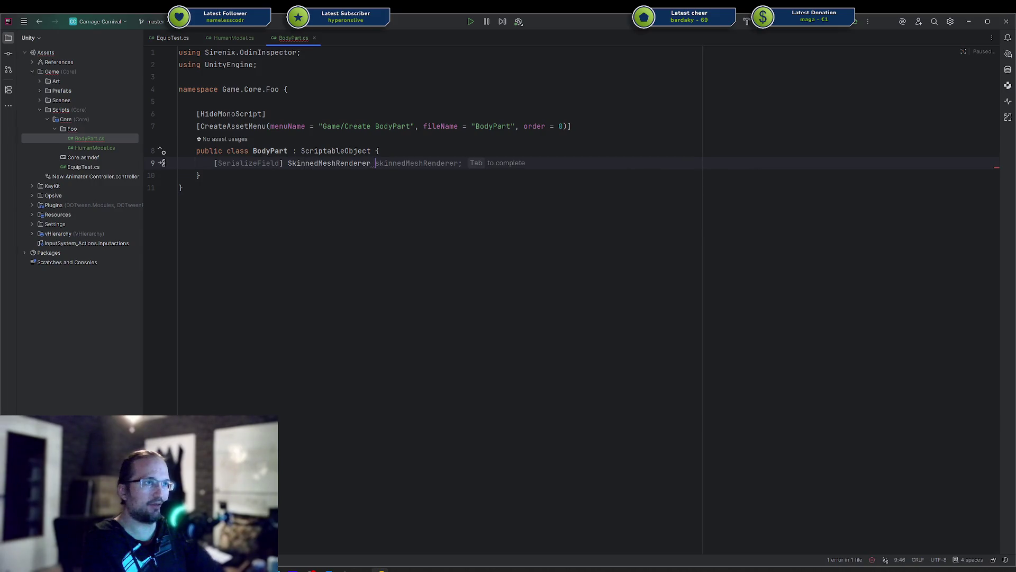
type("meshes")
key("Return")
type(";")
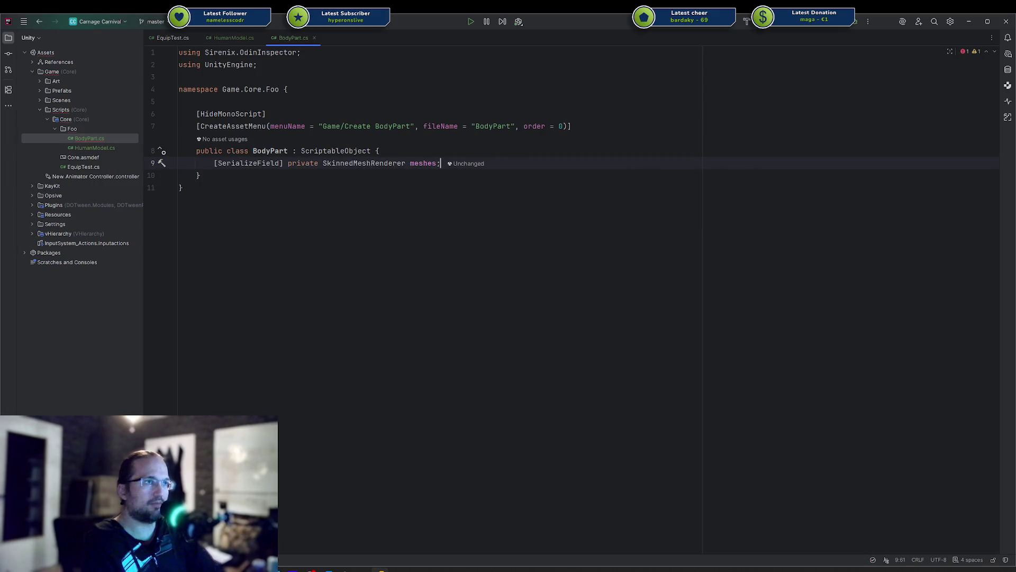
Step: Remove the private modifier from the meshes field and check its modifier quick fixes
left_click(284, 163)
key("ctrl+Delete")
left_click(383, 163)
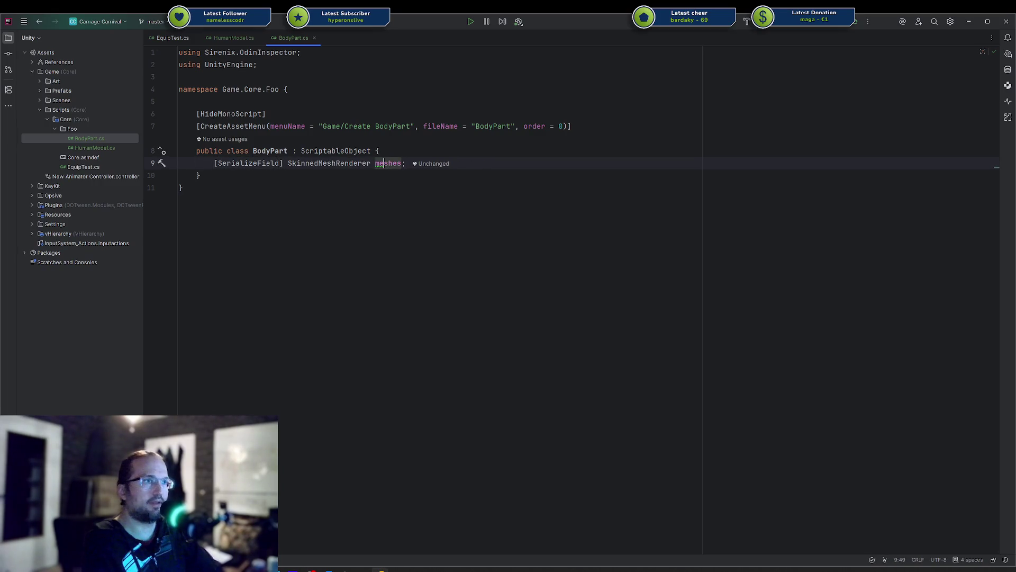
key("alt+Return")
key("Right")
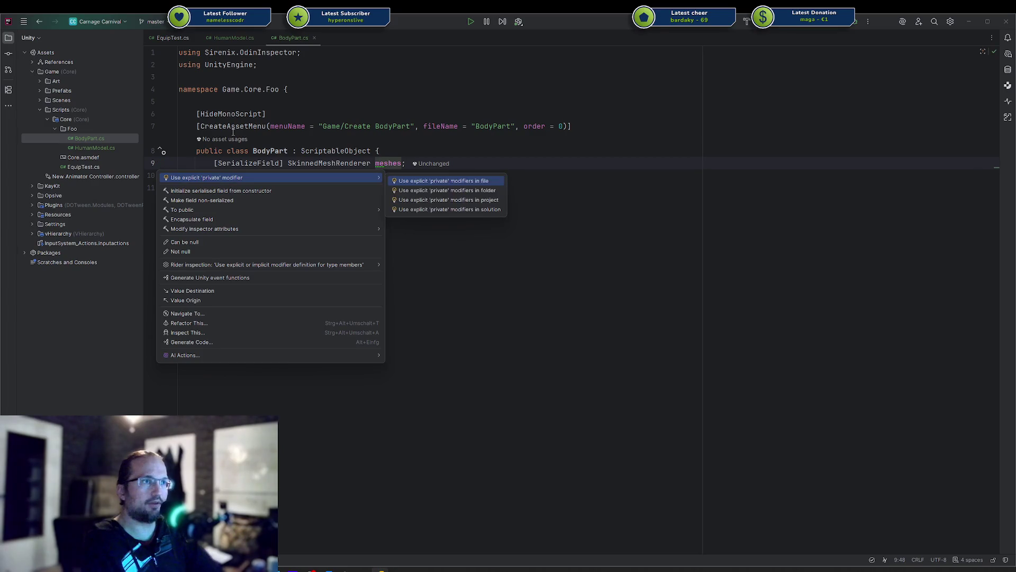
Step: Open the syntax style settings from the meshes field's inspection options, then close them
key("Left")
key("Down")
key("Down")
key("Down")
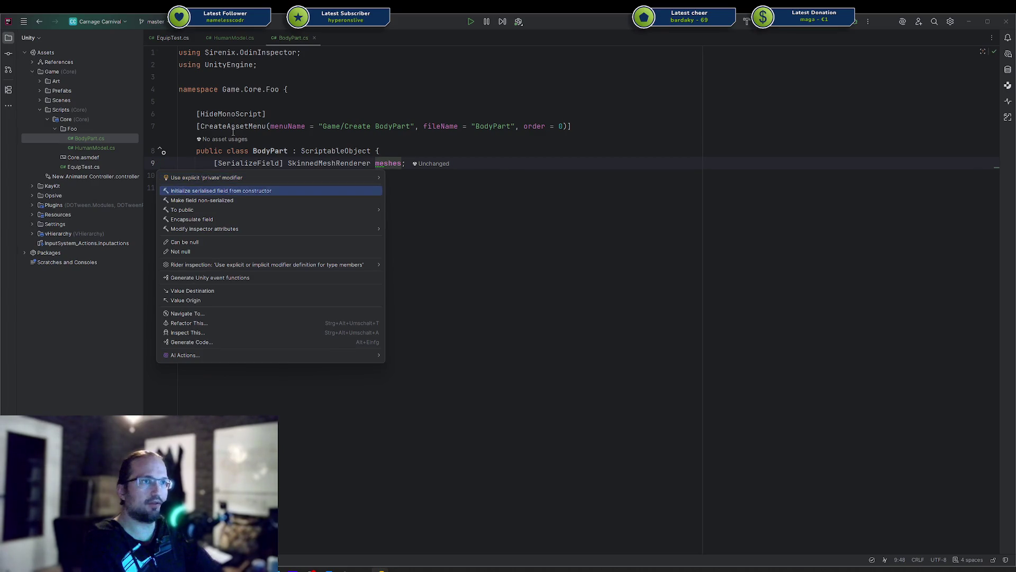
key("Down")
key("Down")
key("Down")
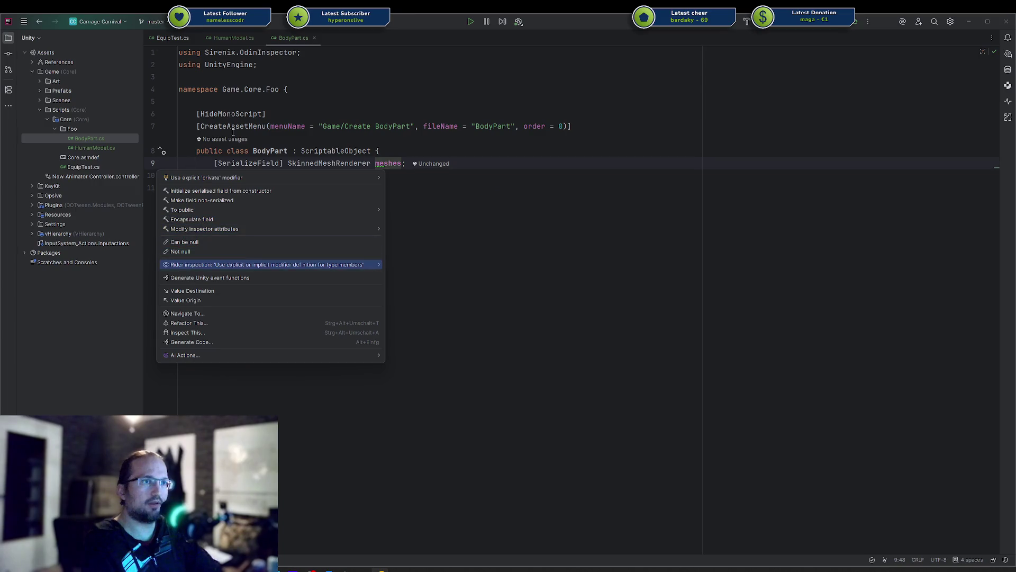
key("Up")
key("Right")
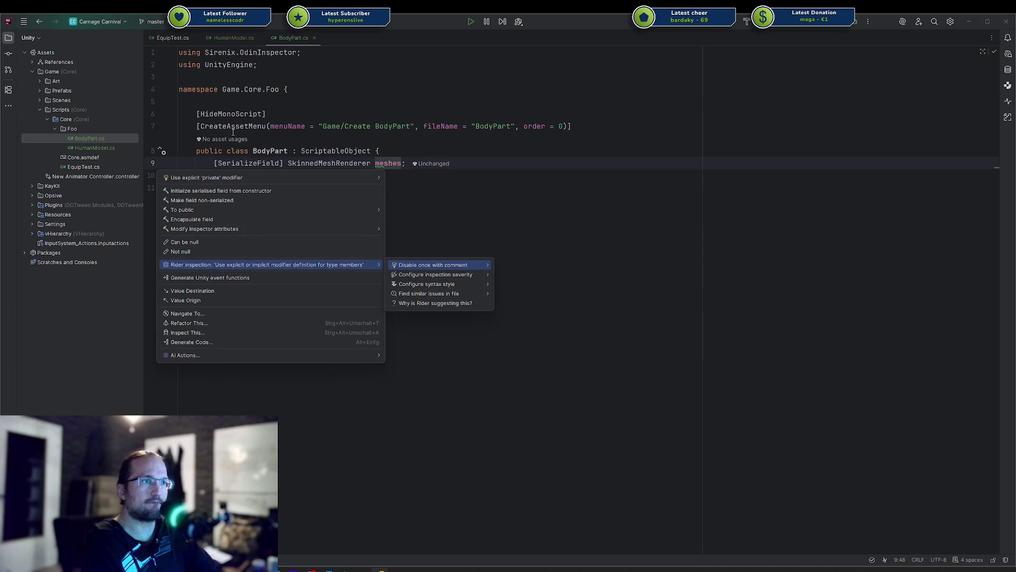
key("Down")
key("Down")
key("Down")
key("Up")
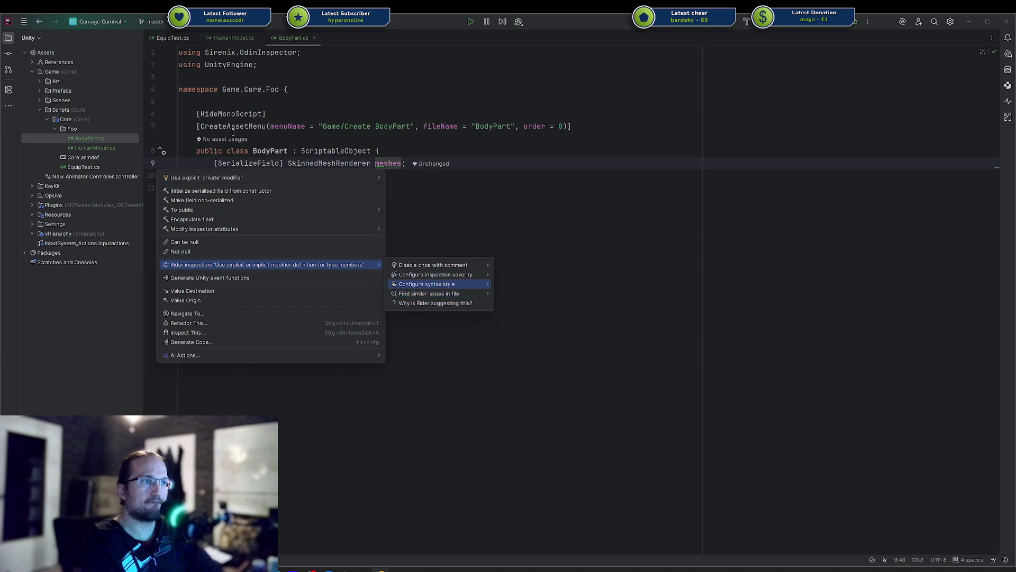
key("Return")
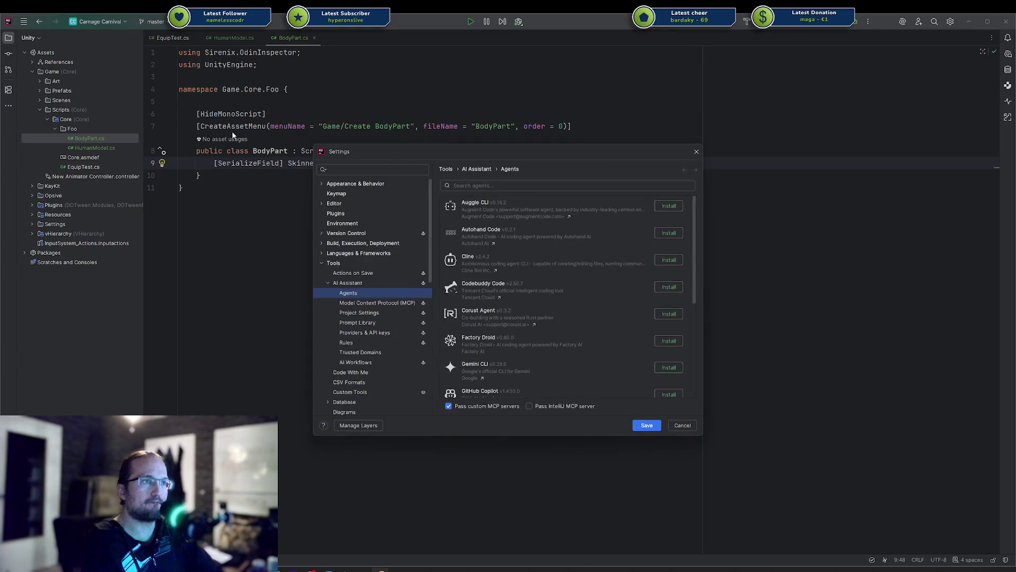
key("Escape")
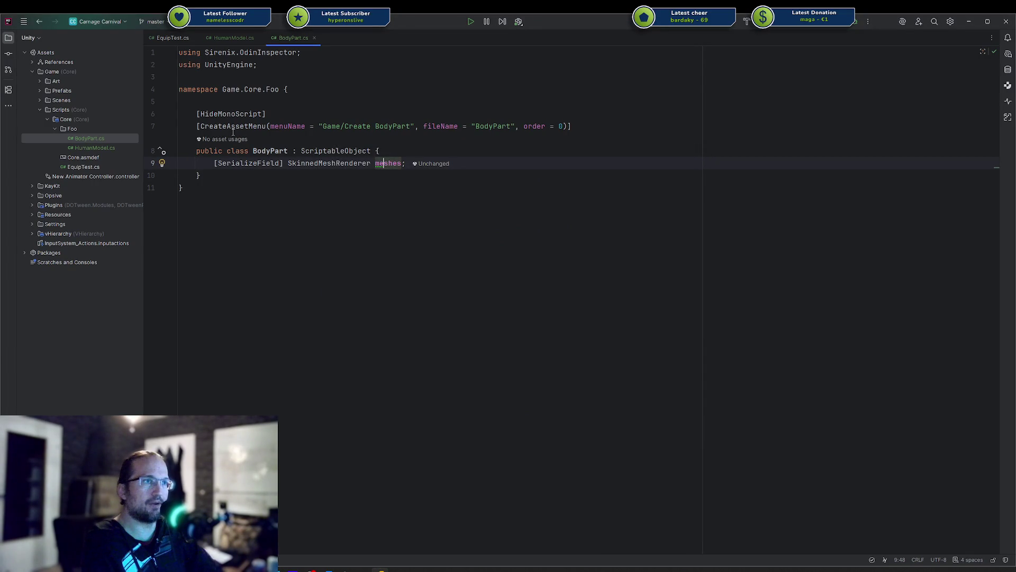
Step: Review the explicit/implicit modifier choice without changes, then add a blank line below meshes
key("alt+Return")
key("Down")
key("Down")
key("Down")
key("Up")
key("Up")
key("Up")
key("Up")
key("Down")
key("Down")
key("Down")
key("Down")
key("Down")
key("Down")
key("Up")
key("Up")
key("Right")
key("Down")
key("Down")
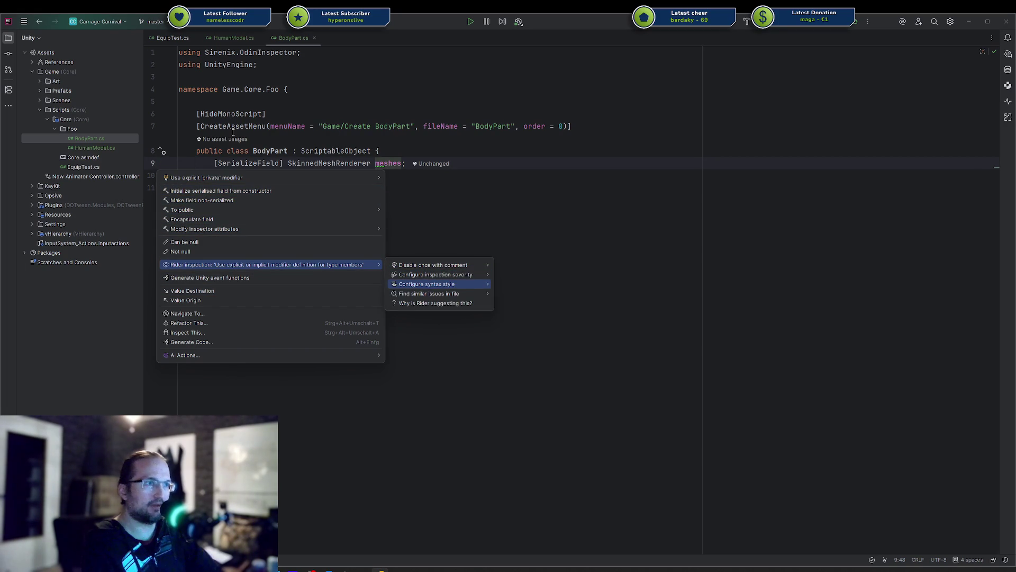
key("Right")
key("Down")
key("Return")
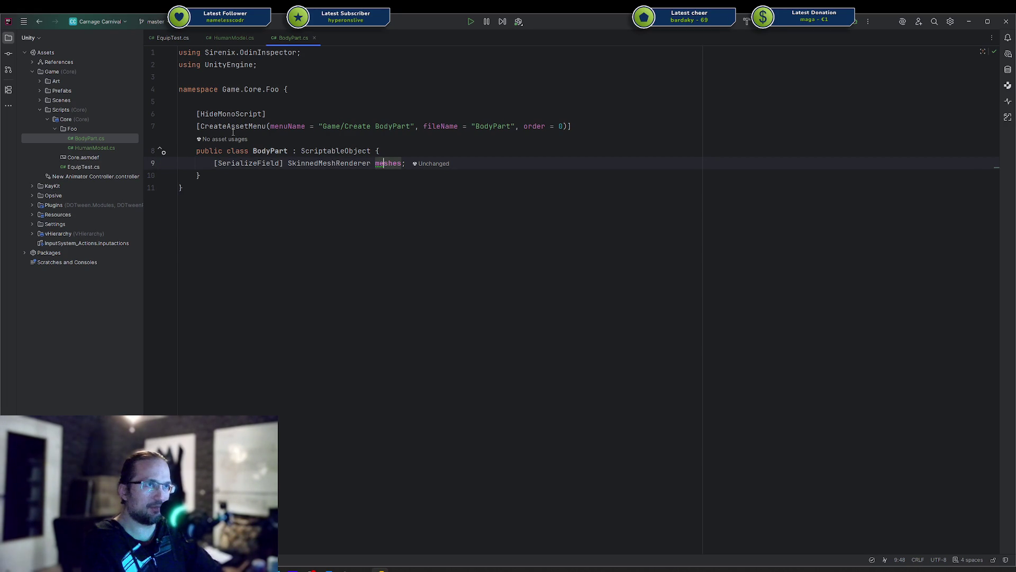
key("End")
key("Return")
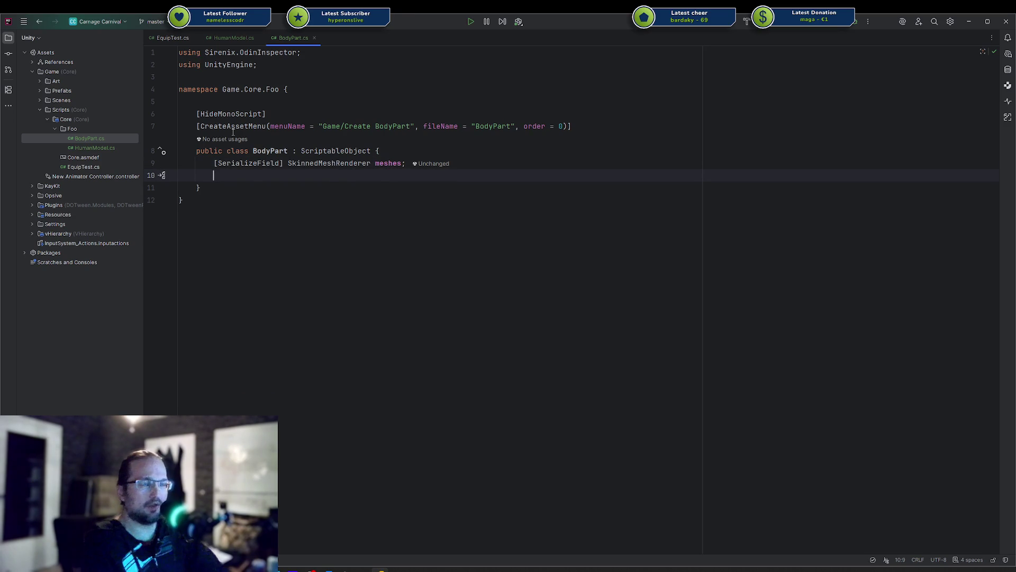
Step: Change the meshes field to List<SkinnedMeshRenderer> and import System.Collections.Generic
key("BackSpace")
key("ctrl+Left")
key("ctrl+Left")
key("ctrl+Left")
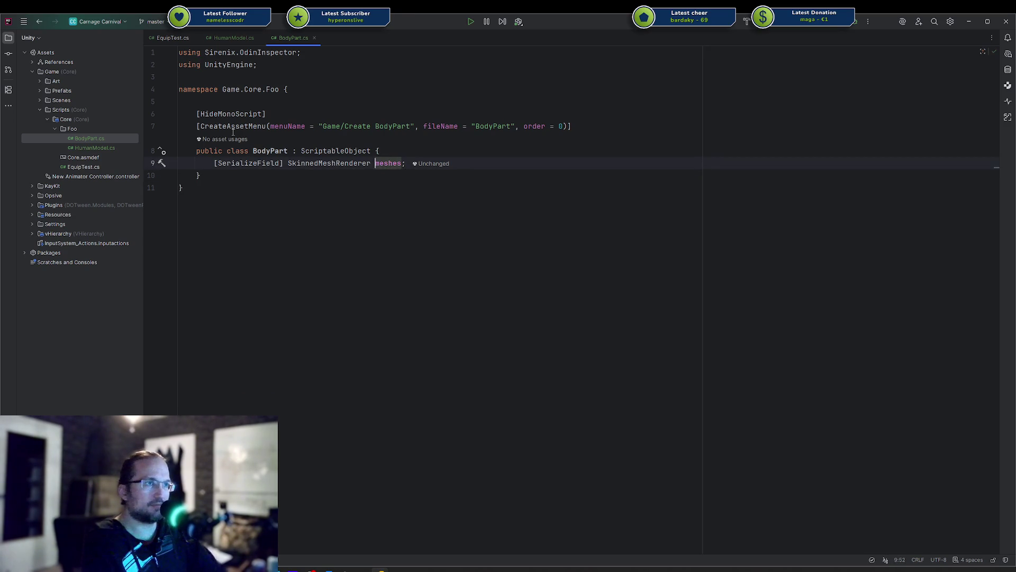
key("ctrl+Left")
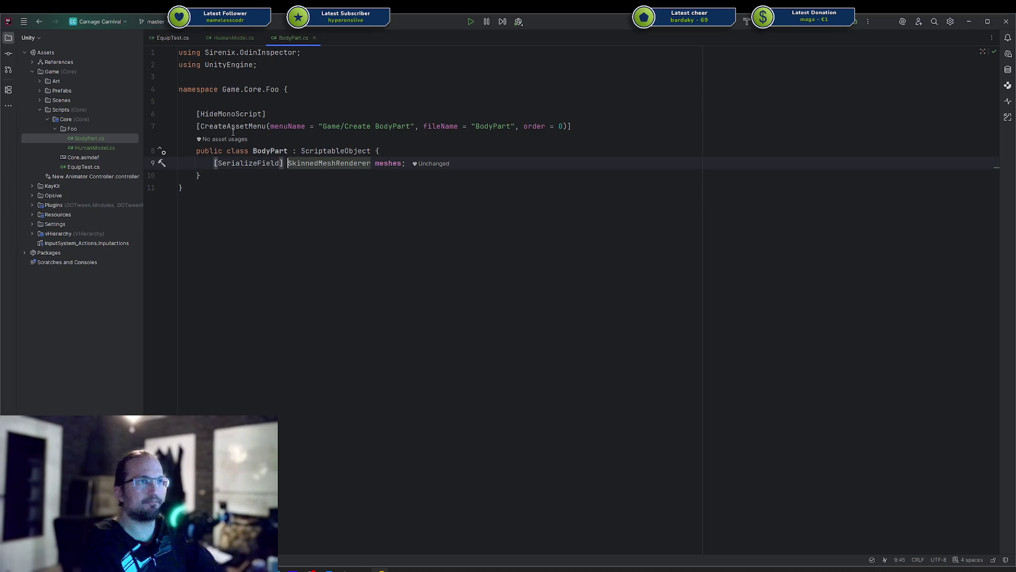
type("List")
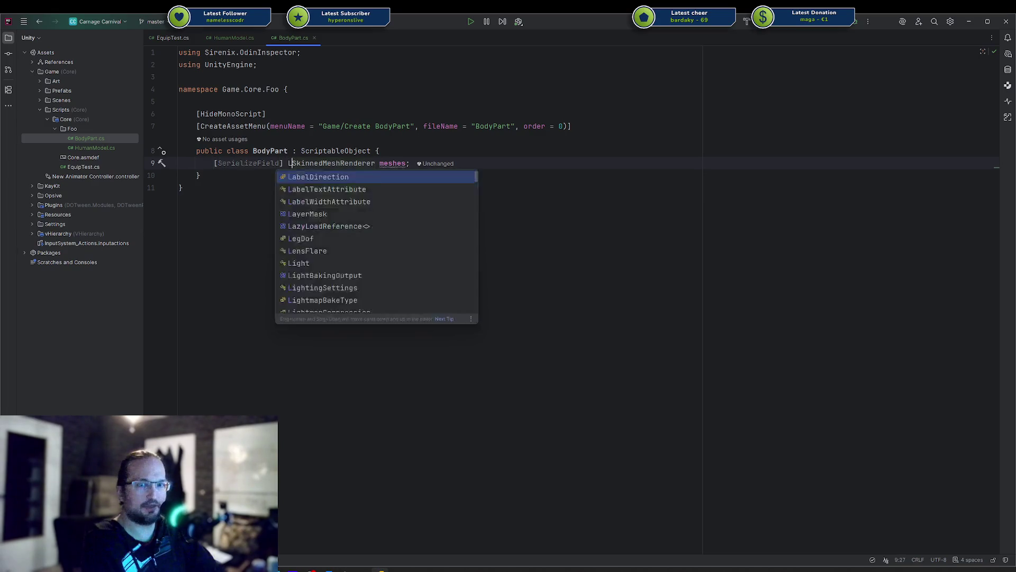
key("Escape")
type("<")
key("ctrl+Right")
type(">")
key("ctrl+Left")
key("ctrl+Left")
key("ctrl+Left")
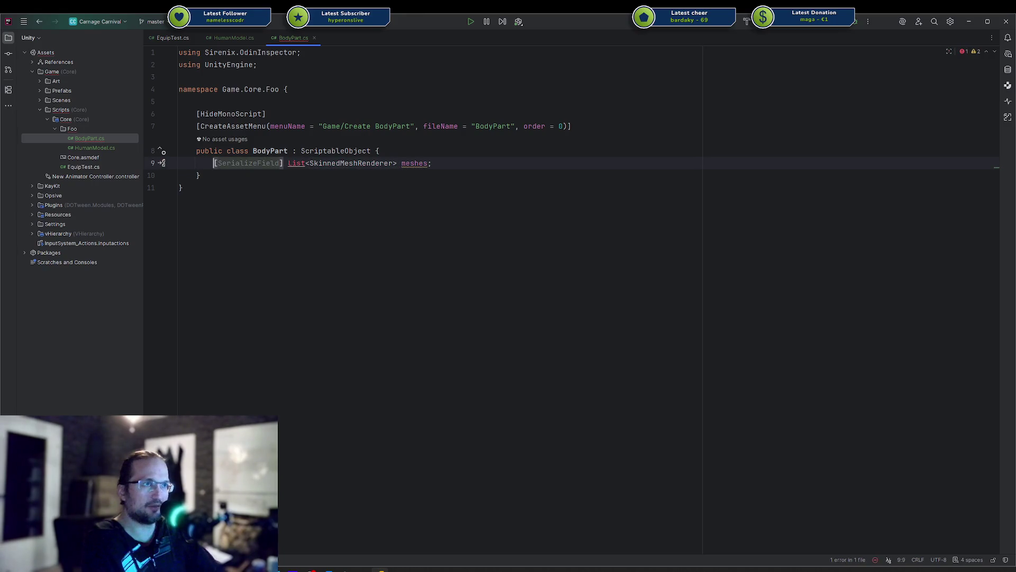
key("alt+Return")
key("Return")
Step: Add a public Meshes property returning a target-typed new(meshes)
key("End")
key("Return")
key("Return")
type("Meshs")
key("BackSpace")
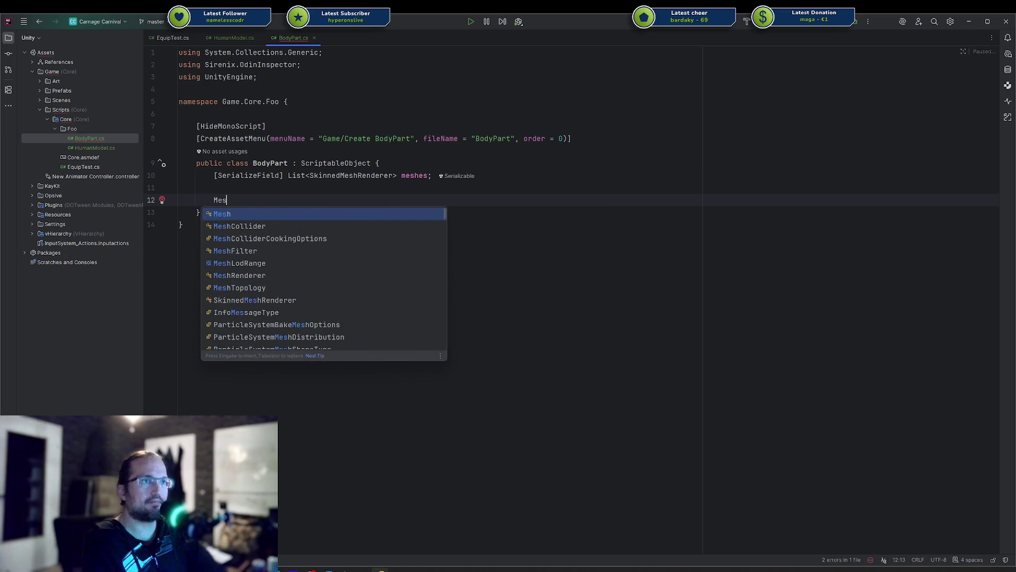
type("es")
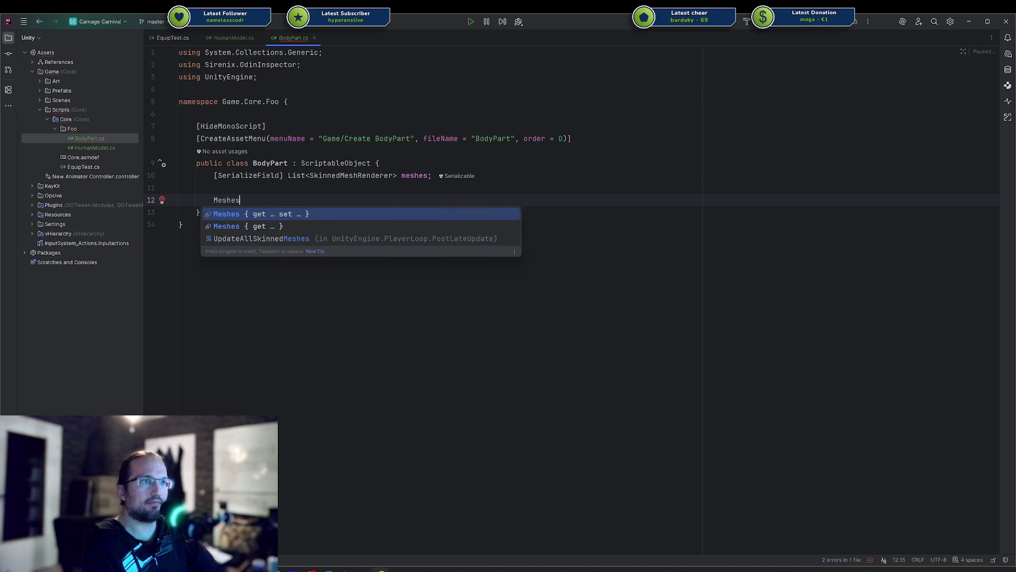
key("Down")
key("Down")
key("Return")
type("new")
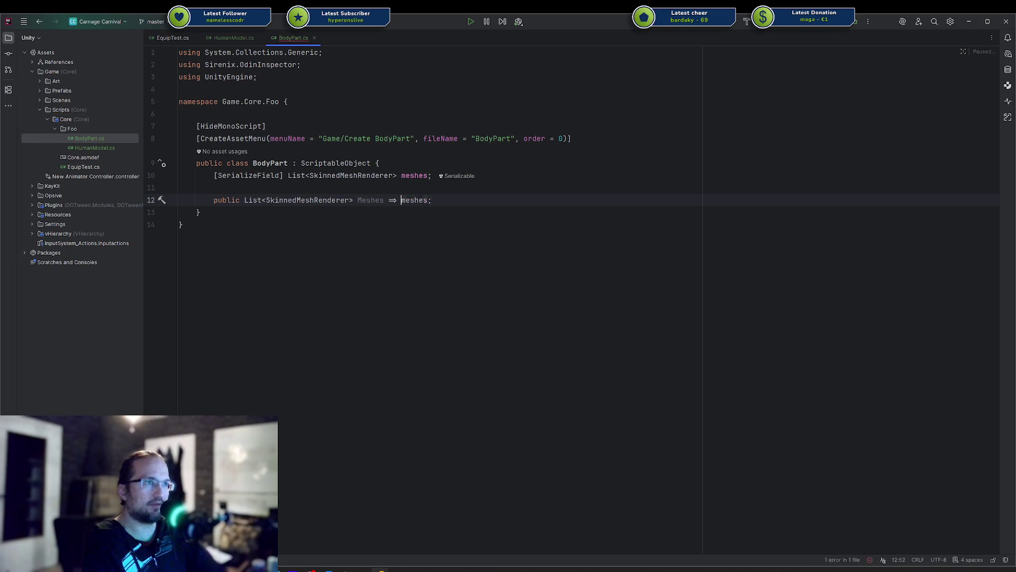
key("Return")
key("alt+Return")
key("Return")
Step: Open a blank line at the top of the BodyPart class body
key("Up")
key("Up")
key("Up")
key("Down")
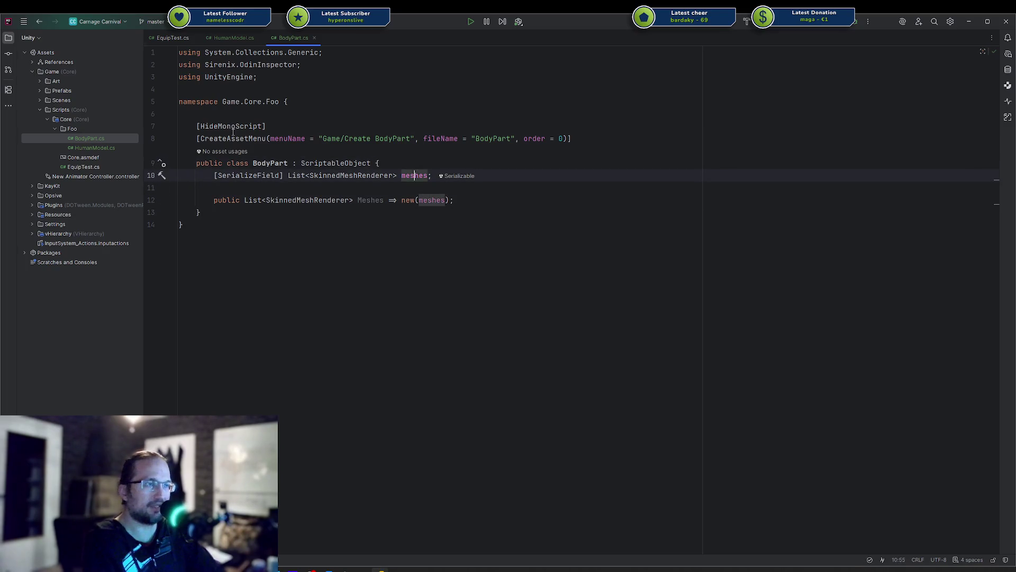
key("Up")
key("Return")
key("Return")
key("Up")
Step: Declare a public enum Type with values Head, Body and LowerBody
type("public enu")
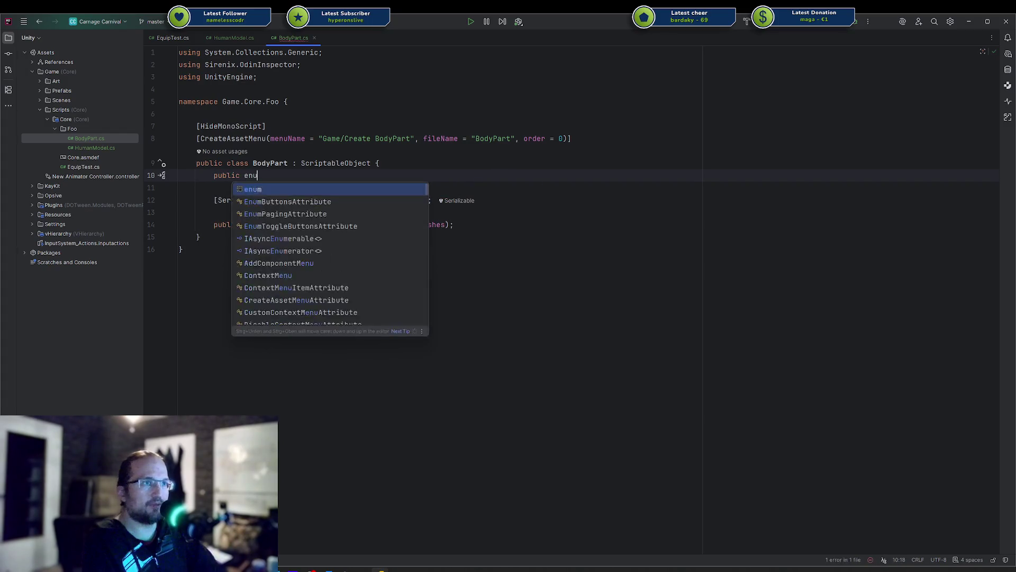
type("m body")
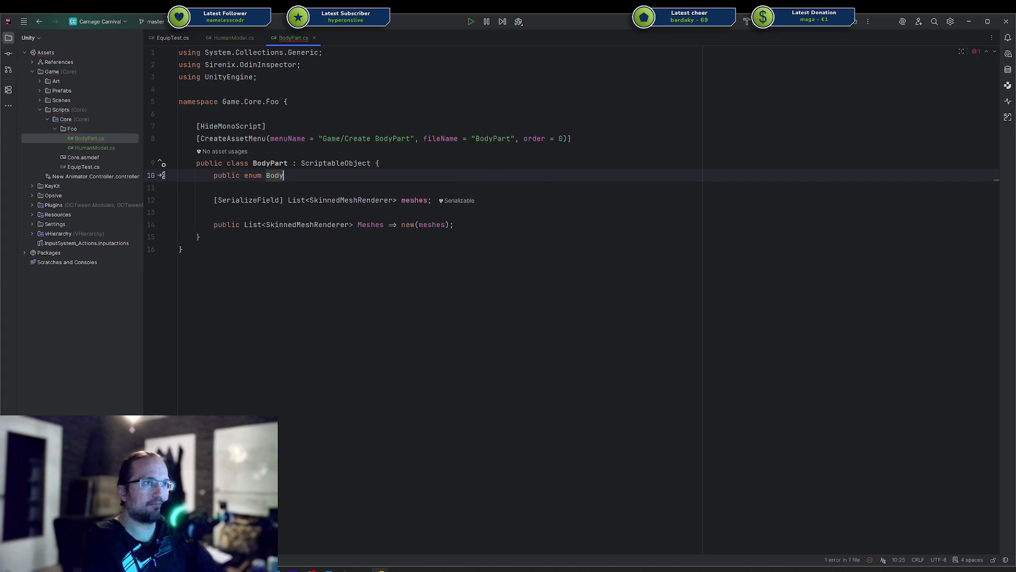
key("BackSpace")
key("BackSpace")
key("BackSpace")
type("Type ")
type("{ Head")
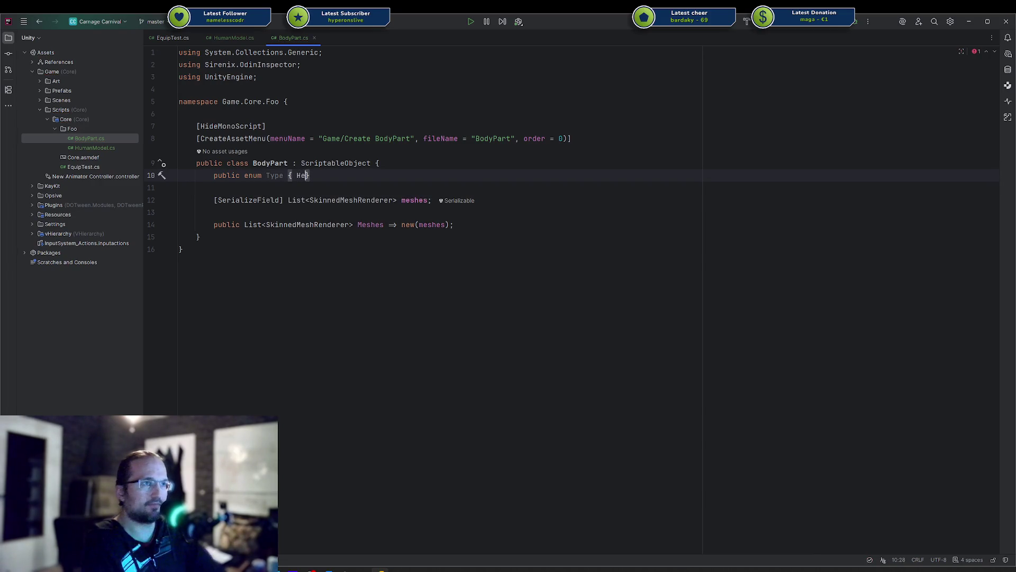
type(", Bo")
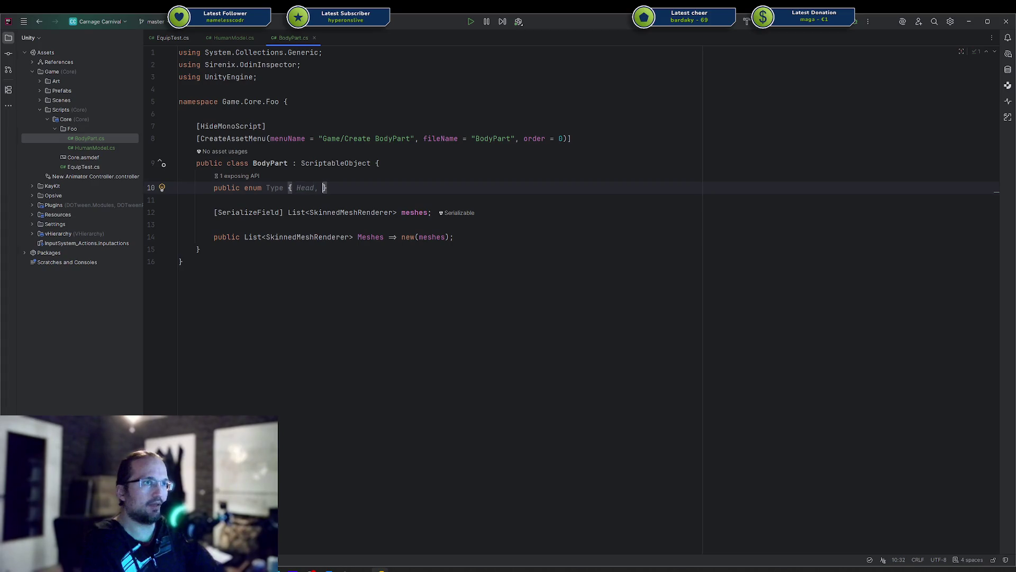
type("dy, LowerBod")
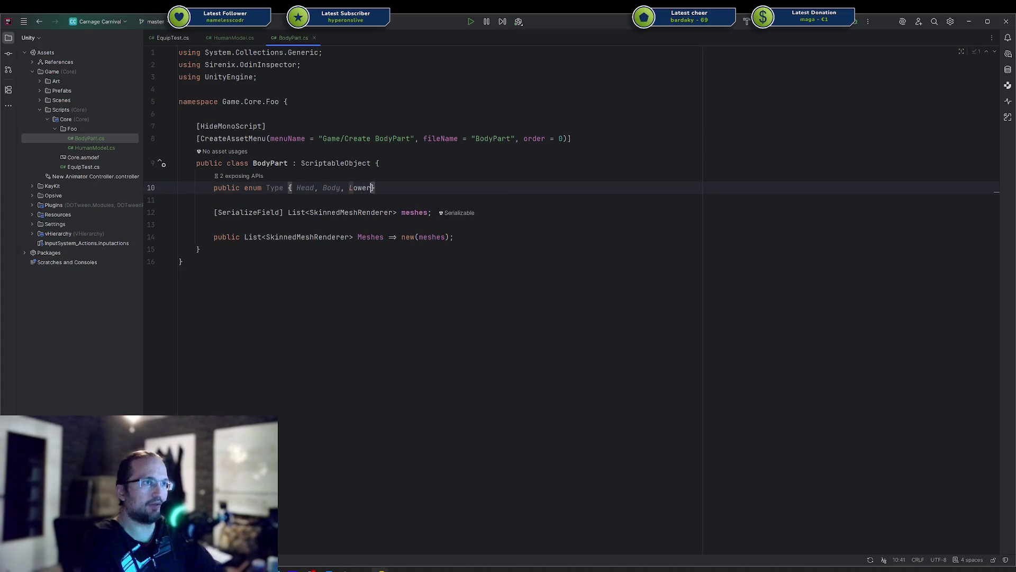
type("y")
key("Down")
key("Return")
Step: Add a [SerializeField, EnumButtons] Type type field and a public Type property returning it
type("[SerializeField, Enumb")
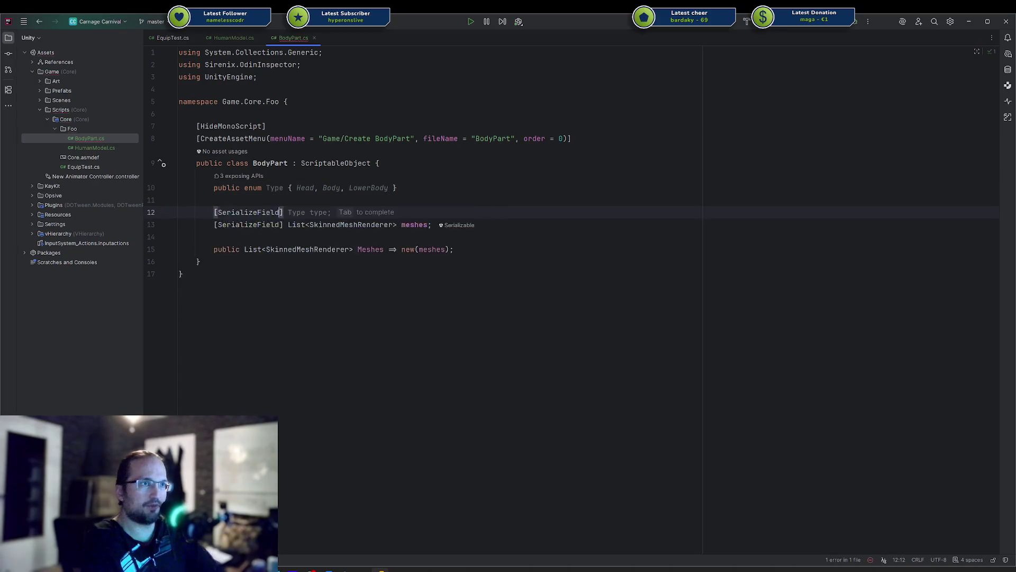
type("]")
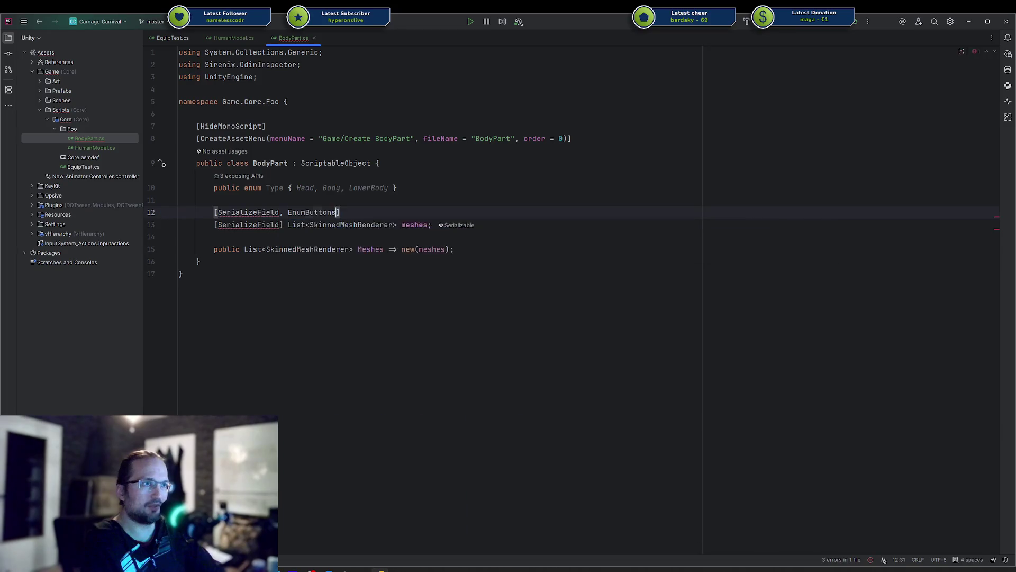
key("Tab")
type("= He")
key("ctrl+z")
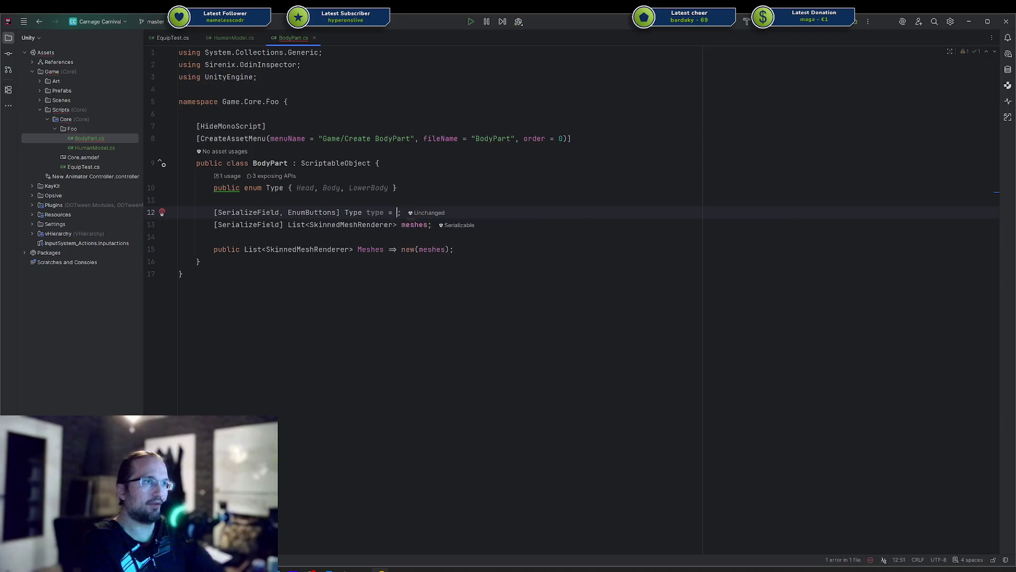
key("Down")
key("End")
key("Return")
key("Return")
type("Type")
key("Down")
key("Return")
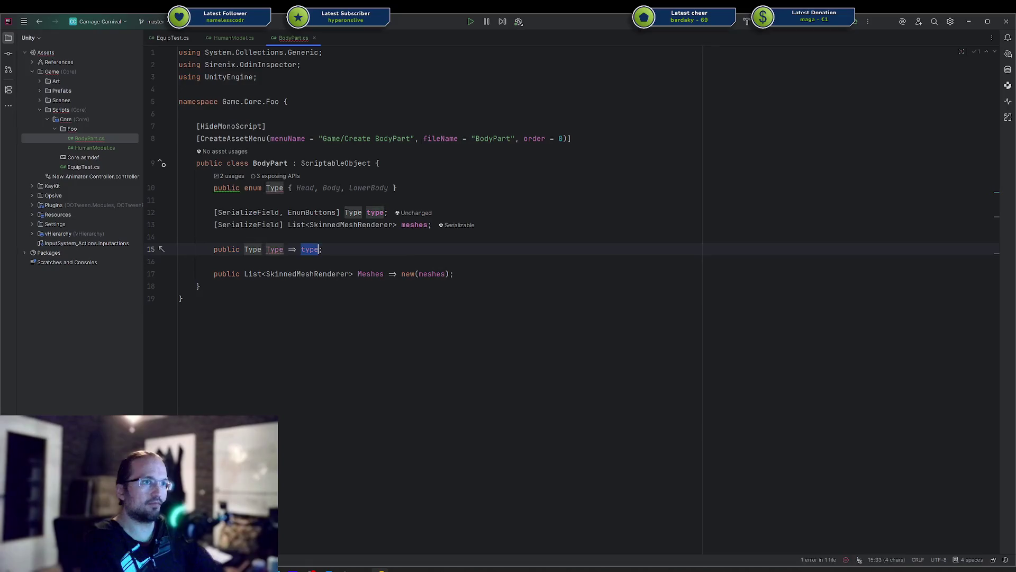
Step: Rename the Type property to BodyPartType
key("Up")
key("Up")
key("Up")
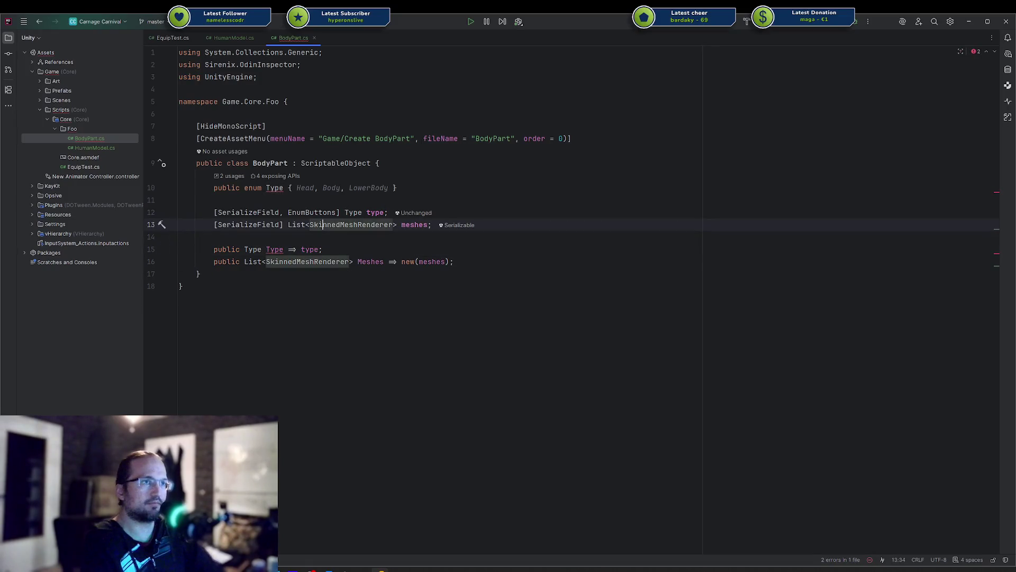
key("ctrl+Left")
key("ctrl+Left")
key("Down")
key("Down")
key("Down")
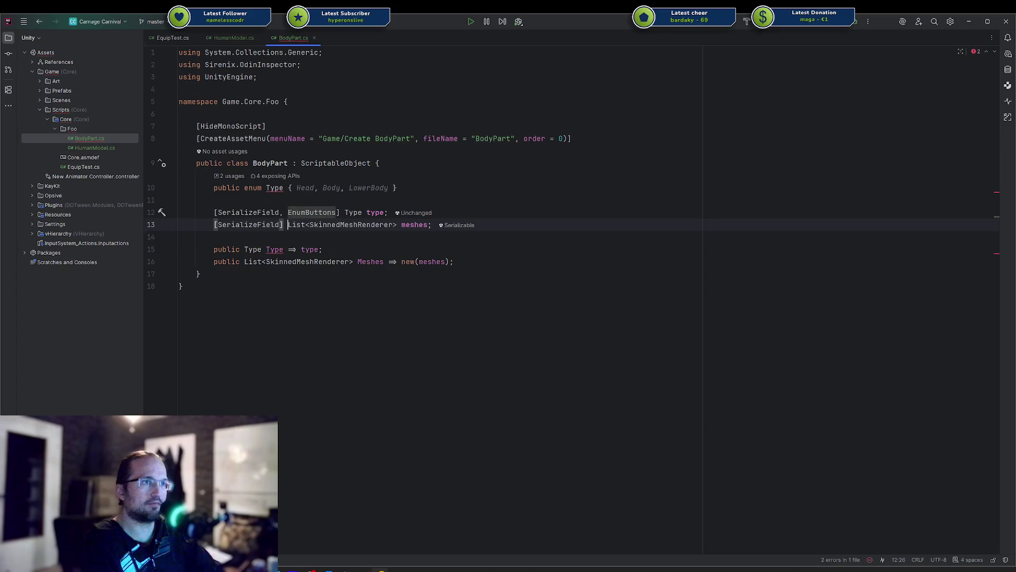
key("ctrl+Left")
key("ctrl+Left")
key("ctrl+Left")
key("ctrl+Right")
type("B")
key("BackSpace")
type("BodyPart")
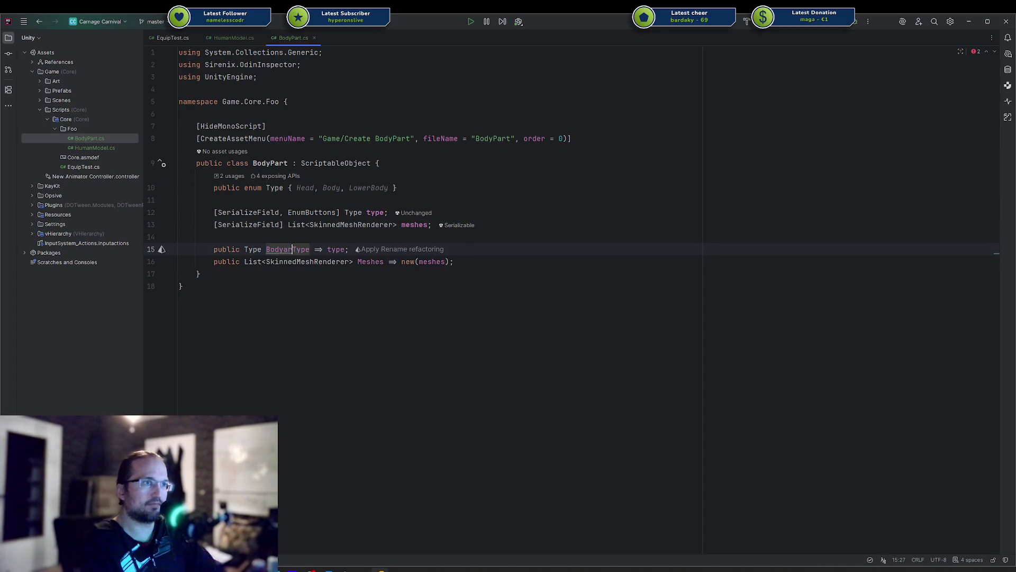
key("Down")
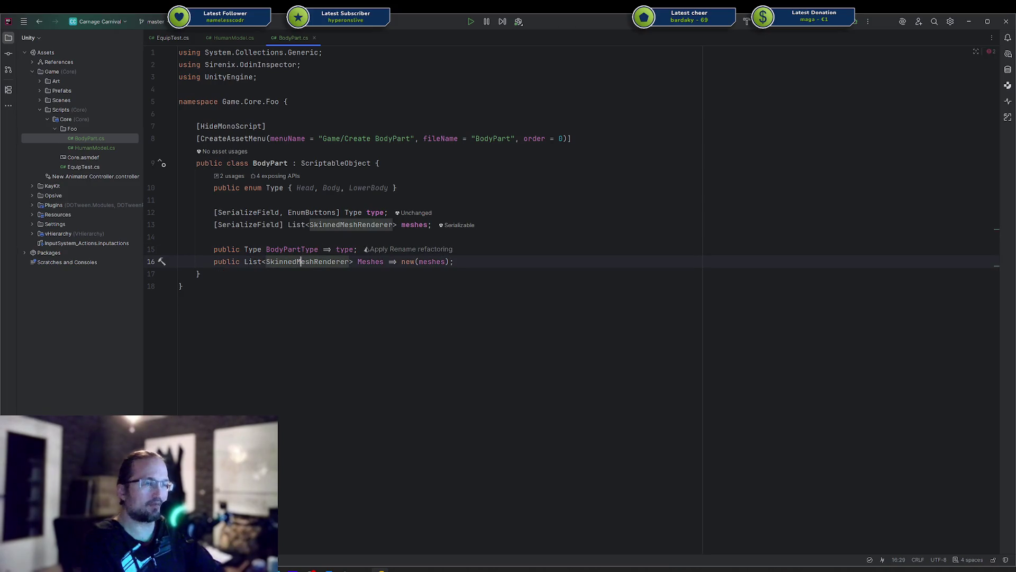
left_click(574, 264)
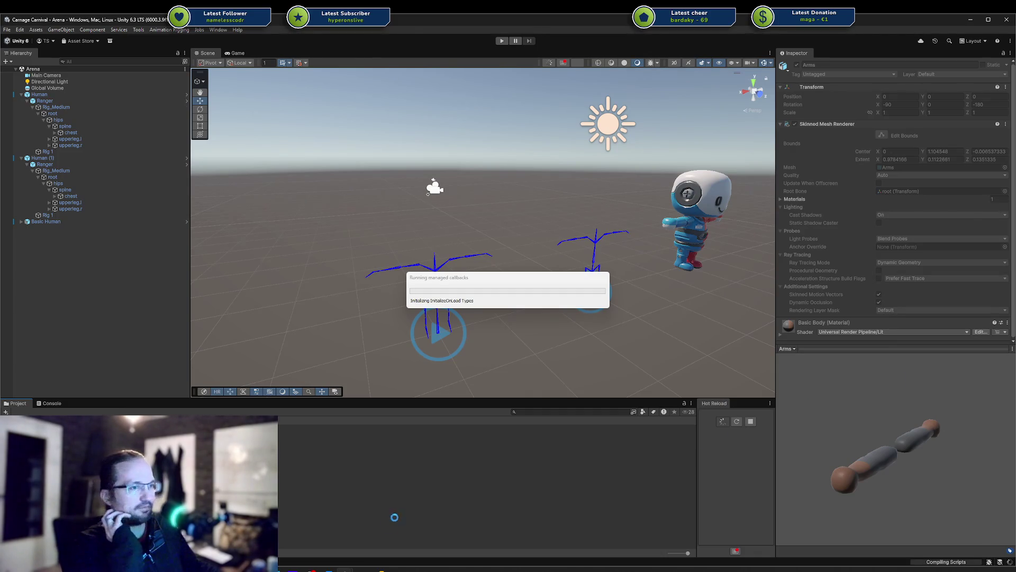
Step: Return to Rider after compiling and open HumanModel.cs inside its class body
key("alt+Tab")
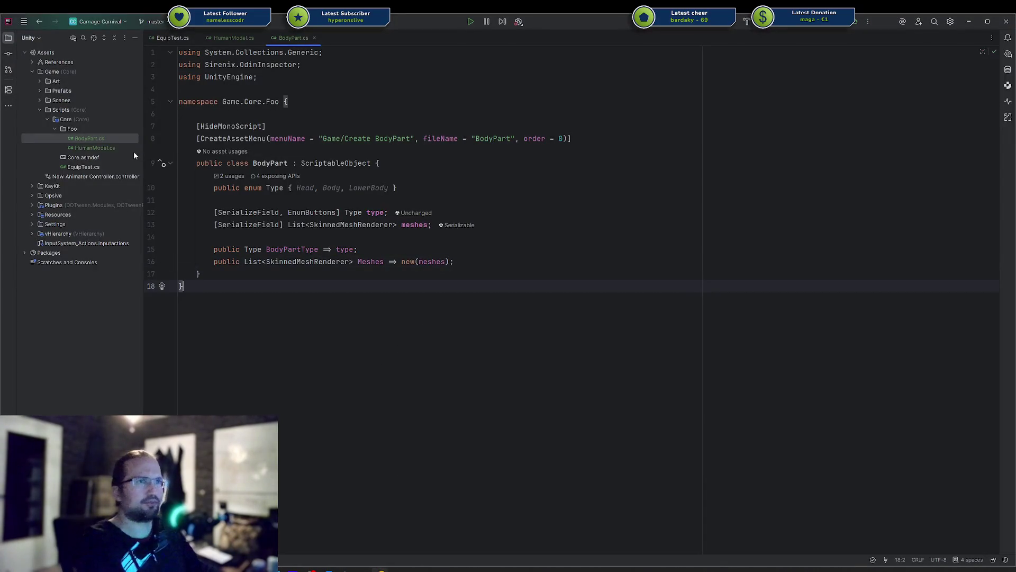
left_click(118, 149)
left_click(302, 153)
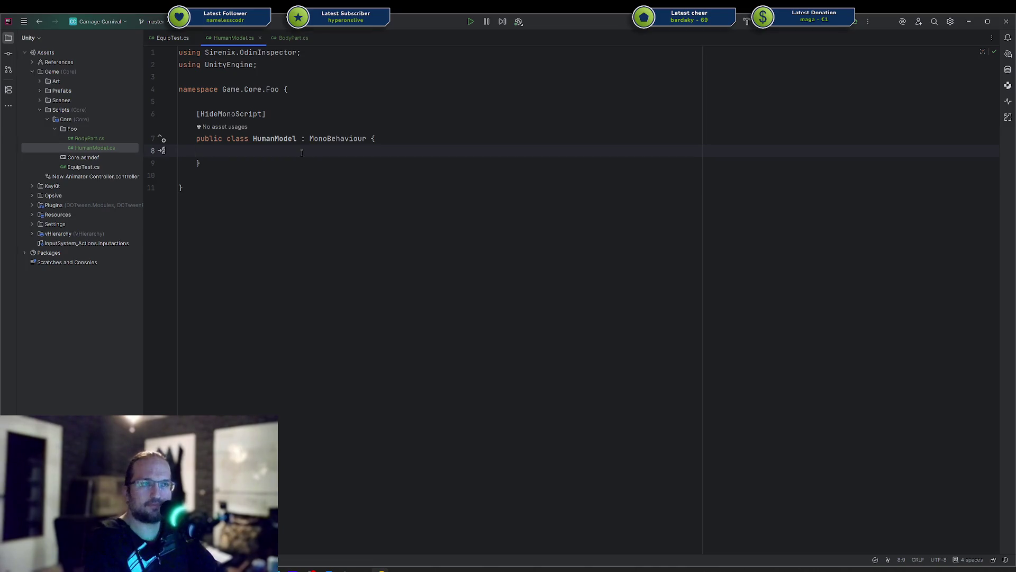
Step: Type List in the HumanModel class body, then erase it
type("List")
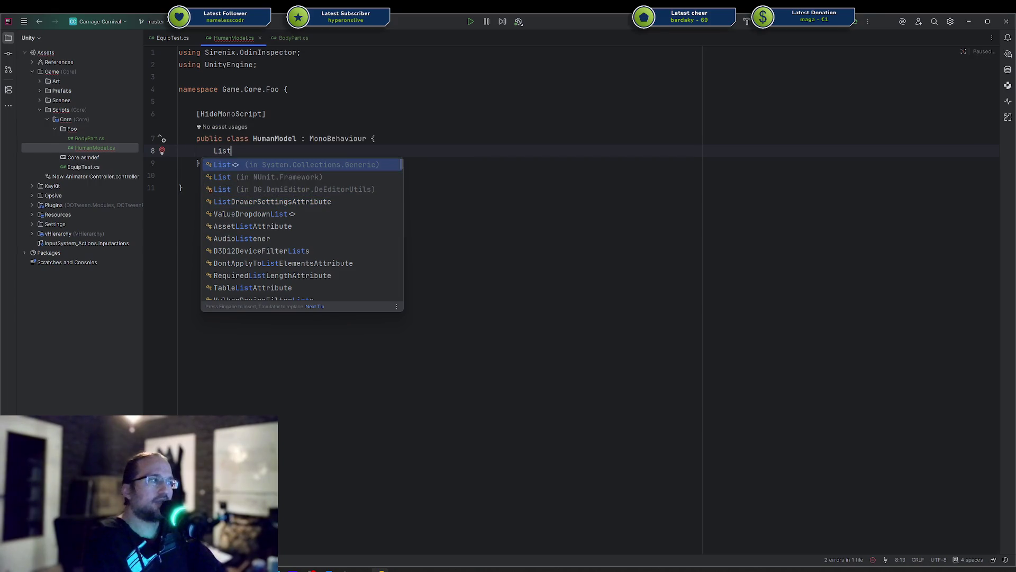
key("Escape")
key("ctrl+BackSpace")
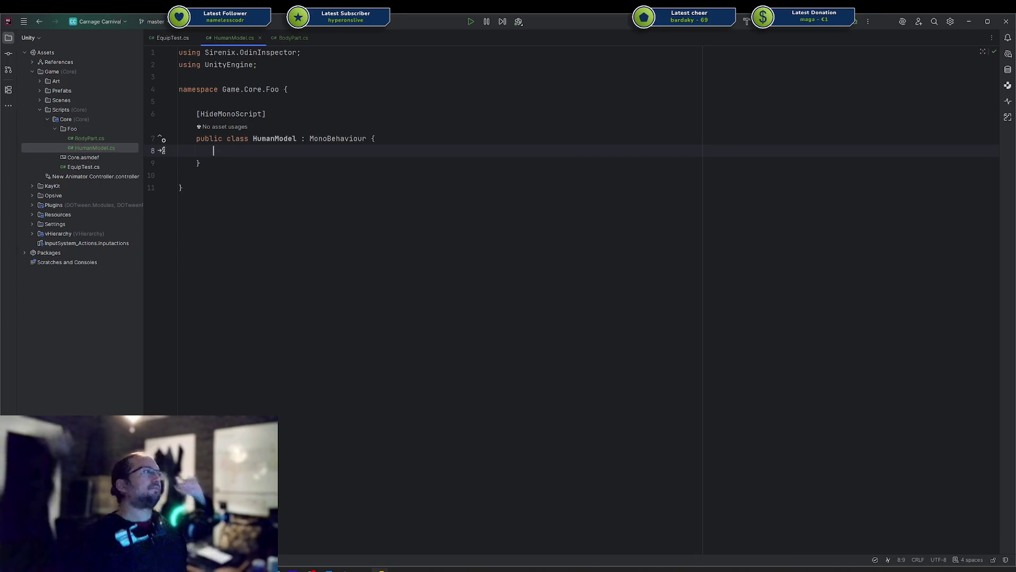
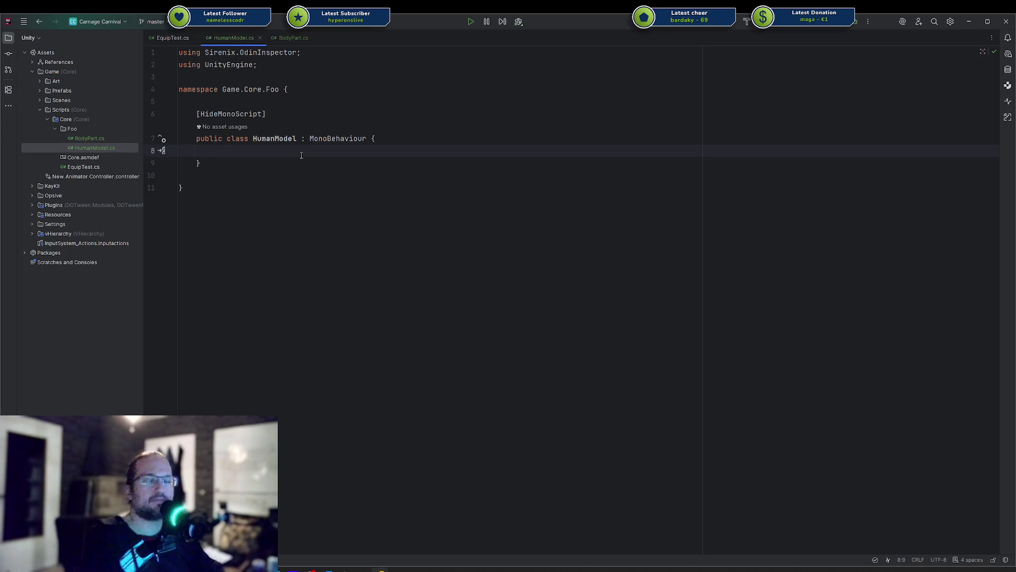
Step: Return to Unity and create a new Body Part asset in the Prefabs folder
left_click(398, 570)
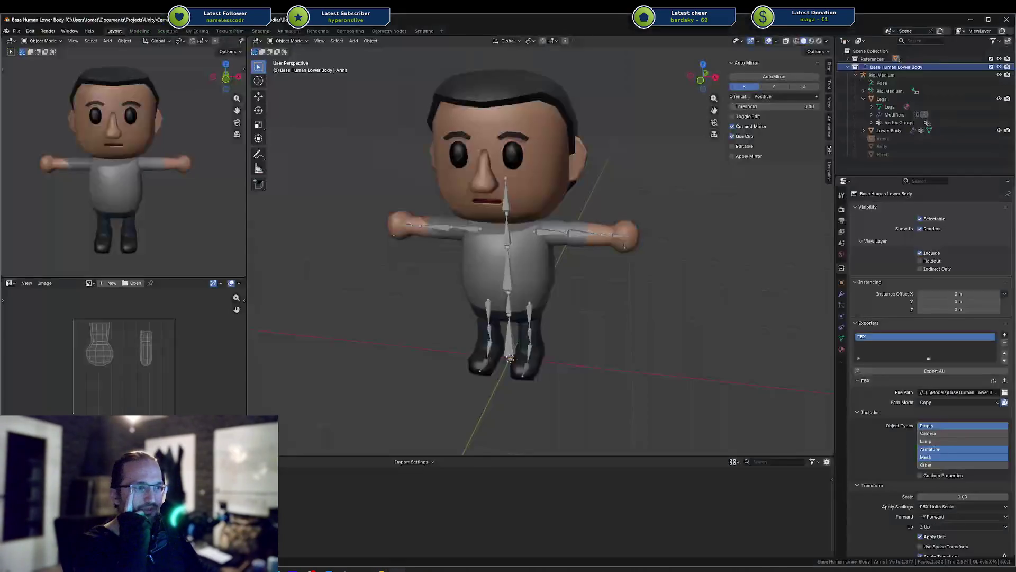
left_click(349, 570)
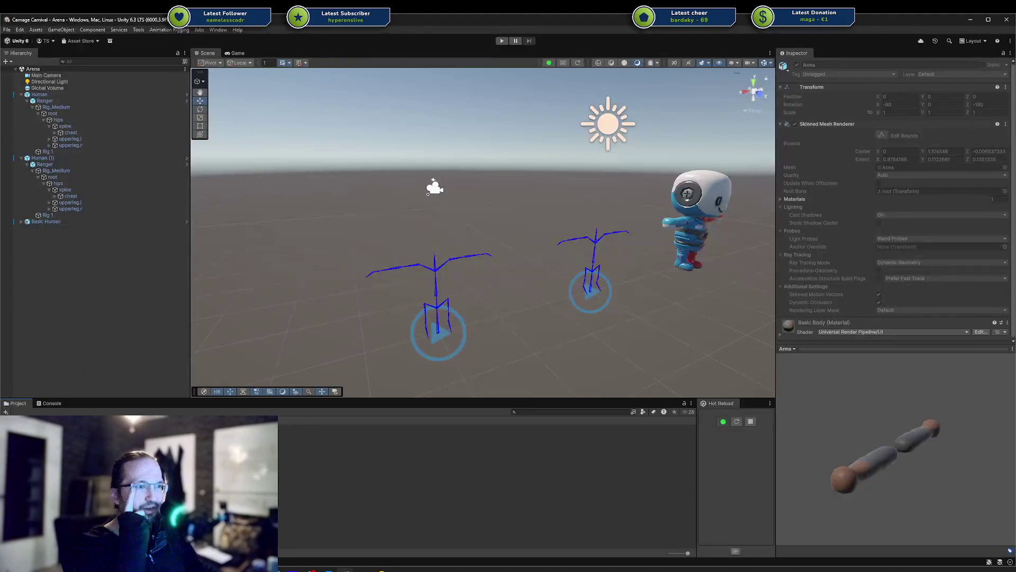
right_click(351, 469)
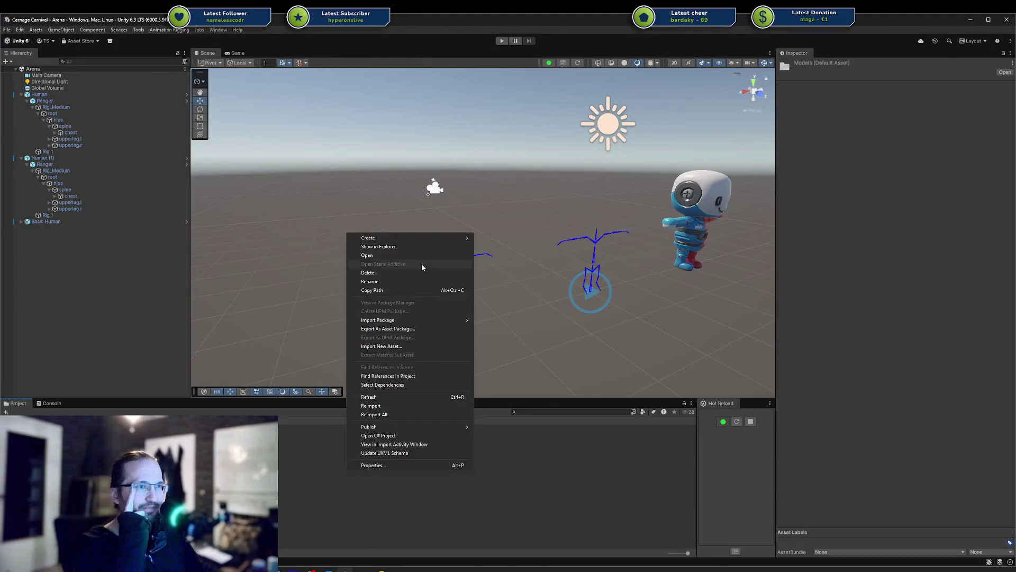
mouse_move(407, 239)
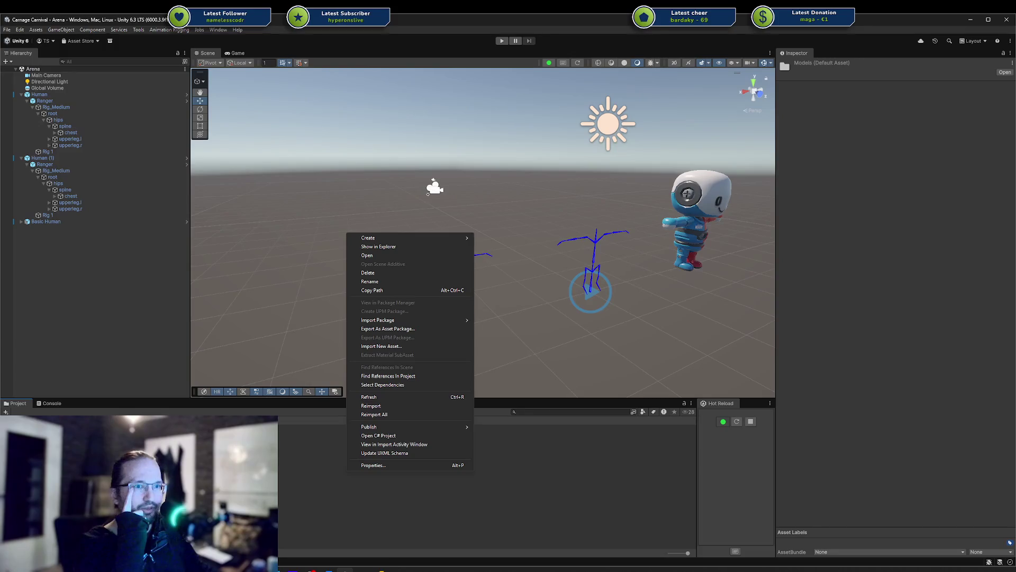
key("Escape")
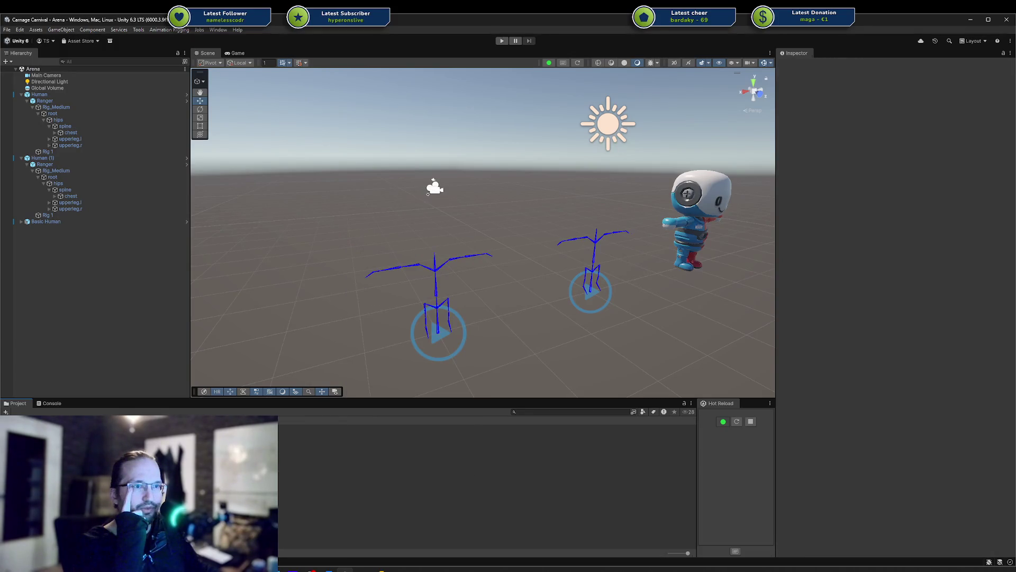
right_click(155, 420)
mouse_move(201, 231)
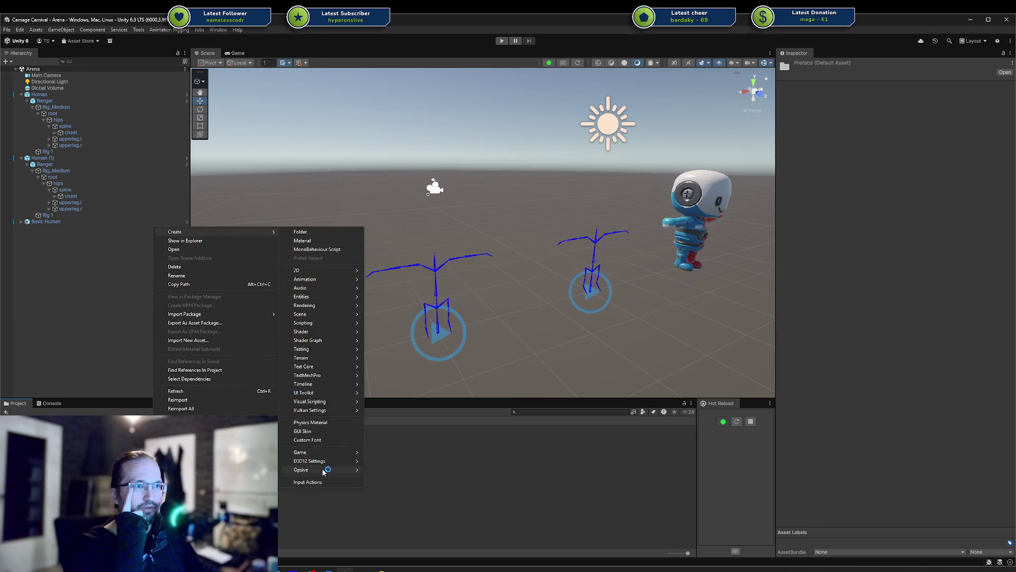
left_click(379, 452)
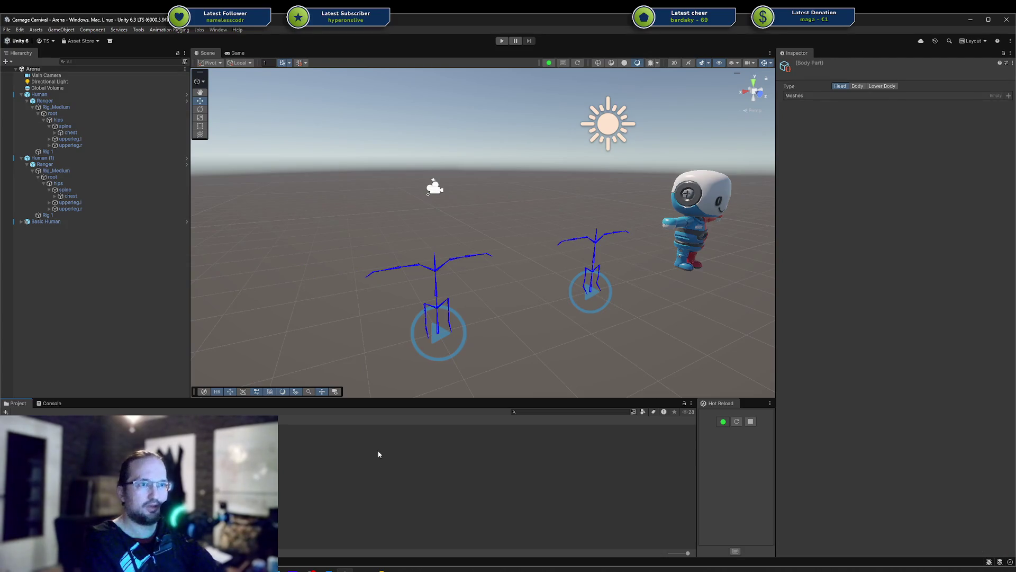
Step: Name the new body-part assets and set their Type buttons (Head, Body, Lower Body)
key("Return")
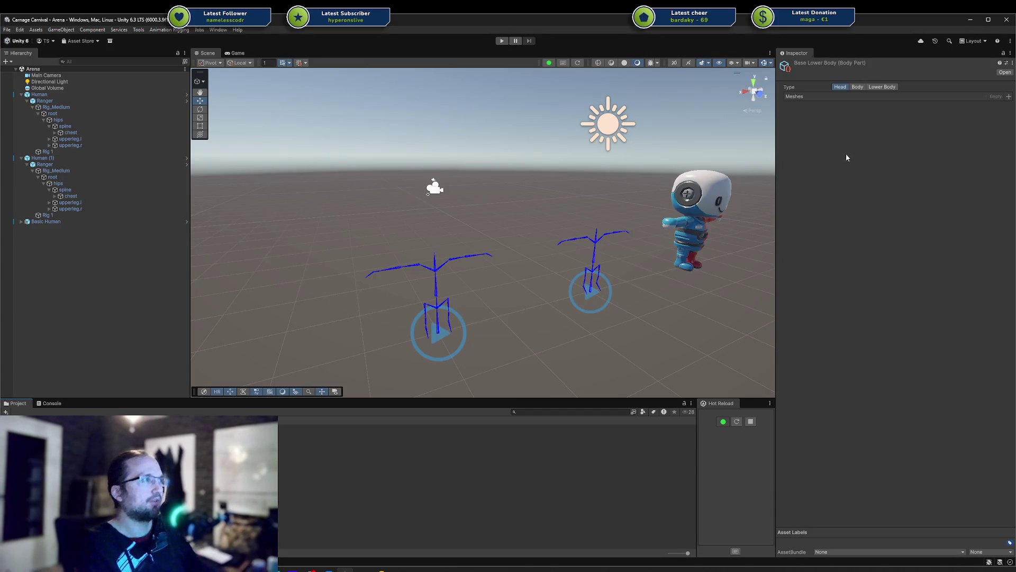
left_click(883, 87)
key("ctrl+z")
left_click(857, 87)
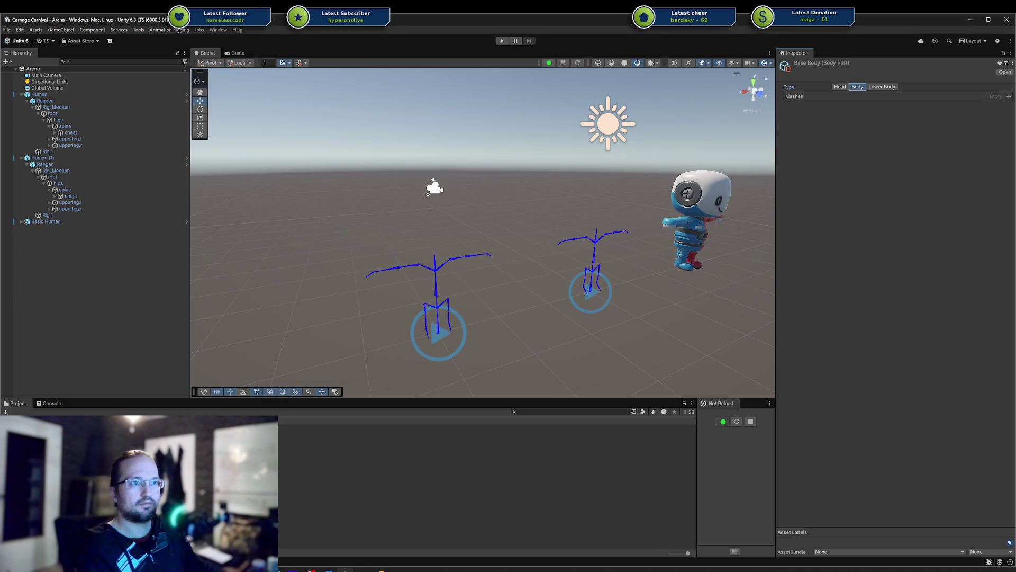
key("ctrl+a")
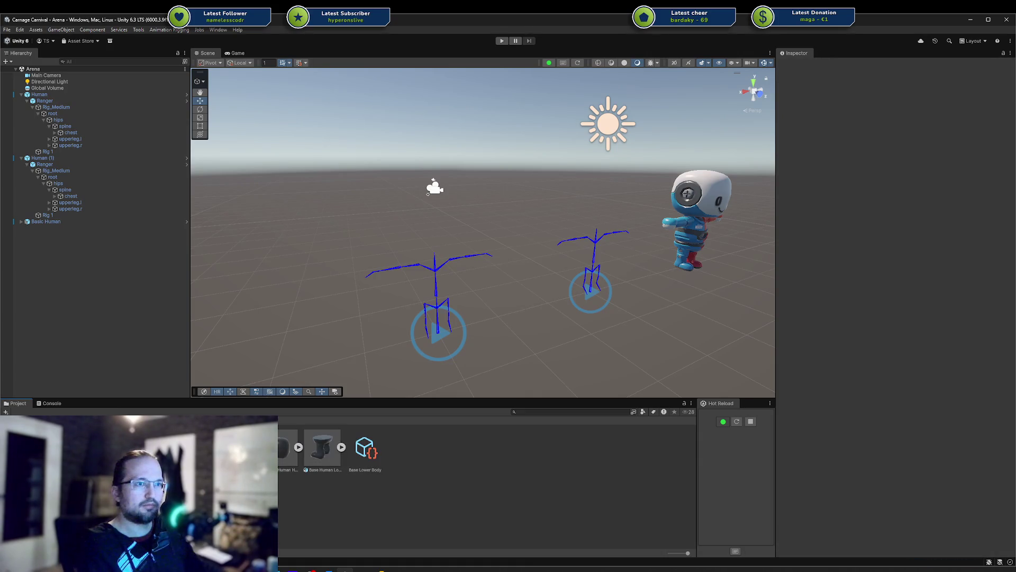
Step: Add the Arms and Body meshes to Base Body's Meshes list
left_click(307, 451)
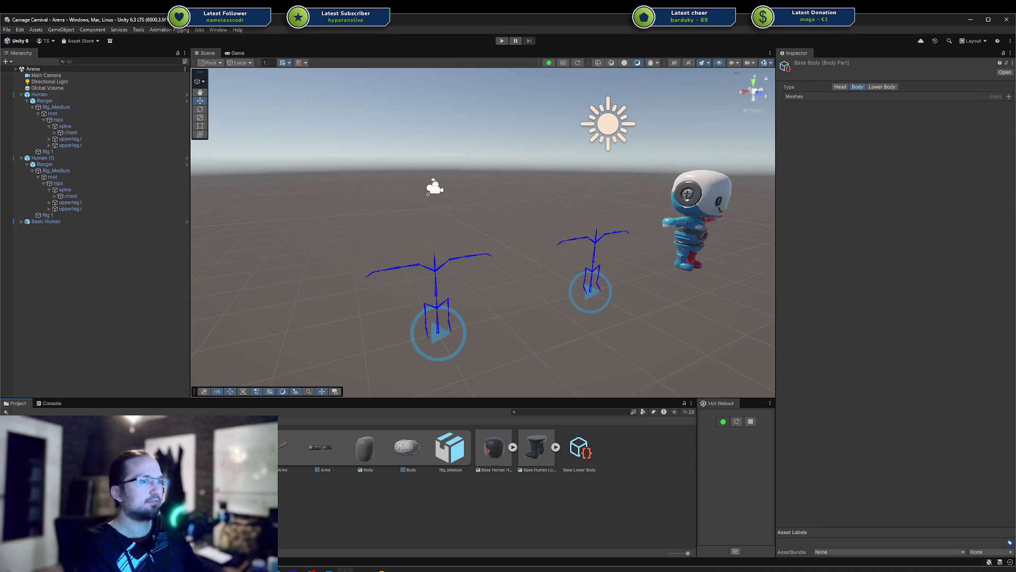
left_click_drag(286, 450, 850, 102)
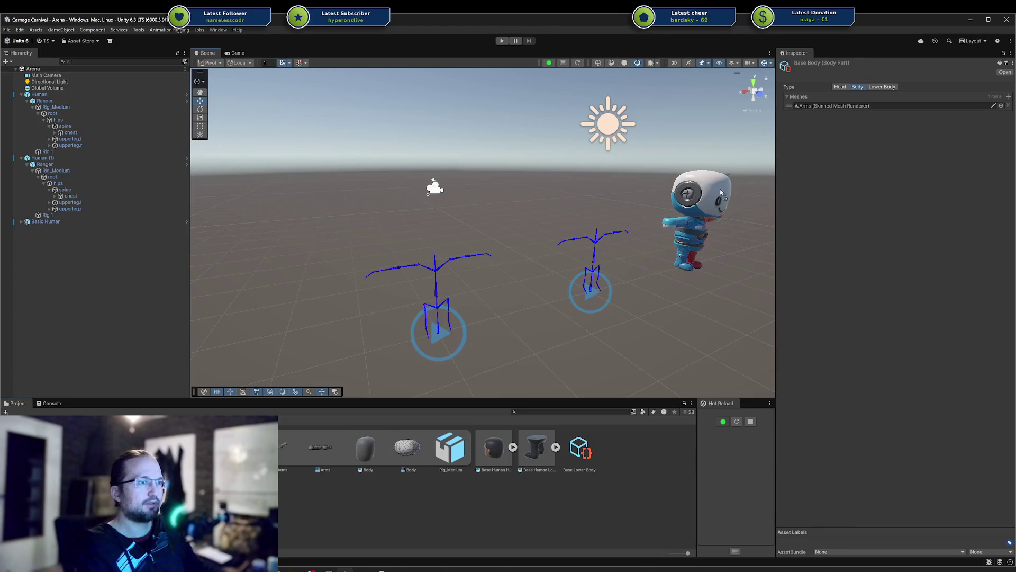
left_click(816, 107)
left_click_drag(816, 112, 815, 114)
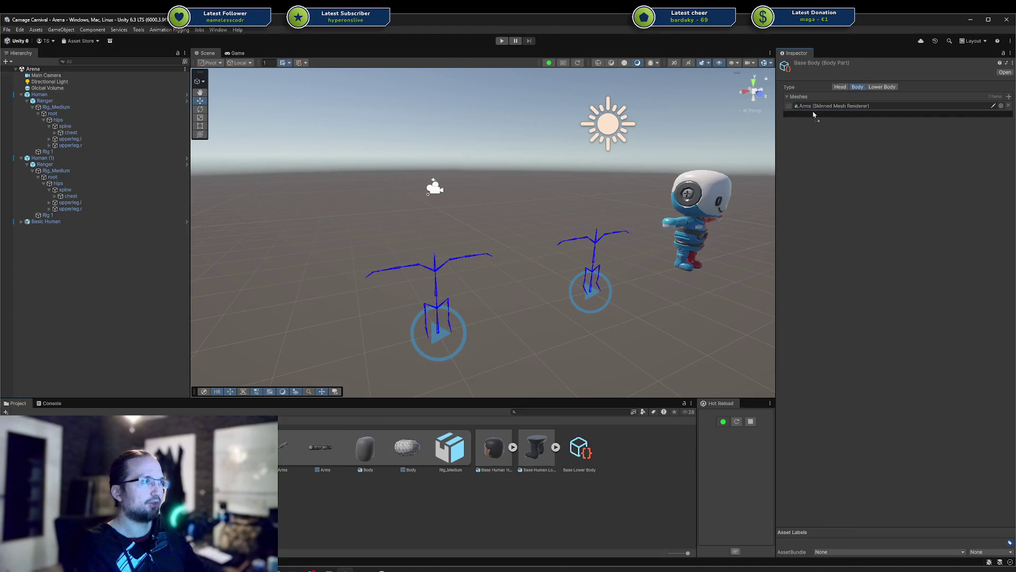
Step: Add the Head mesh to Base Head's Meshes list
left_click(240, 448)
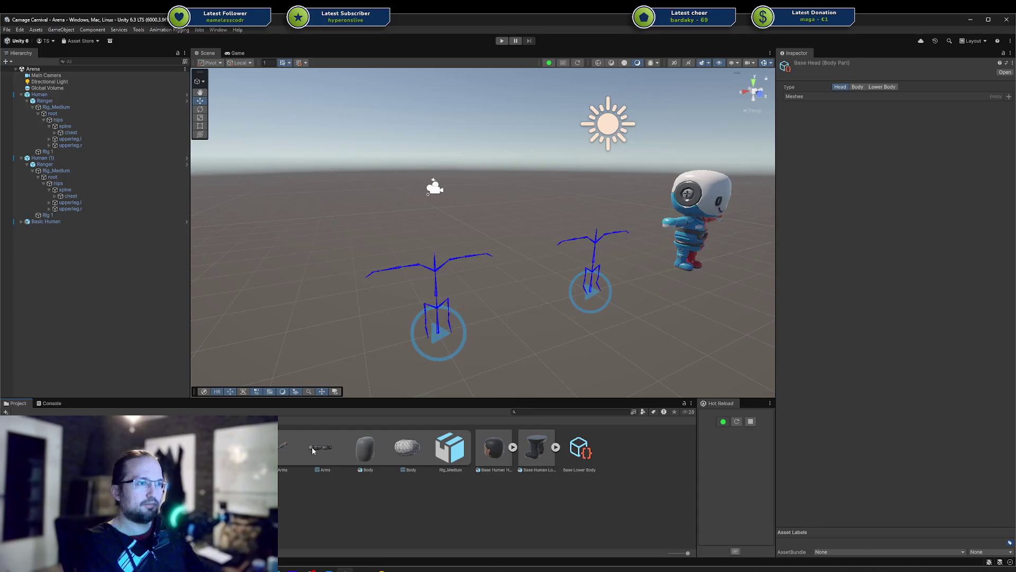
left_click(264, 447)
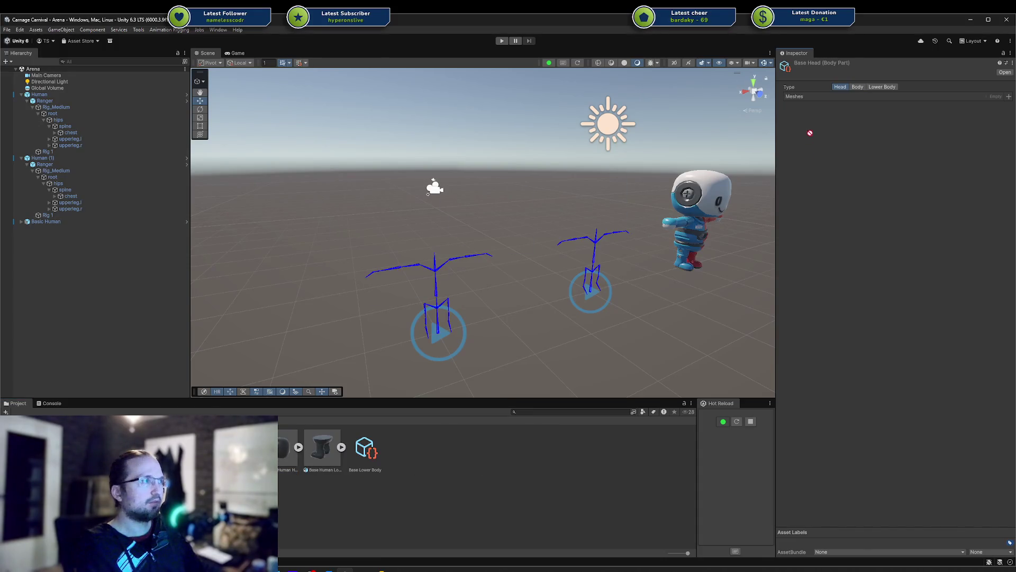
left_click(298, 448)
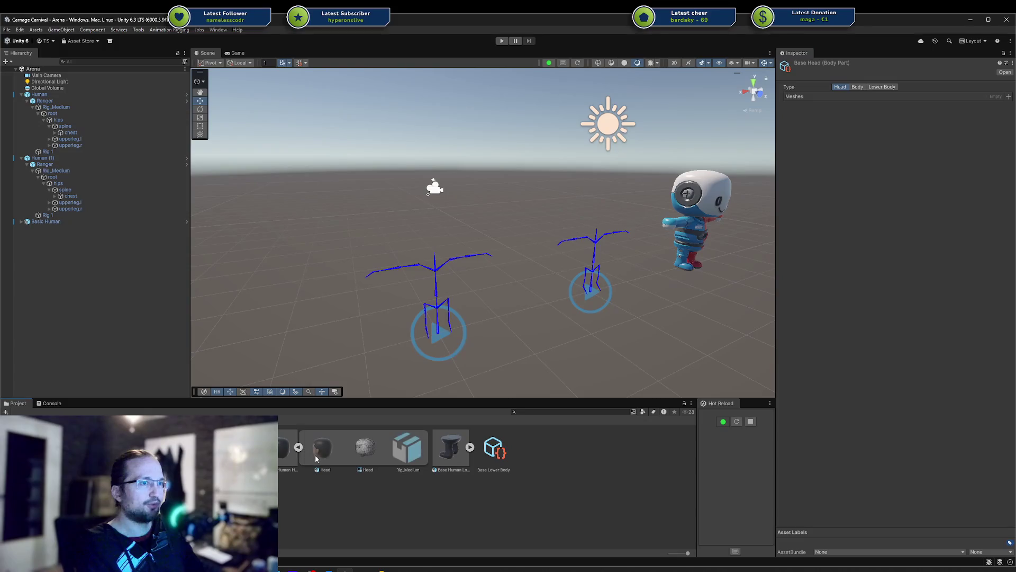
mouse_move(323, 450)
left_mouse_down()
mouse_move(883, 133)
mouse_move(847, 99)
left_mouse_up()
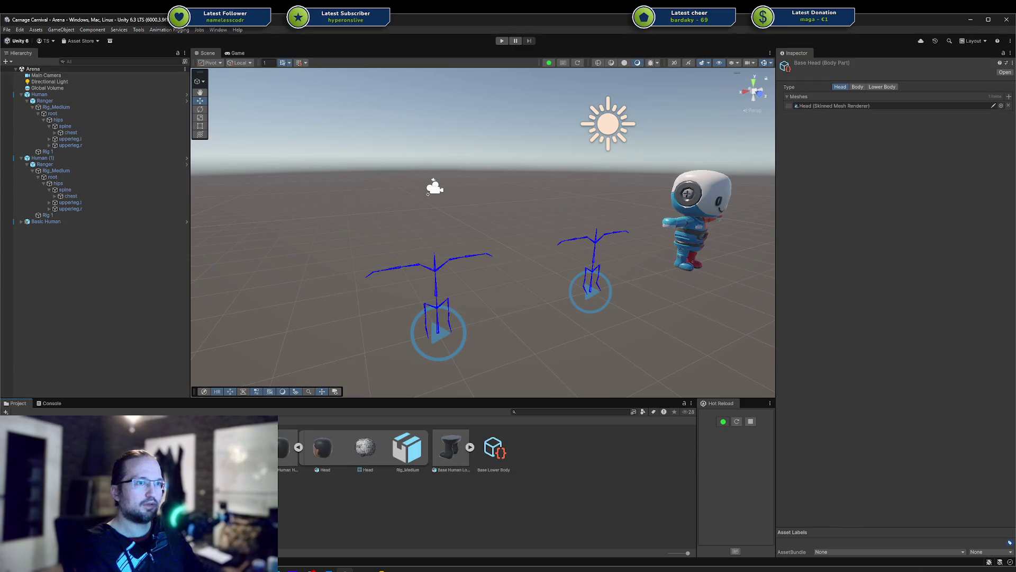
left_click(299, 448)
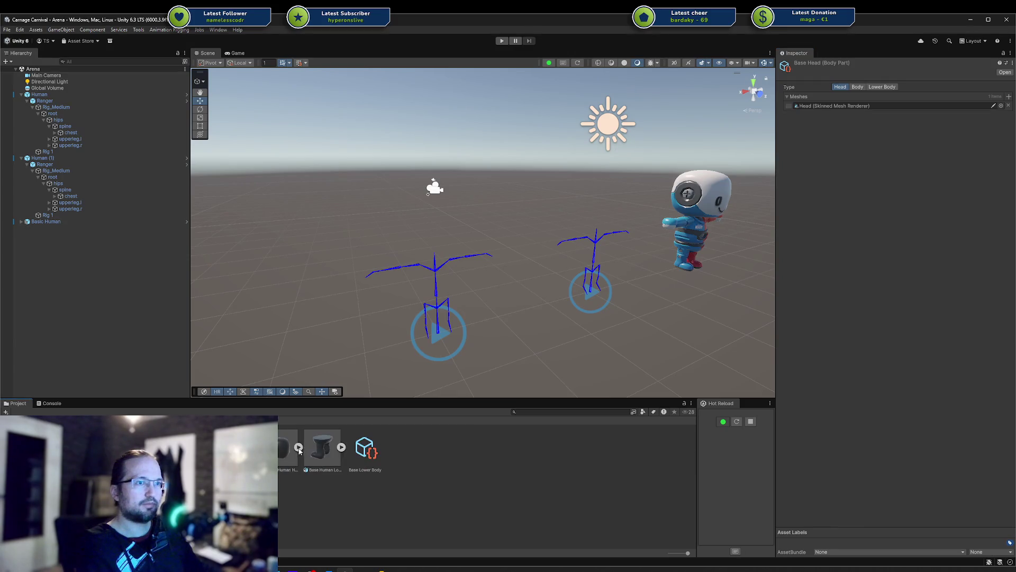
Step: Add the Legs and Lower Body meshes to Base Lower Body's Meshes list
left_click(372, 449)
left_click(341, 447)
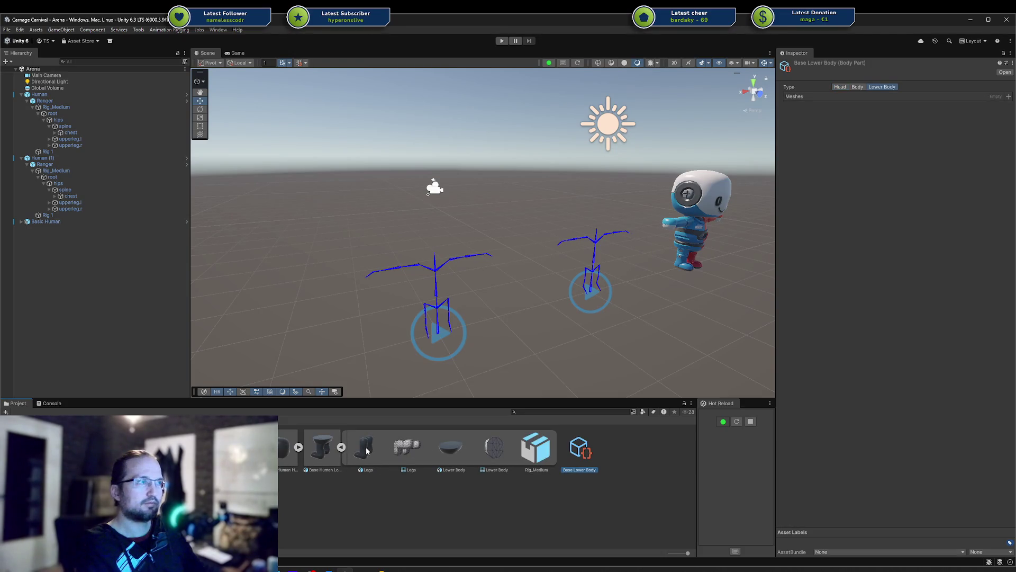
mouse_move(365, 450)
left_mouse_down()
mouse_move(846, 163)
mouse_move(871, 101)
left_mouse_up()
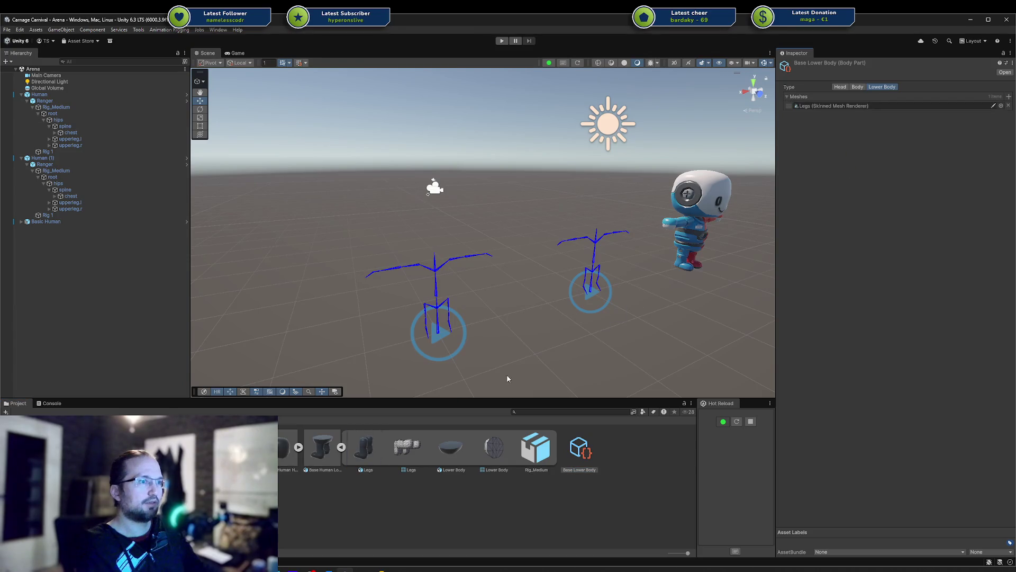
mouse_move(462, 448)
left_mouse_down()
mouse_move(853, 163)
mouse_move(860, 110)
left_mouse_up()
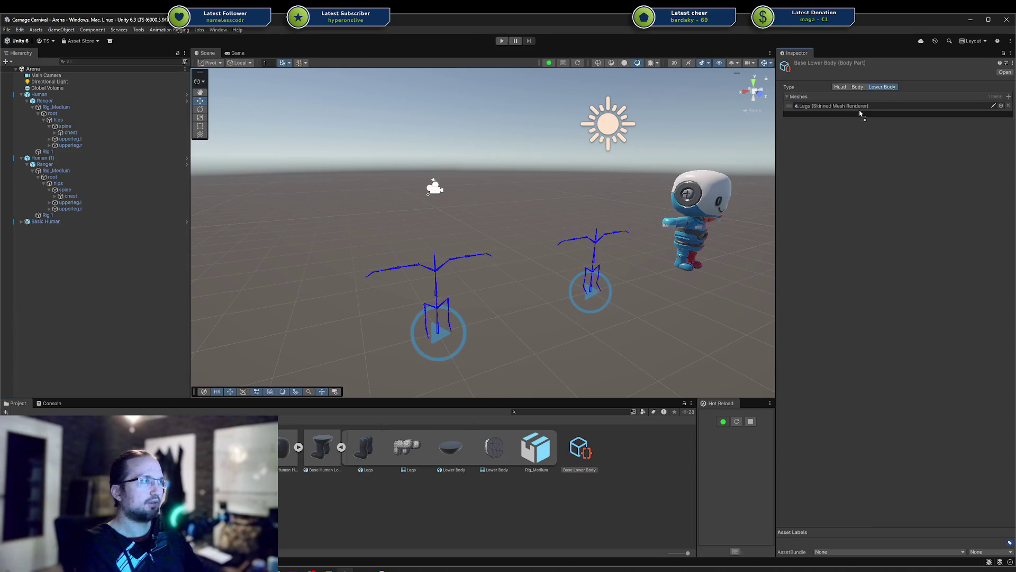
left_click(594, 491)
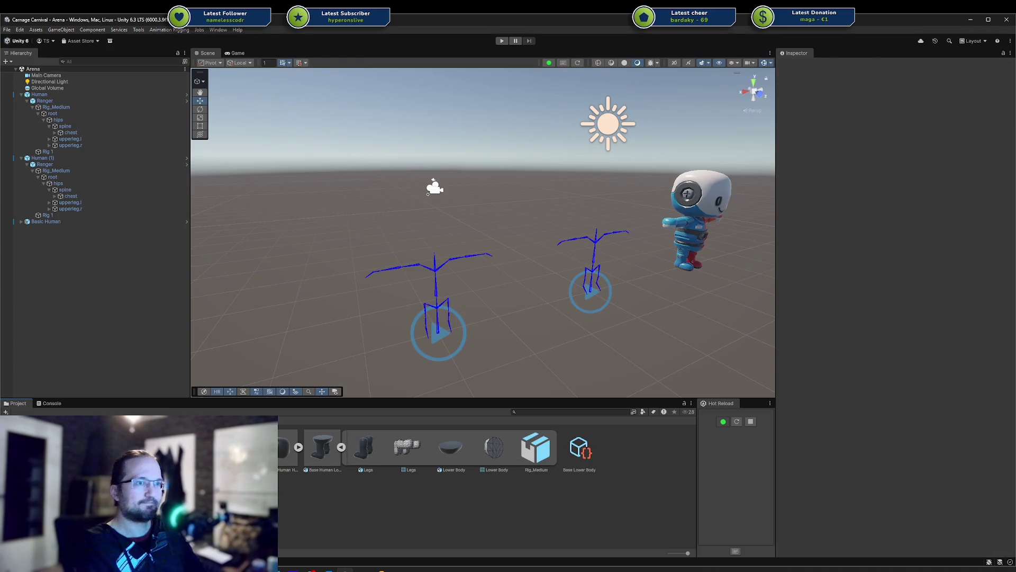
left_click(340, 447)
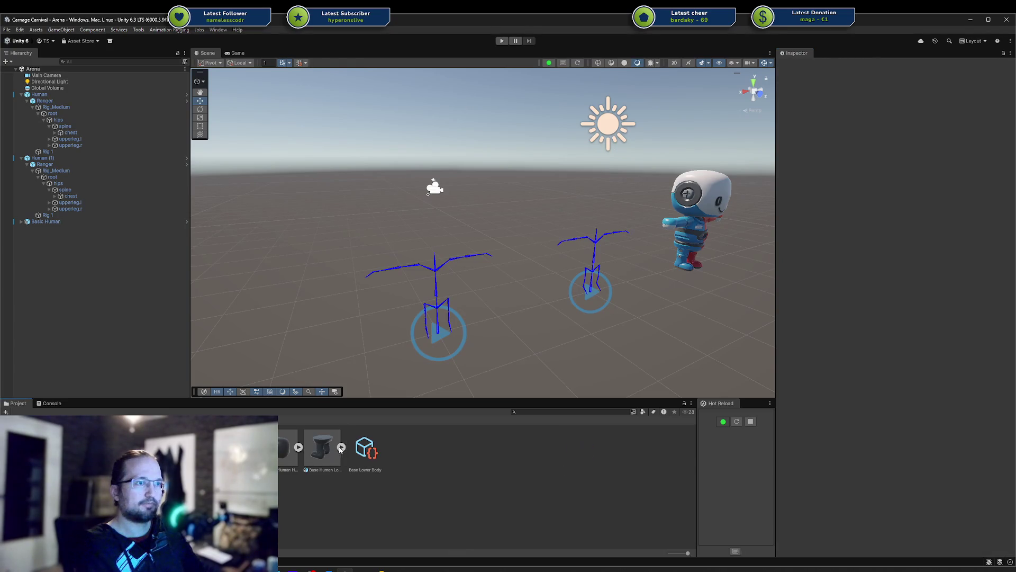
Step: Place a Base Human prefab instance into the Arena scene
left_click(360, 450)
left_click(238, 448, "ctrl")
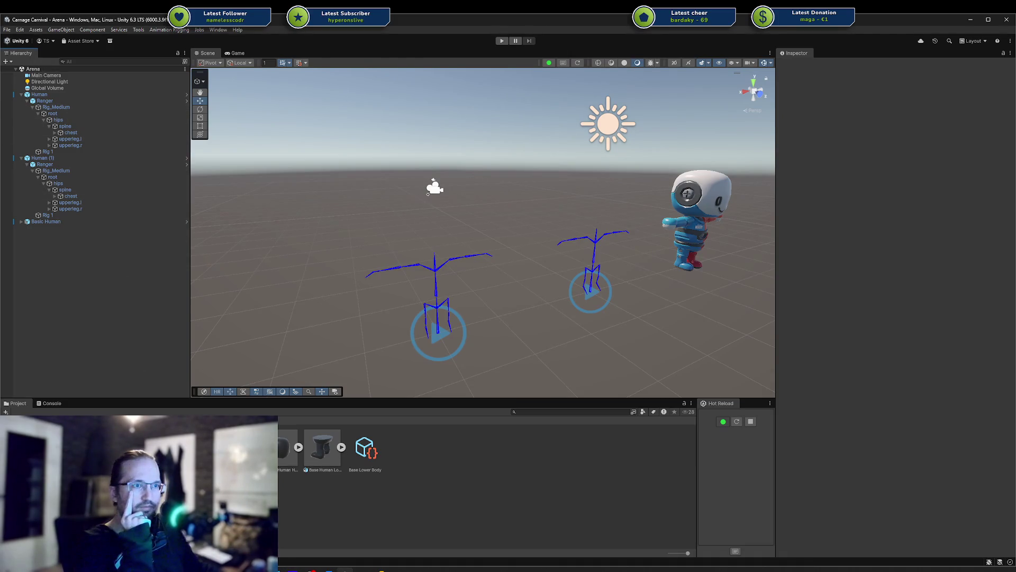
left_click_drag(67, 285, 67, 286)
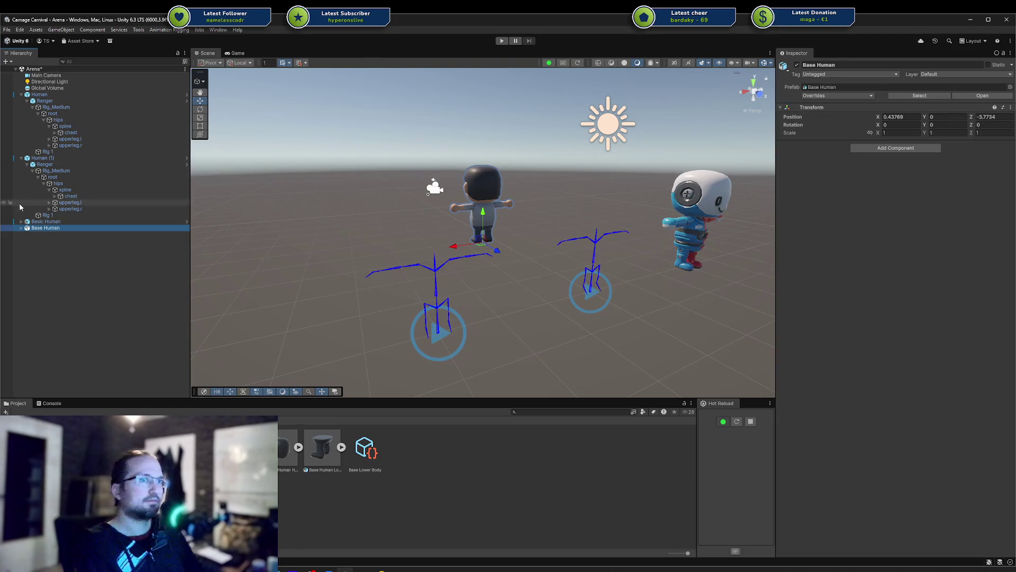
left_click(21, 229)
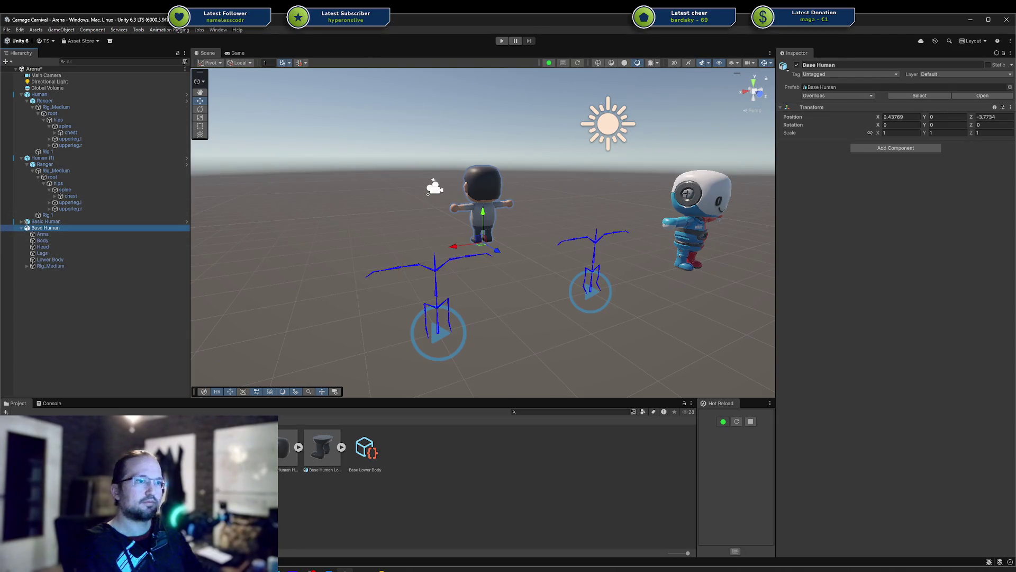
left_click(50, 265)
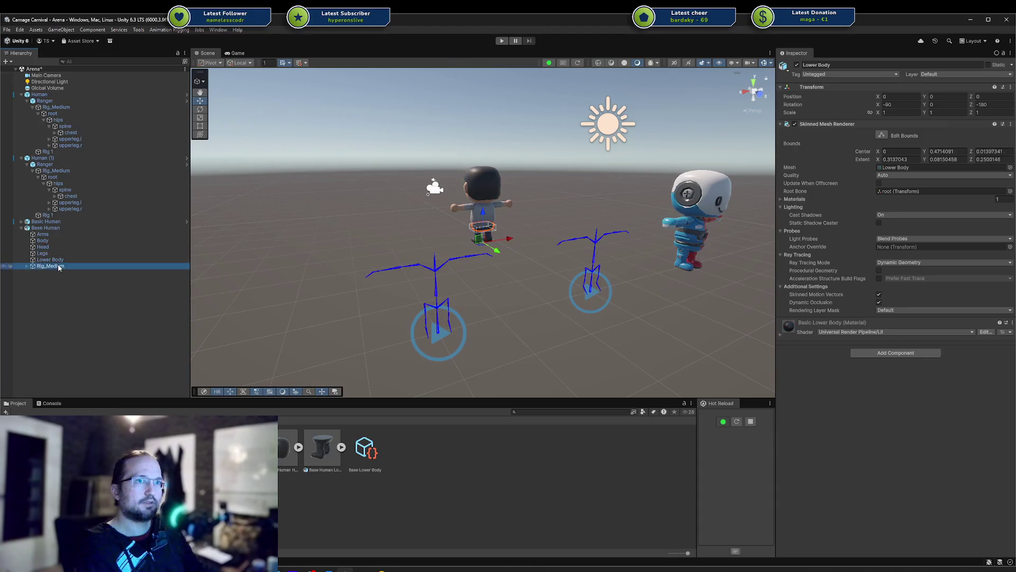
left_click(944, 105)
type("0")
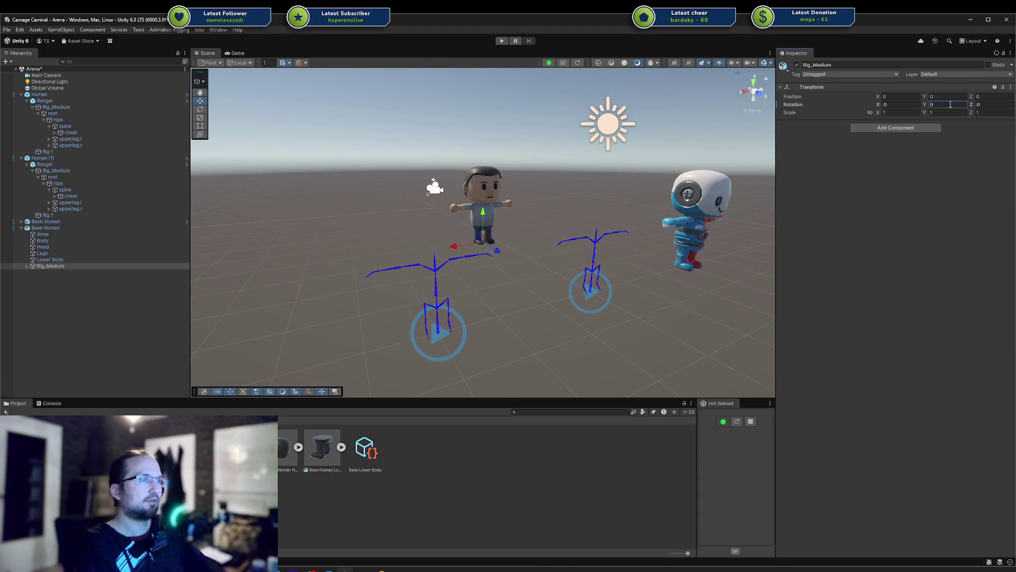
mouse_move(508, 222)
left_mouse_down("alt")
mouse_move(491, 295)
mouse_move(609, 325)
left_mouse_up("alt")
key("ctrl+z")
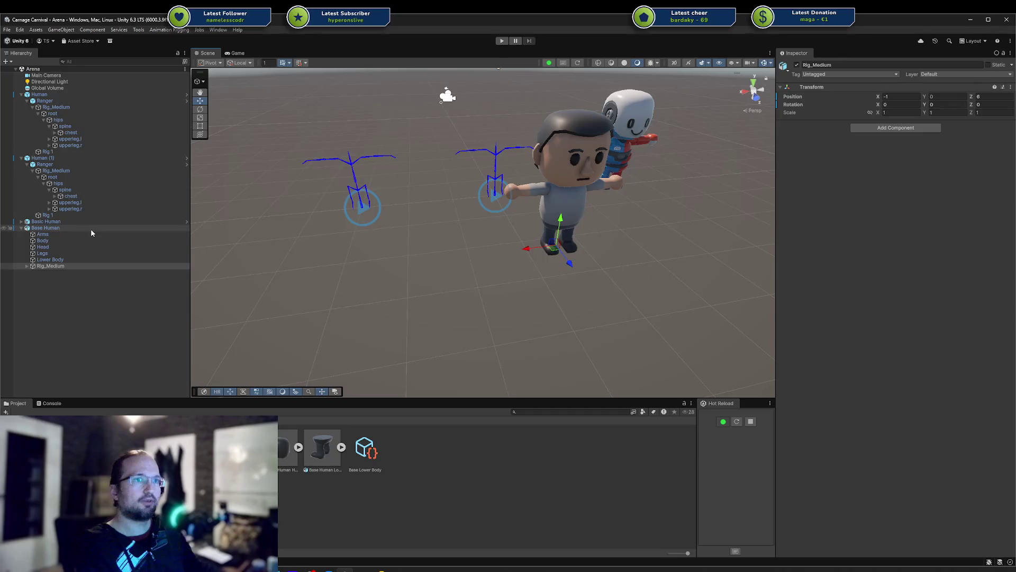
left_click(92, 229)
left_click_drag(598, 260, 600, 227, "alt")
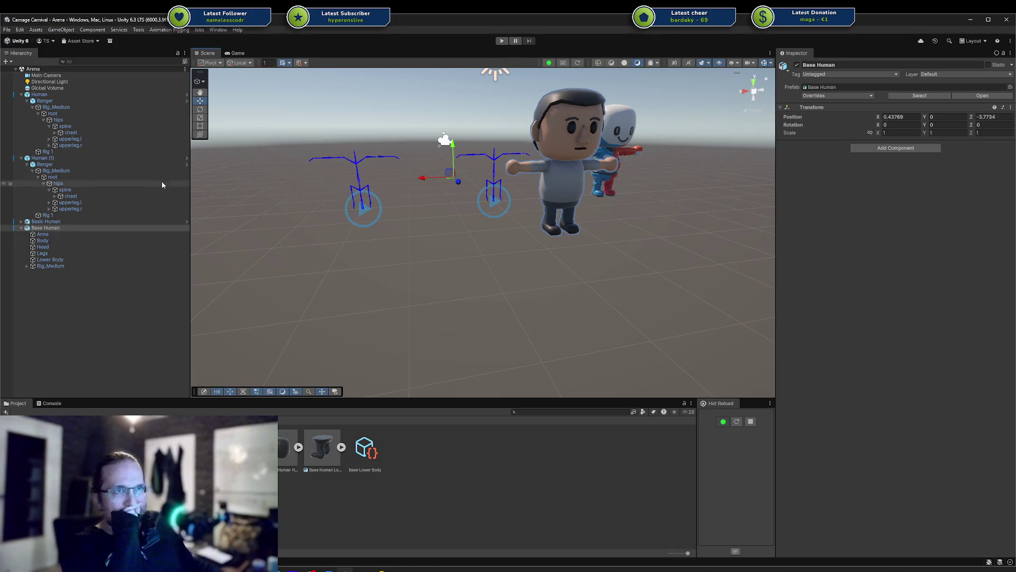
left_click(116, 158)
left_click(897, 94)
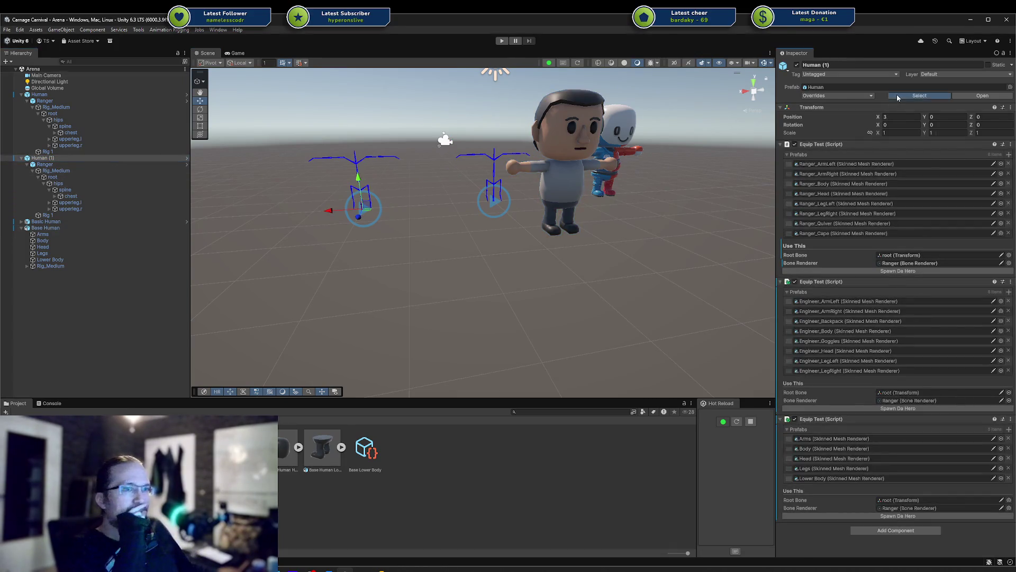
key("Return")
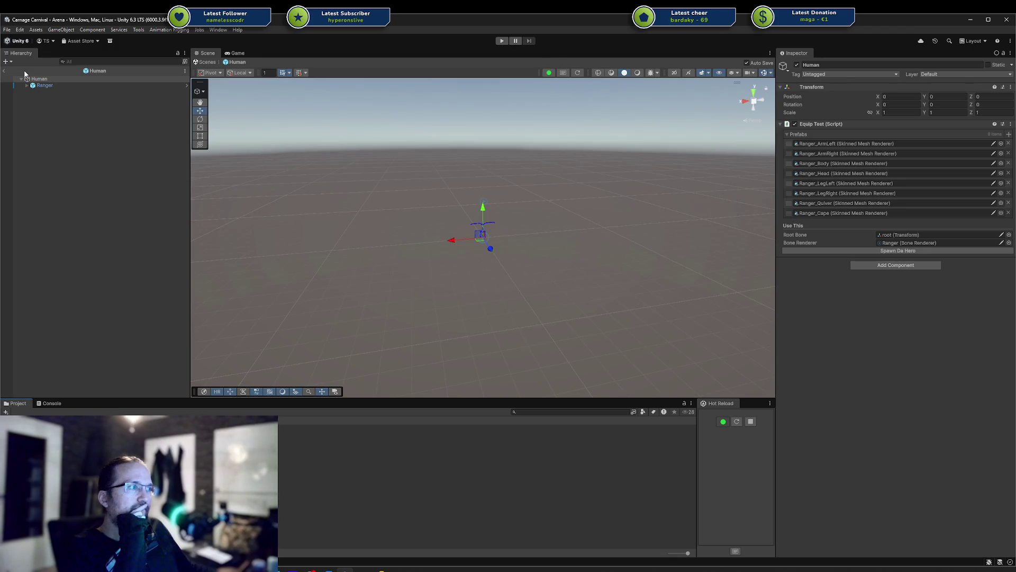
left_click(4, 70)
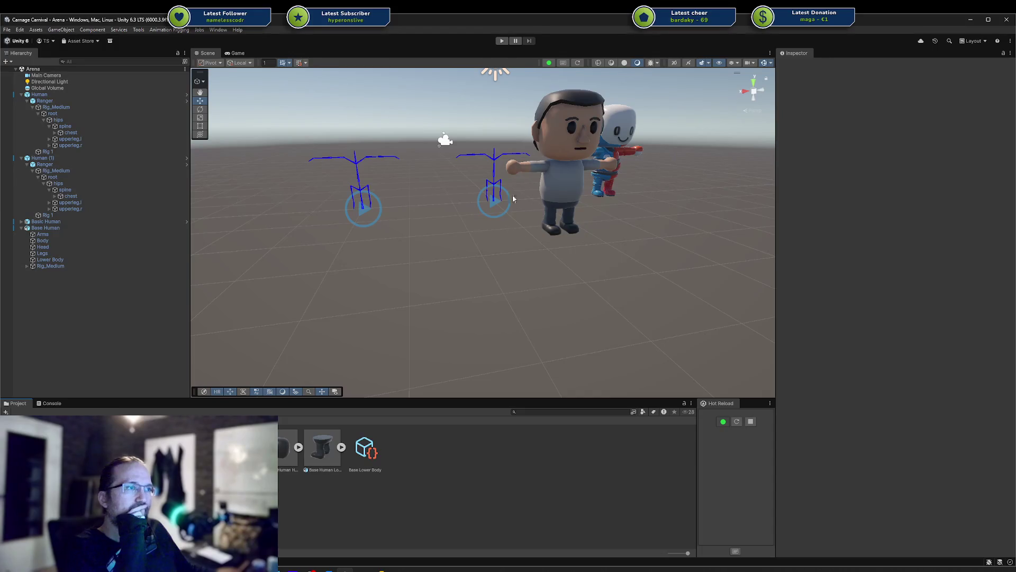
left_click(61, 222)
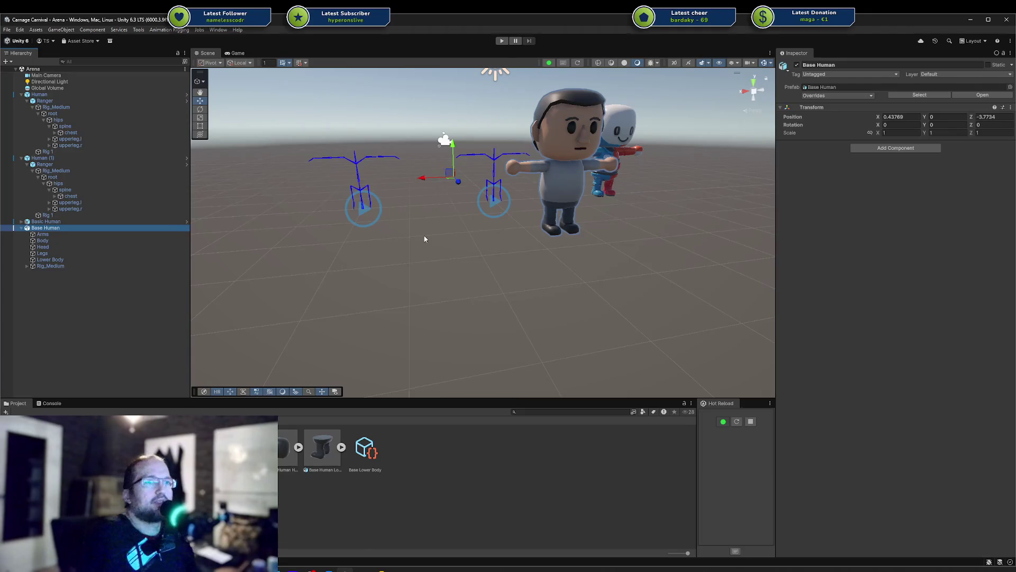
left_click(87, 247)
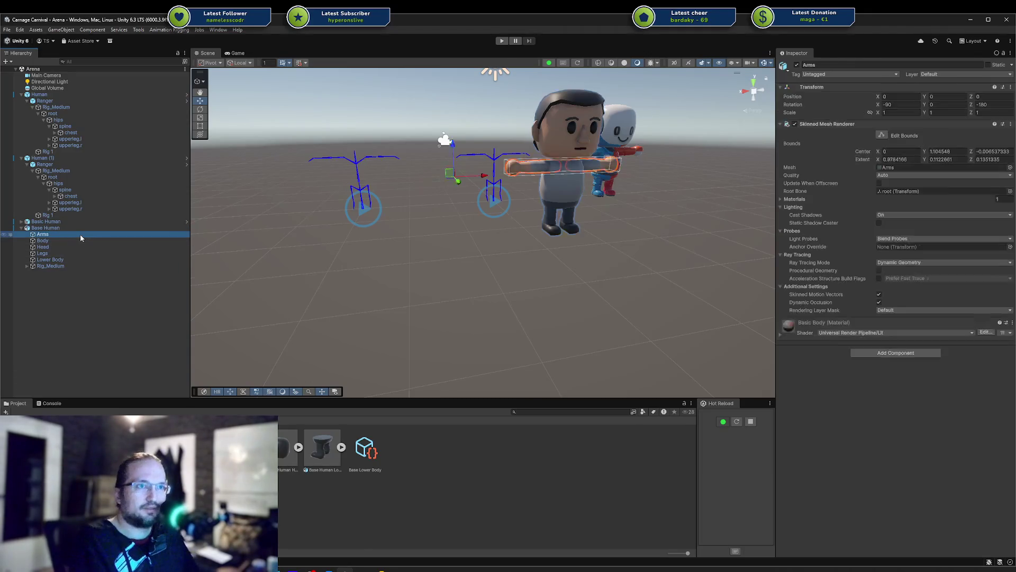
Step: Inspect the Arms through Lower Body mesh parts, then bring up Add Component on Base Human
key("Down")
key("Down")
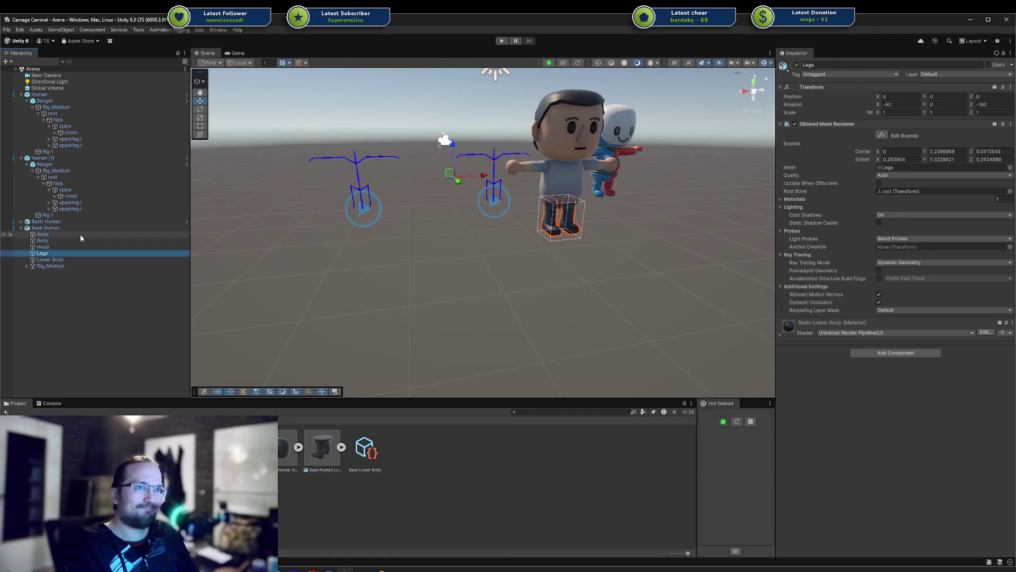
left_click(80, 234, "shift")
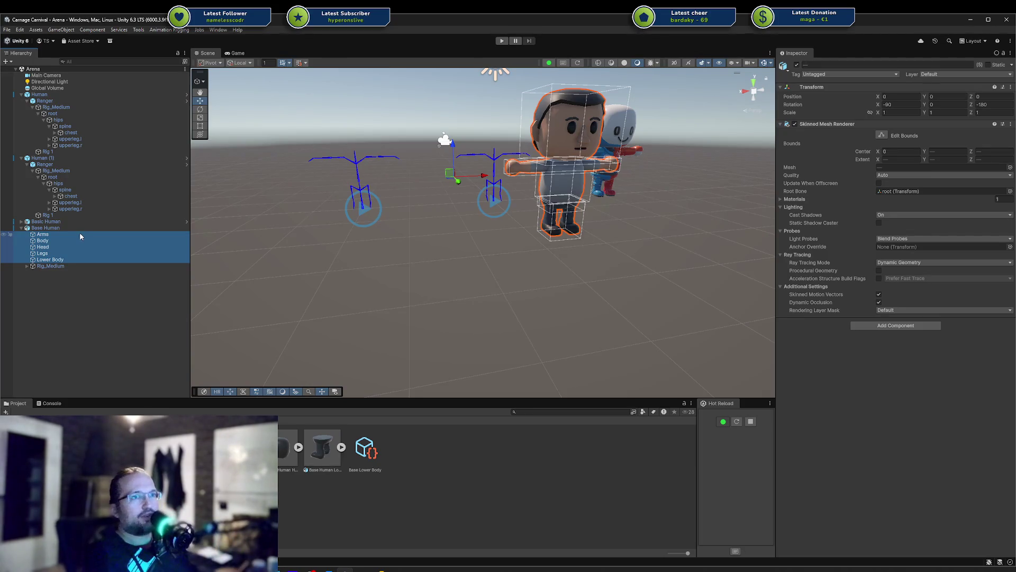
left_click(78, 227)
left_click(888, 148)
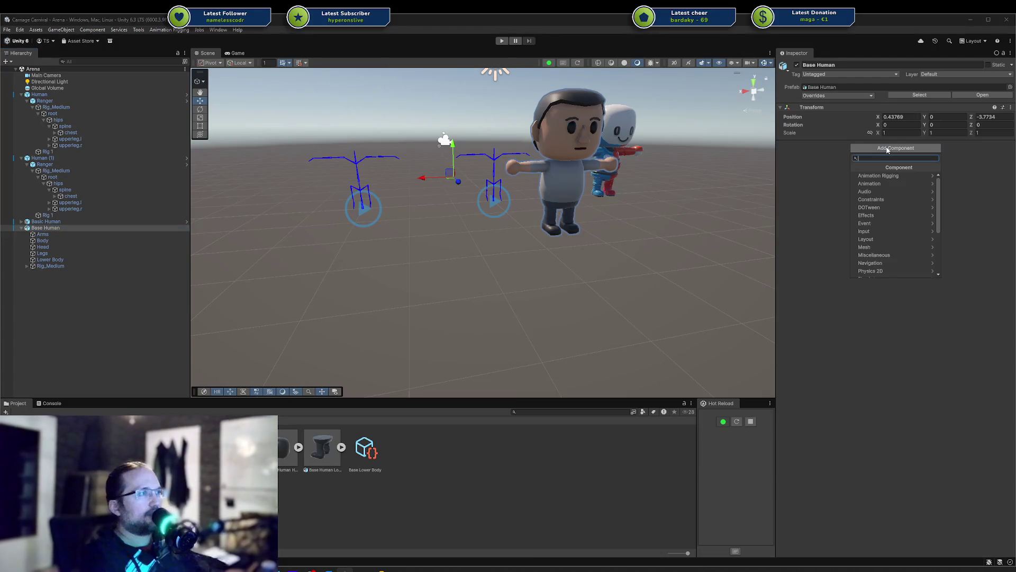
Step: Add the Human Model script to Base Human, then view EquipTest.cs in Rider
type("human")
key("Return")
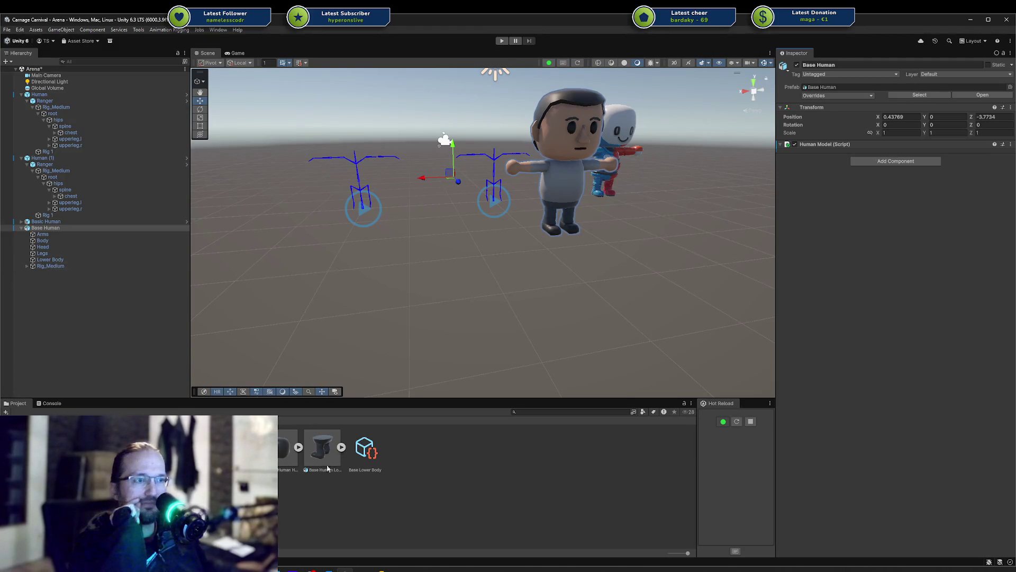
key("alt+Tab")
left_click(160, 41)
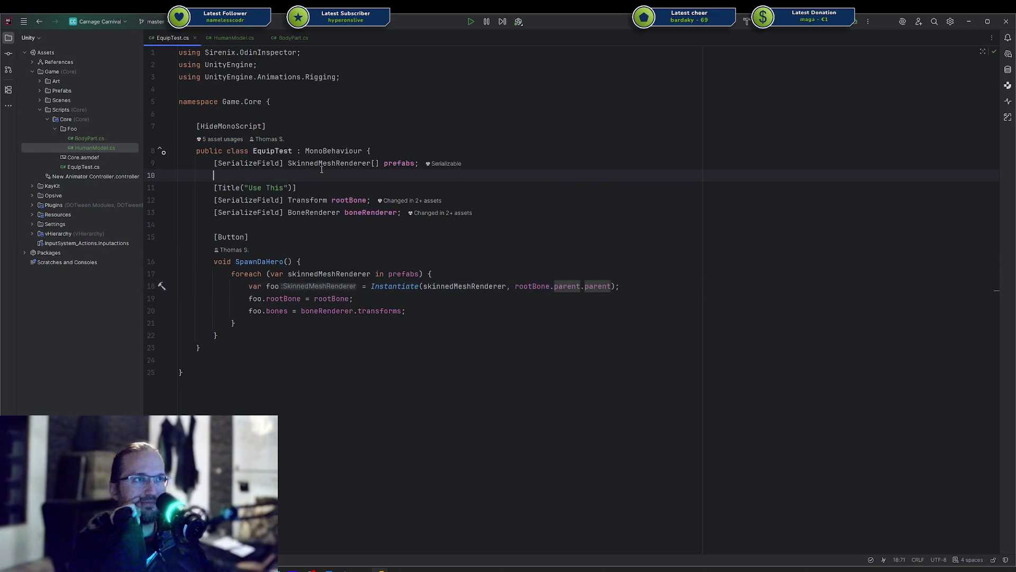
Step: Look over BoneRenderer in EquipTest.cs and the empty HumanModel.cs, then return to Unity
double_click(314, 212)
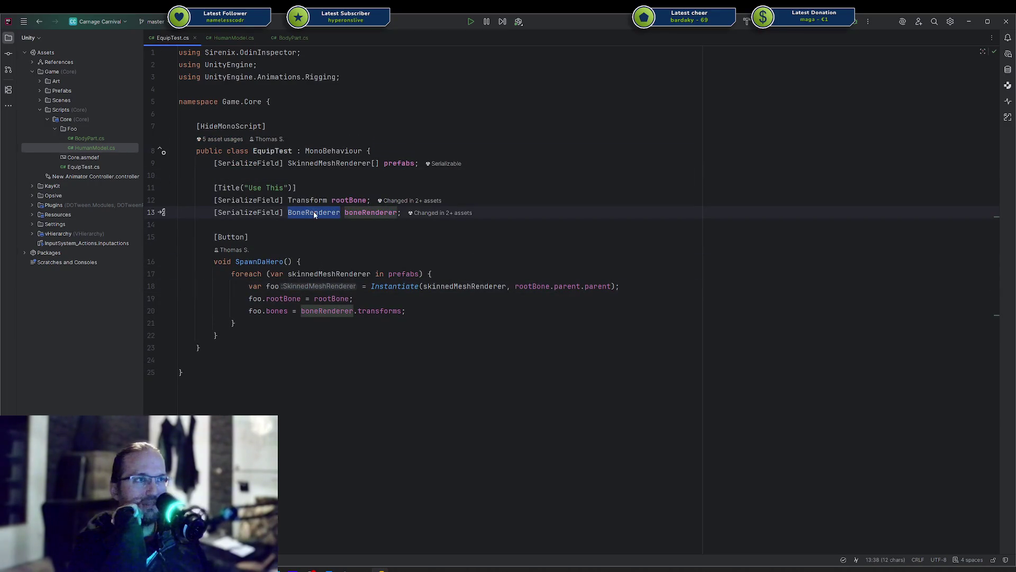
left_click(313, 212)
left_click(278, 39)
left_click(247, 39)
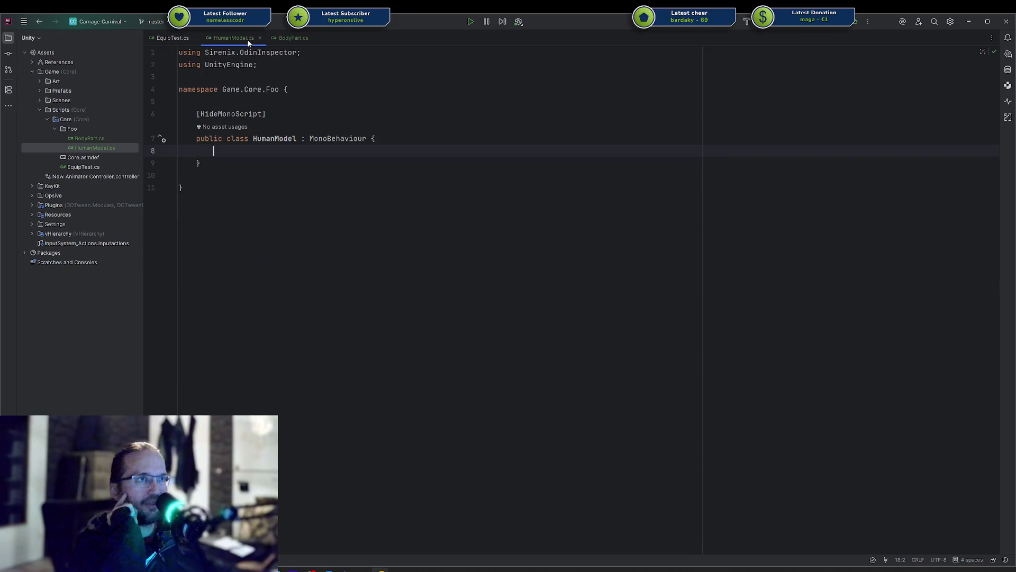
left_click(400, 569)
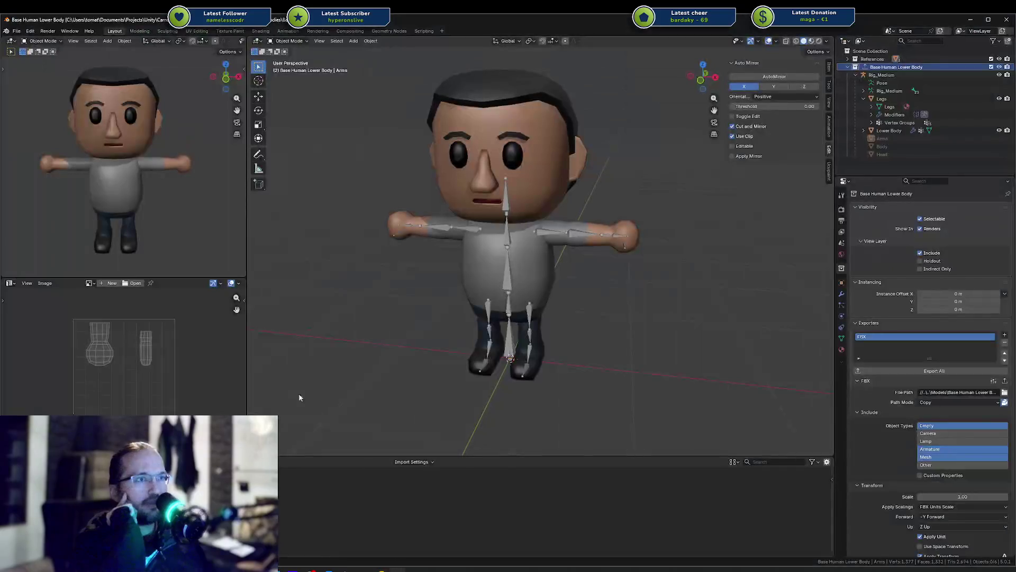
left_click(380, 570)
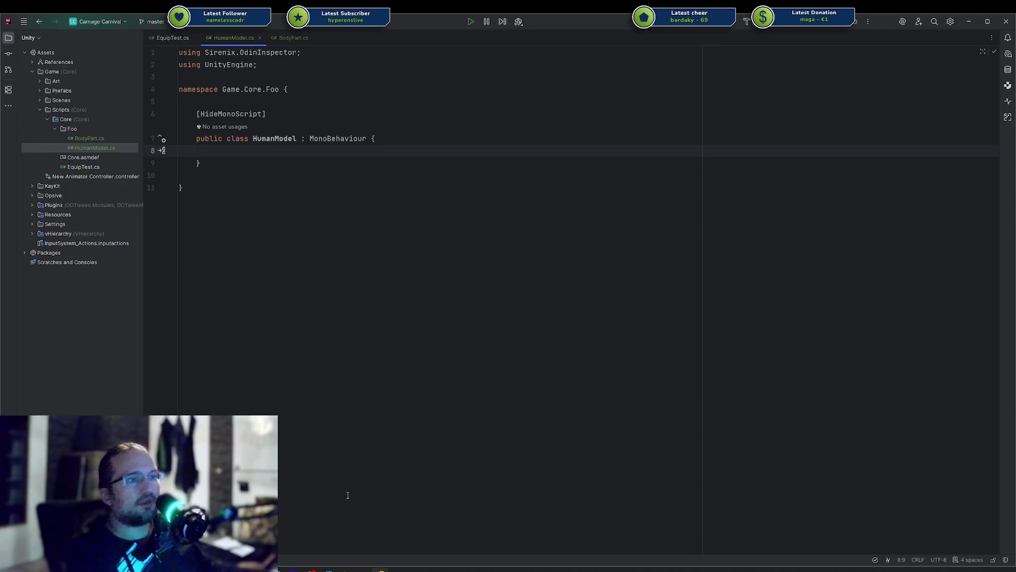
left_click(328, 570)
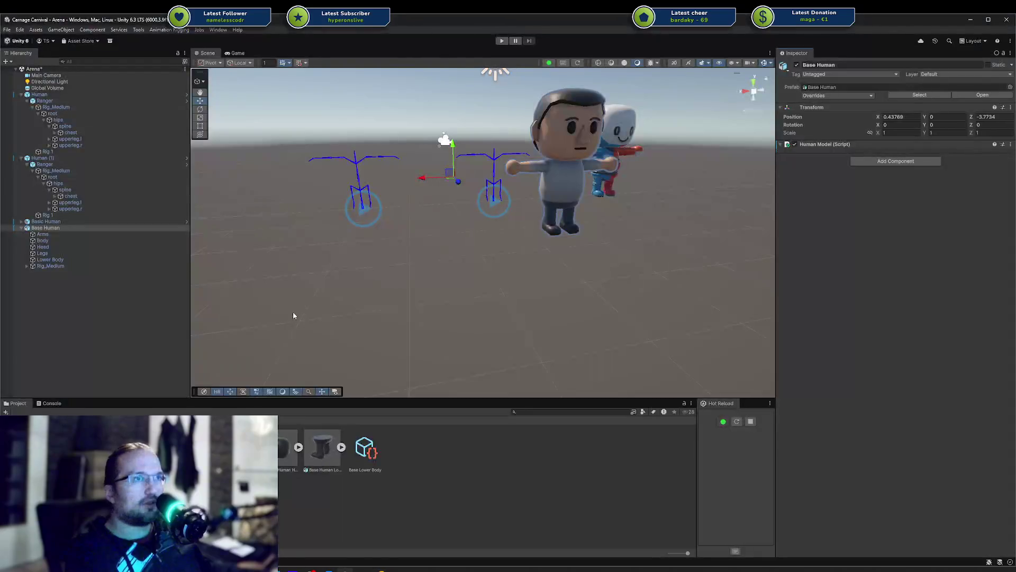
left_click(88, 234)
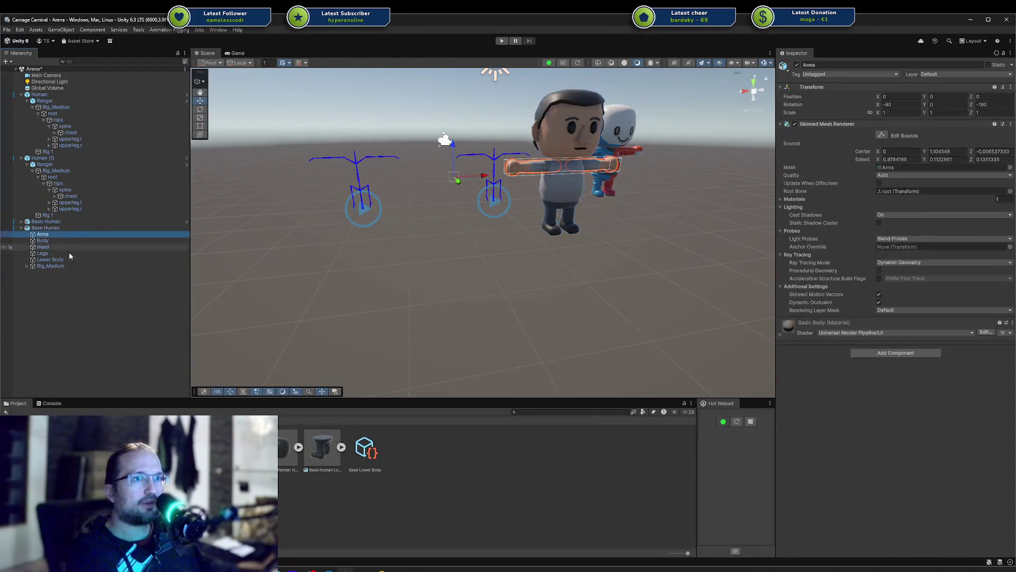
Step: Deactivate and delete Base Human's five mesh parts, then reselect Base Human
left_click(64, 259, "shift")
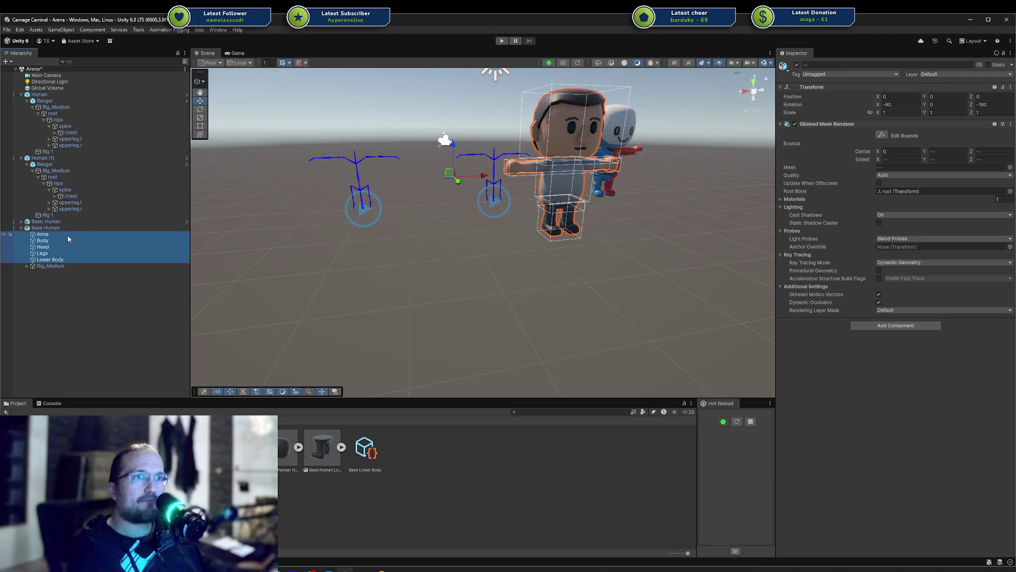
key("alt+shift+a")
key("alt+shift+a")
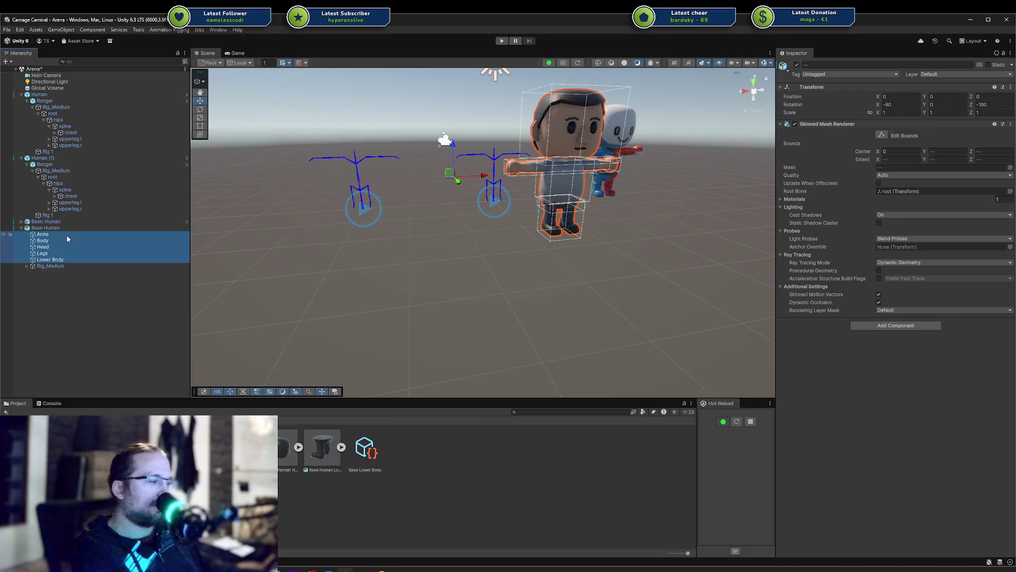
key("Delete")
left_click(65, 234)
left_click(63, 228)
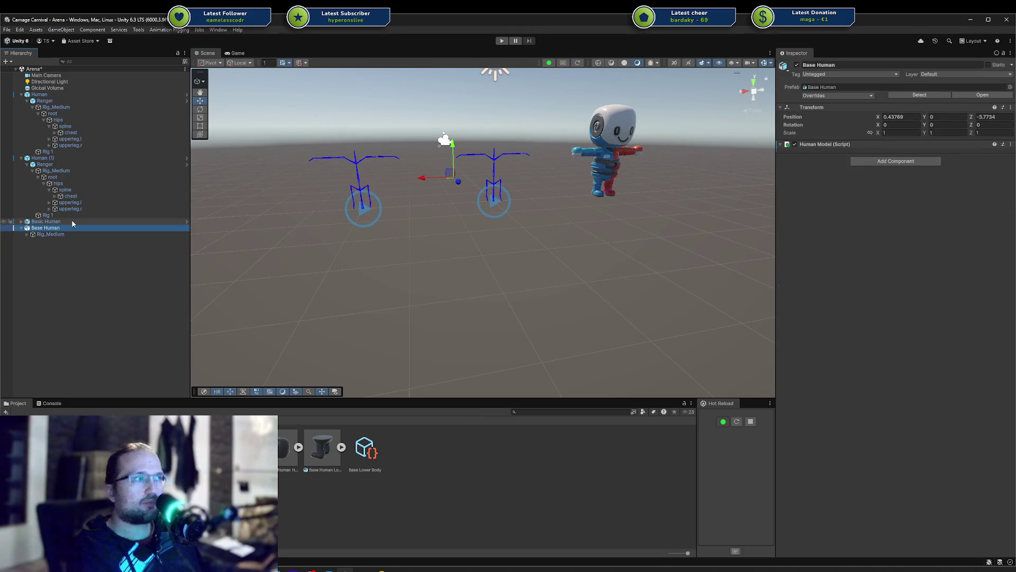
Step: Try Animation Rigging's Rig Setup on Base Human, then undo the trial changes
left_click(872, 161)
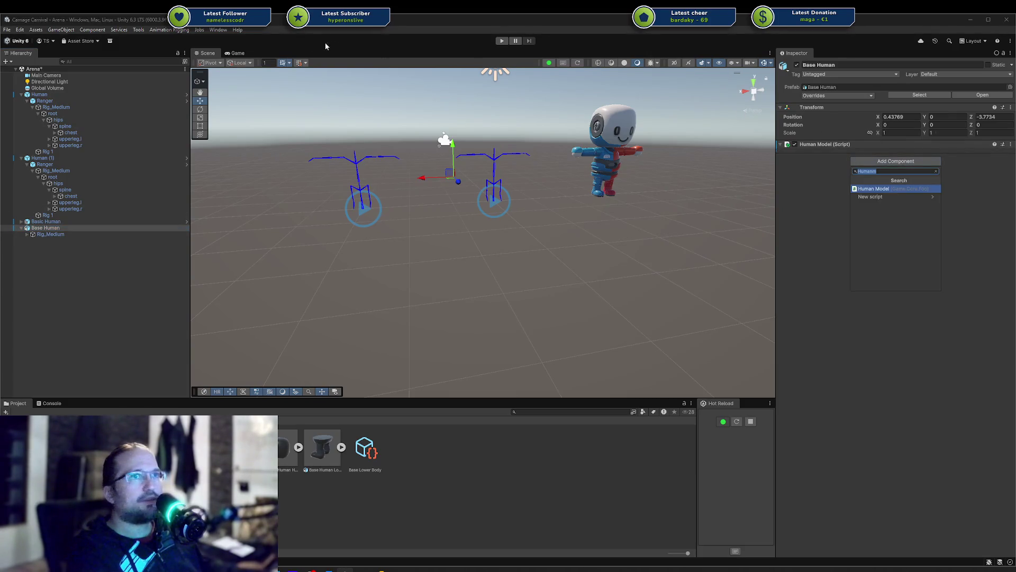
left_click(183, 32)
left_click(174, 77)
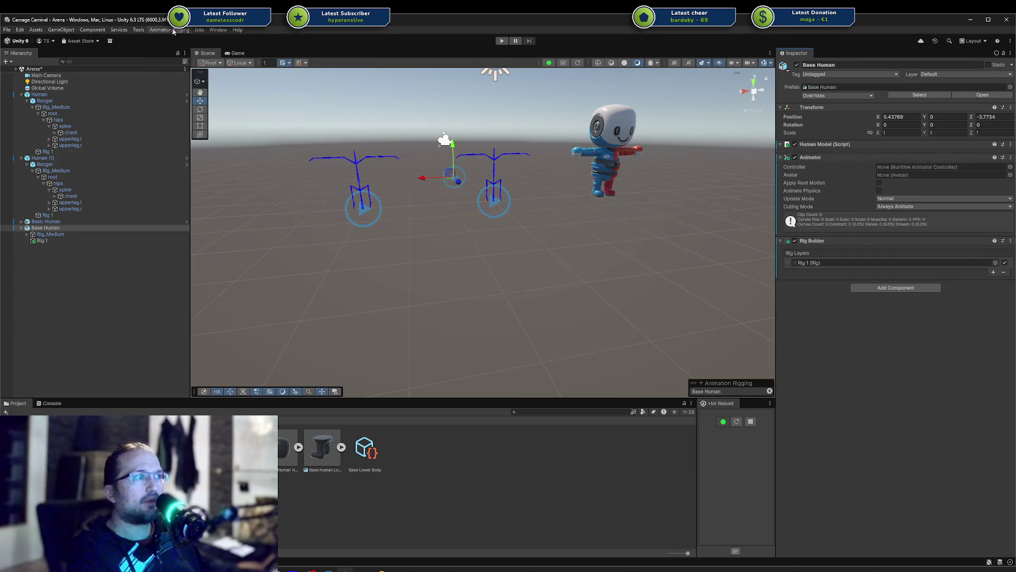
key("ctrl+z")
key("ctrl+z")
key("ctrl+z")
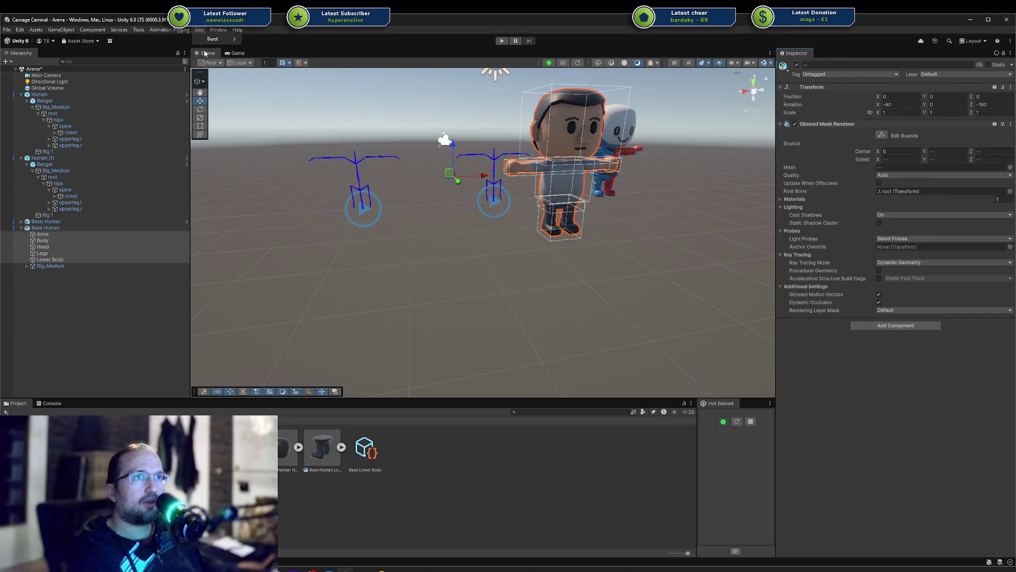
Step: Reselect Base Human and bring up the Animation Rigging commands
left_click(219, 30)
left_click(70, 225)
left_click(69, 228)
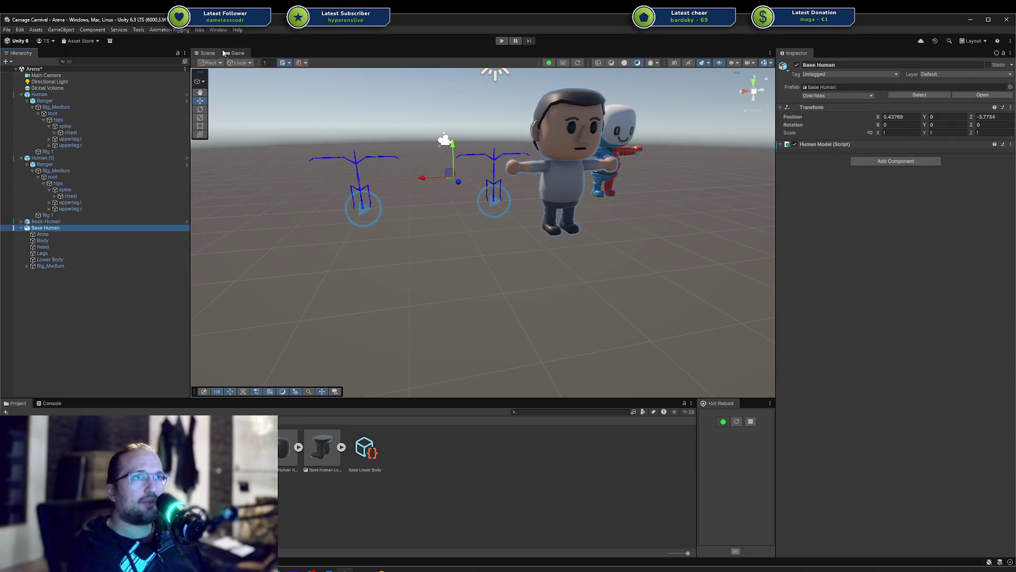
left_click(169, 30)
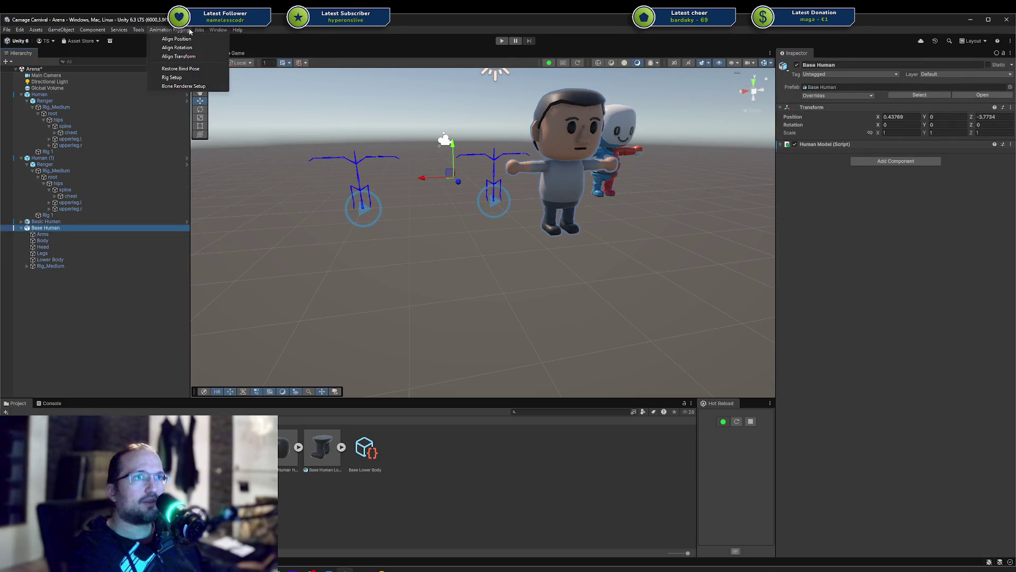
Step: Run Rig Setup and Bone Renderer Setup on Base Human, then delete its five mesh parts
left_click(187, 78)
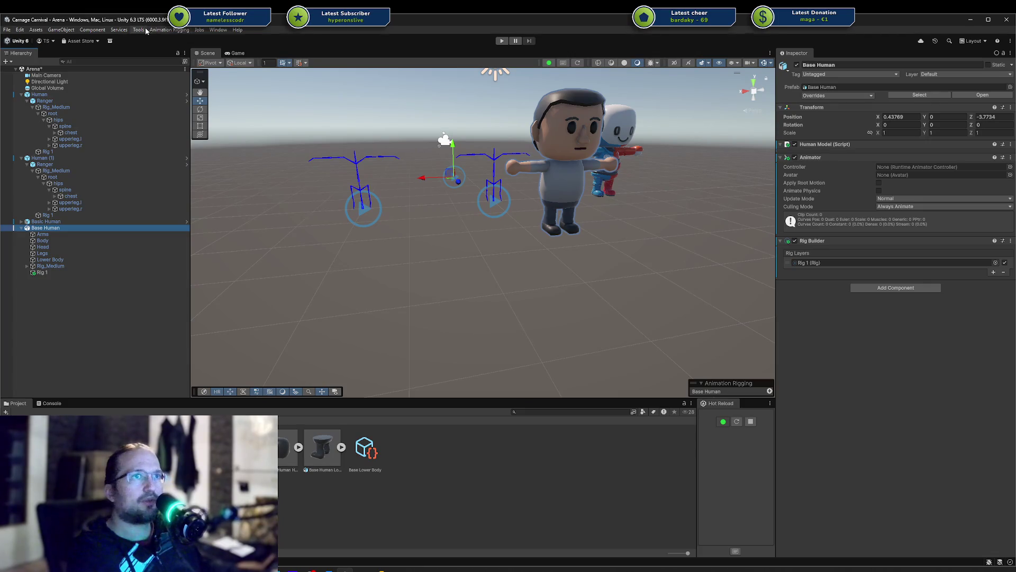
left_click(162, 30)
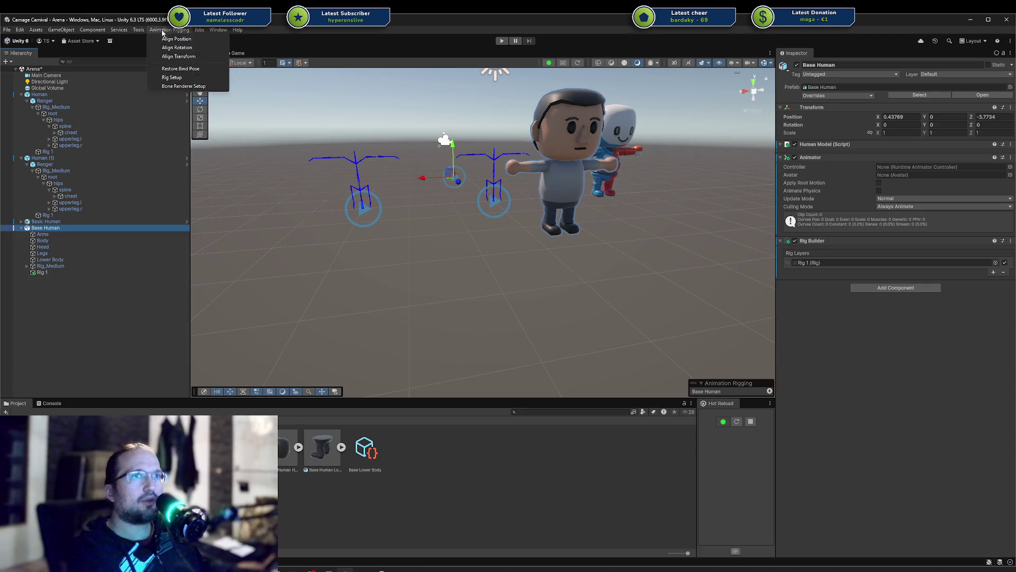
left_click(181, 86)
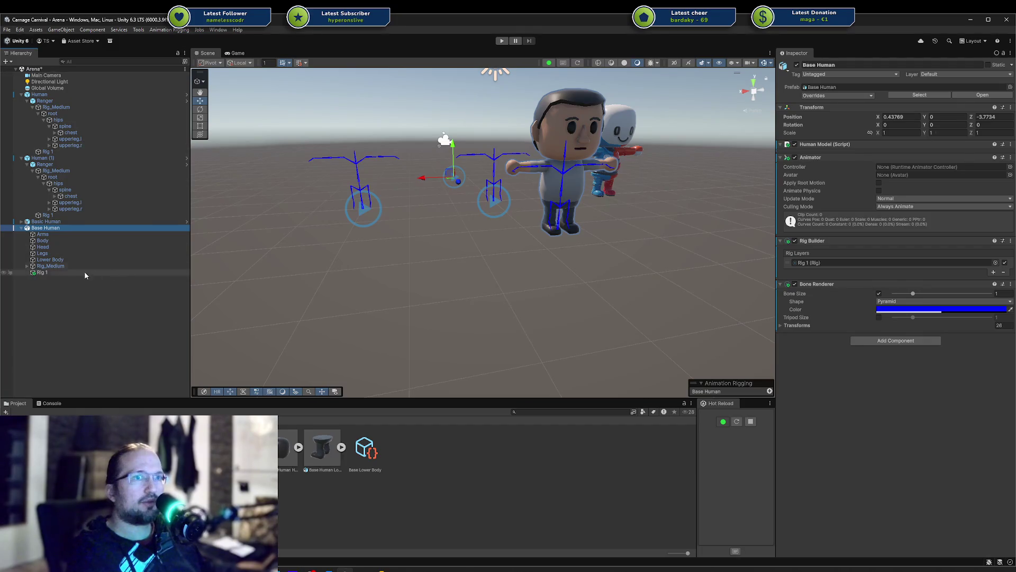
left_click(66, 233)
left_click(77, 260, "shift")
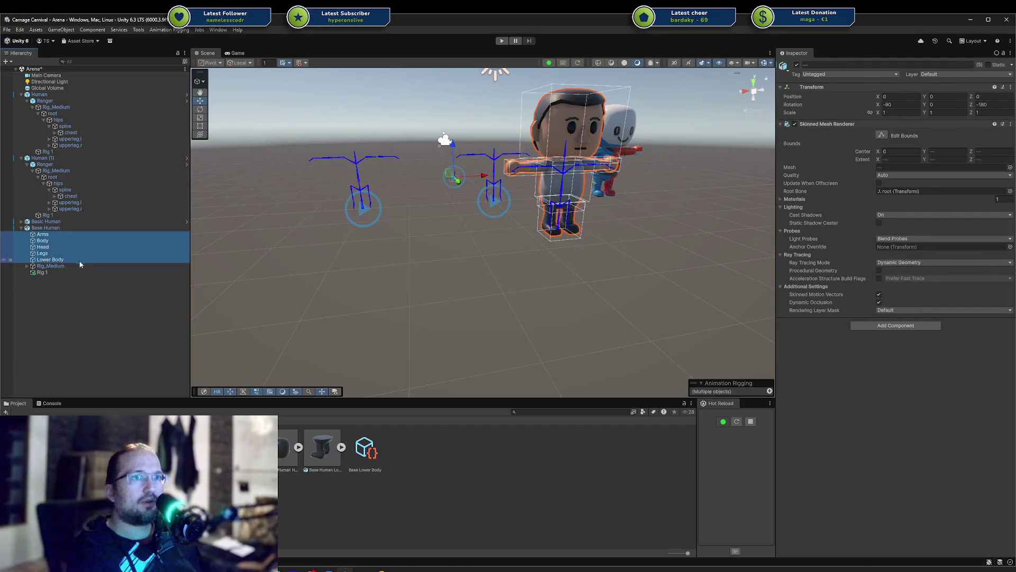
key("Delete")
Step: Inspect the Rig_Medium skeleton, then give the Animator Rig_Medium_Avatar and New Animator Controller
left_click(46, 234)
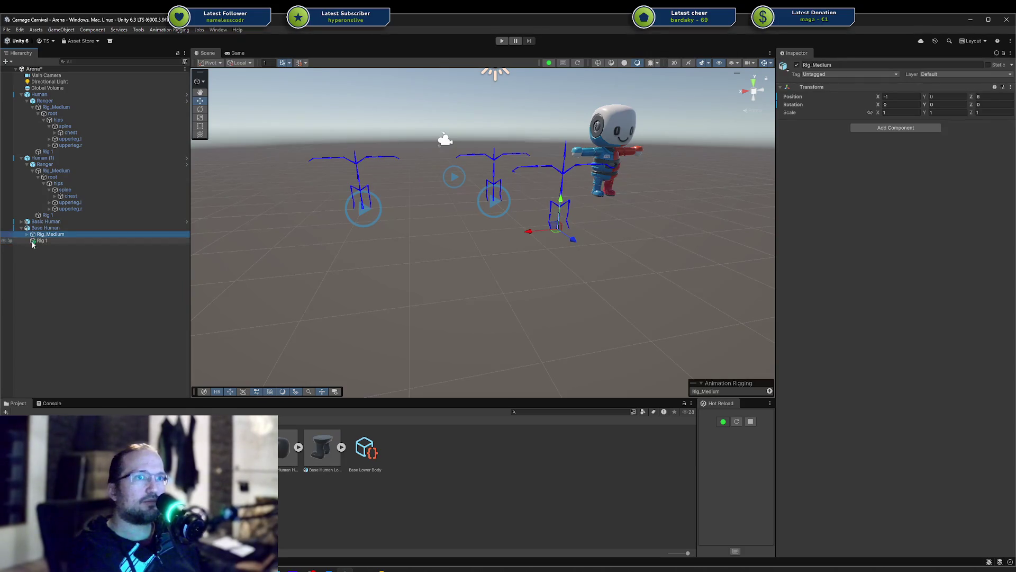
left_click(34, 241)
left_click(45, 234)
left_click(43, 228)
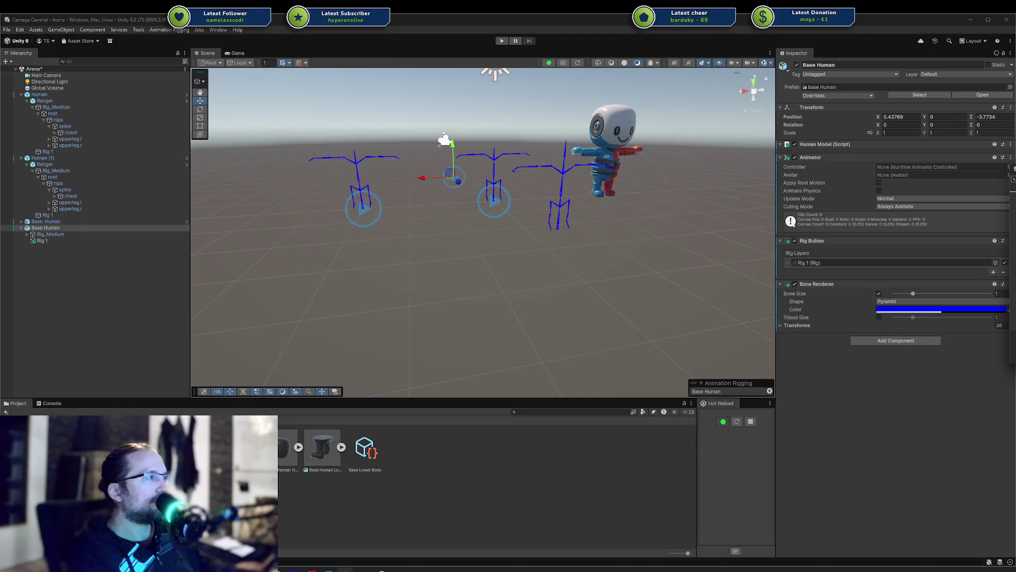
key("Return")
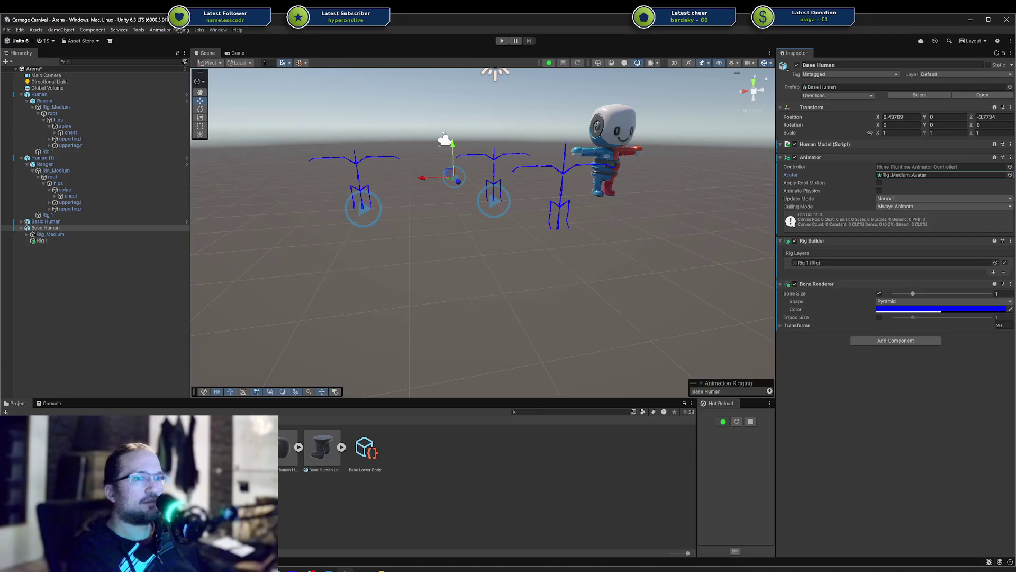
left_click(1010, 167)
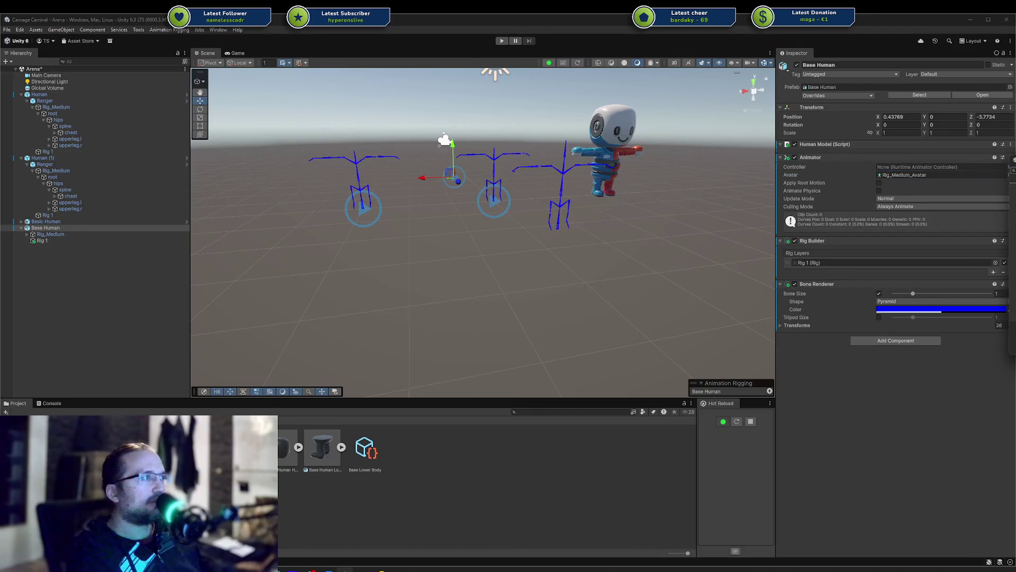
key("Return")
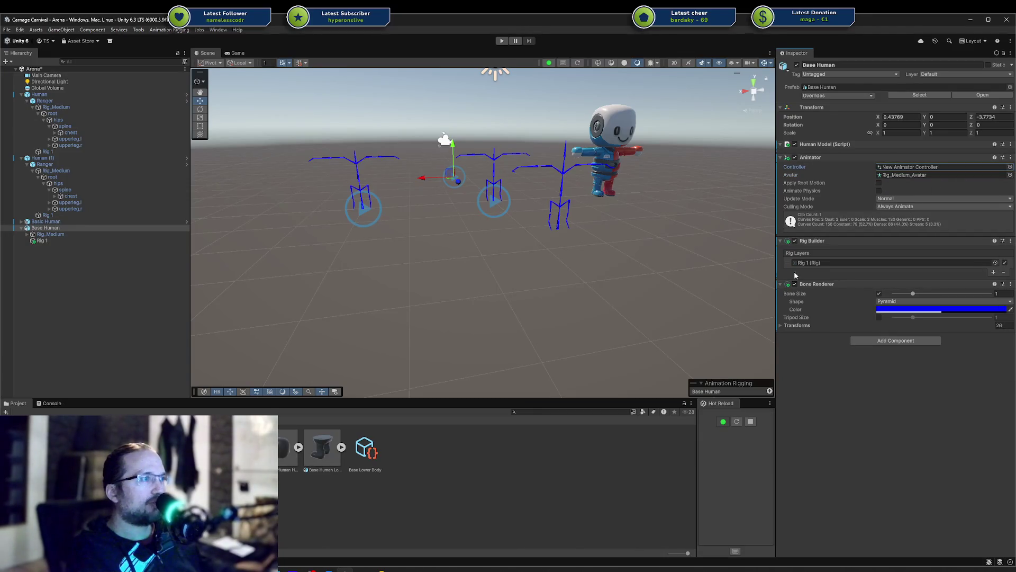
Step: Add a [SerializeField] BoneRenderer boneRenderer; field to HumanModel.cs using completions
left_click(371, 569)
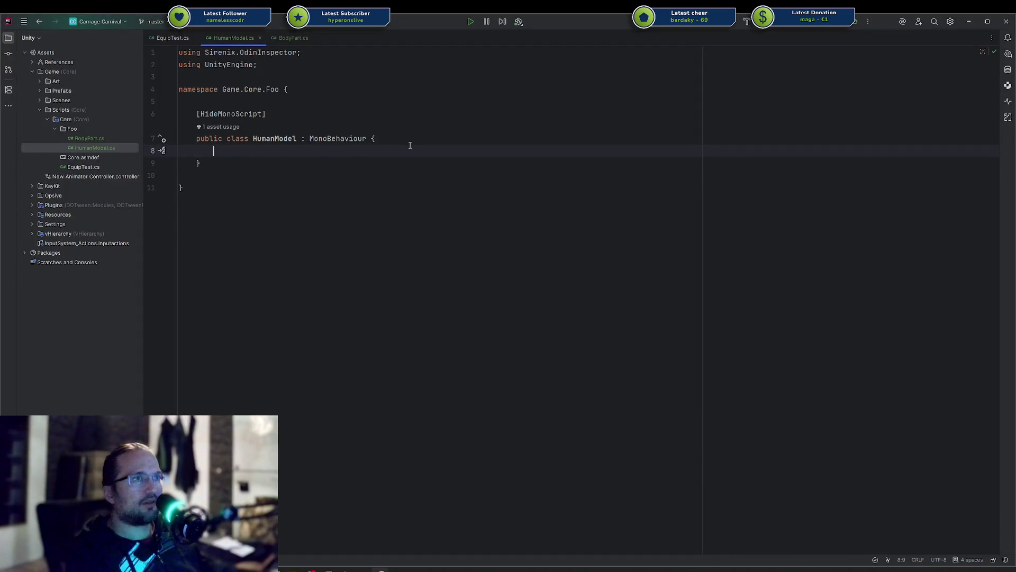
type("[Ser")
key("Return")
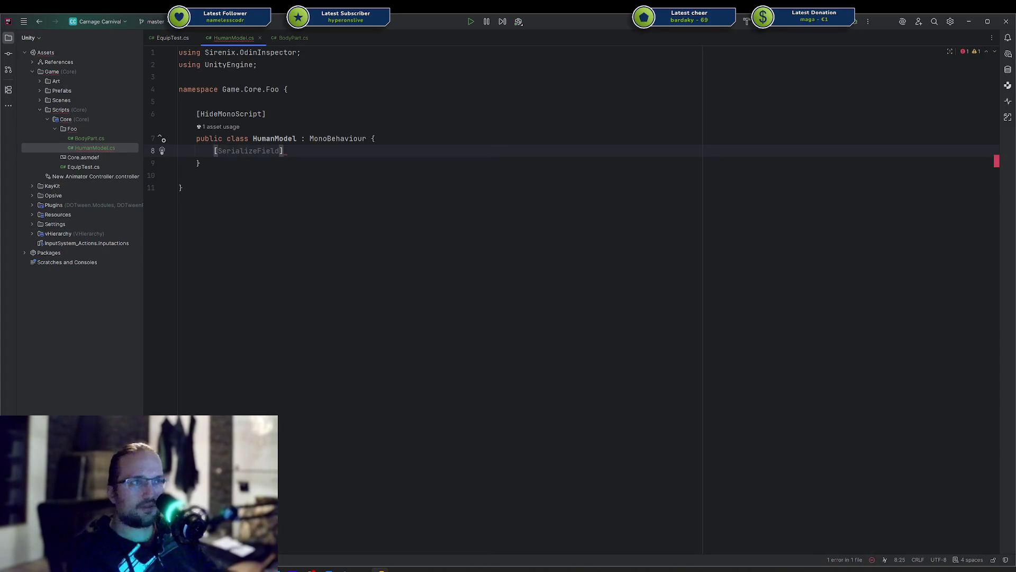
type("BoneRen")
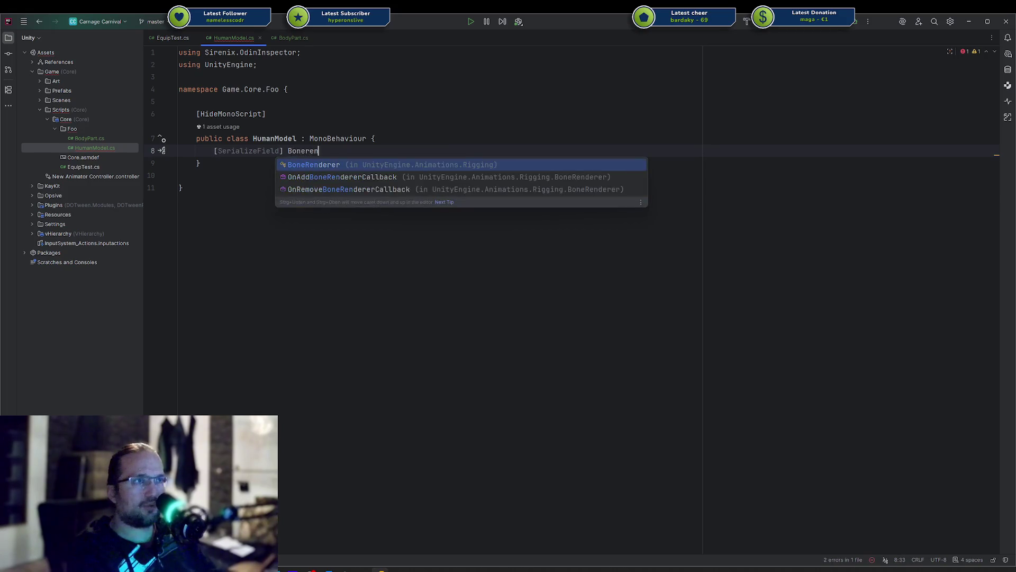
key("Return")
key("Return")
type(";")
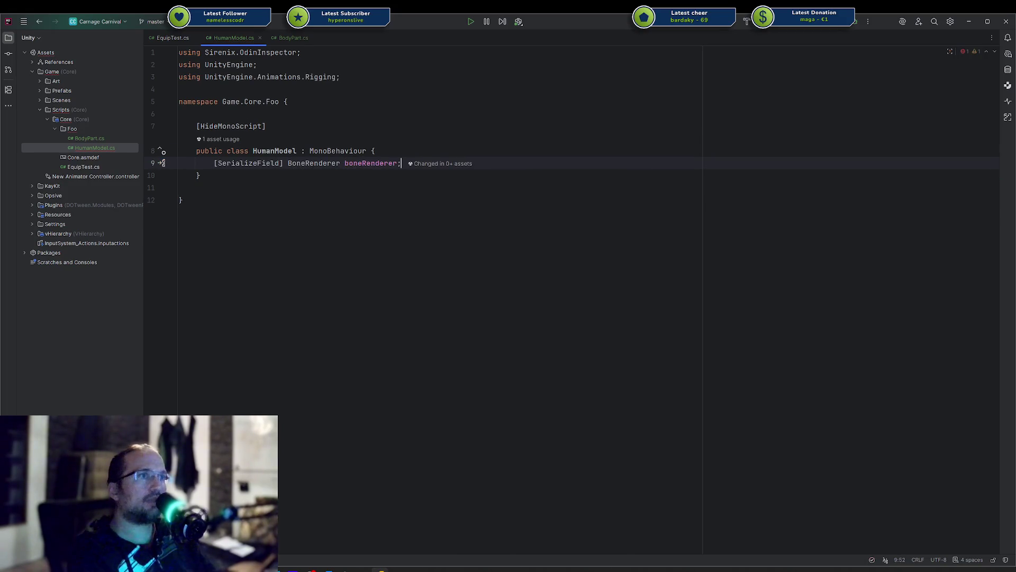
key("alt+Tab")
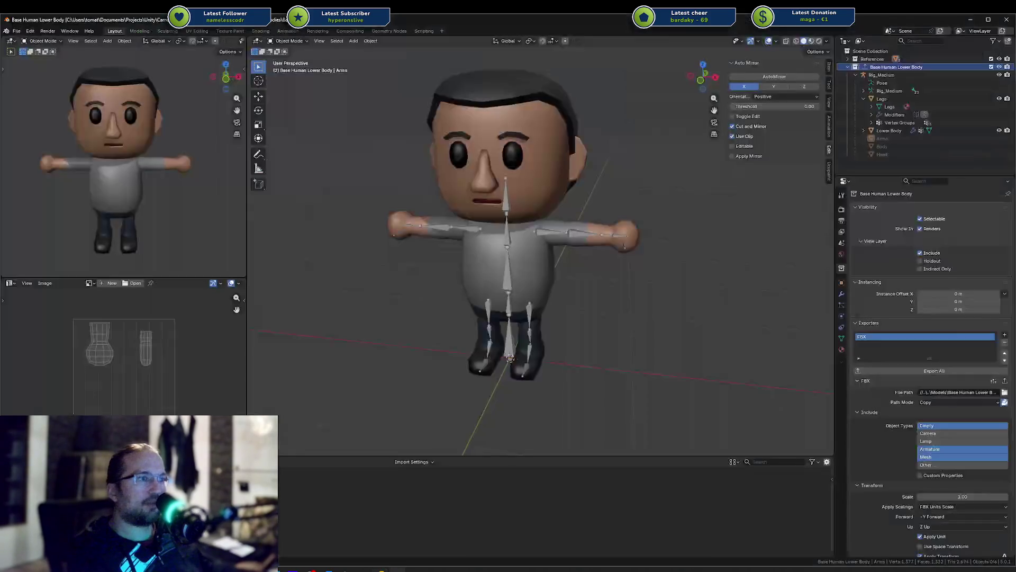
Step: Check Bone Renderer's Transforms list in Unity and recompile to expose the new field
key("alt+Tab")
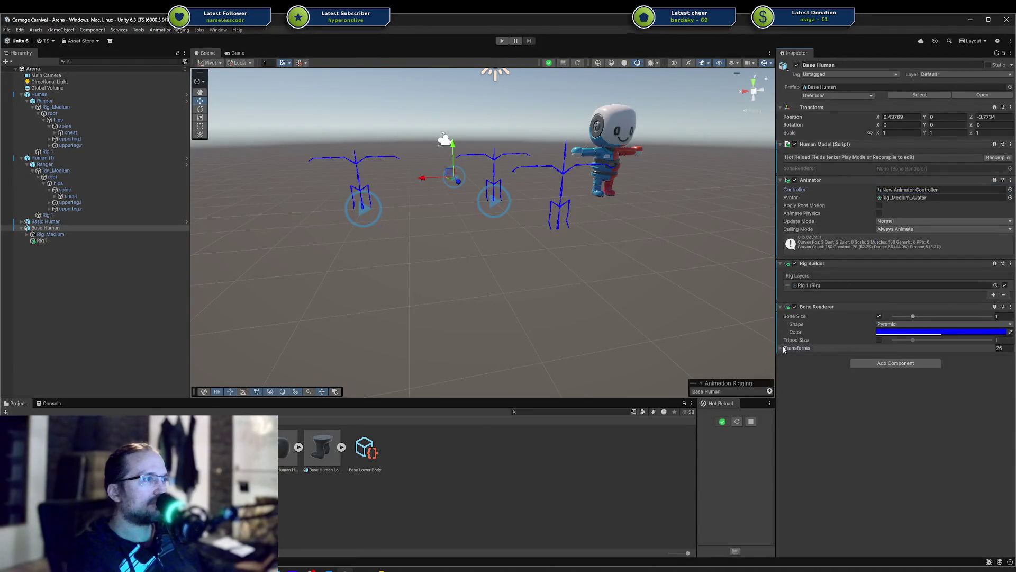
left_click(786, 348)
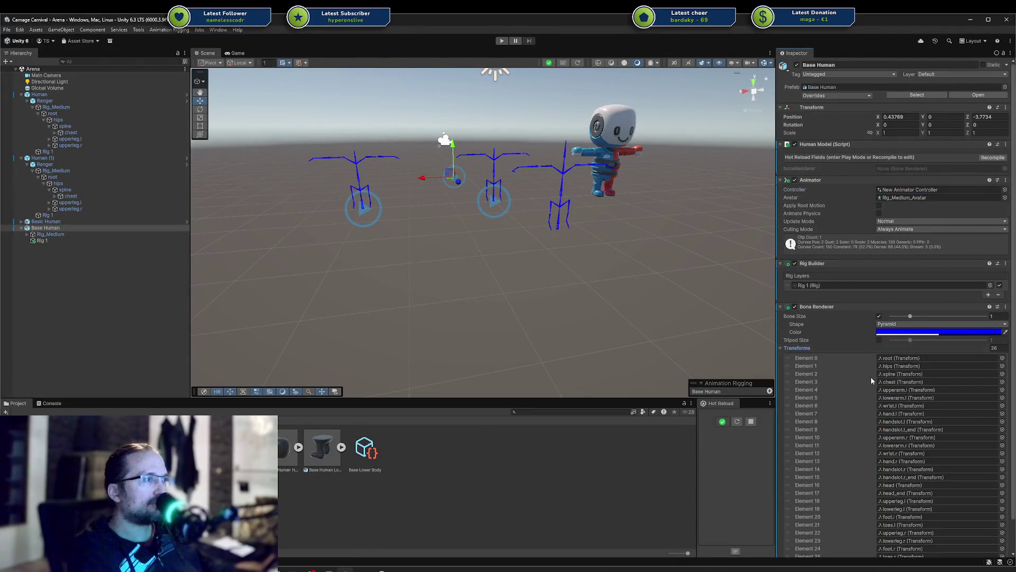
left_click(782, 347)
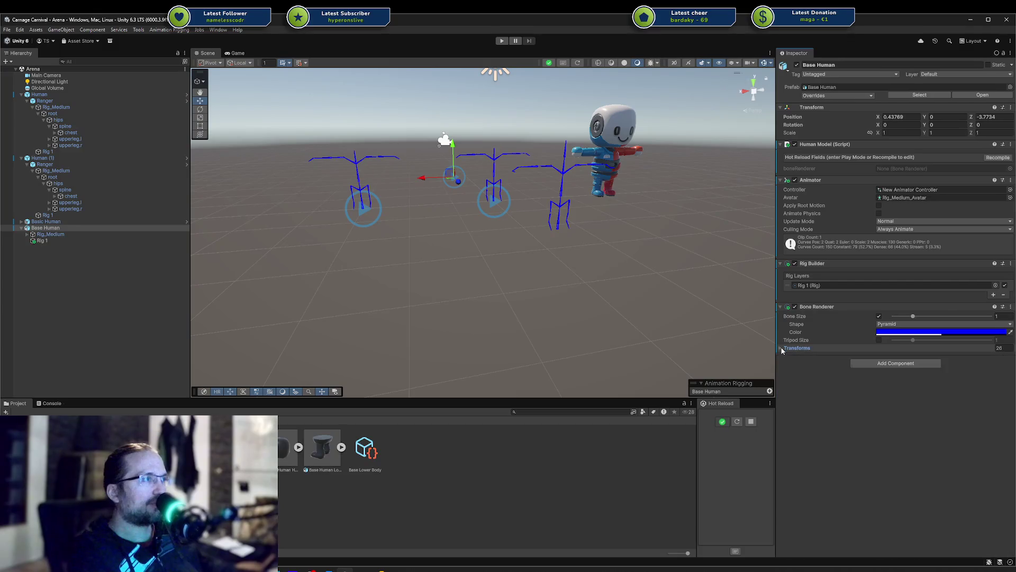
left_click(993, 158)
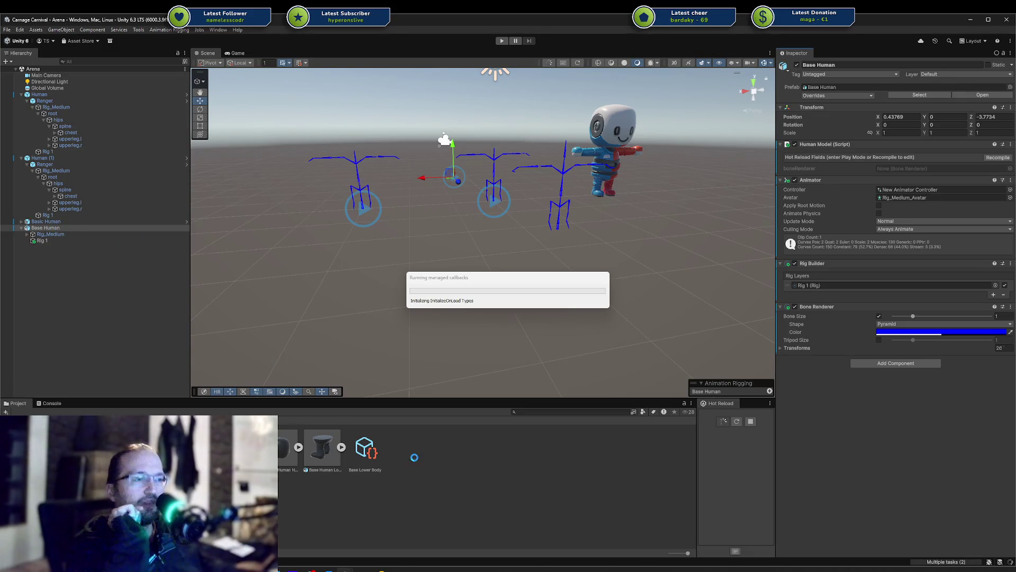
mouse_move(381, 569)
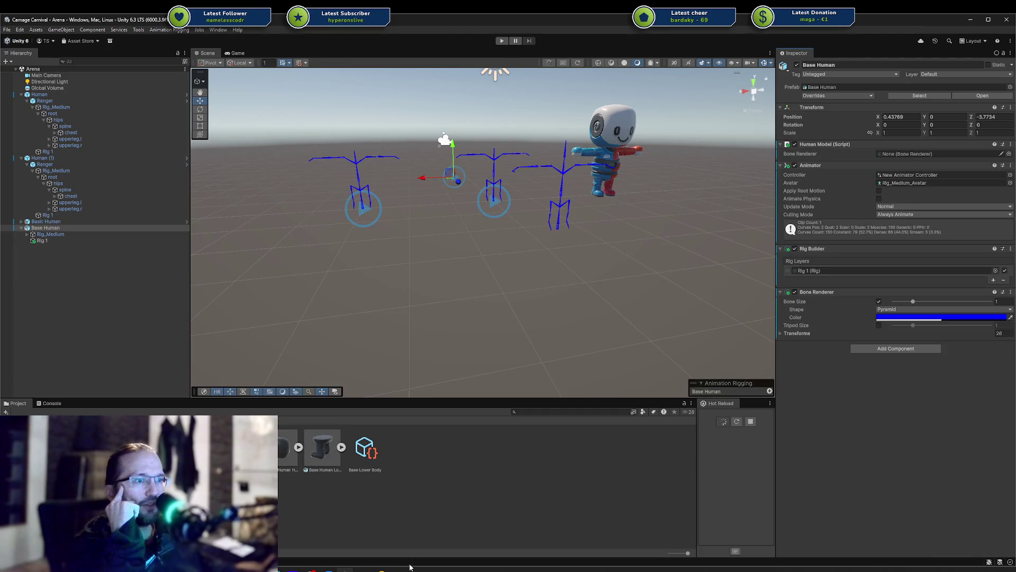
left_click(376, 568)
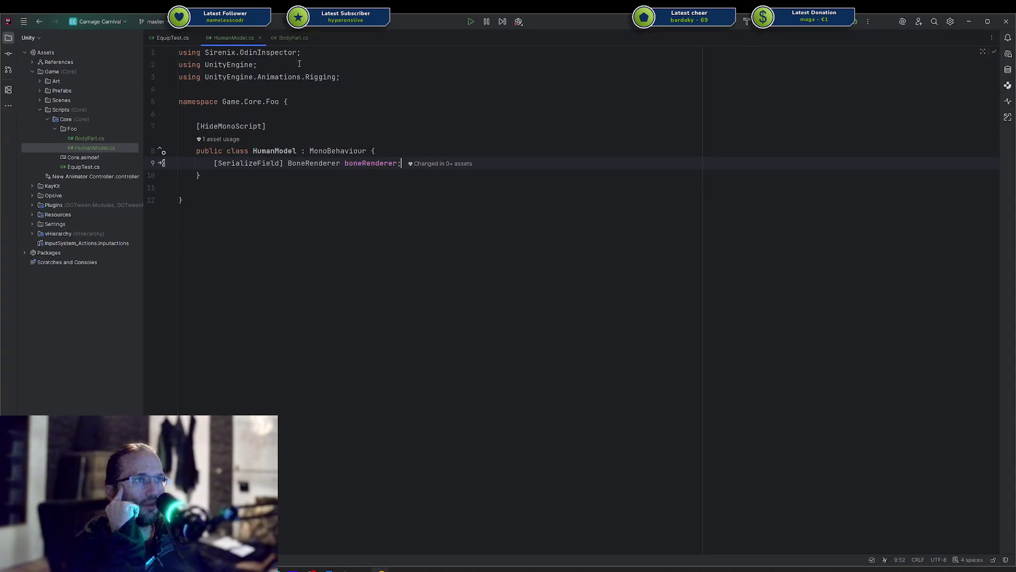
Step: Review the Instantiate spawn loop in EquipTest.cs and glance at BodyPart.cs
left_click(186, 40)
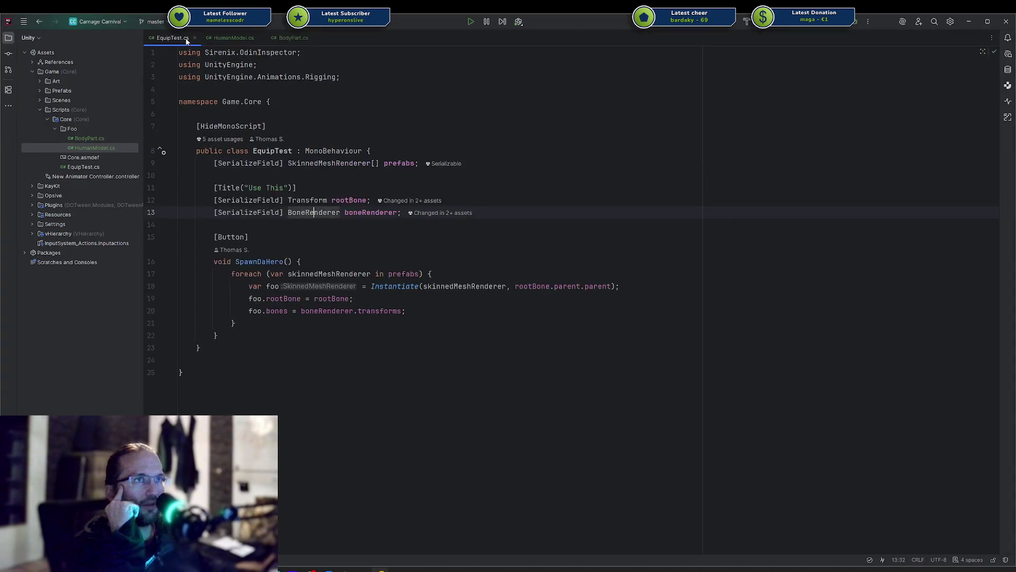
left_click(394, 286)
left_click(532, 287)
triple_click(581, 287)
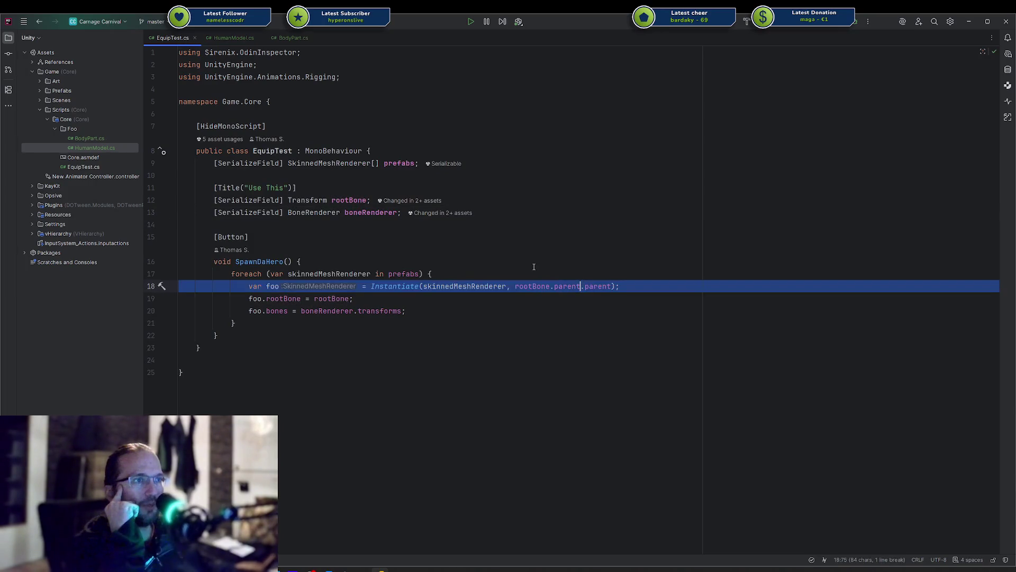
left_click(529, 267)
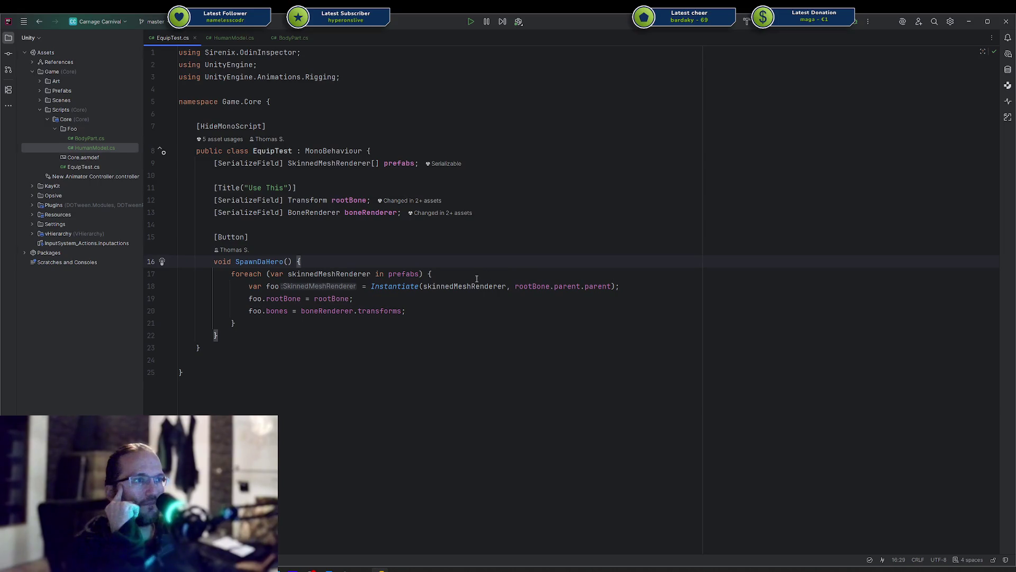
left_click(513, 286)
left_click(550, 274)
left_click(251, 42)
left_click(294, 38)
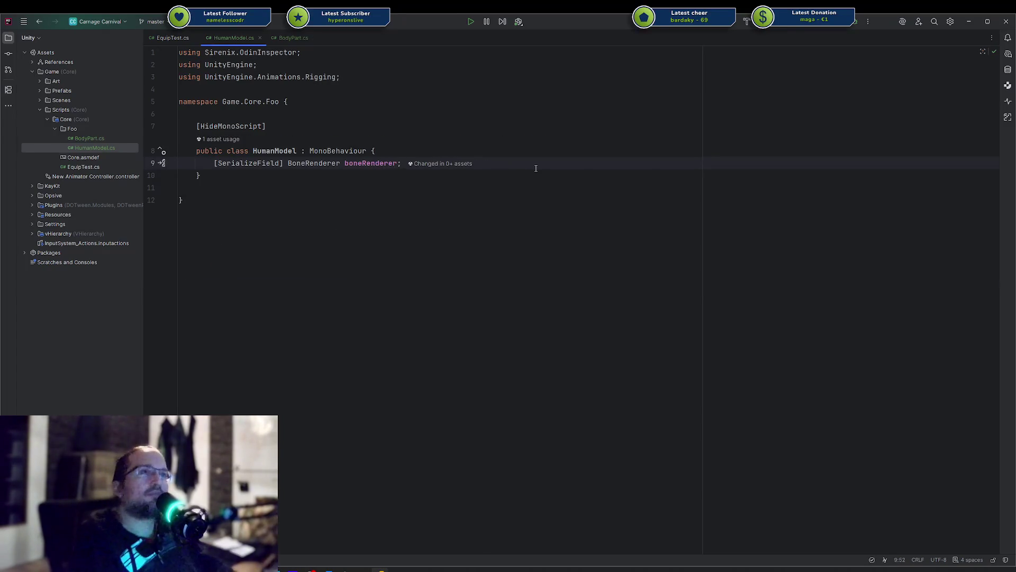
Step: Open an empty line above the boneRenderer field in HumanModel.cs
key("Return")
key("Return")
key("BackSpace")
key("BackSpace")
key("Down")
key("Return")
key("Return")
key("ctrl+z")
key("ctrl+z")
key("ctrl+z")
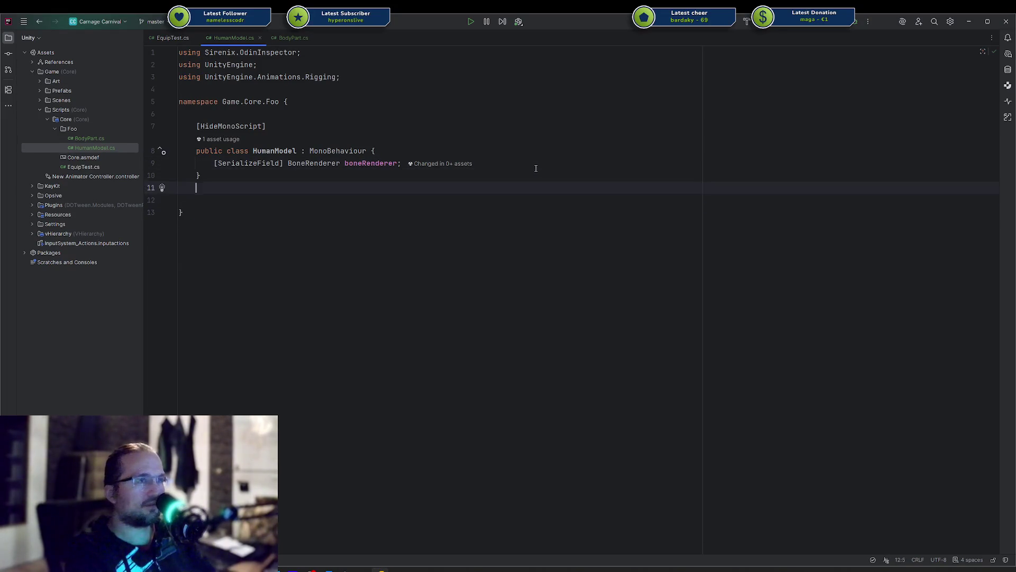
key("Up")
key("Up")
key("ctrl+shift+Down")
key("Up")
key("Up")
Step: Declare [SerializeField] BodyPart[] bodyParts; above the boneRenderer field
type("[SerializeField]")
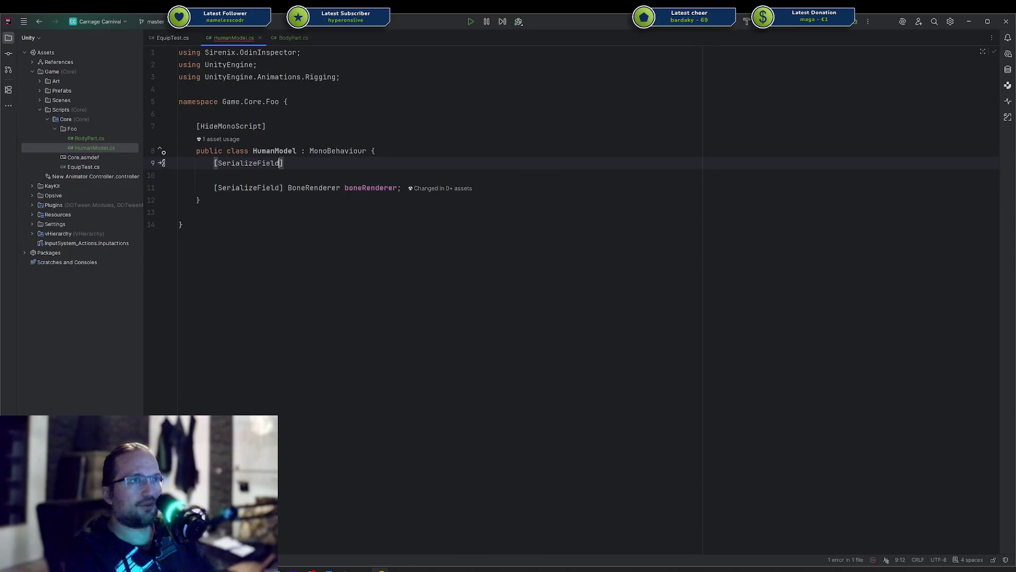
key("ctrl+shift+Down")
key("ctrl+shift+Up")
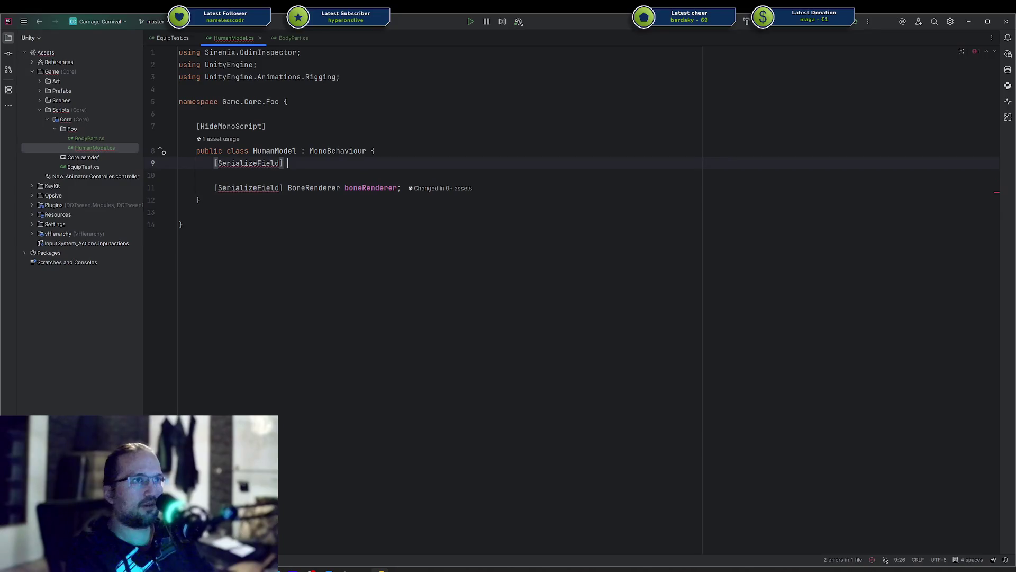
type("BodyPart body")
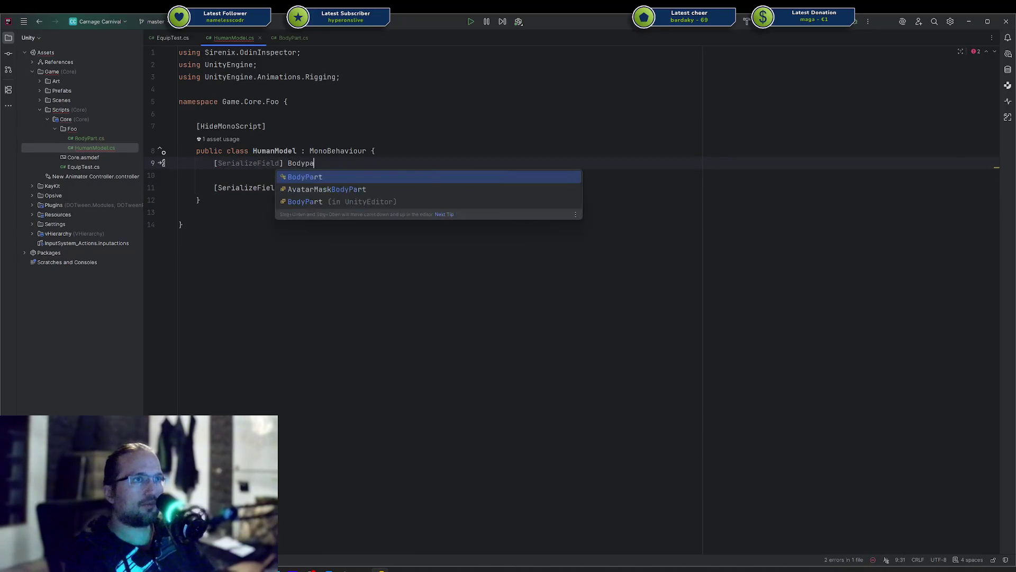
key("BackSpace")
key("BackSpace")
key("BackSpace")
type("headPart;")
key("Left")
key("ctrl+BackSpace")
type("bodyParts")
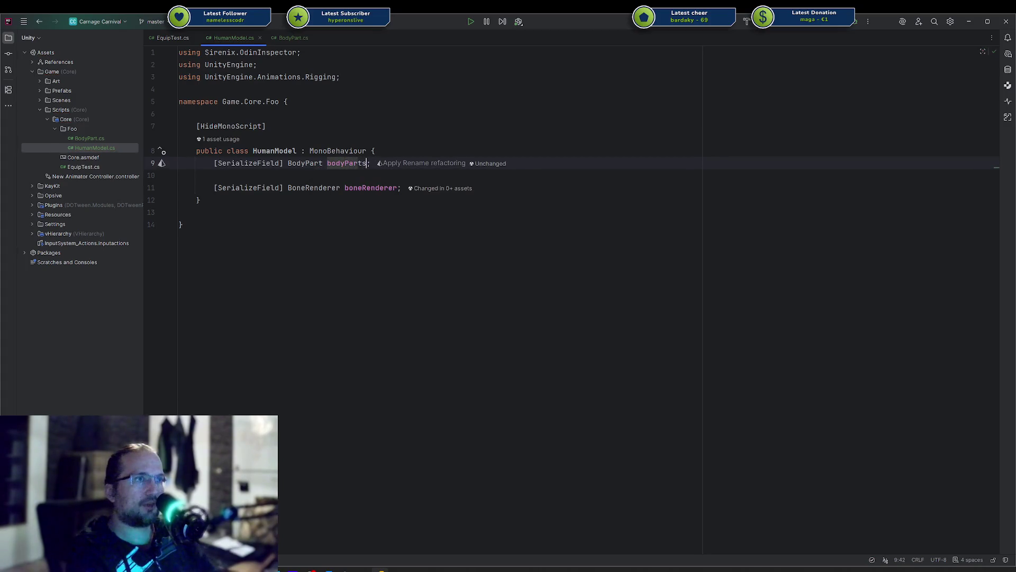
key("Left")
type("[")
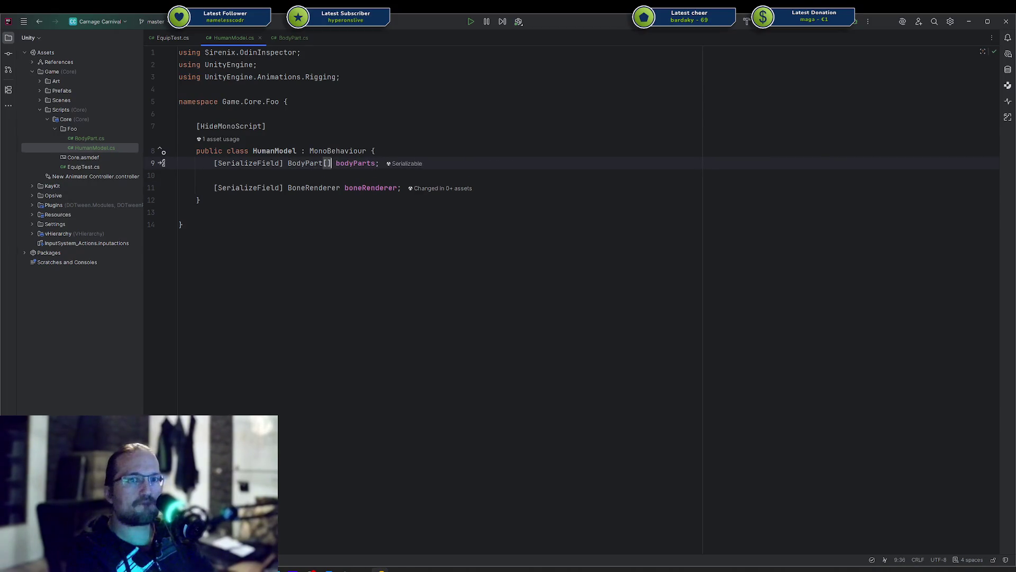
Step: Start a new empty member line below the boneRenderer field
key("Down")
key("Down")
key("End")
key("Return")
key("Return")
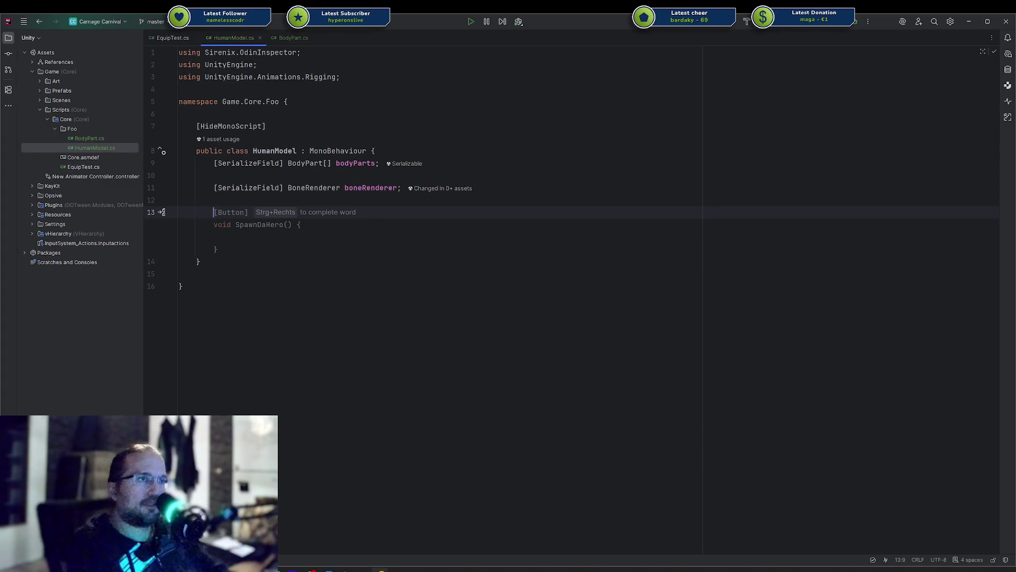
Step: Add an empty OnValidate() method, discarding a started if statement on bodyParts
type("onvali")
key("Return")
key("BackSpace")
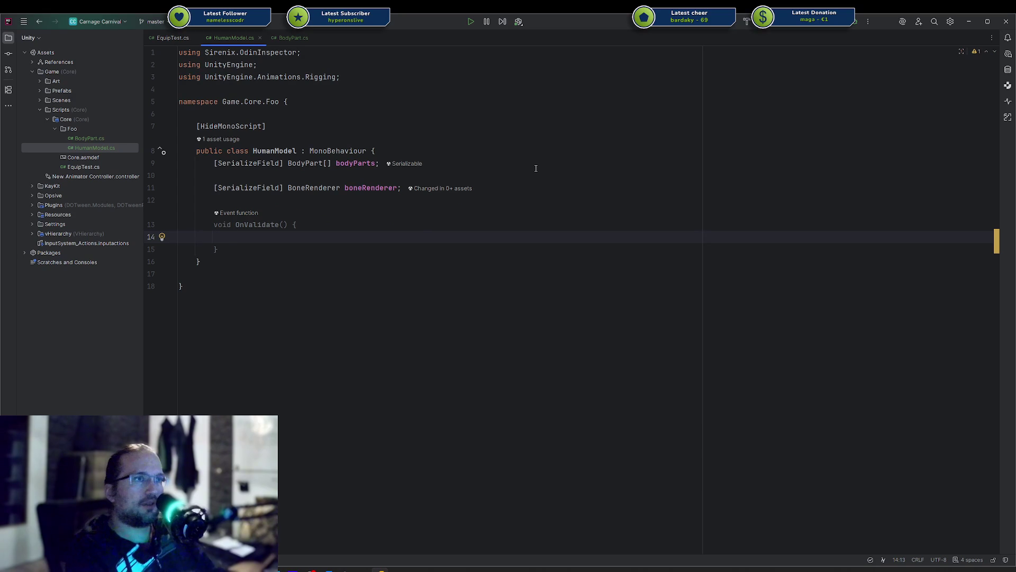
type("if (b")
key("Return")
type(".")
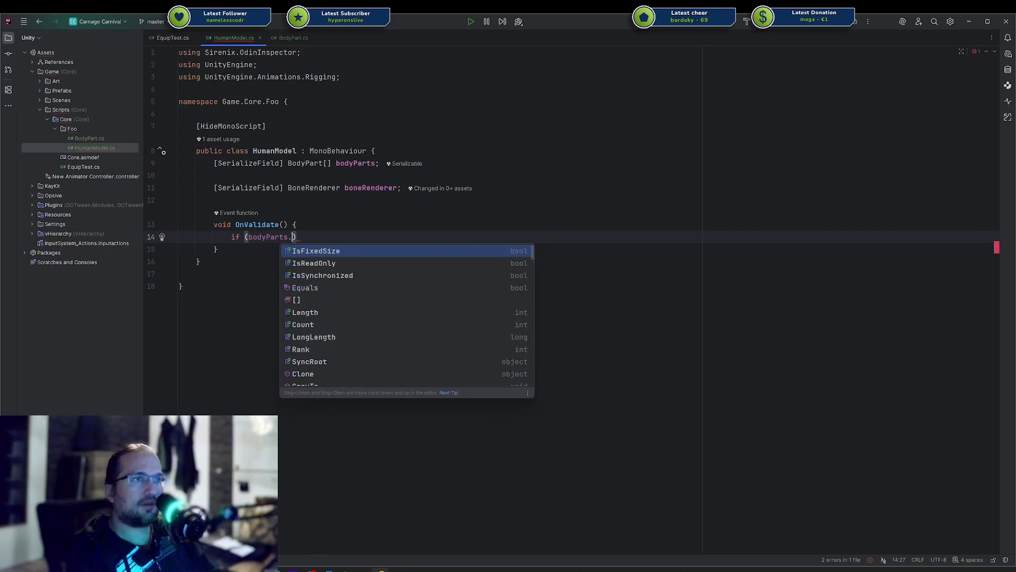
key("BackSpace")
key("Escape")
key("ctrl+w")
key("BackSpace")
key("ctrl+w")
key("ctrl+w")
key("BackSpace")
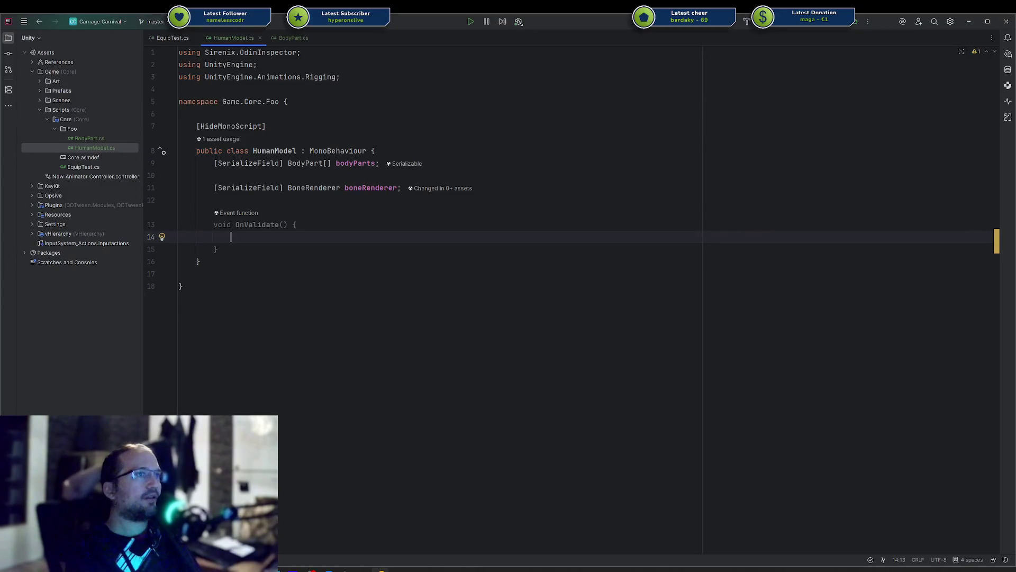
Step: Replace the bodyParts array field with a single [SerializeField] BodyPart head field
key("Up")
key("Up")
key("Up")
key("Up")
key("ctrl+w")
key("Right")
key("Left")
key("ctrl+shift+Left")
key("BackSpace")
key("BackSpace")
key("BackSpace")
key("BackSpace")
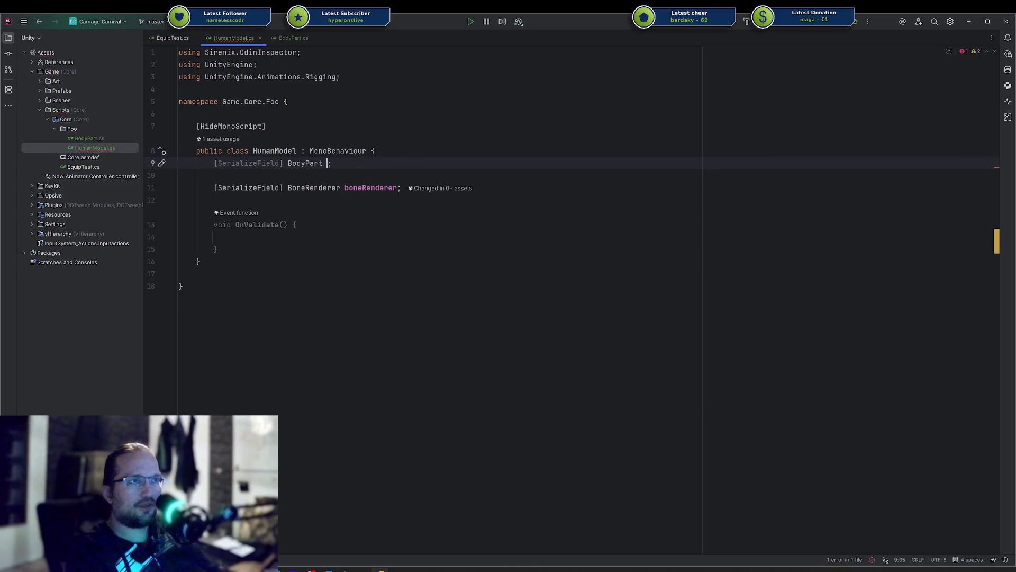
type("bodyPart")
key("ctrl+z")
type("head")
key("Down")
key("Down")
key("Down")
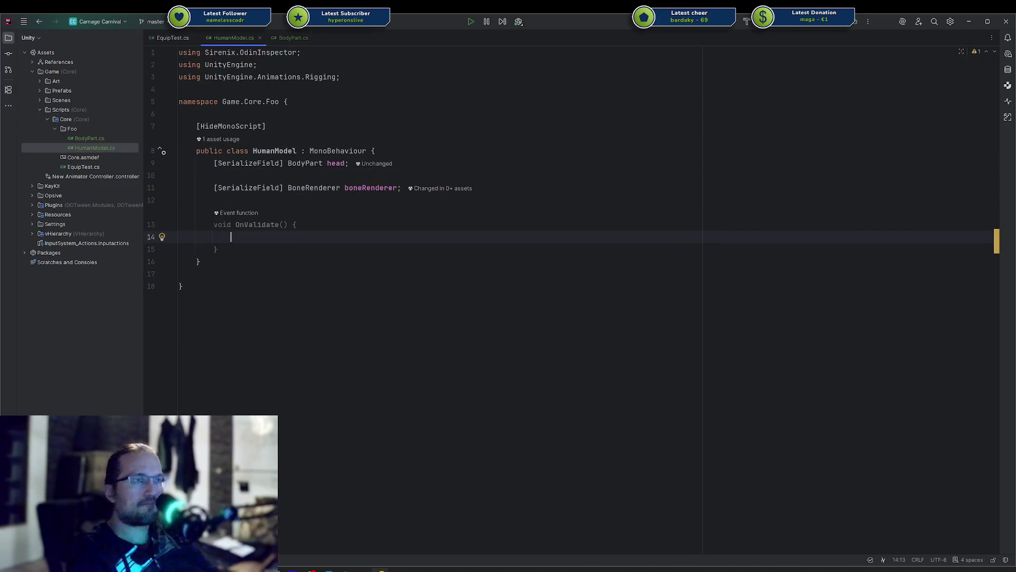
key("BackSpace")
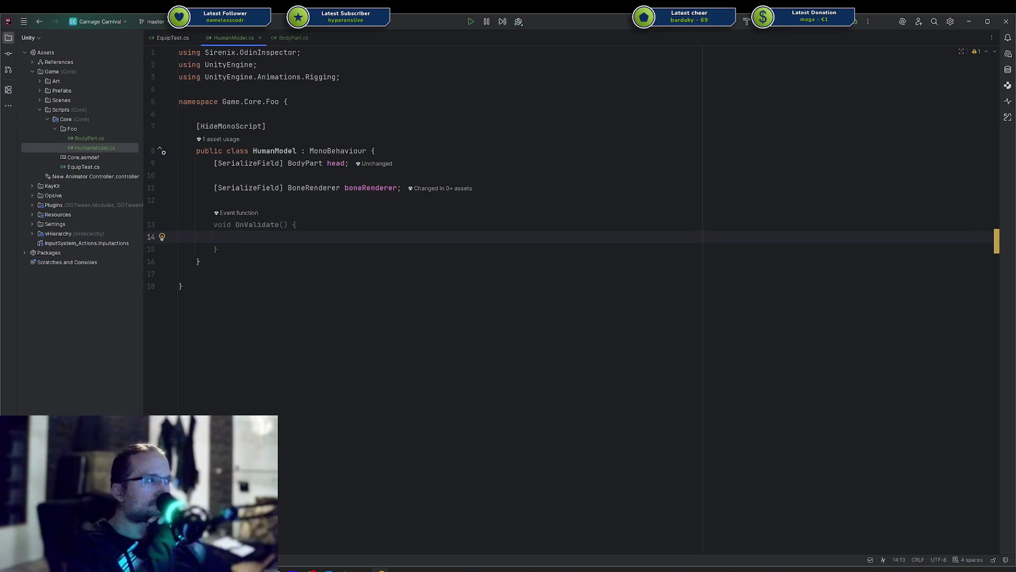
key("Down")
key("Down")
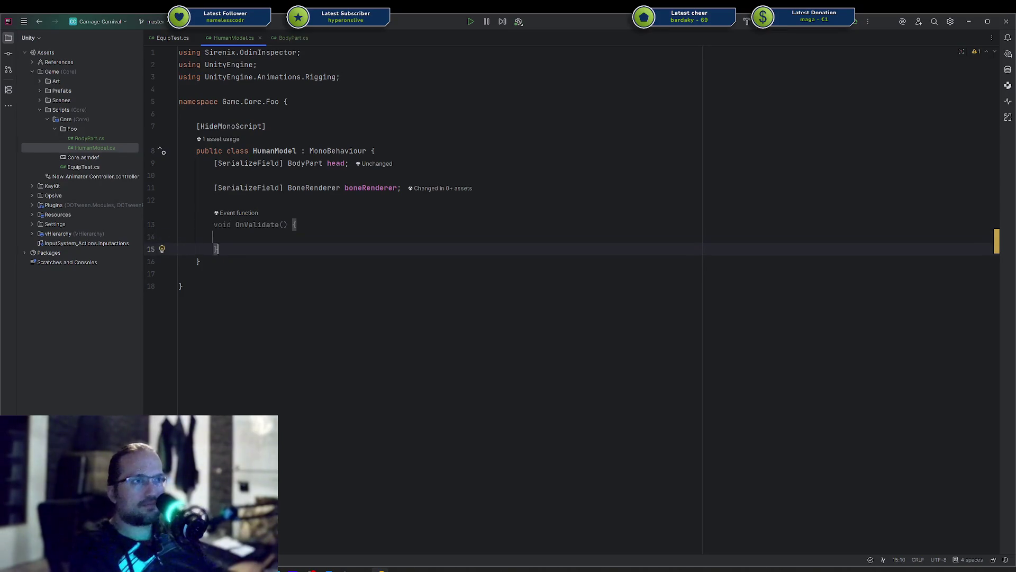
Step: Declare a new public class BodyPartSpawner below the HumanModel class
key("Return")
key("Return")
key("ctrl+z")
key("Return")
key("Return")
type("public class BodyP")
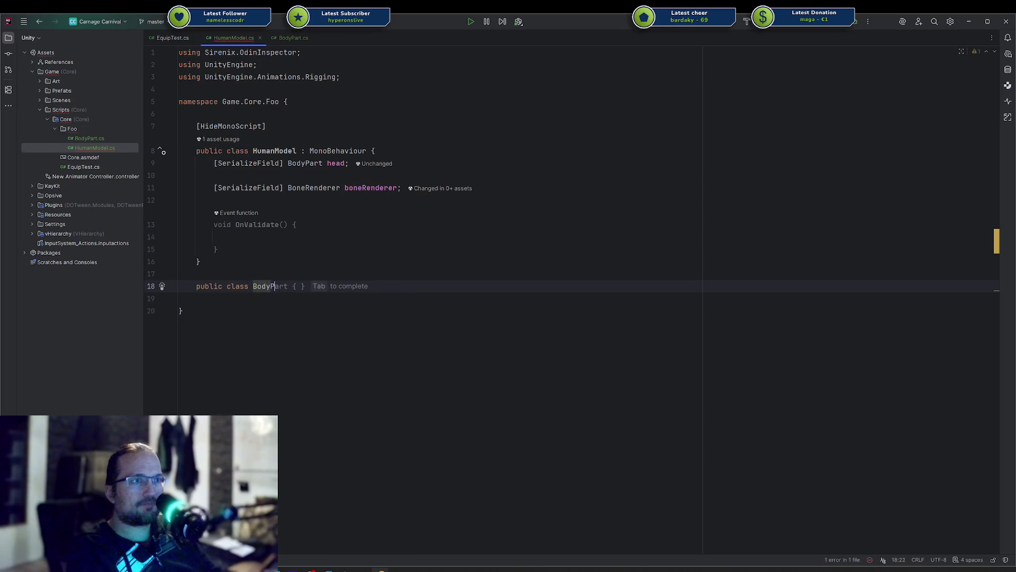
key("Tab")
type("Spawner {")
key("Return")
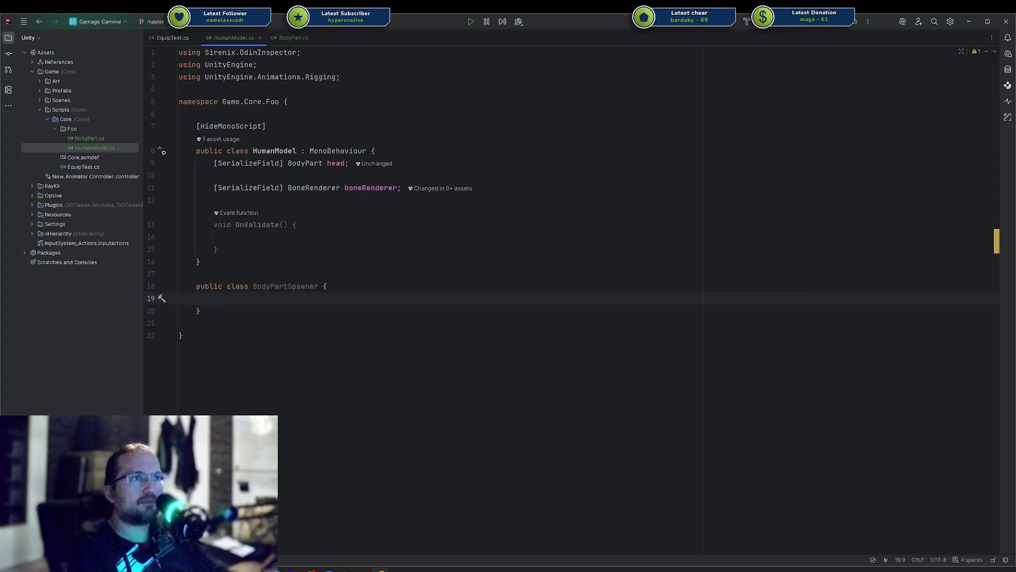
Step: Give BodyPartSpawner an empty public void Spawn(BodyPart part) method
type("Body")
key("Return")
type("_spaw")
key("ctrl+BackSpace")
key("ctrl+BackSpace")
type("public ")
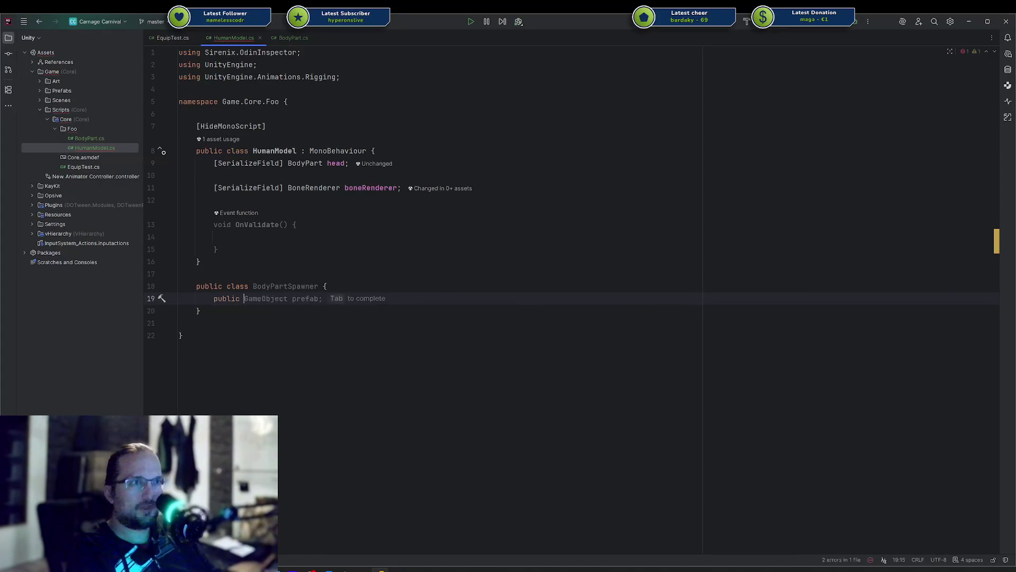
type("void Spawn(GameObject prefab) {")
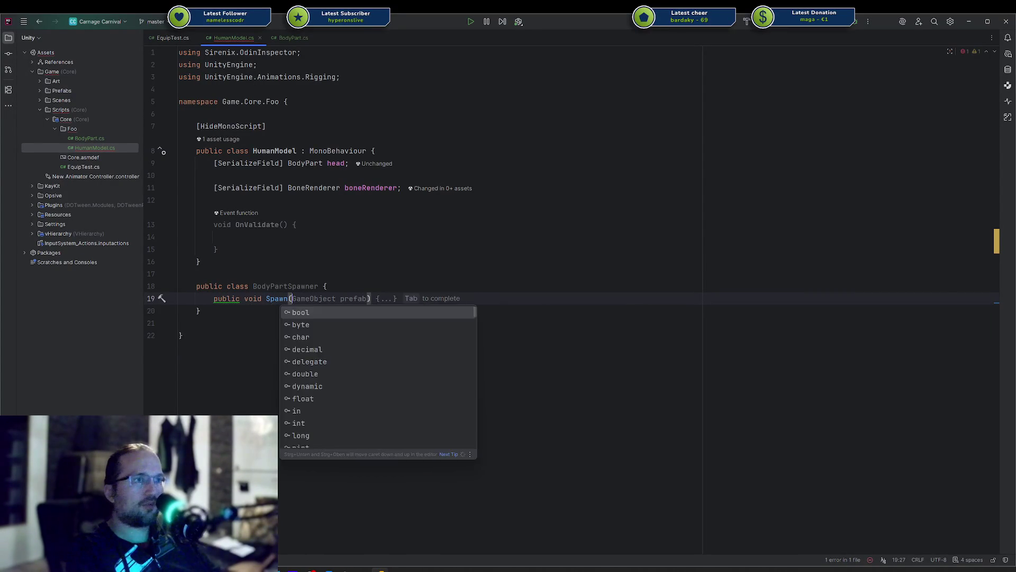
key("ctrl+z")
type("ody")
key("Return")
type("part) {")
key("Return")
Step: Start a BodyPartSpawner field declaration below the boneRenderer field in HumanModel
left_click(231, 187)
key("End")
key("Return")
key("Return")
type("Bodyp")
key("Down")
key("Return")
Step: Complete the field as readonly BodyPartSpawner headSpawner = new()
type("head")
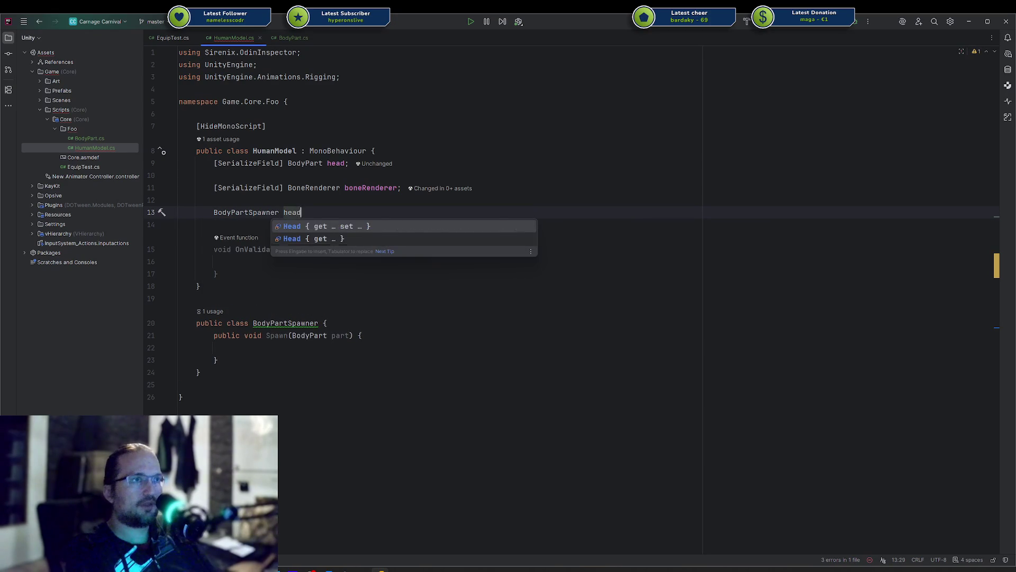
type("Spawner = new(")
key("Home")
type("r")
key("Return")
Step: Call headSpawner.Spawn(head) inside OnValidate
key("Down")
key("Down")
key("Down")
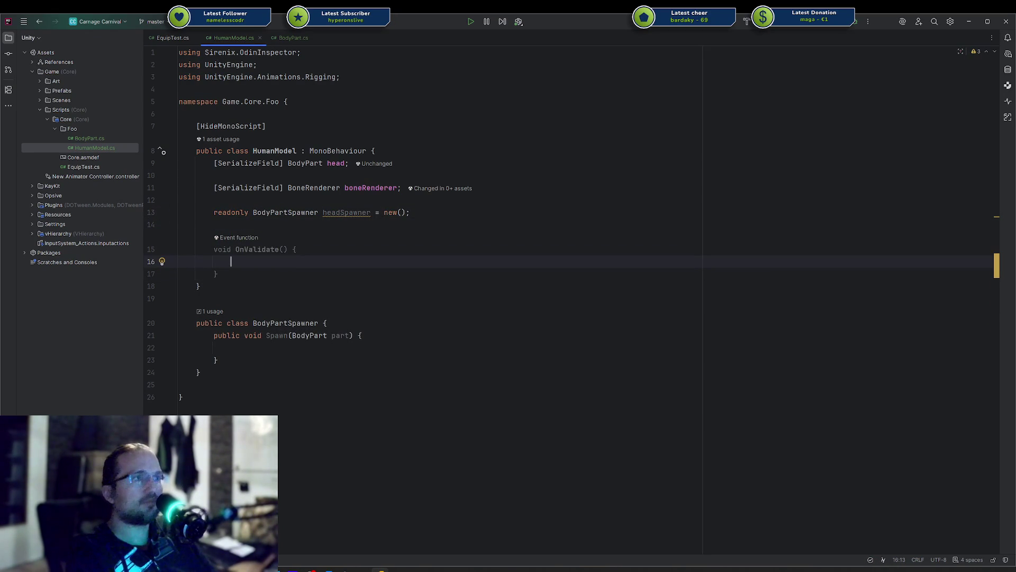
left_click(253, 335)
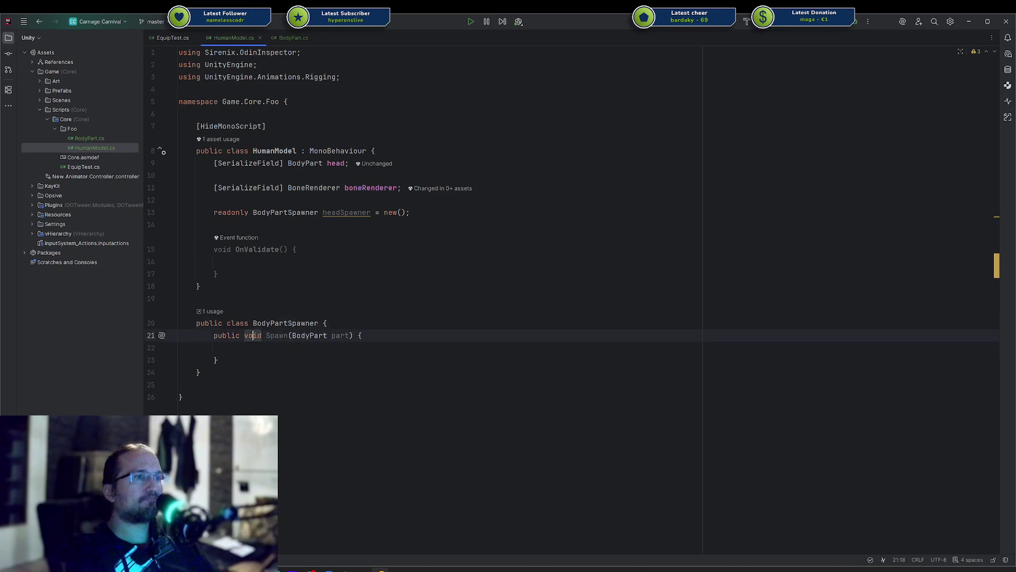
key("Up")
key("Up")
key("Up")
type("hea")
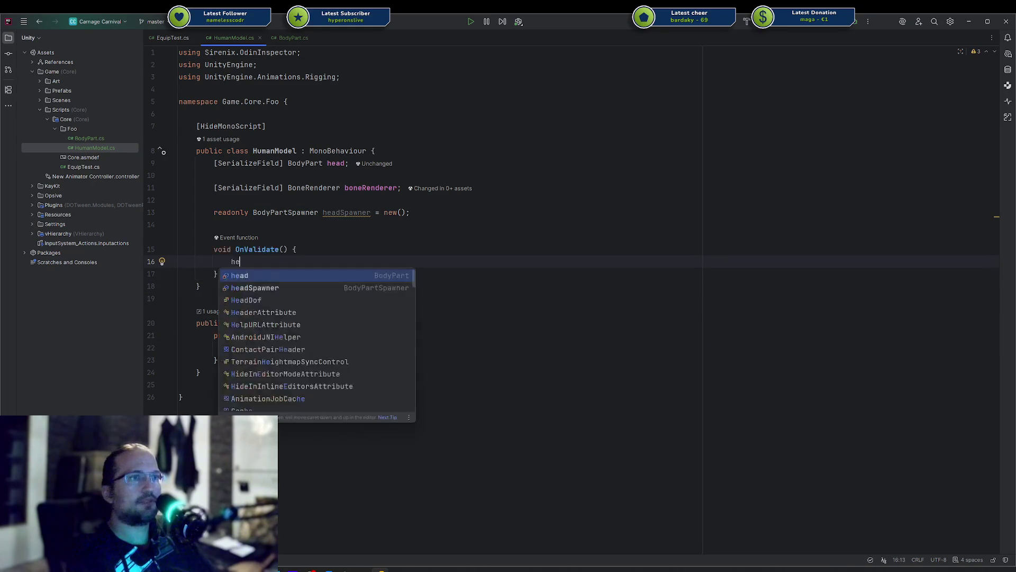
key("Down")
key("Return")
type(".")
key("Return")
type("head);")
Step: Try adding a BoneRenderer parameter to Spawn, then remove it again
key("Down")
key("Down")
key("Down")
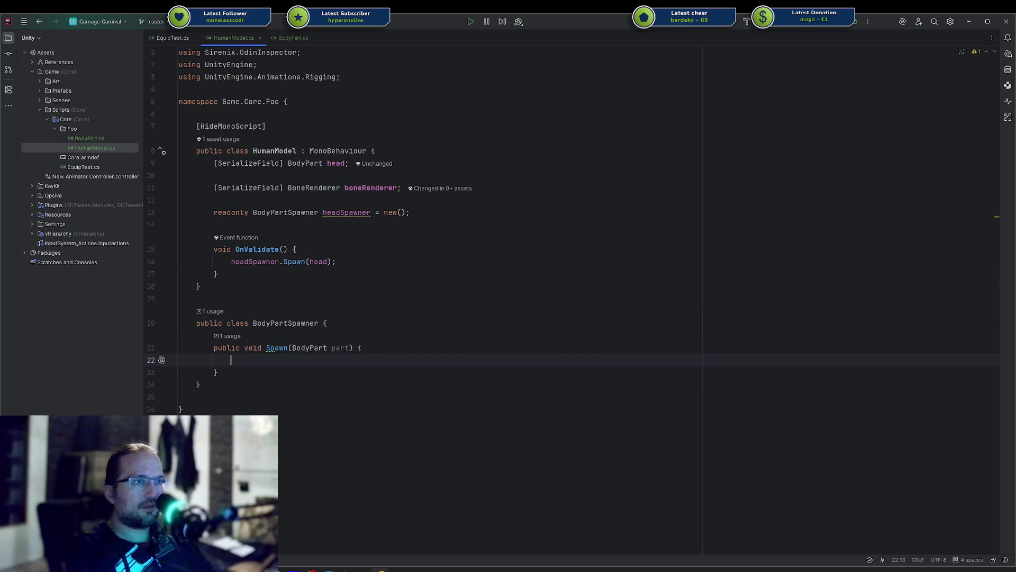
key("Up")
key("End")
key("Left")
key("Left")
key("Left")
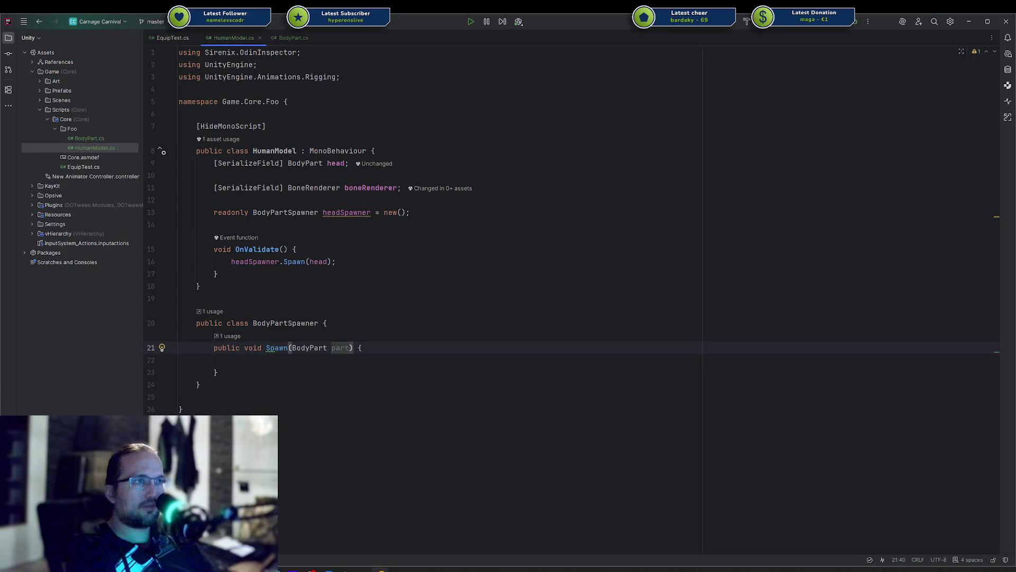
type(", Bone")
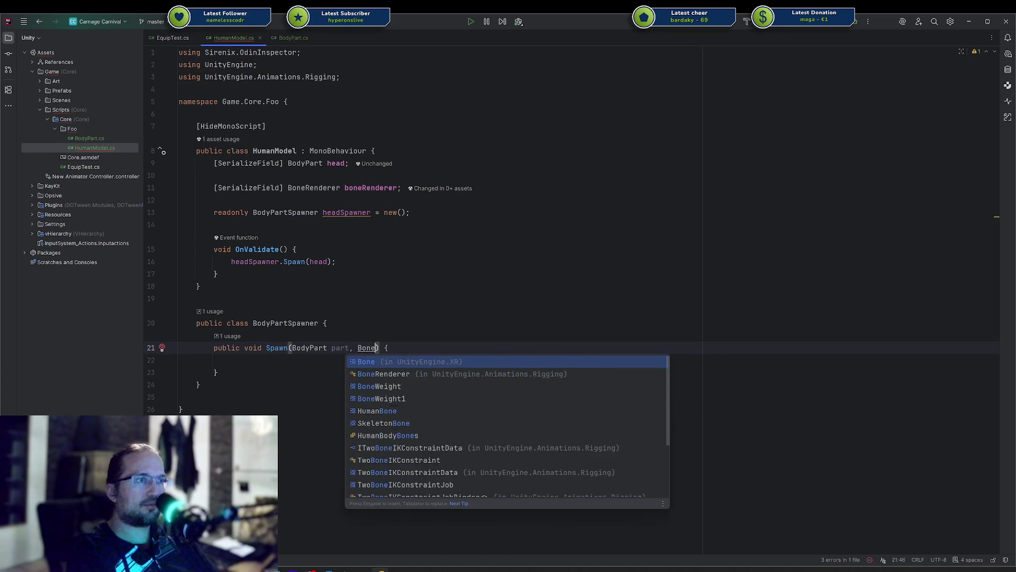
key("Down")
key("Return")
type("rend")
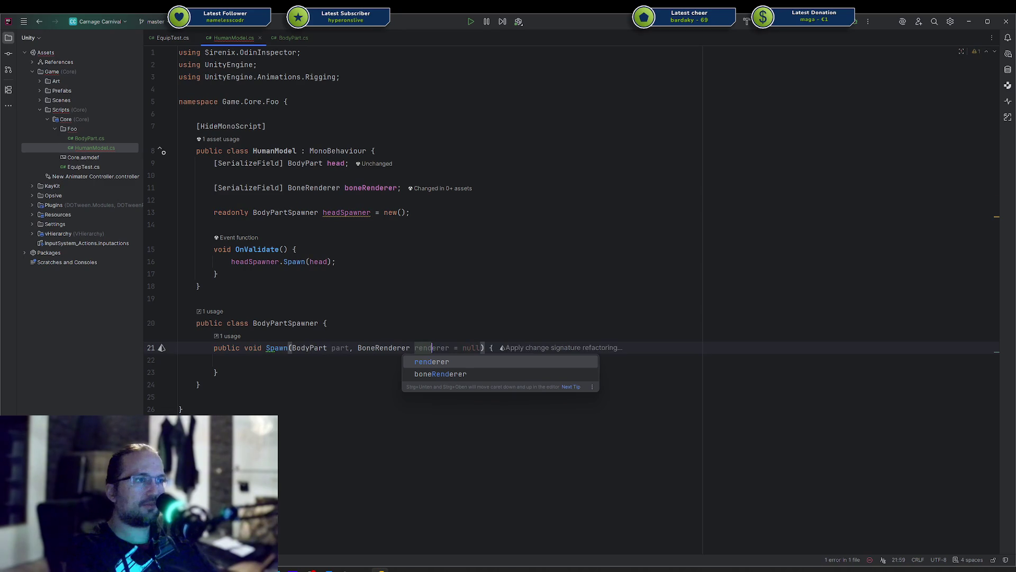
key("Escape")
key("BackSpace")
key("BackSpace")
key("BackSpace")
key("Down")
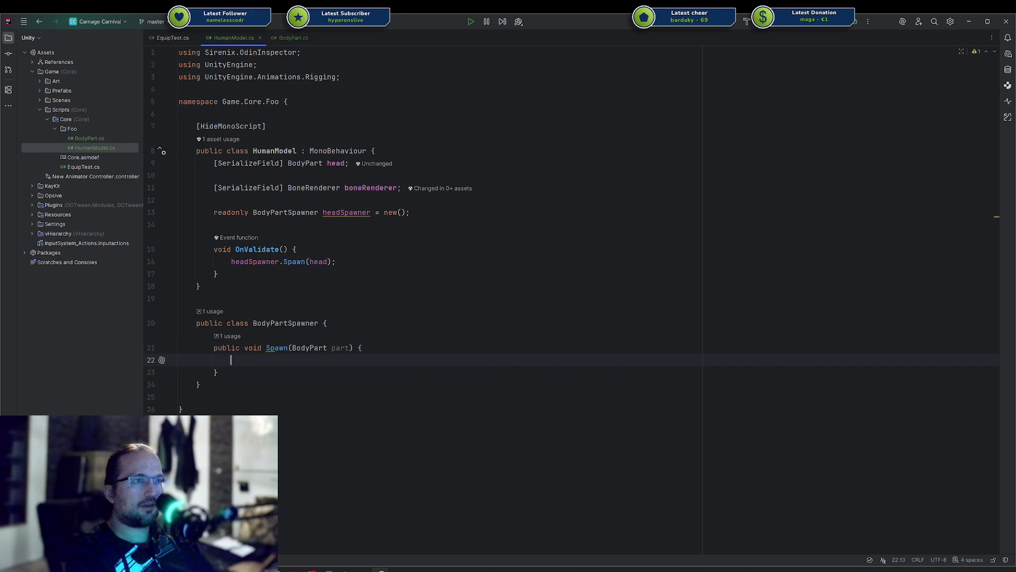
left_click(328, 323)
Step: Add a BodyPart _spawnedPart field at the top of BodyPartSpawner
key("Return")
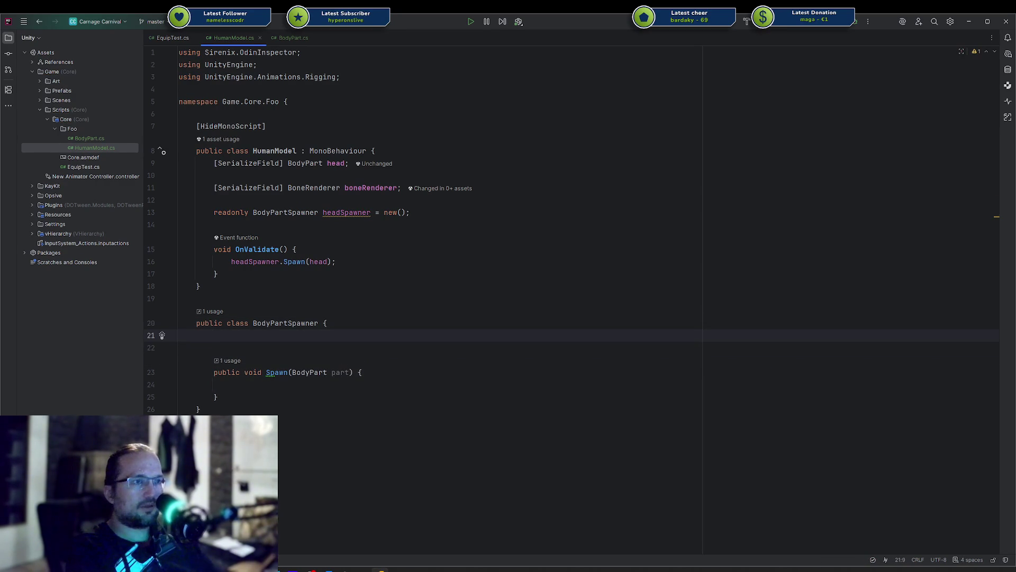
type("BodyPart ")
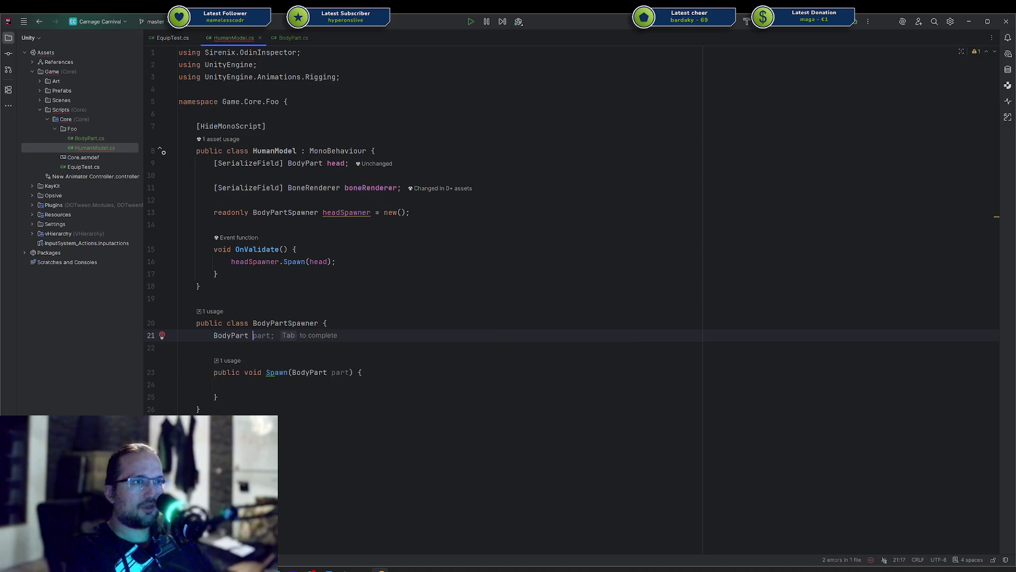
type("_spawnedPart;")
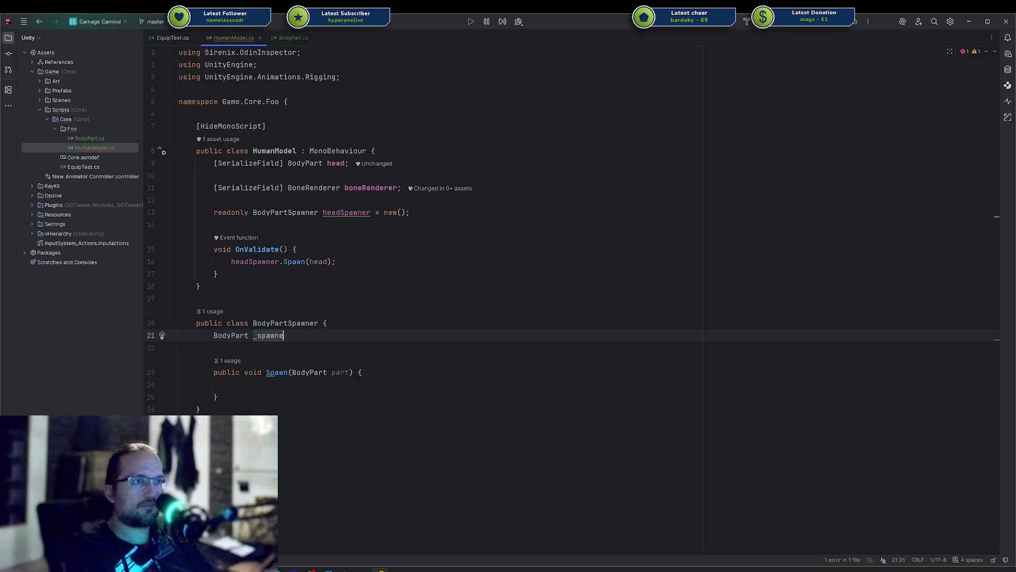
key("Return")
key("Return")
type("if")
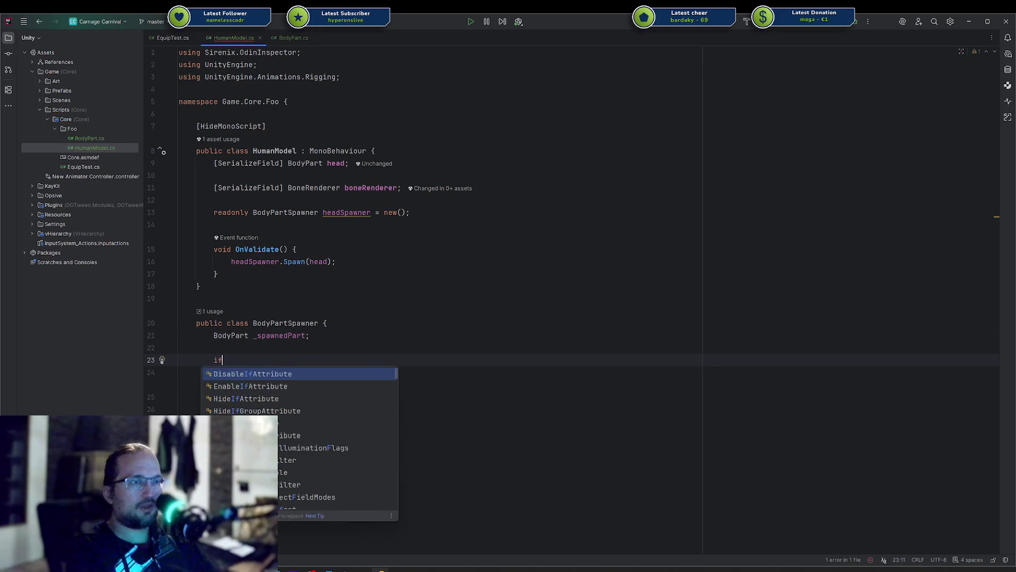
key("Escape")
key("BackSpace")
key("BackSpace")
key("BackSpace")
key("Delete")
key("Down")
key("Down")
Step: In Spawn, return early if _spawnedPart == part, otherwise assign _spawnedPart = part
type("if (_s")
key("Return")
type("== pa")
key("Return")
type(") return;")
key("Return")
key("Return")
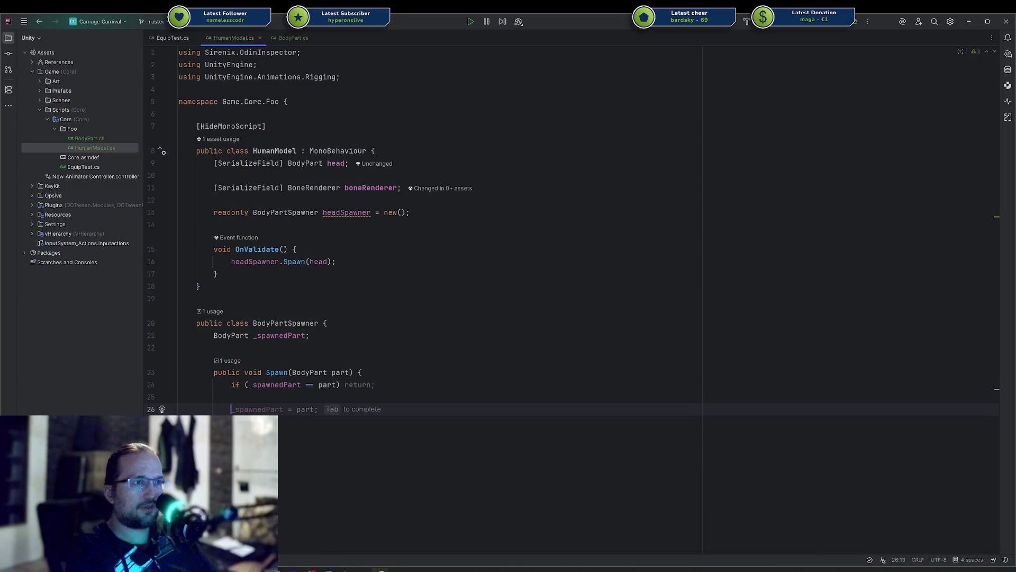
key("Tab")
key("Return")
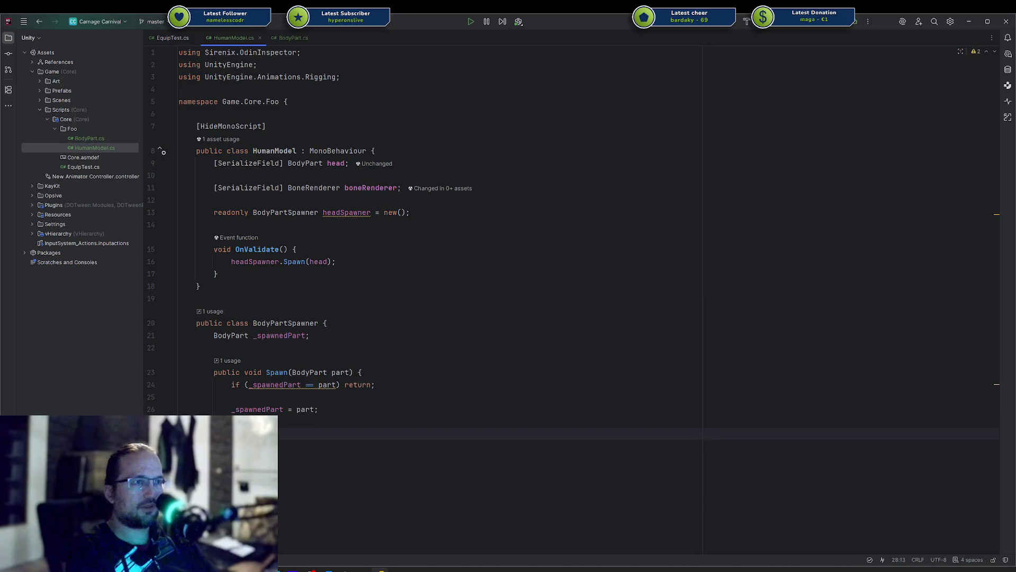
Step: Add a List<SkinnedMeshRenderer> _spawnedMeshes = new() field
key("Up")
key("Up")
key("Up")
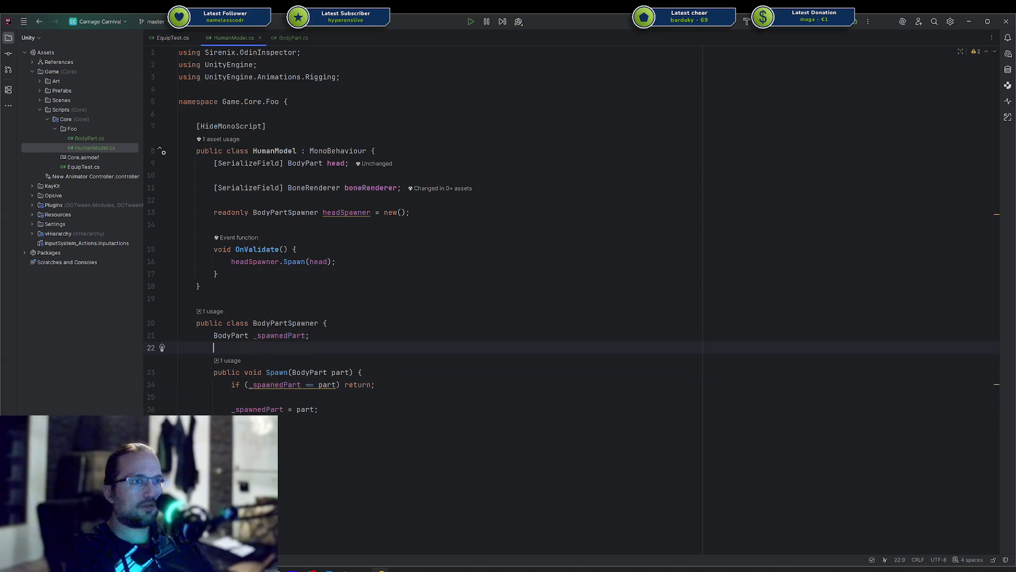
key("Return")
type("List")
key("Return")
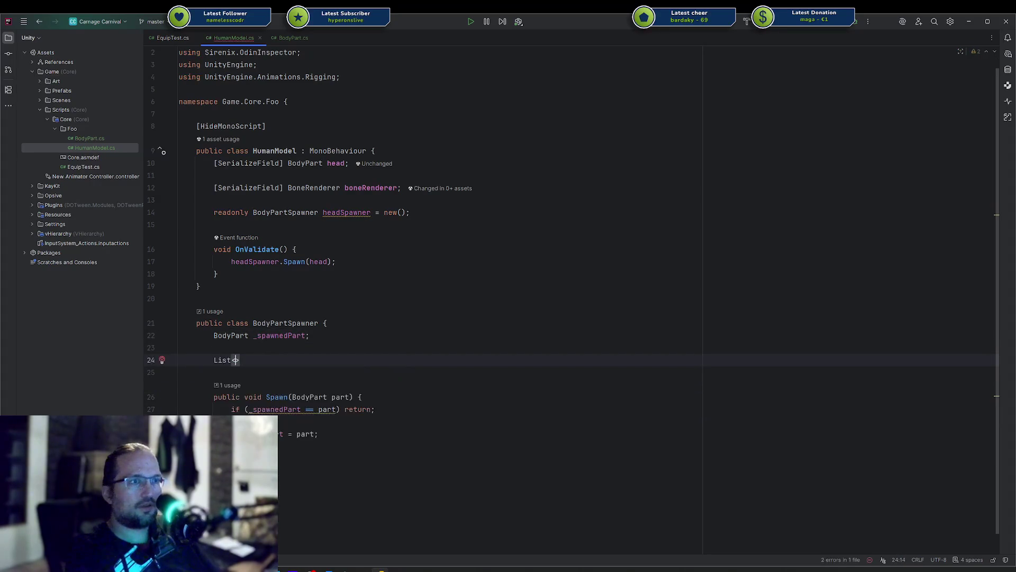
type("Skin")
key("Return")
type("> _spawne")
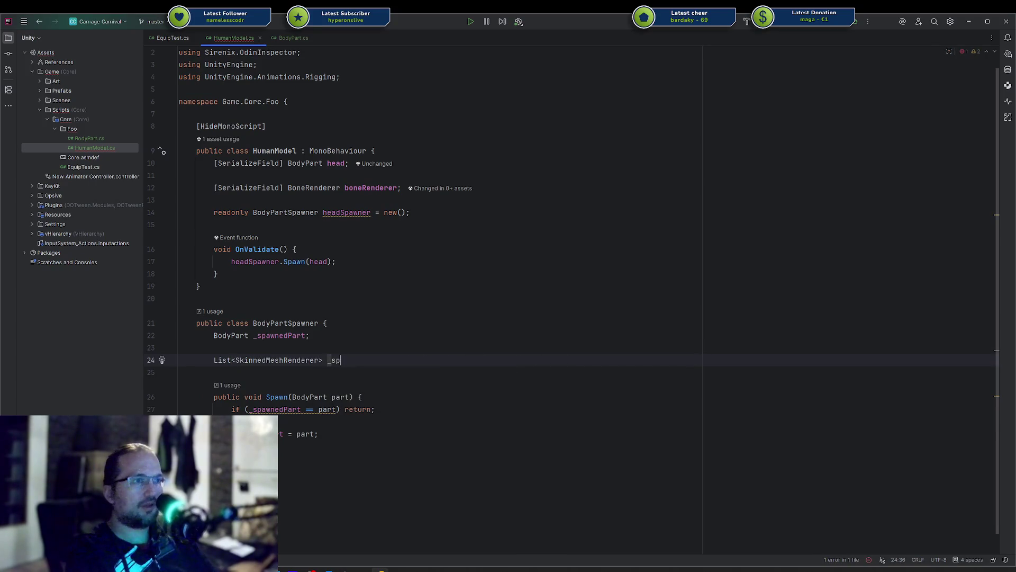
key("ctrl+Right")
type("= new")
key("Return")
key("ctrl+BackSpace")
key("ctrl+BackSpace")
key("ctrl+BackSpace")
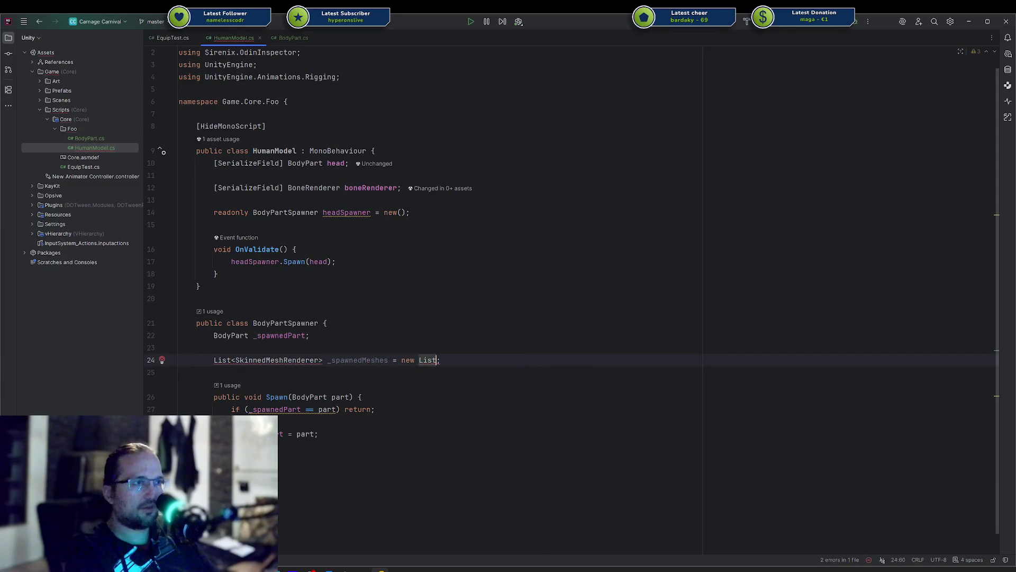
key("Left")
key("BackSpace")
Step: Start a _spawnedMeshes loop in Spawn before the assignment, then delete it
key("Down")
key("Down")
key("Down")
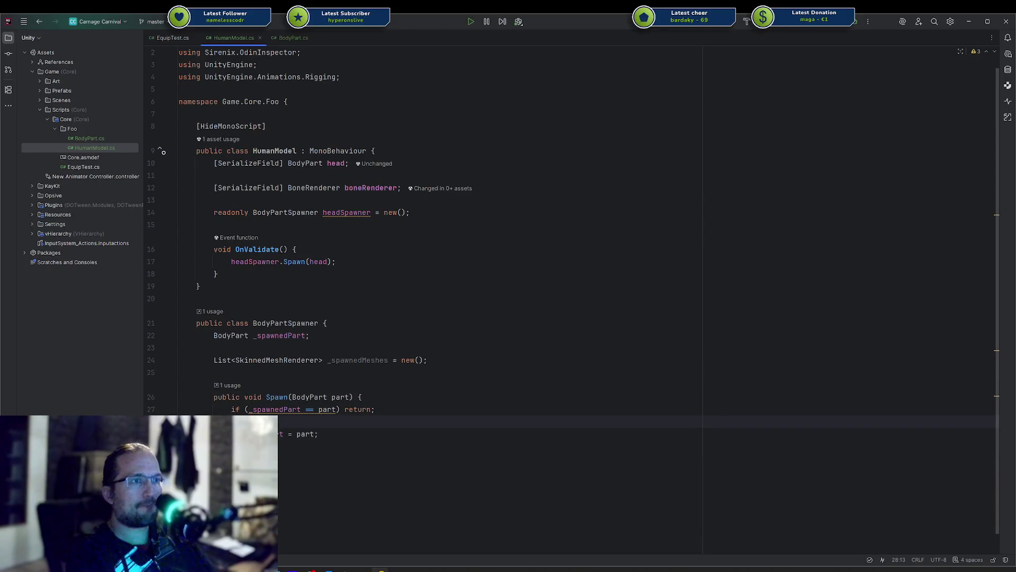
key("Up")
key("Return")
key("Return")
key("Up")
key("Up")
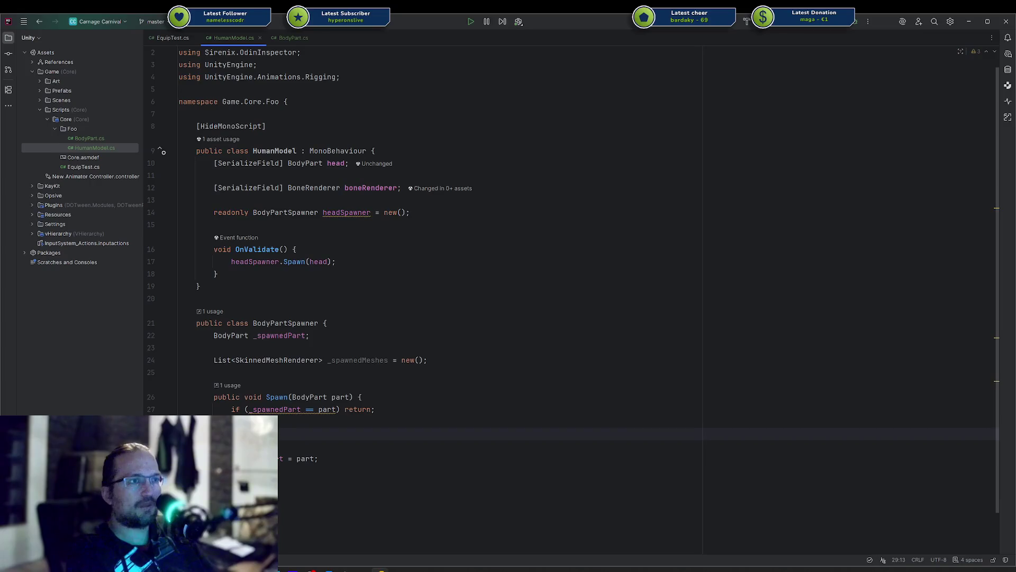
type("_sp")
key("Return")
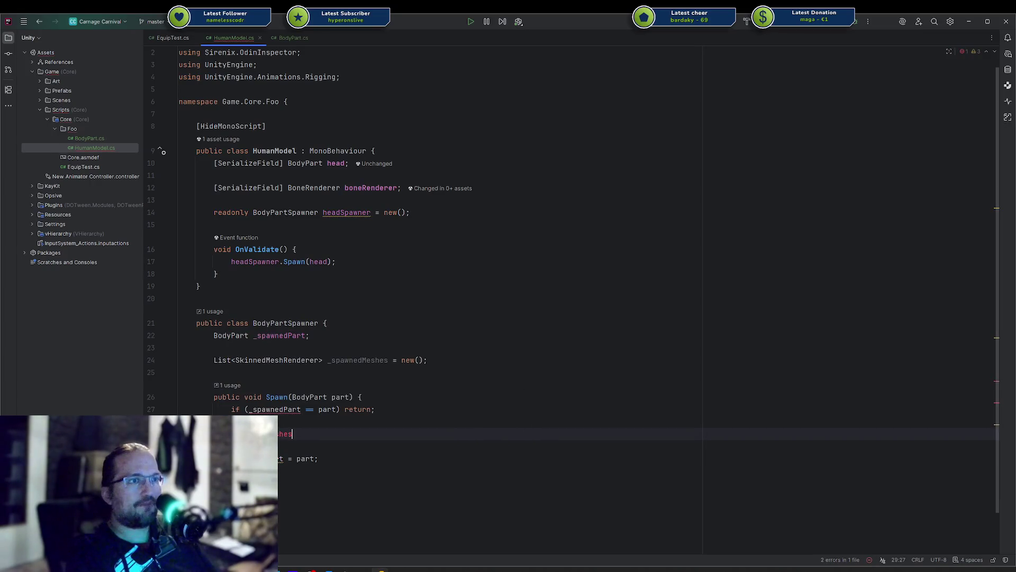
type(".for")
key("ctrl+y")
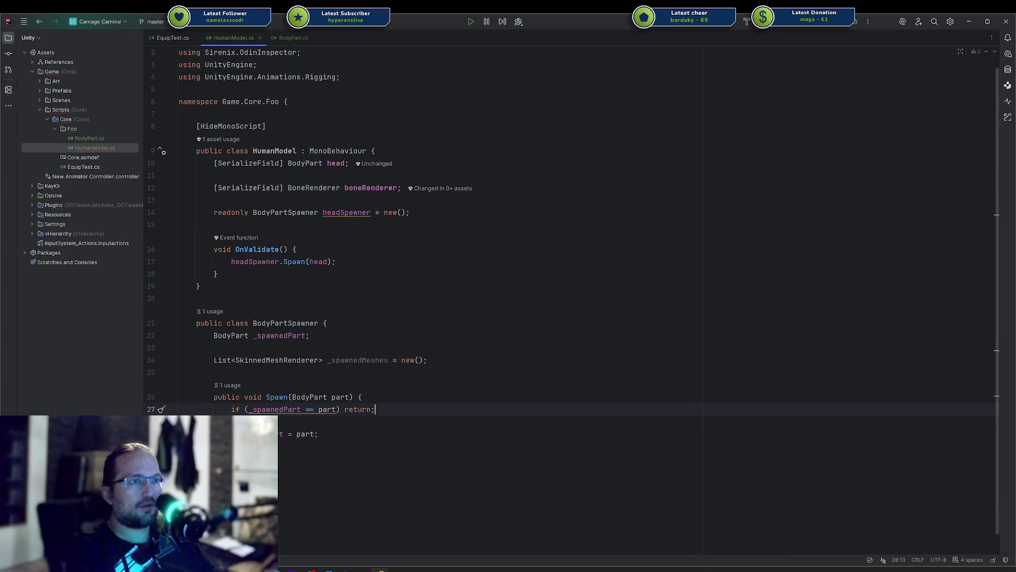
left_click(222, 495)
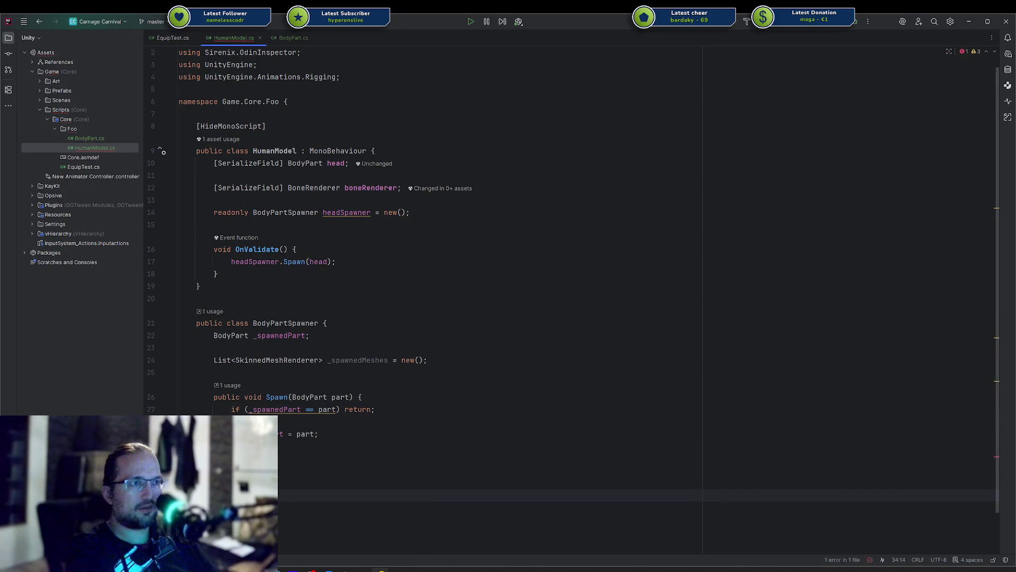
Step: Add a foreach loop over _spawnedMeshes in Clear() with the loop variable mesh
type("fo")
key("Return")
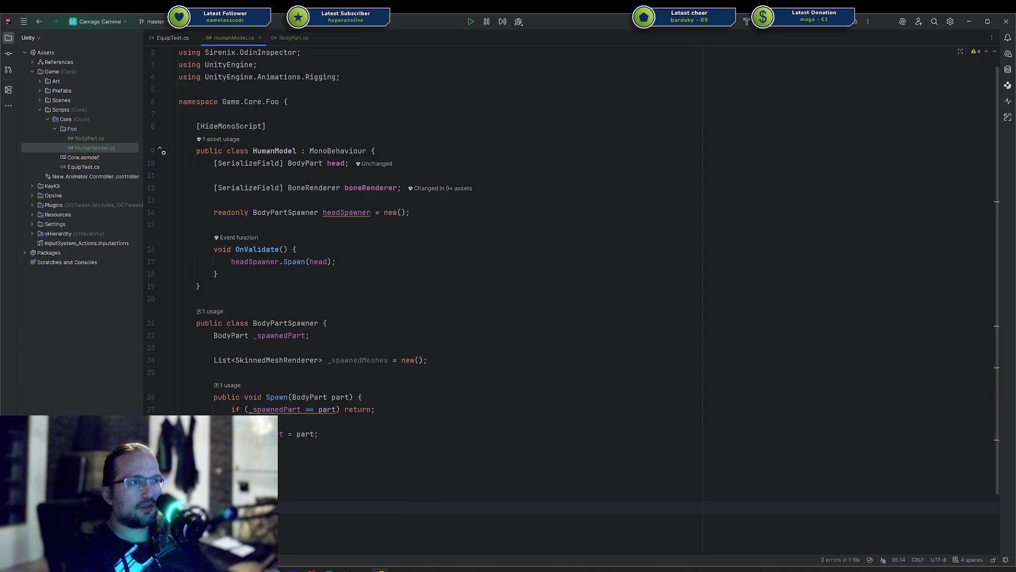
type("_spaw")
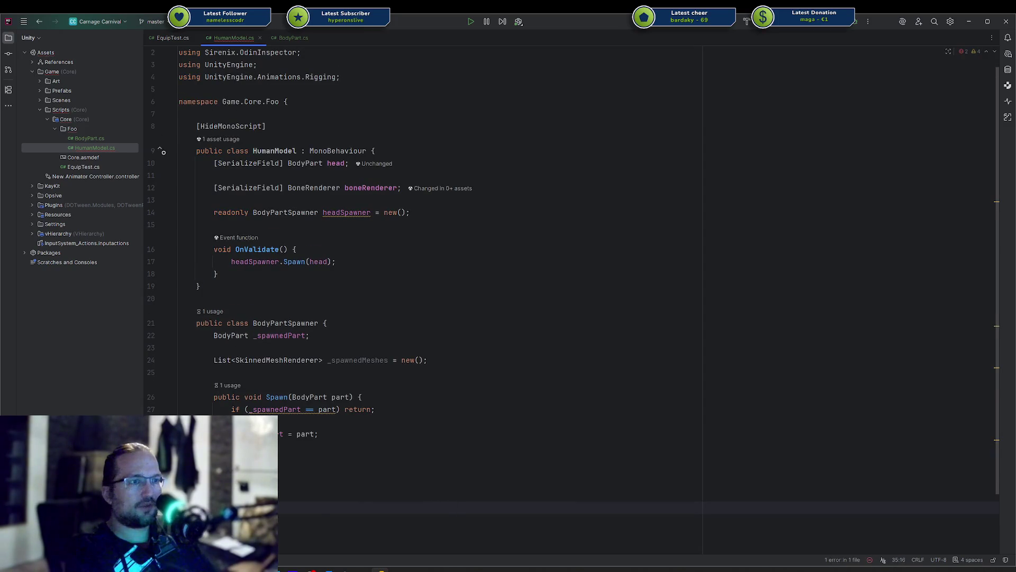
type("_spawnedMeshes.for")
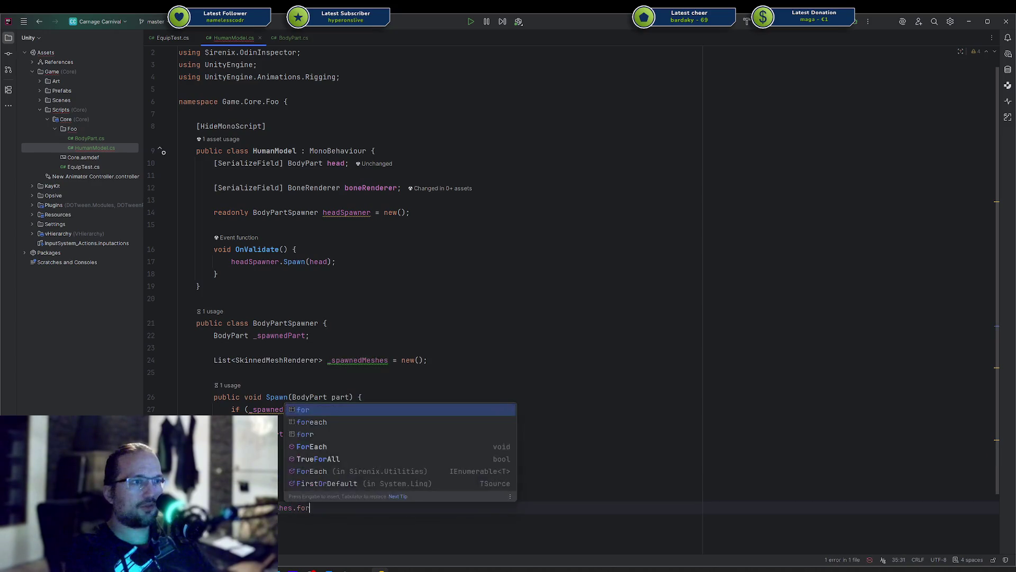
key("Down")
key("Return")
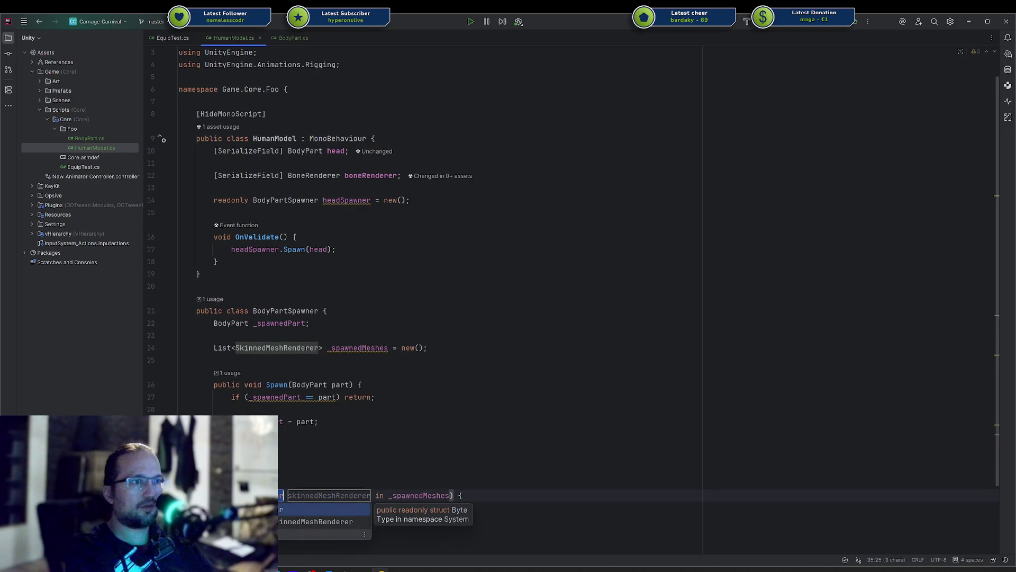
key("Down")
key("Return")
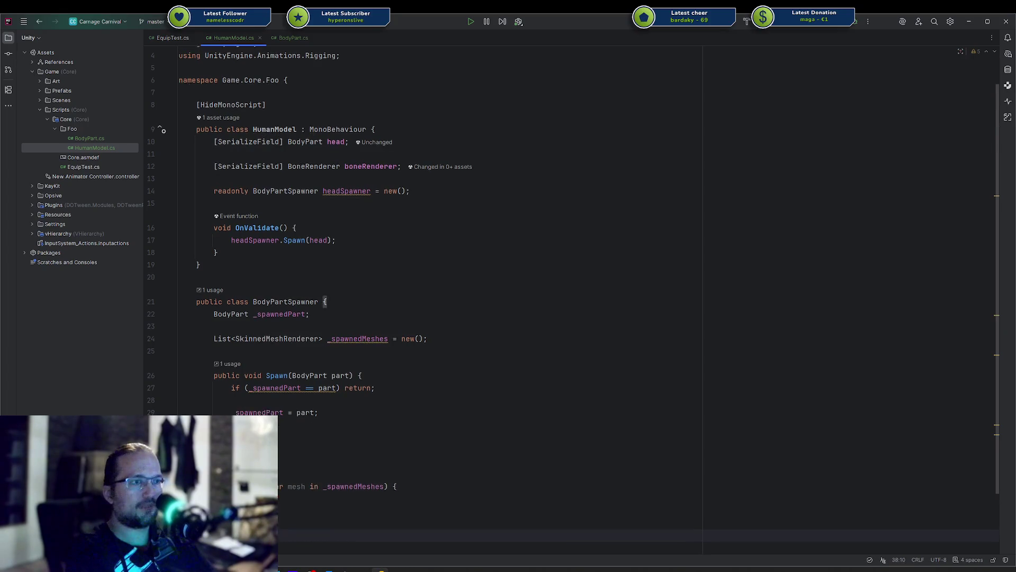
key("Return")
key("Return")
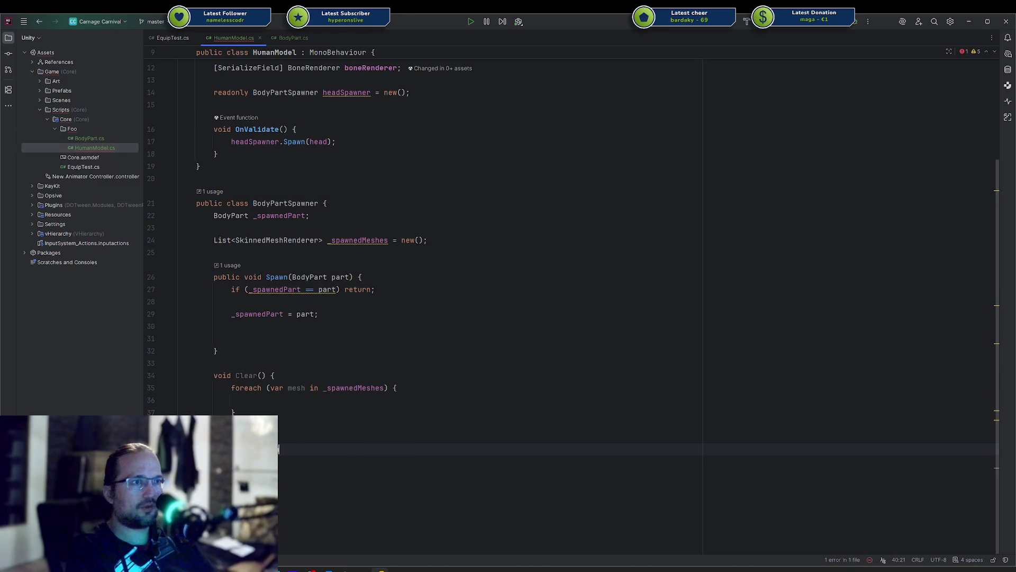
key("ctrl+z")
key("ctrl+z")
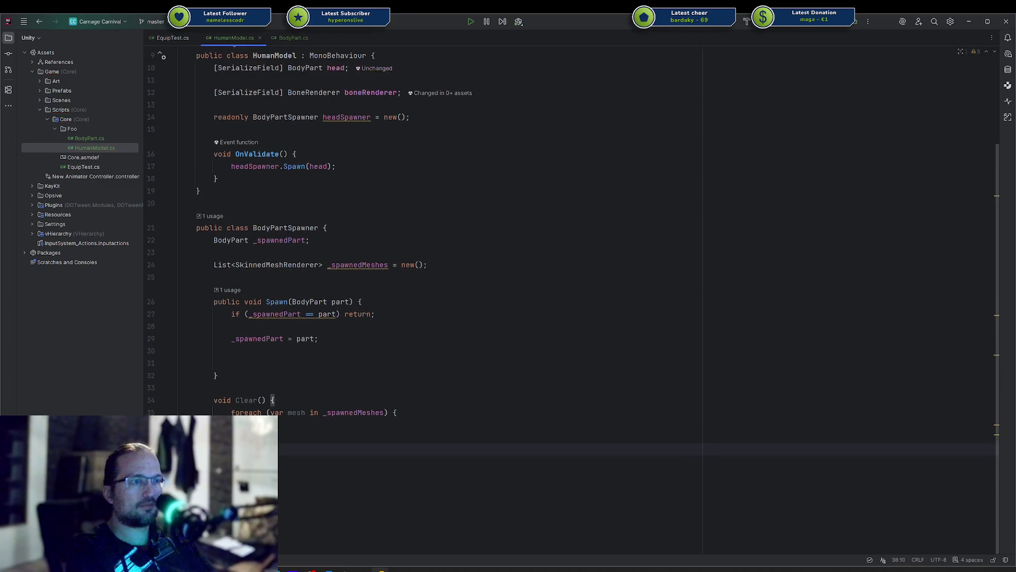
Step: Inside the loop, add an if (Application.isPlaying) check
type("Destroy(")
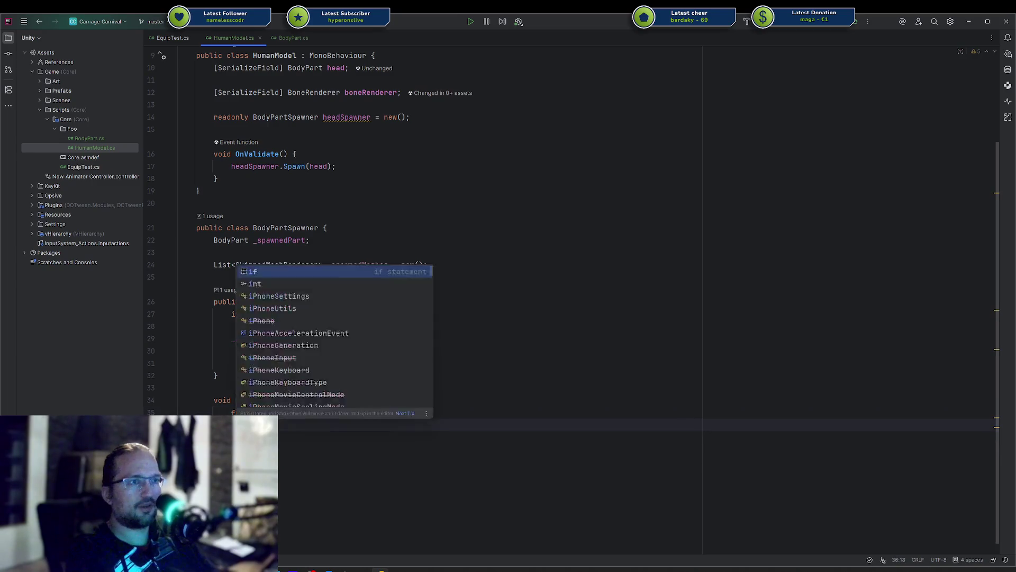
type("pplicaiton.i")
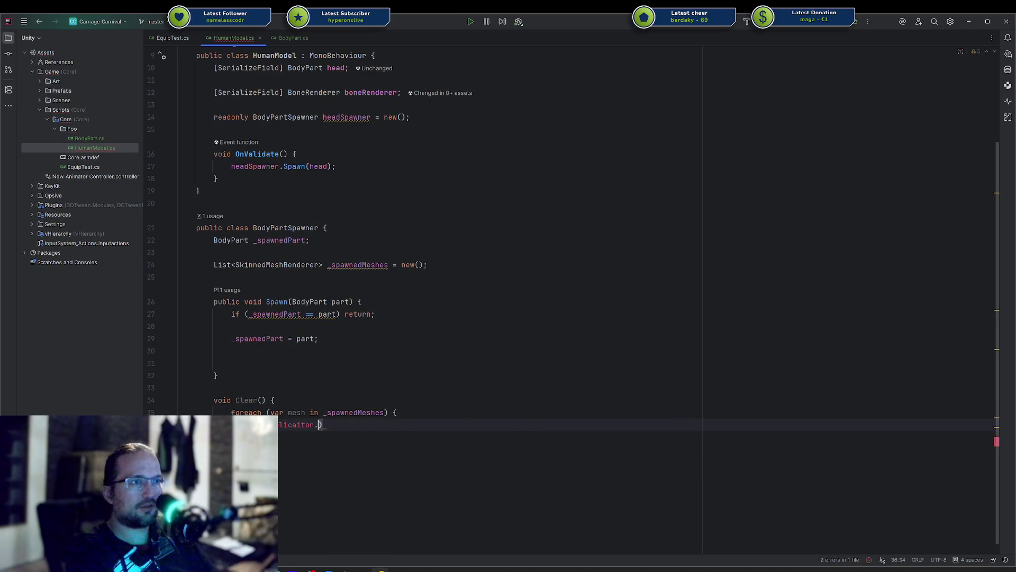
key("BackSpace")
key("BackSpace")
key("BackSpace")
type("cation.i")
key("Tab")
key("BackSpace")
key("Return")
type("D")
key("BackSpace")
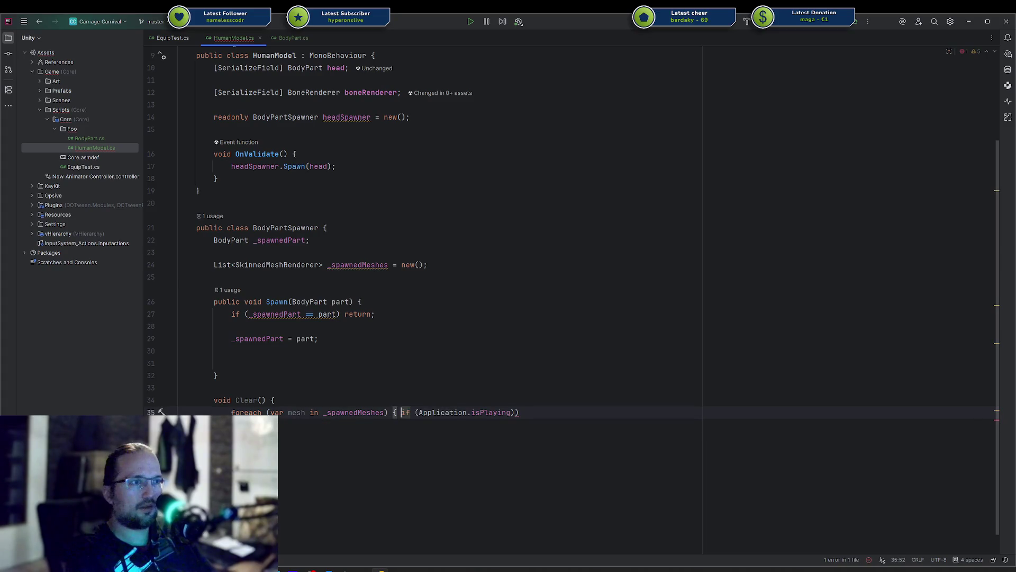
key("Return")
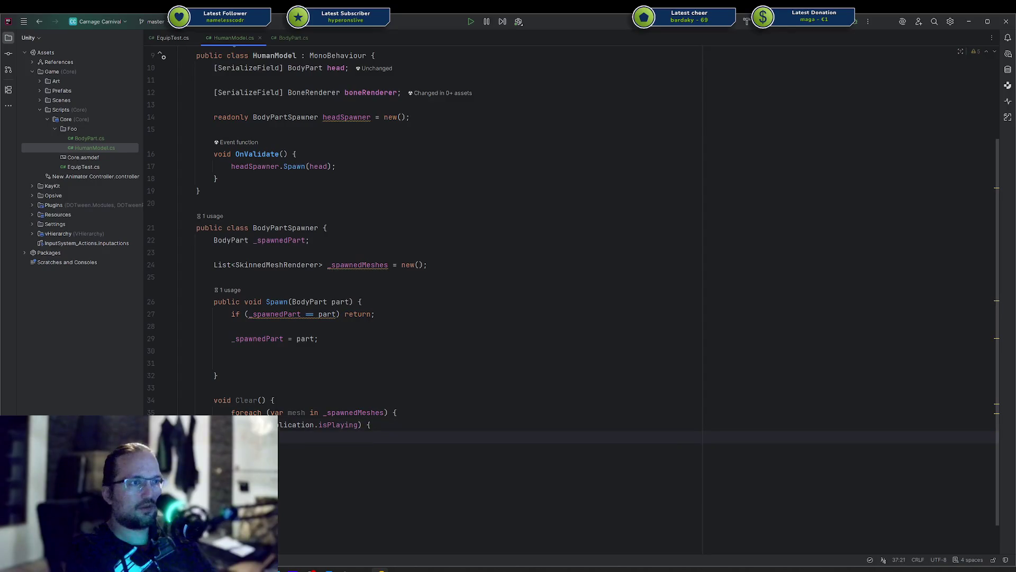
type("Del")
key("BackSpace")
key("BackSpace")
key("BackSpace")
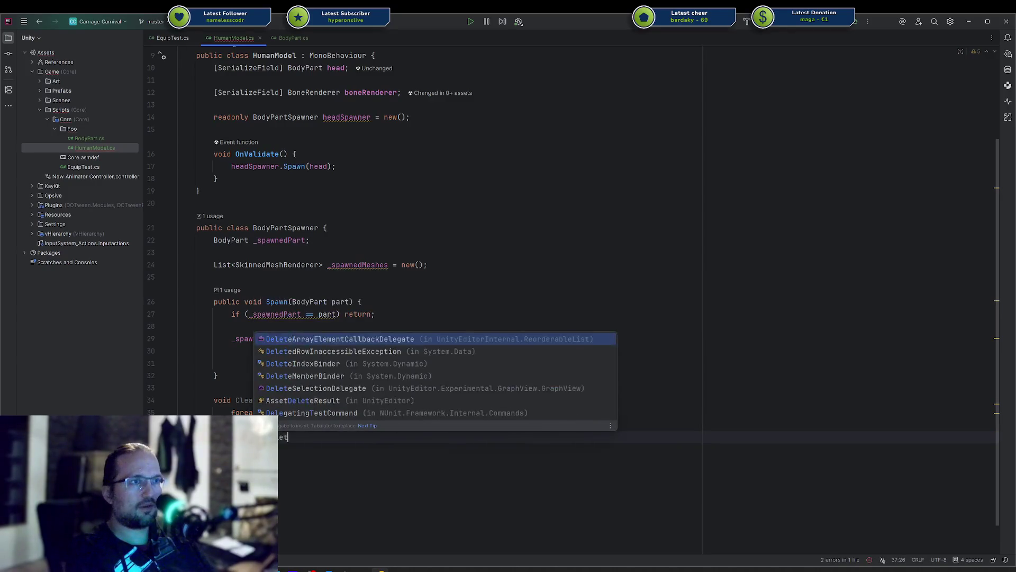
Step: Make the play-mode branch call Object.Destroy(mesh.gameObject)
type("Object.")
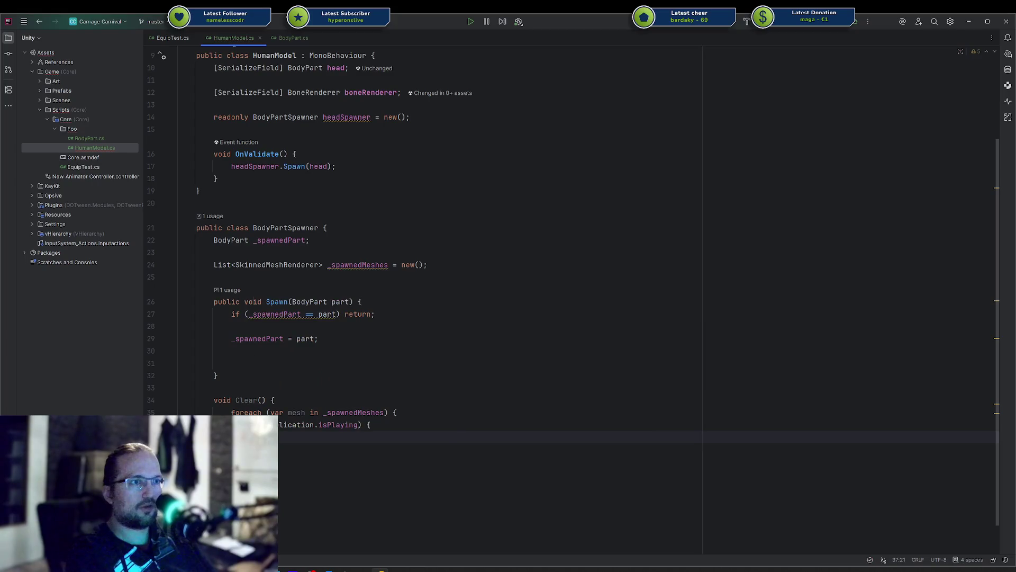
type("dele")
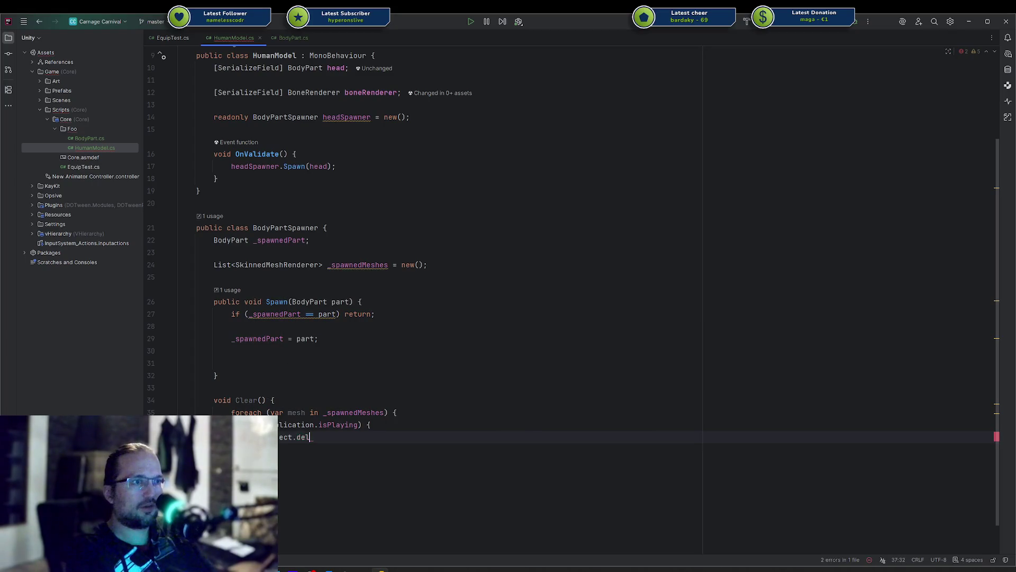
key("BackSpace")
key("ctrl+space")
key("Escape")
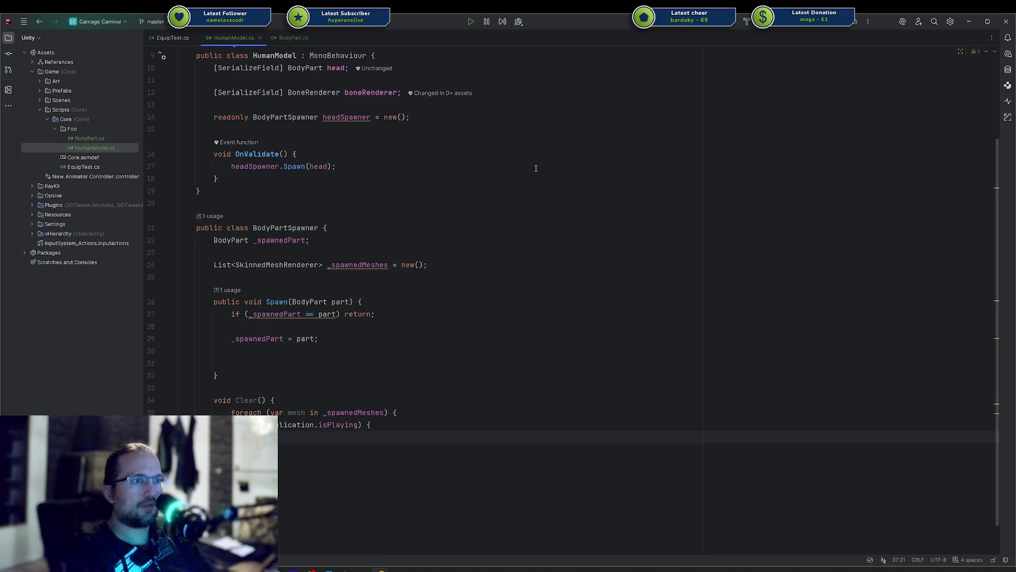
type("Objec")
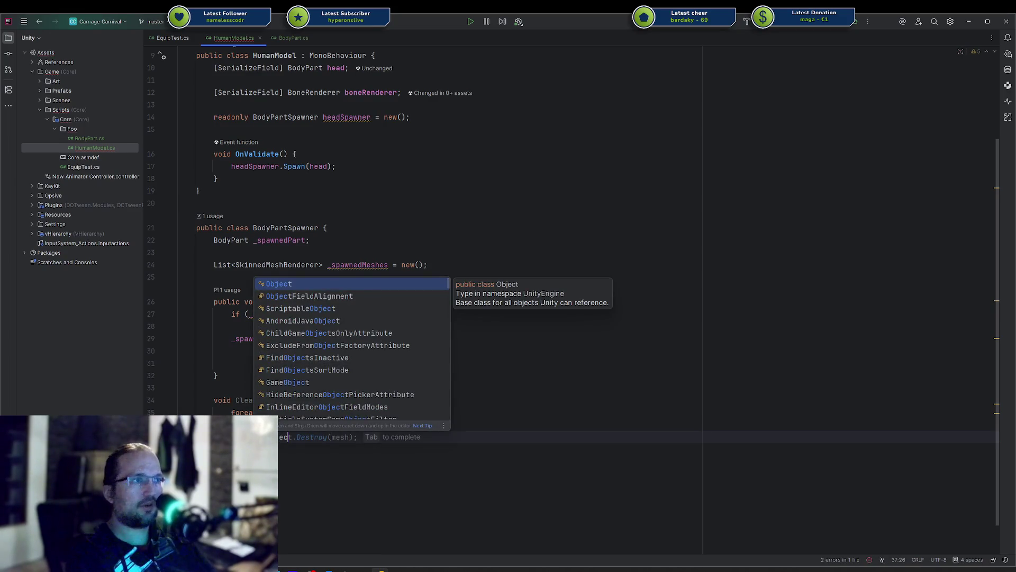
type("t.")
key("Return")
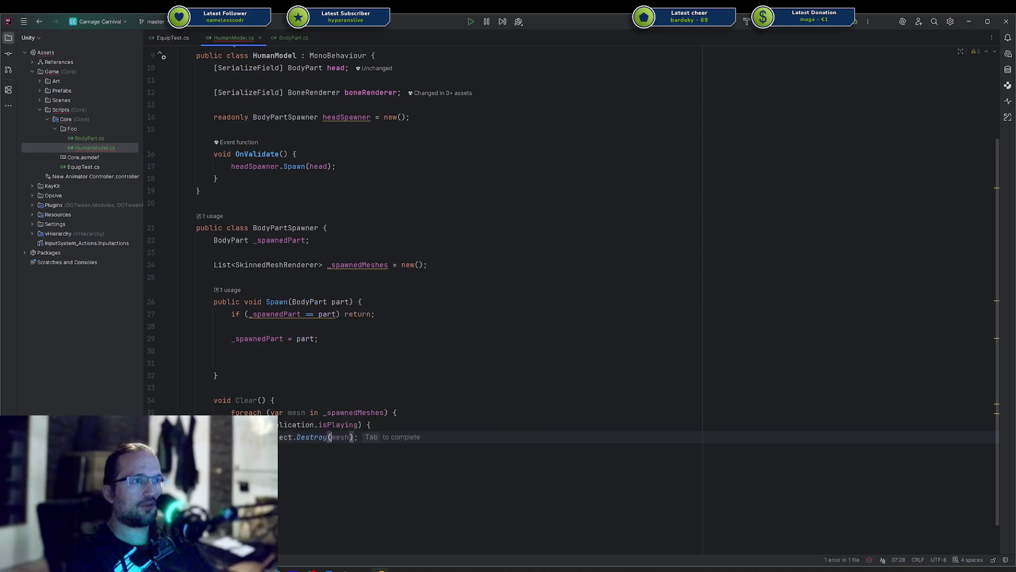
type("mesh.gam")
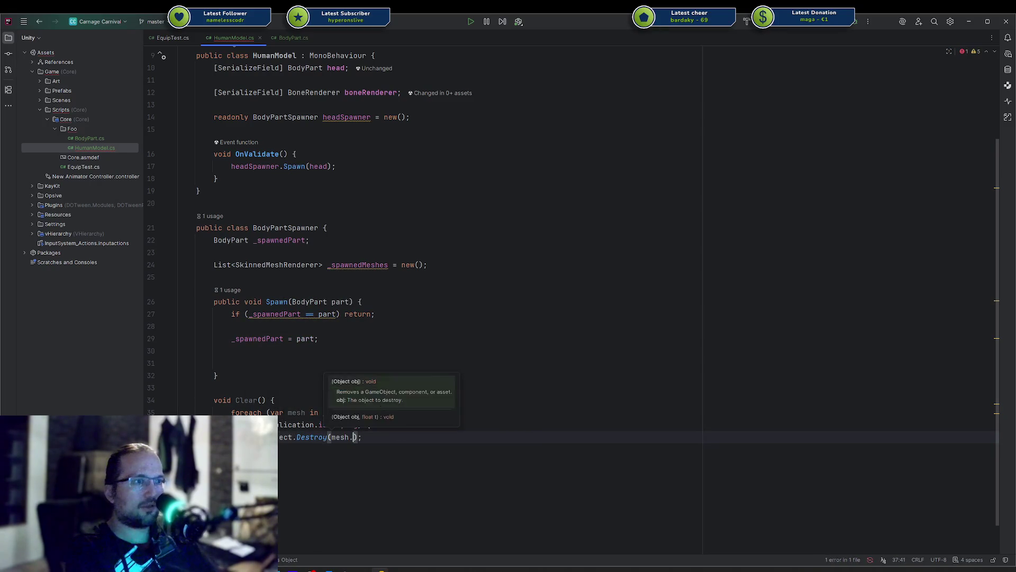
key("Tab")
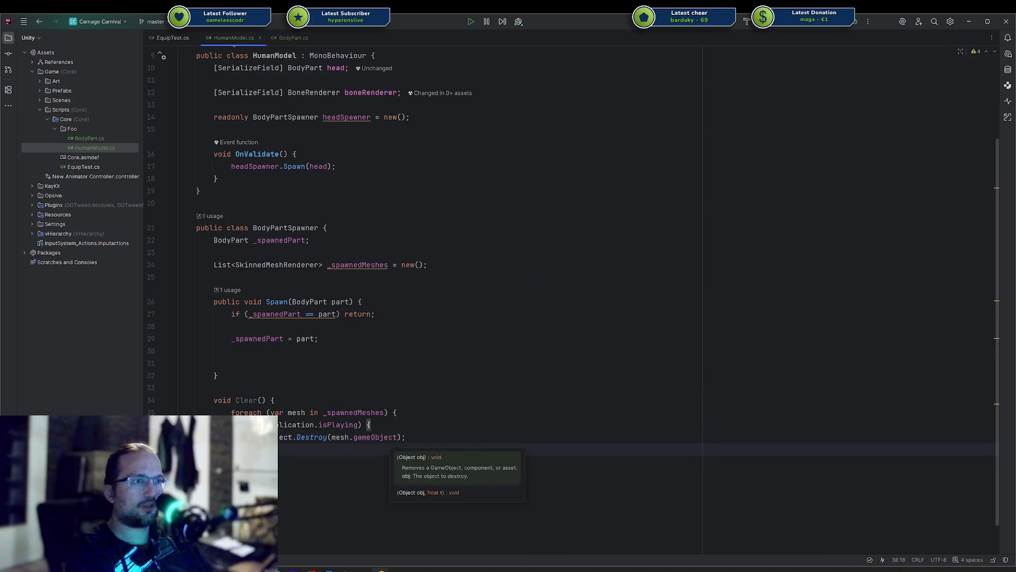
key("Return")
Step: Copy the Destroy line into the else branch as Object.DestroyImmediate(mesh.gameObject)
key("Up")
key("End")
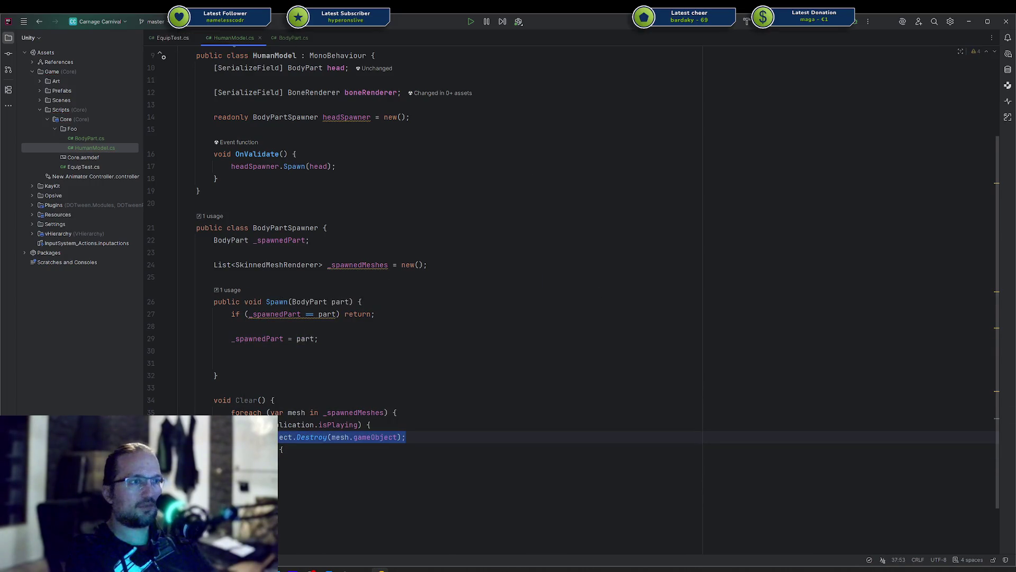
key("shift+Home")
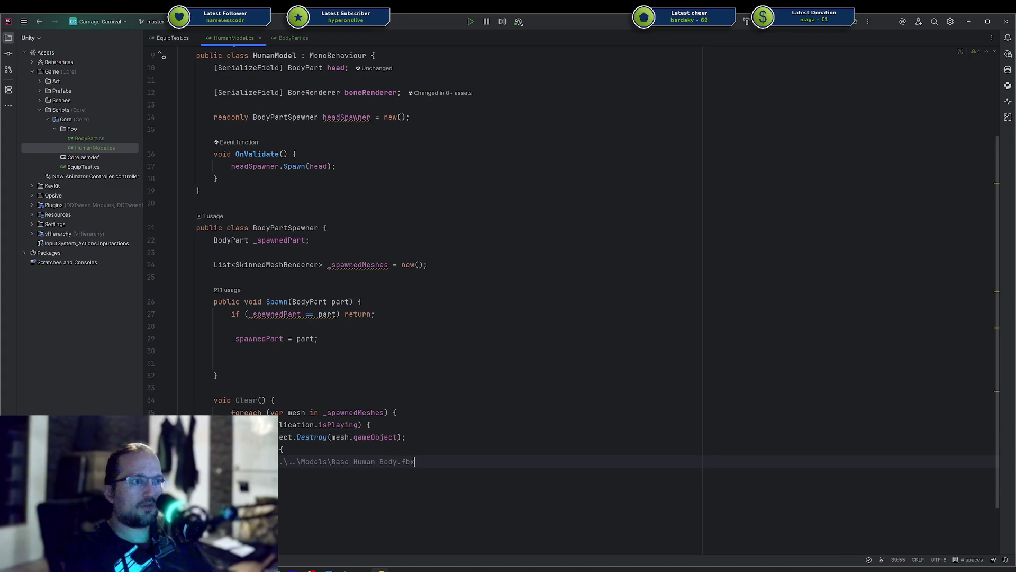
key("ctrl+z")
key("Up")
key("Up")
key("shift+Home")
key("ctrl+c")
key("Down")
key("Down")
key("ctrl+v")
key("ctrl+z")
key("BackSpace")
key("ctrl+v")
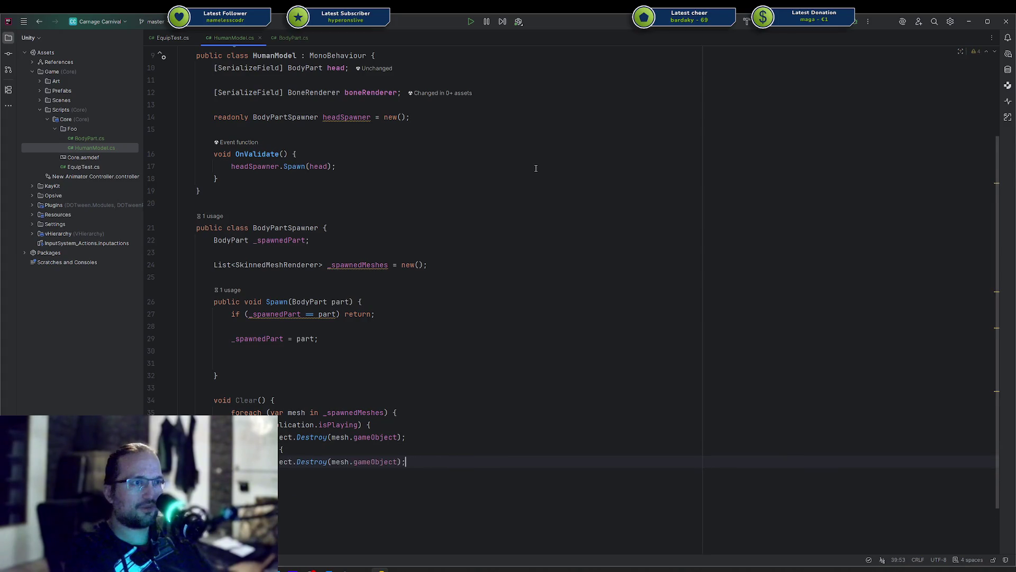
key("ctrl+Left")
key("ctrl+Left")
key("ctrl+Left")
type("Imm")
key("Return")
Step: After the loop, call _spawnedMeshes.Clear() to empty the list
key("Up")
key("Up")
key("Up")
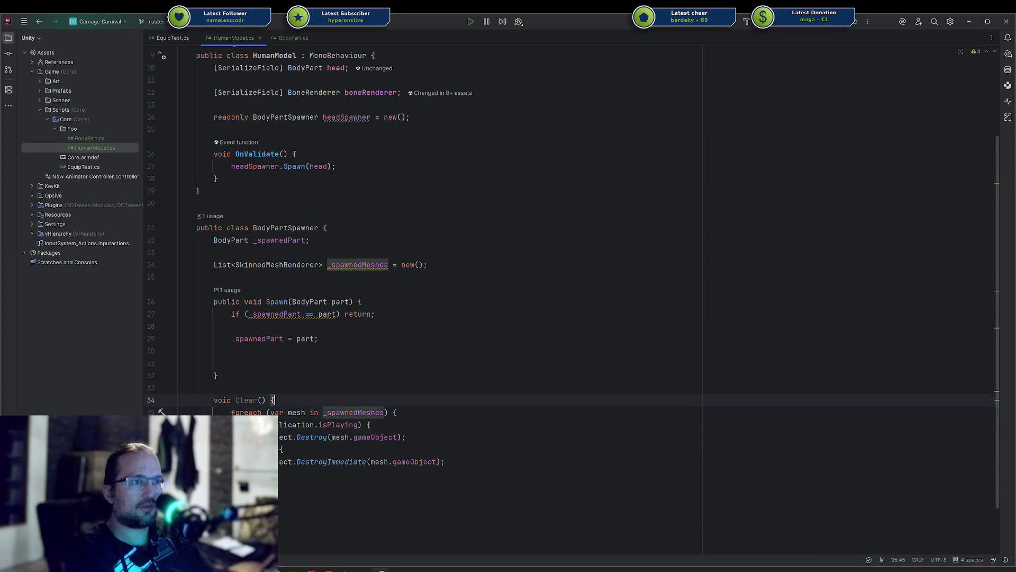
key("Down")
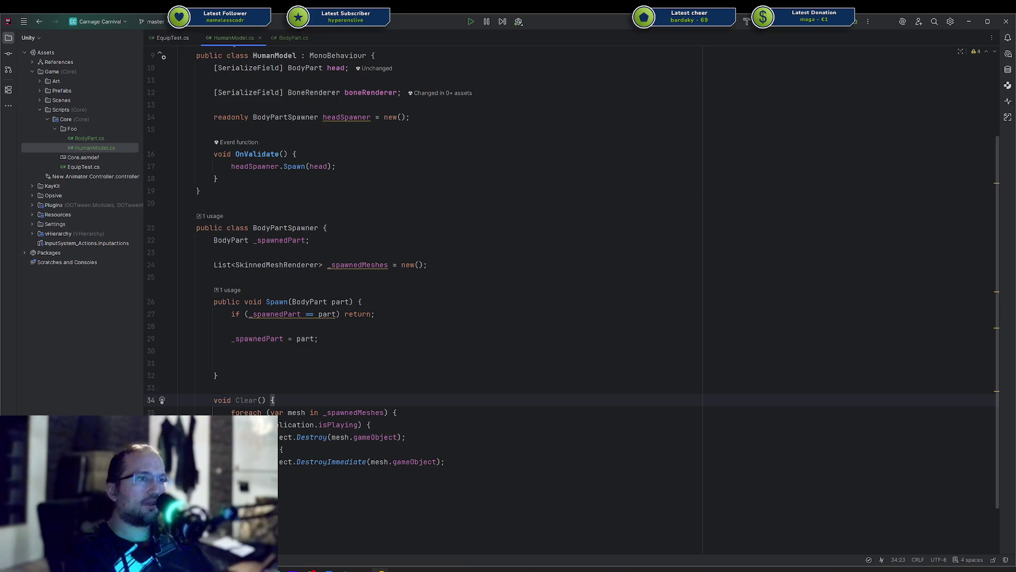
key("Down")
key("Down")
key("Down")
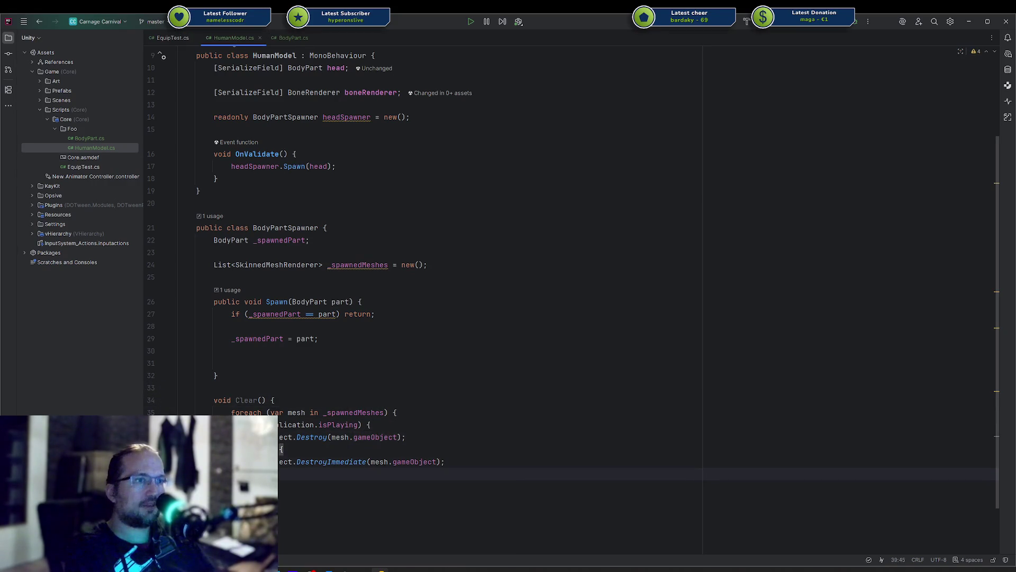
key("Return")
type("_spawnedMeshes.")
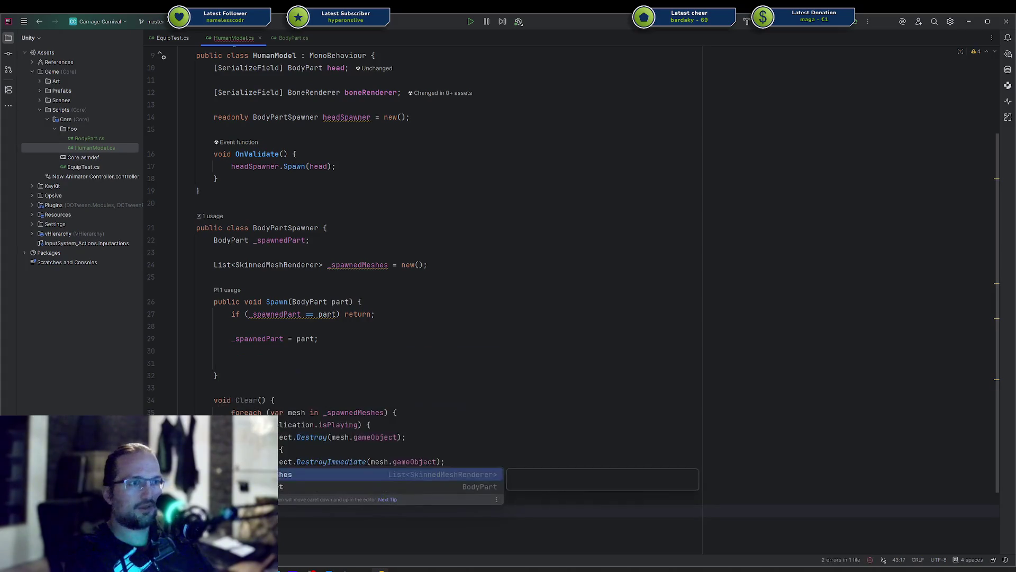
key("Tab")
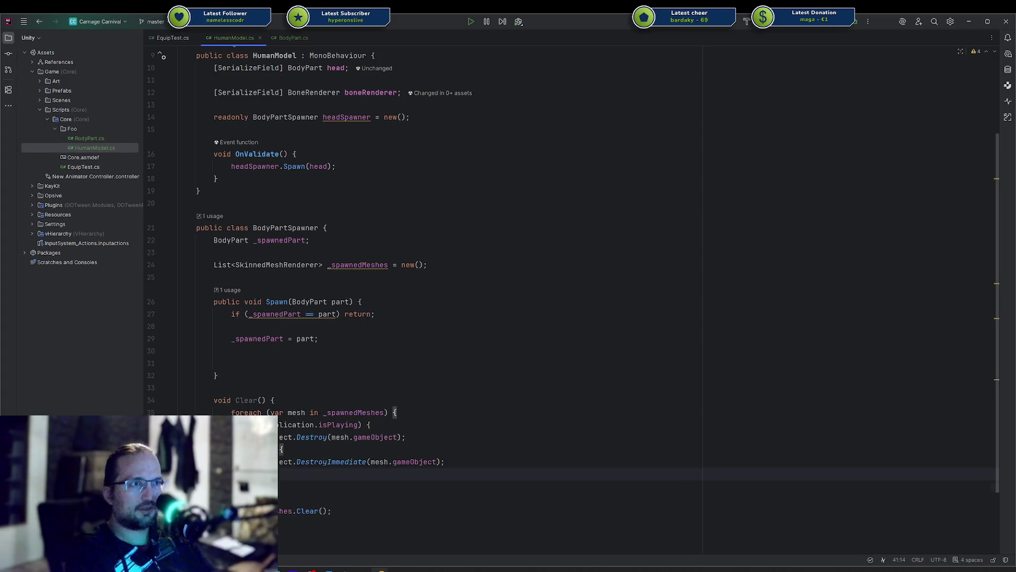
left_click(232, 351)
Step: Remove extra blank lines in Spawn and call Clear() right after the _spawnedPart assignment
left_click(232, 326)
key("Delete")
key("Delete")
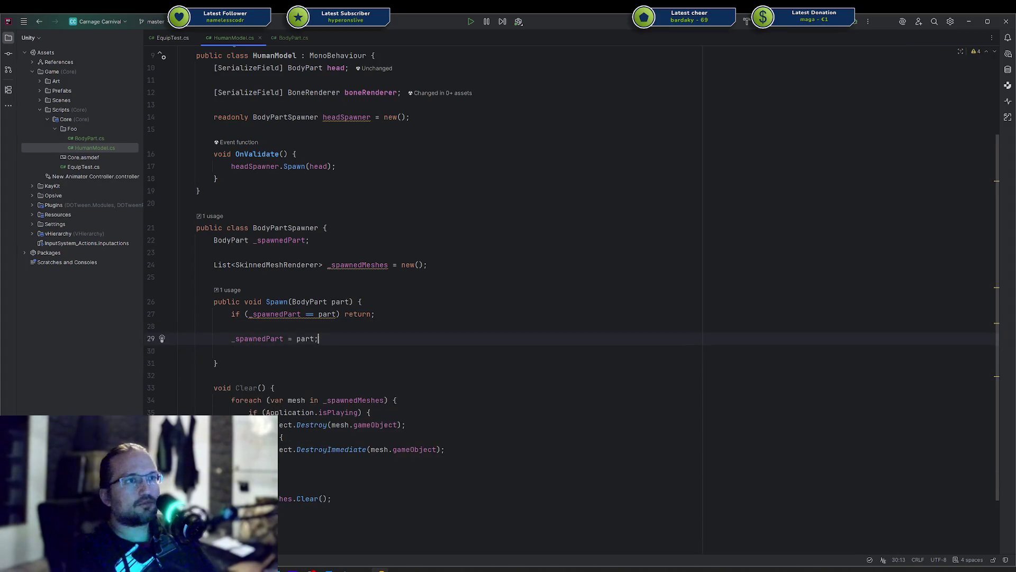
key("ctrl+alt+Return")
type("co")
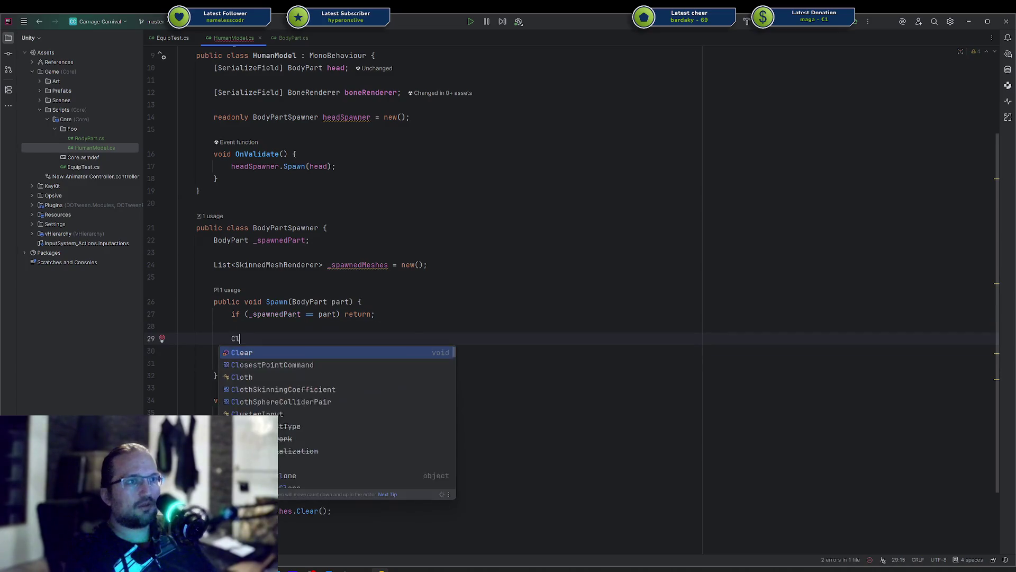
key("BackSpace")
key("BackSpace")
key("Up")
key("Delete")
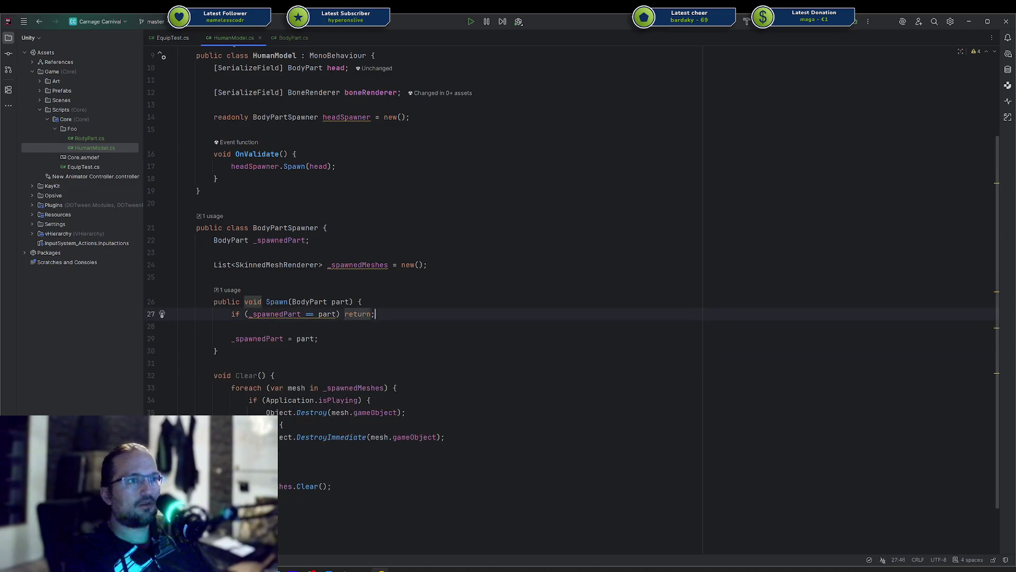
key("Return")
key("Return")
key("Up")
type("Cl")
key("Return")
left_click(231, 351)
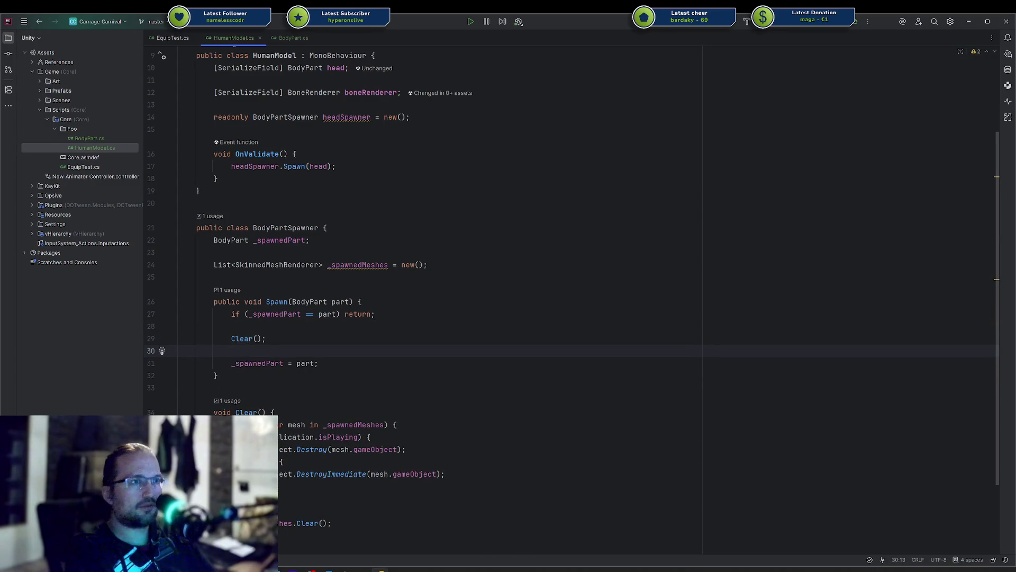
key("Down")
key("alt+shift+Up")
key("alt+shift+Up")
key("alt+shift+Up")
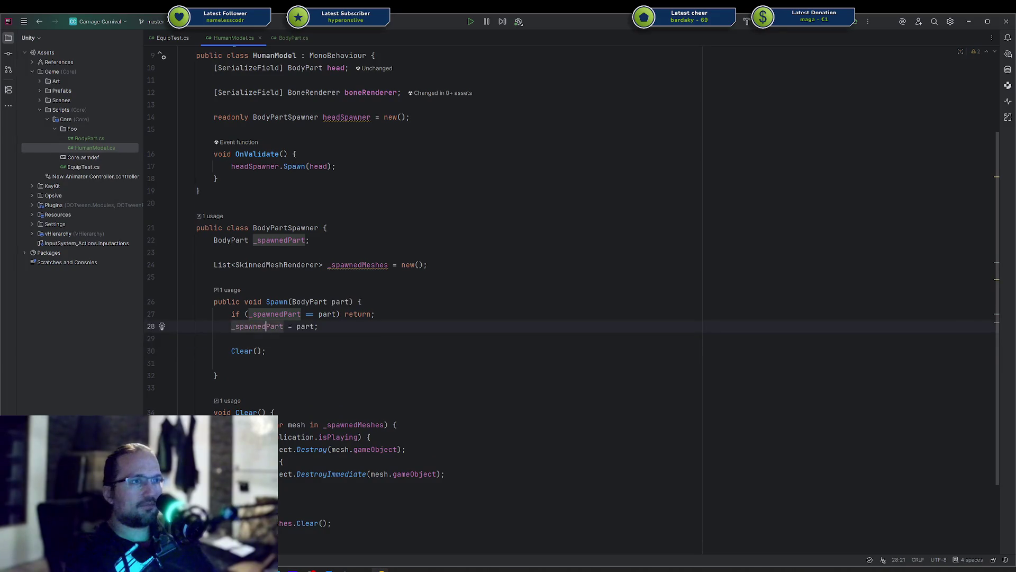
Step: Add if (!_spawnedPart) return; below Clear(), leaving an empty line after it
left_click(266, 351)
key("Return")
key("Return")
type("if (_")
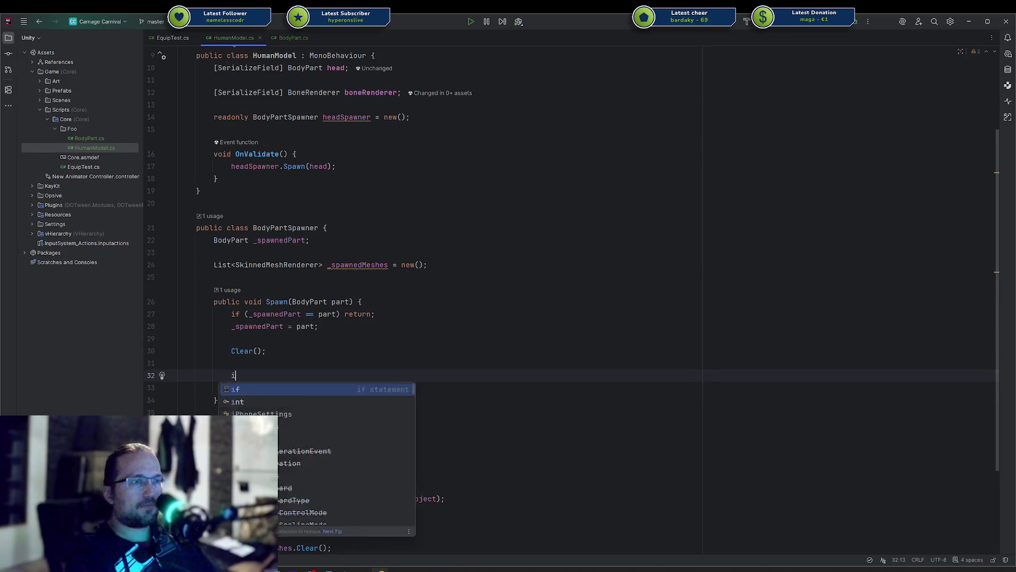
key("Return")
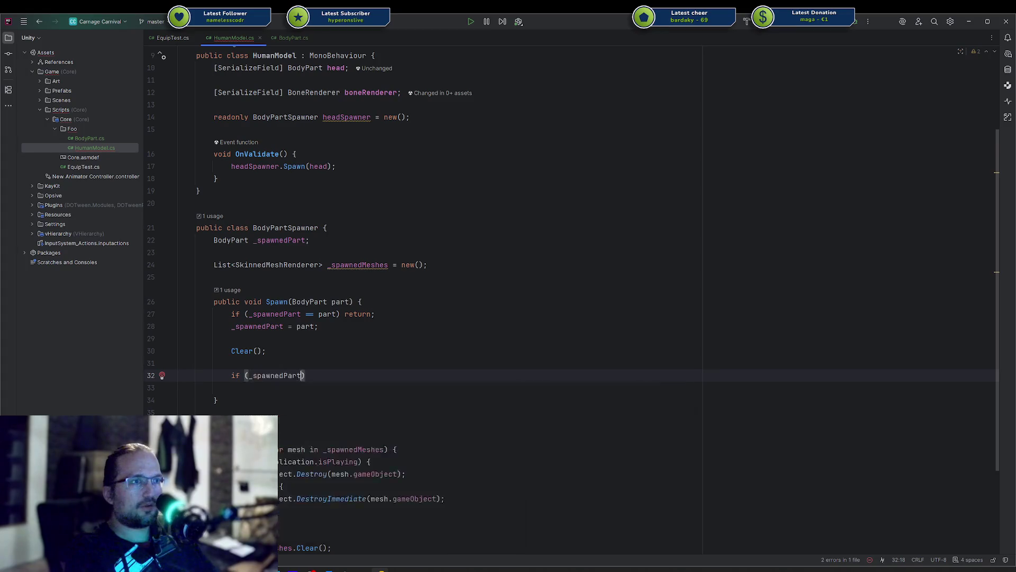
key("Escape")
key("ctrl+BackSpace")
type("_s")
key("Return")
type(") ret")
key("Return")
key("Down")
key("Return")
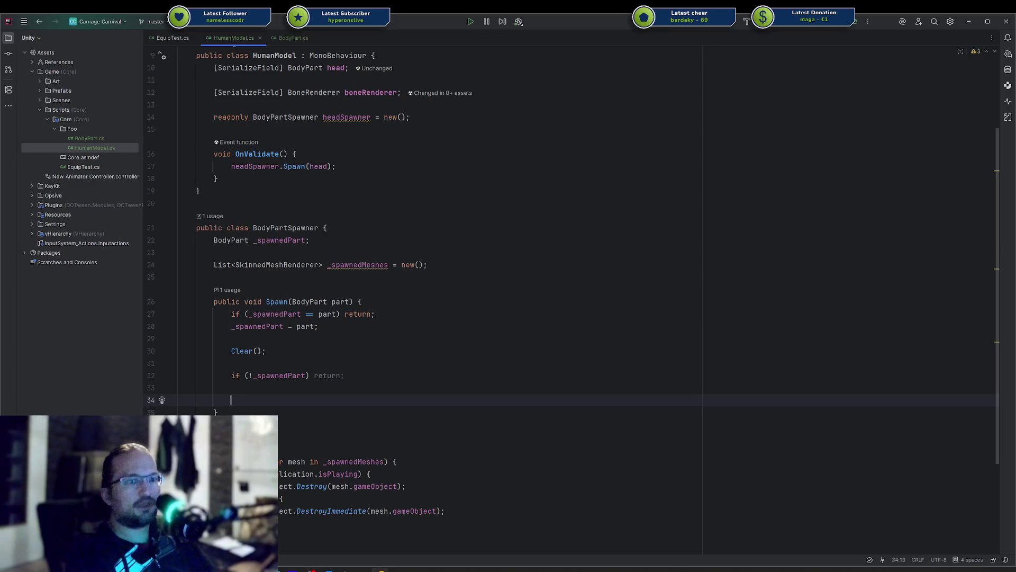
Step: Loop over part.Meshes with variable prefab and start an Object.Instantiate(prefab, …) call
scroll(472, 278, "down", 3)
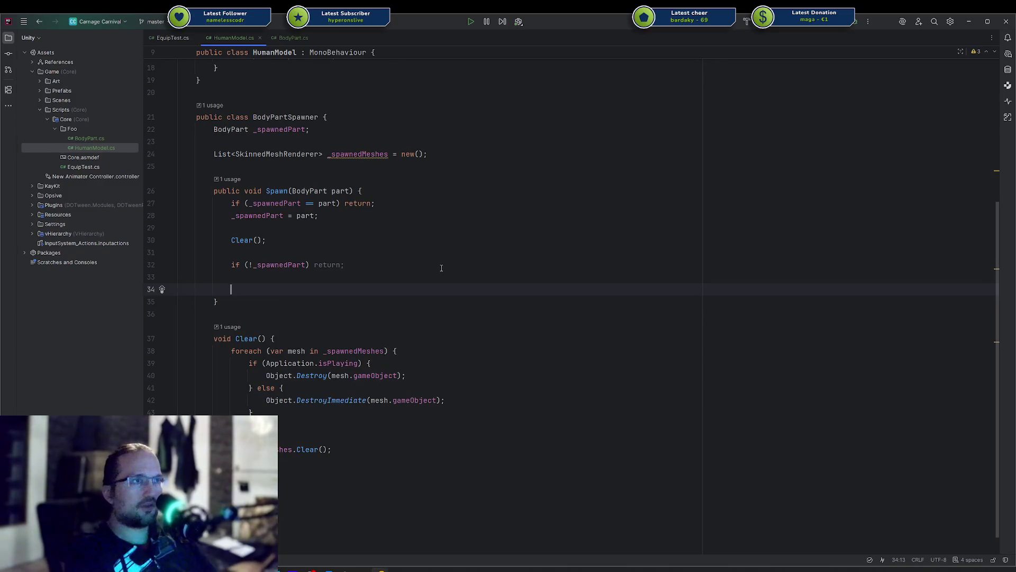
type("part.")
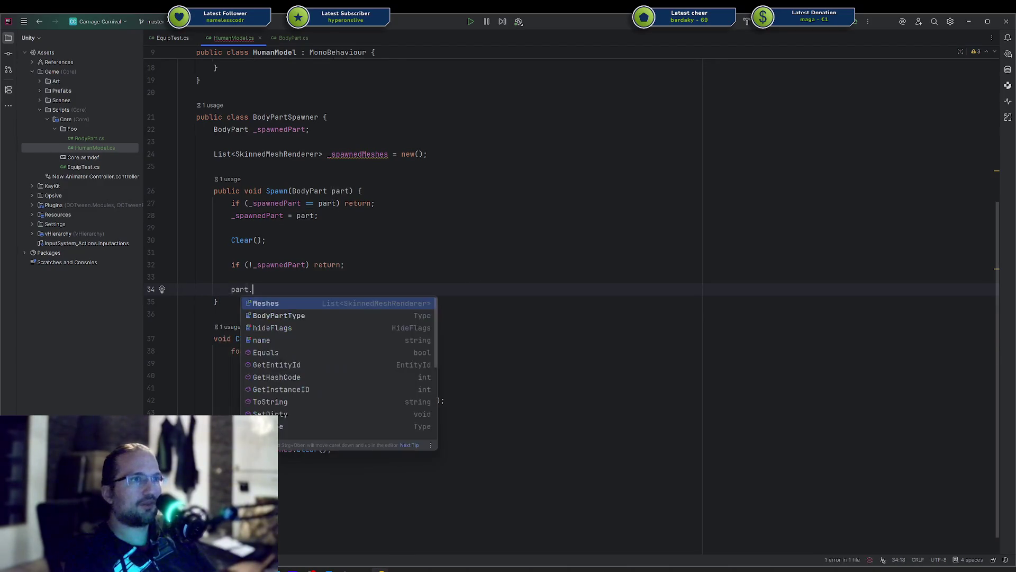
type("Meshes.forEach")
key("Tab")
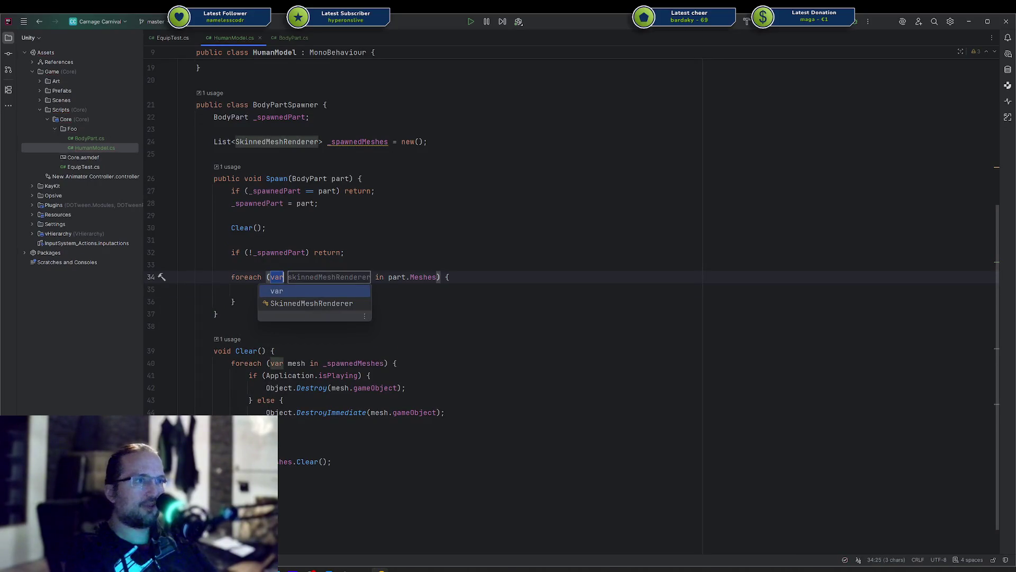
key("Return")
type("prefab")
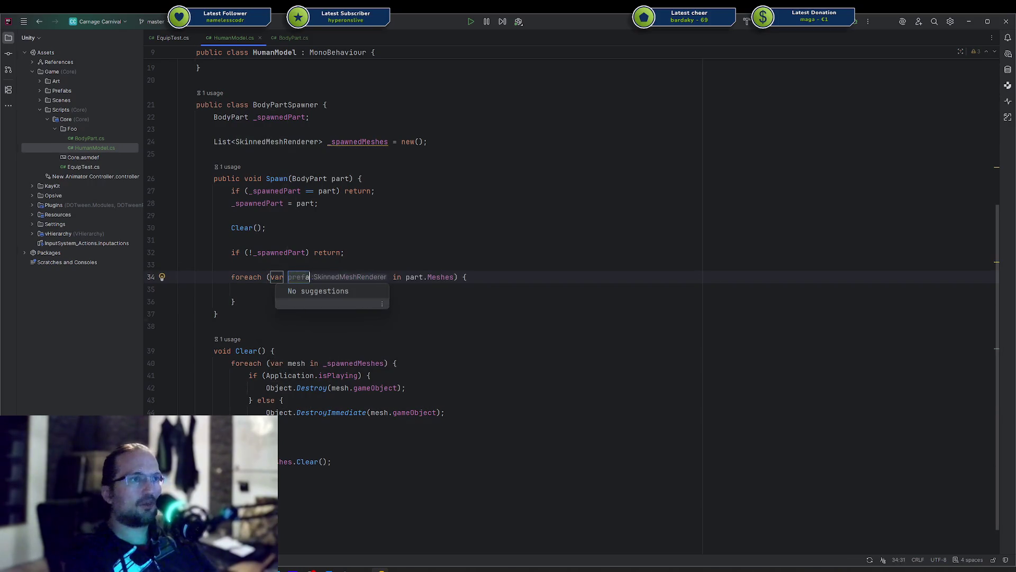
key("Return")
type("O")
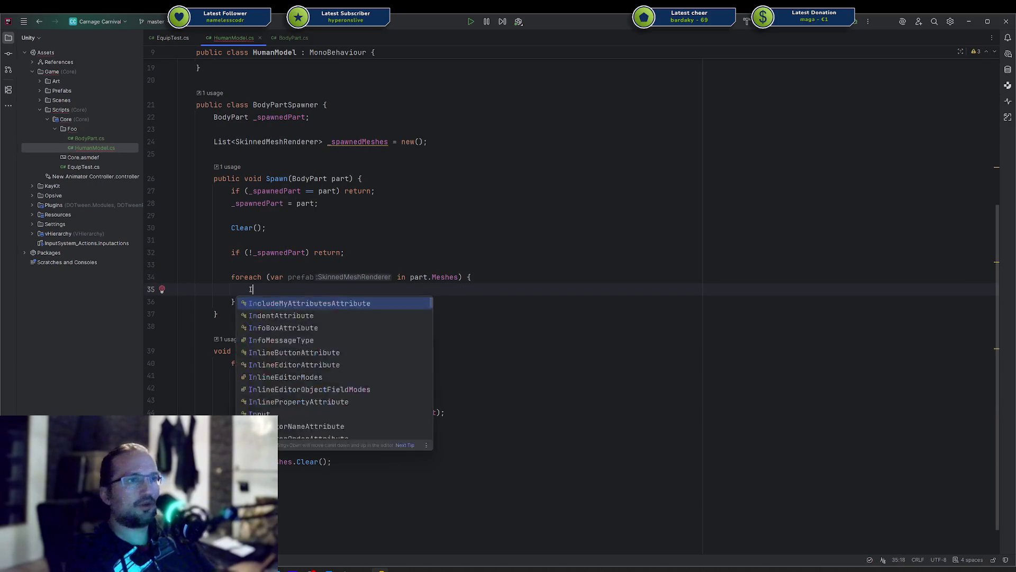
type("bject.instan")
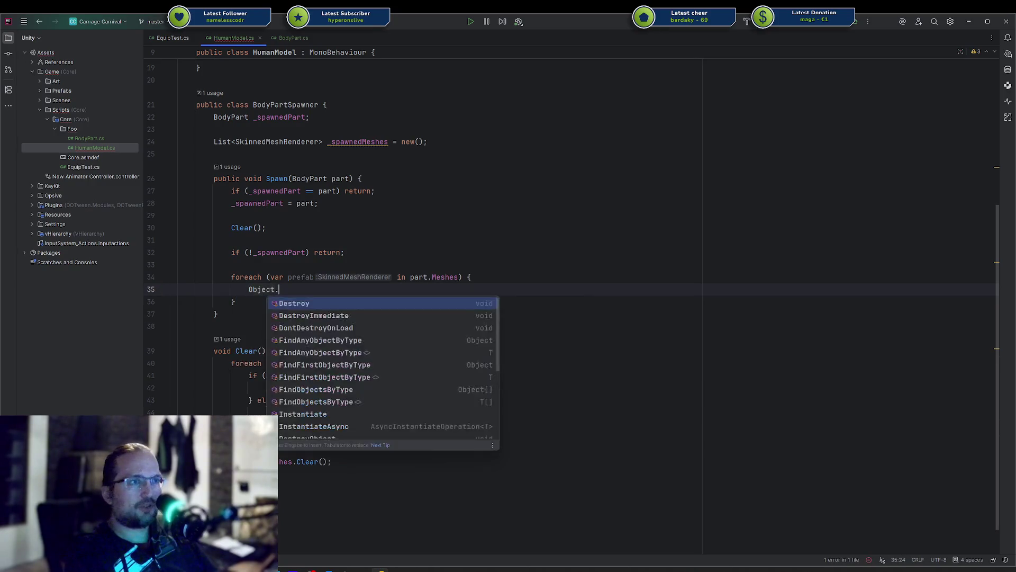
key("Return")
type("pre")
key("Return")
type(",")
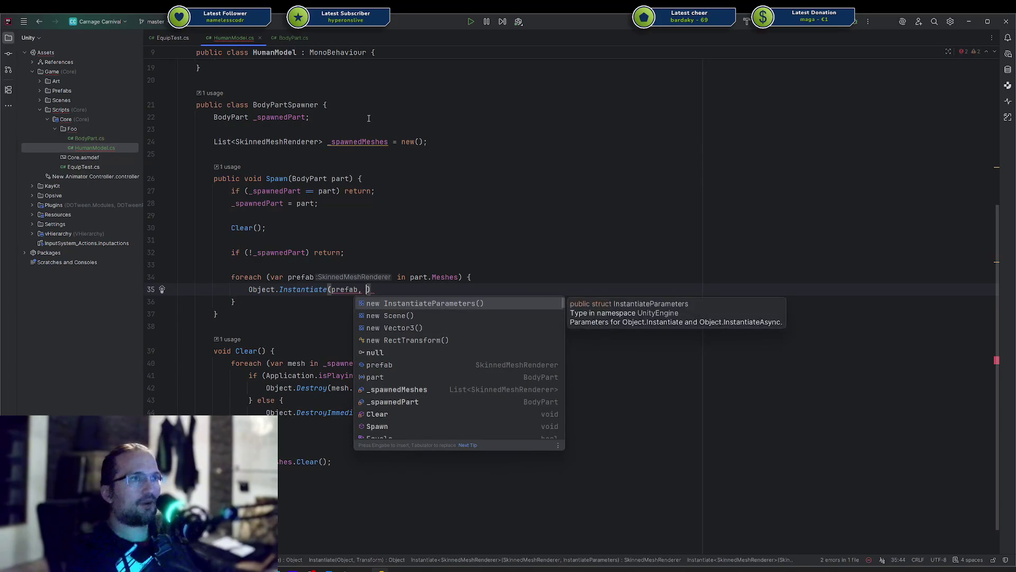
Step: Give Spawn a Transform parent parameter and pass parent as Instantiate's second argument
scroll(371, 159, "up", 1)
left_click(371, 142)
scroll(371, 159, "up", 1)
left_click(351, 249)
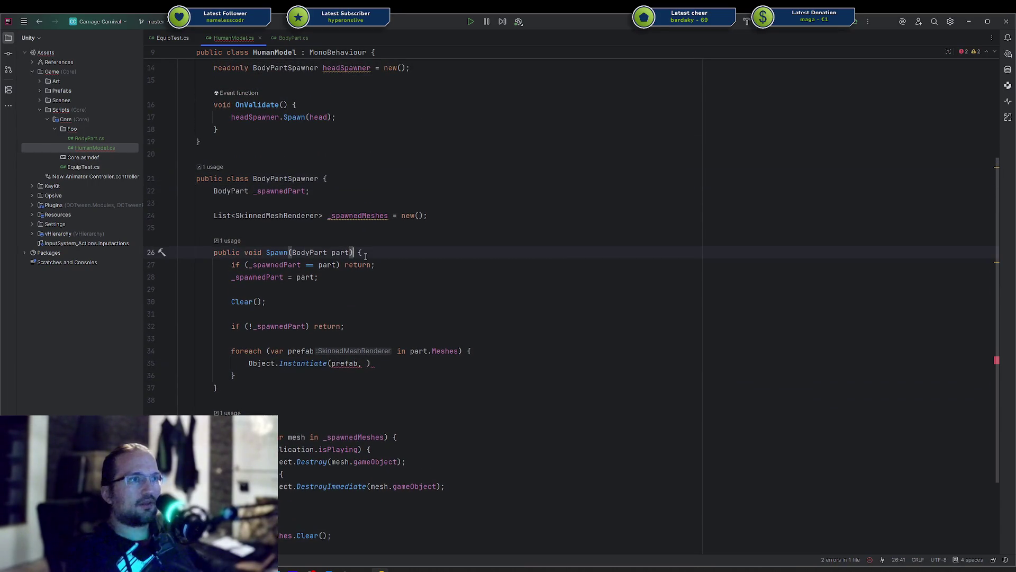
type("Transform par")
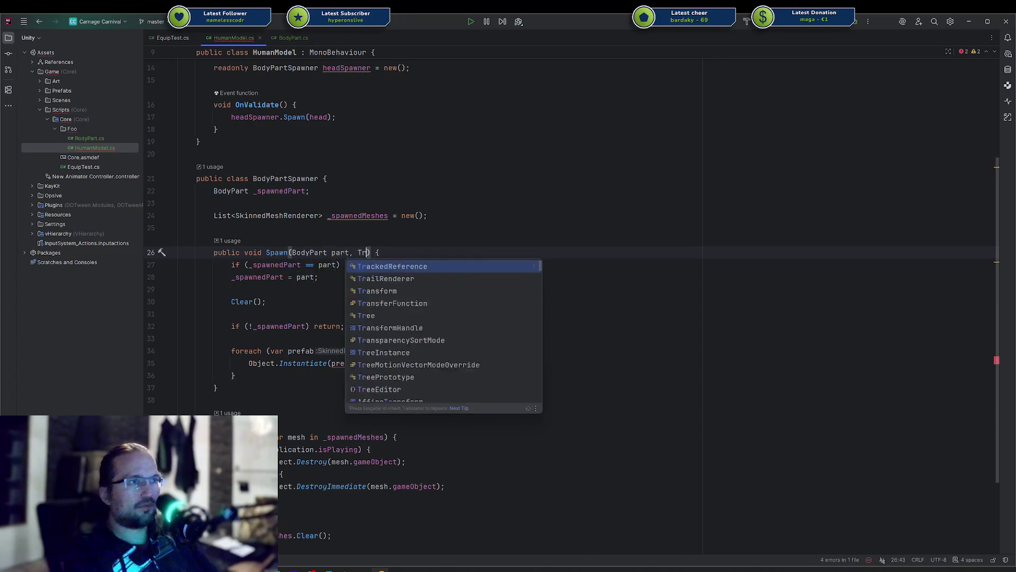
key("Escape")
key("Down")
key("Down")
key("Down")
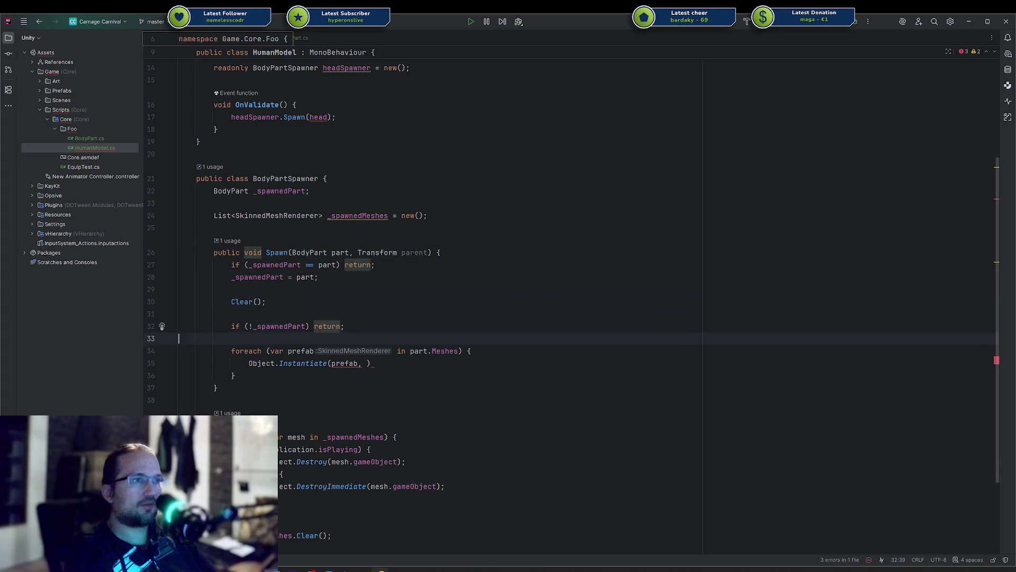
key("Left")
type("ar")
key("Return")
type(");")
key("Home")
key("Up")
key("Down")
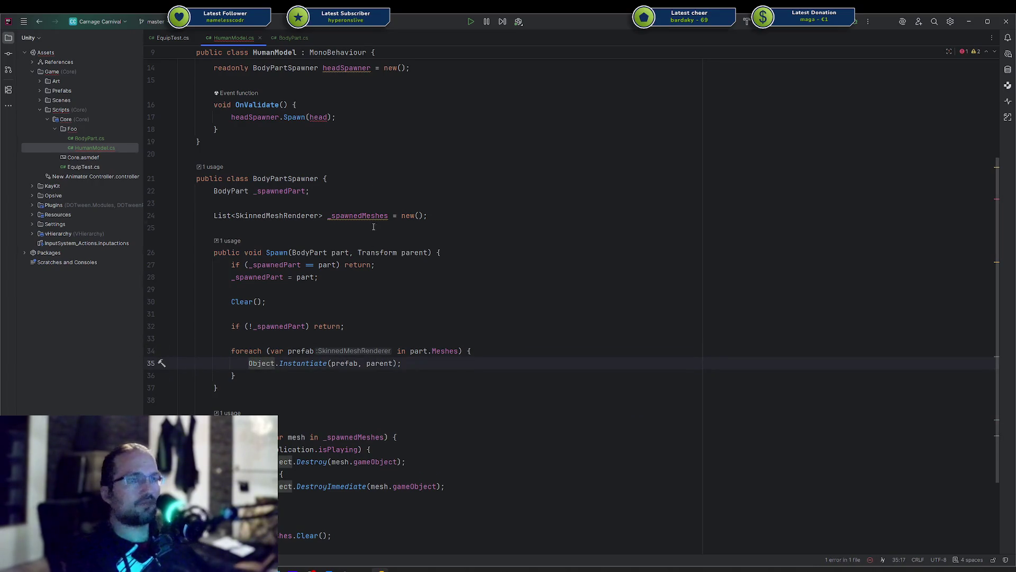
Step: Check how rootBone is used in EquipTest.cs, then return to HumanModel.cs
left_click(173, 39)
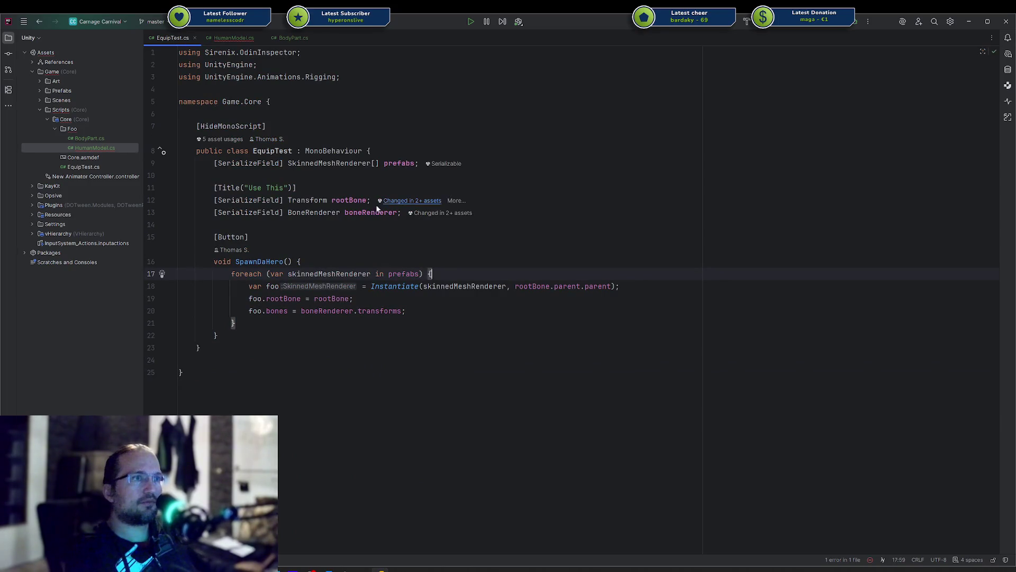
double_click(359, 200)
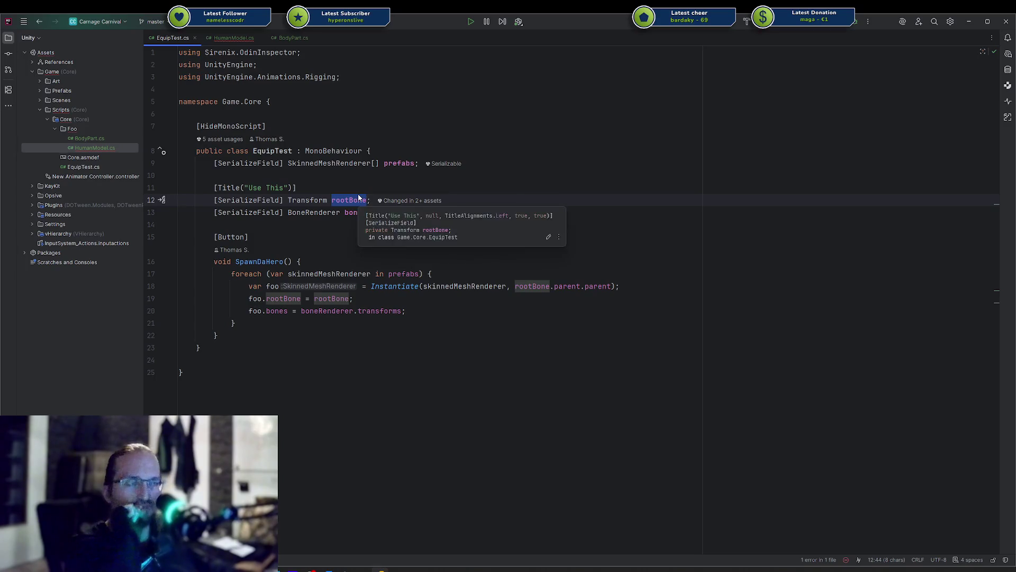
left_click(234, 39)
left_click(293, 39)
left_click(234, 38)
Step: Declare [SerializeField] Transform rootBone; above the boneRenderer field
scroll(379, 212, "up", 5)
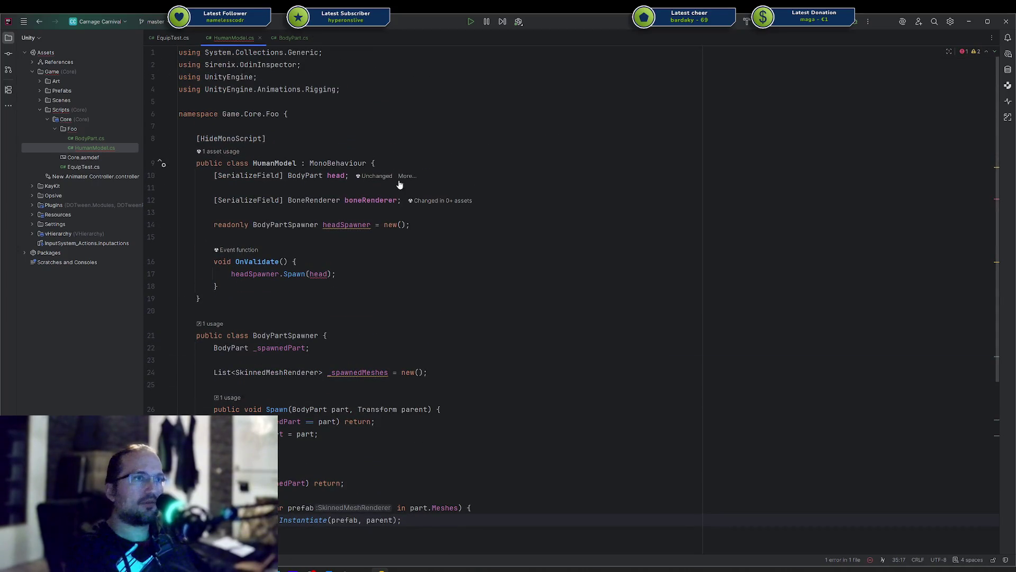
left_click(457, 189)
key("Return")
type("[SerializeField] Transform root")
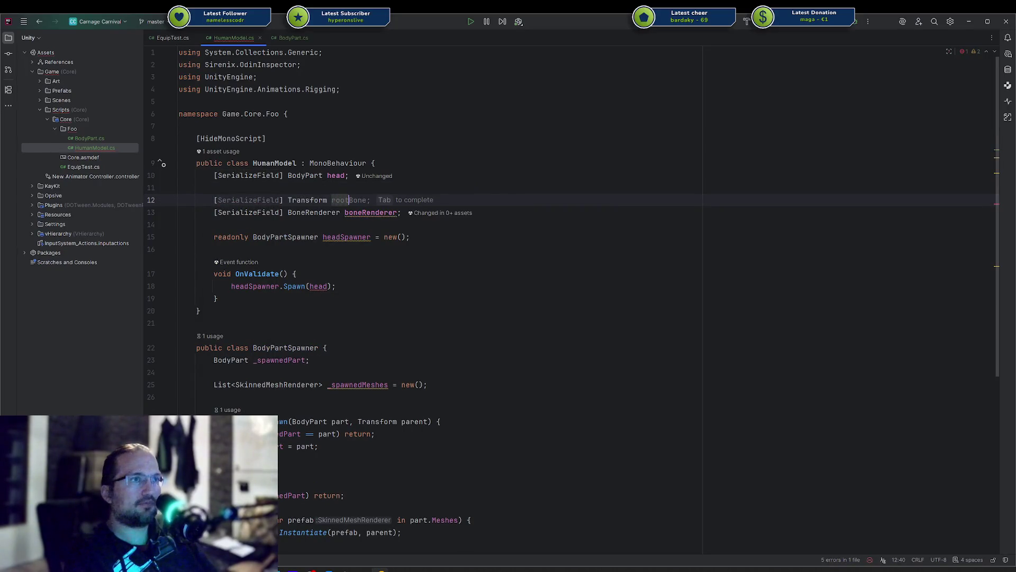
key("Tab")
left_click(442, 291)
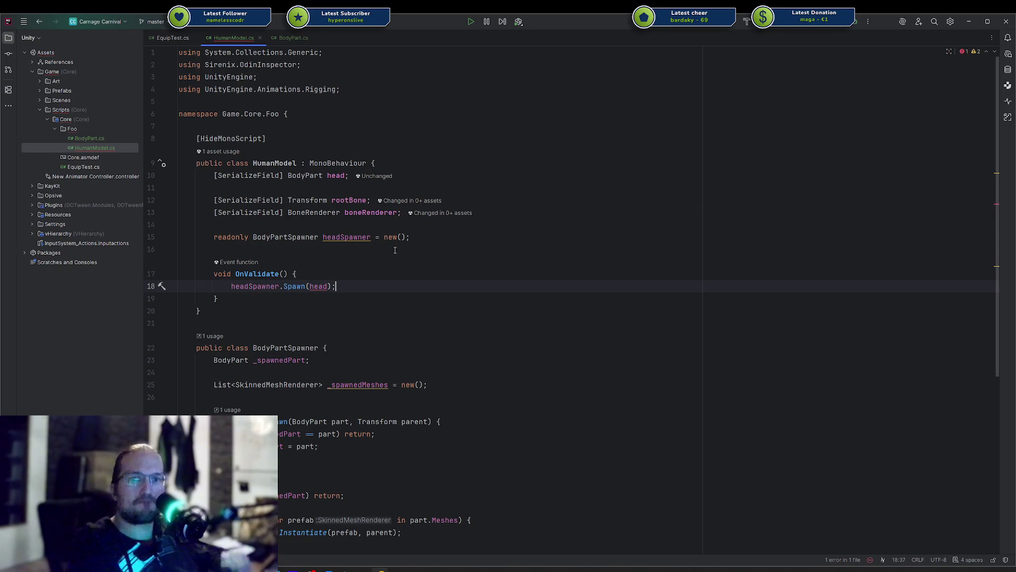
scroll(395, 250, "down", 5)
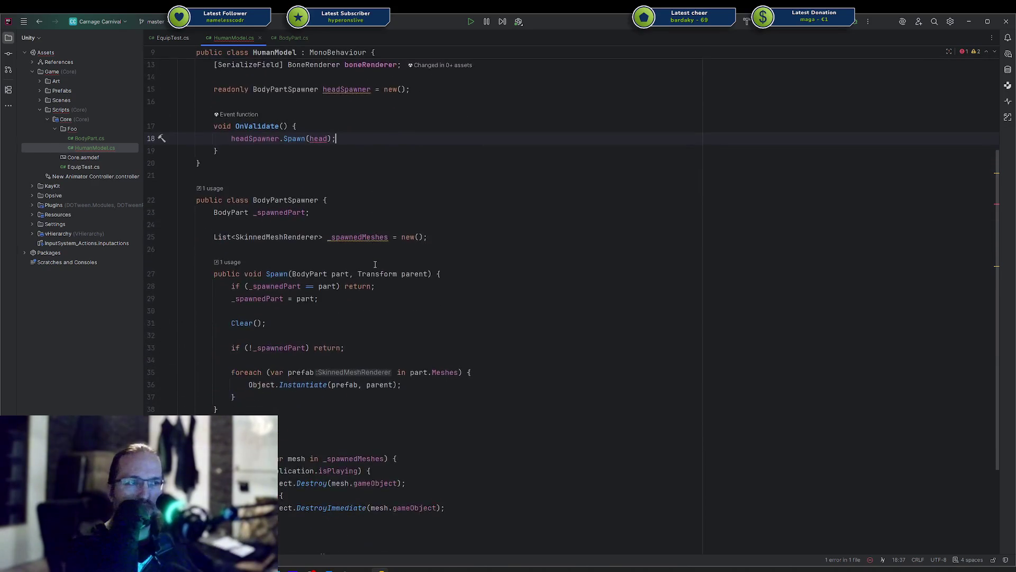
Step: Add a Transform rootBone parameter to the Spawn method
scroll(347, 251, "up", 2)
left_click(383, 180)
scroll(379, 275, "down", 5)
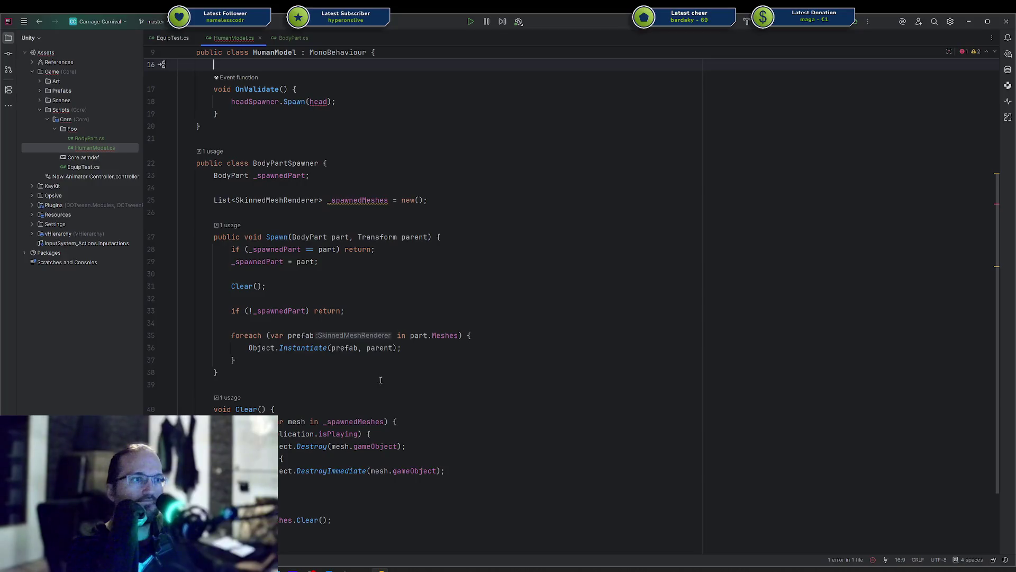
scroll(373, 339, "up", 1)
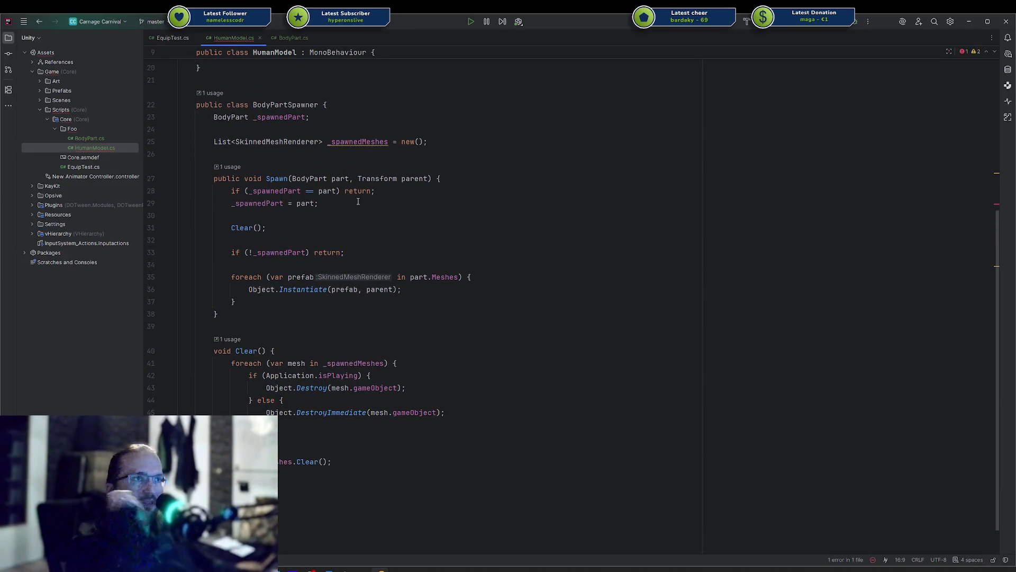
left_click(364, 183)
type("Tran")
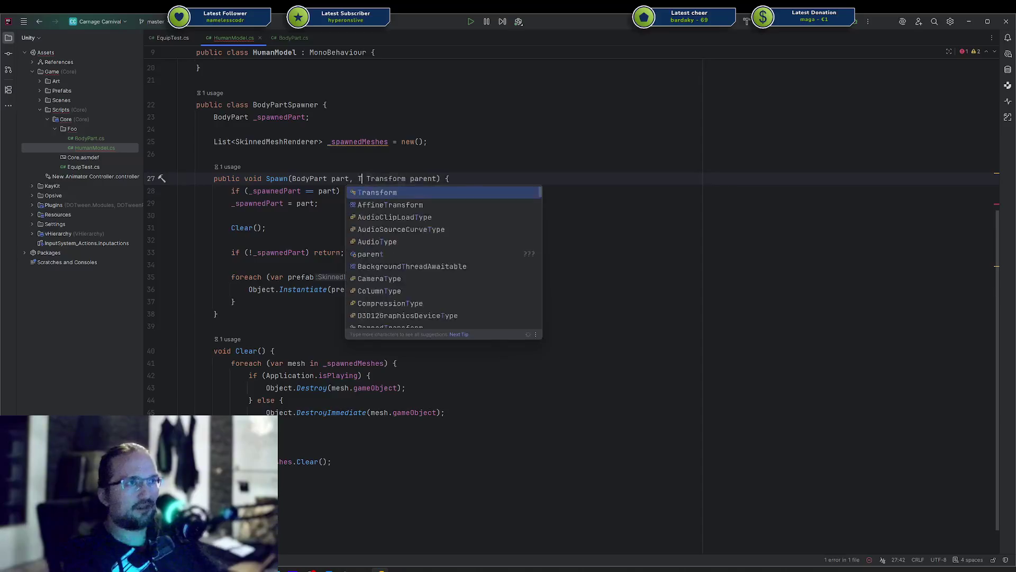
key("Return")
type("rootBone,")
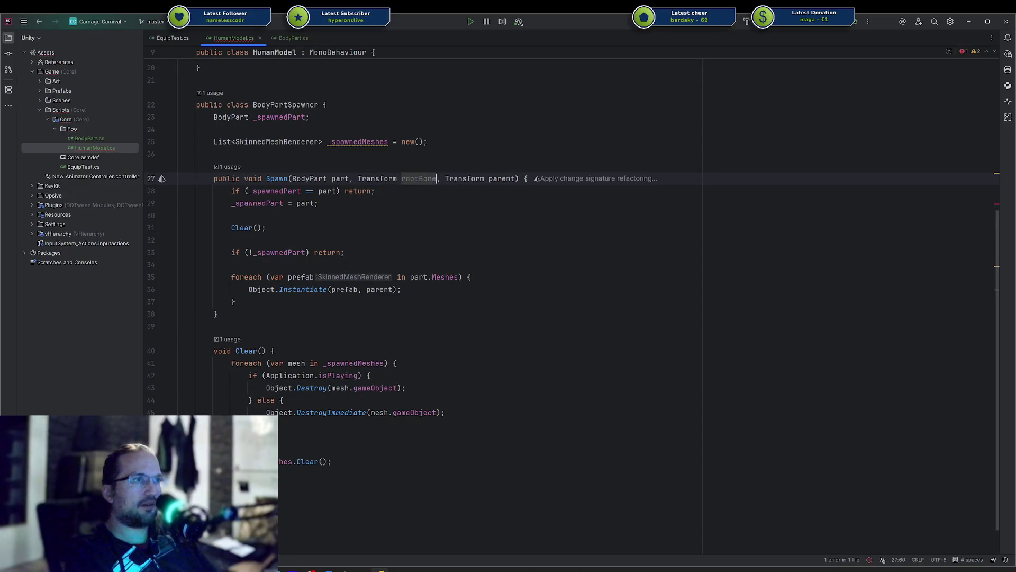
Step: Insert a BoneRenderer boneRenderer parameter before rootBone in Spawn
left_click(357, 178)
key("ctrl+space")
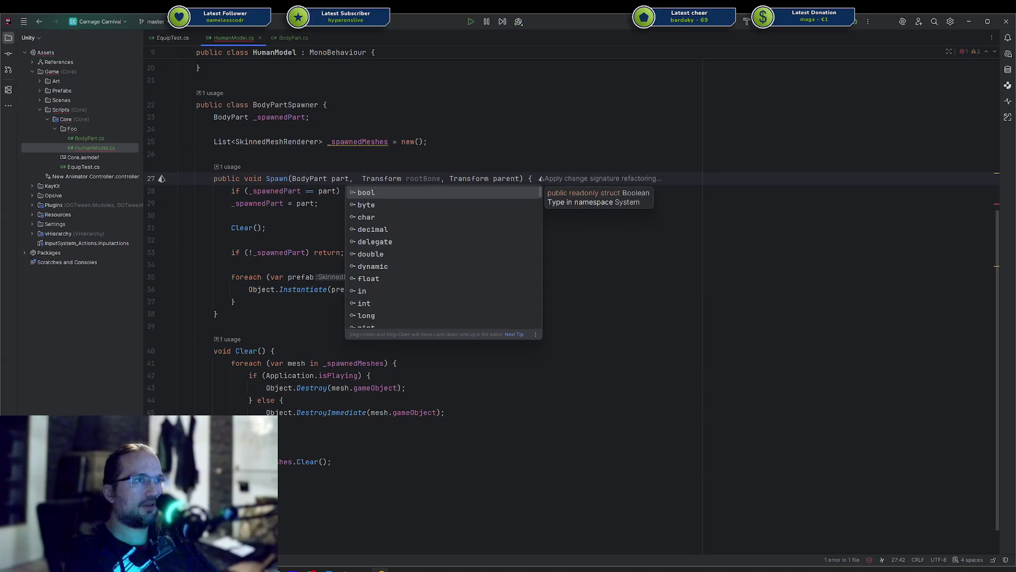
type("Bone")
key("Return")
type("ren")
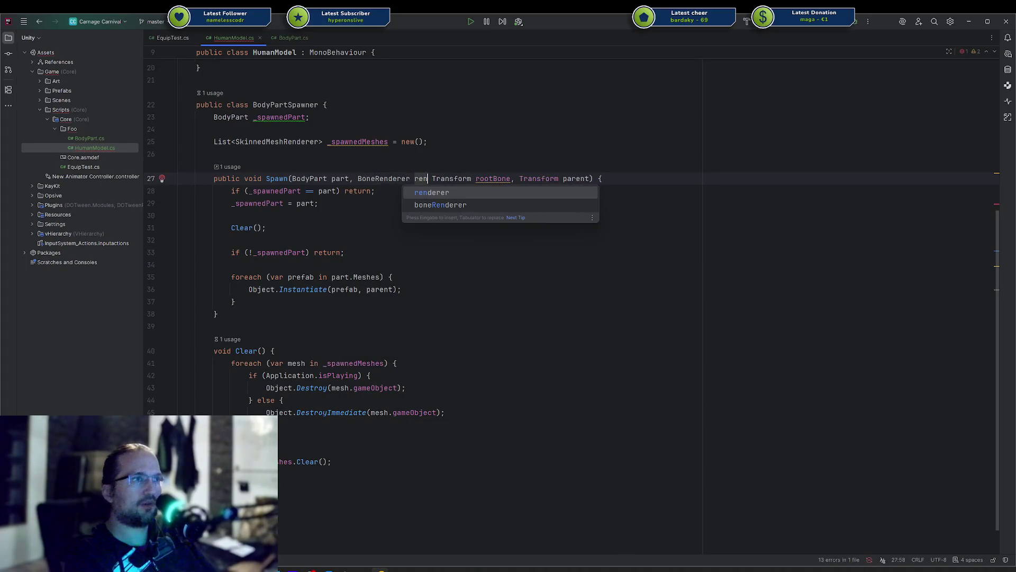
key("Down")
key("Return")
type(",")
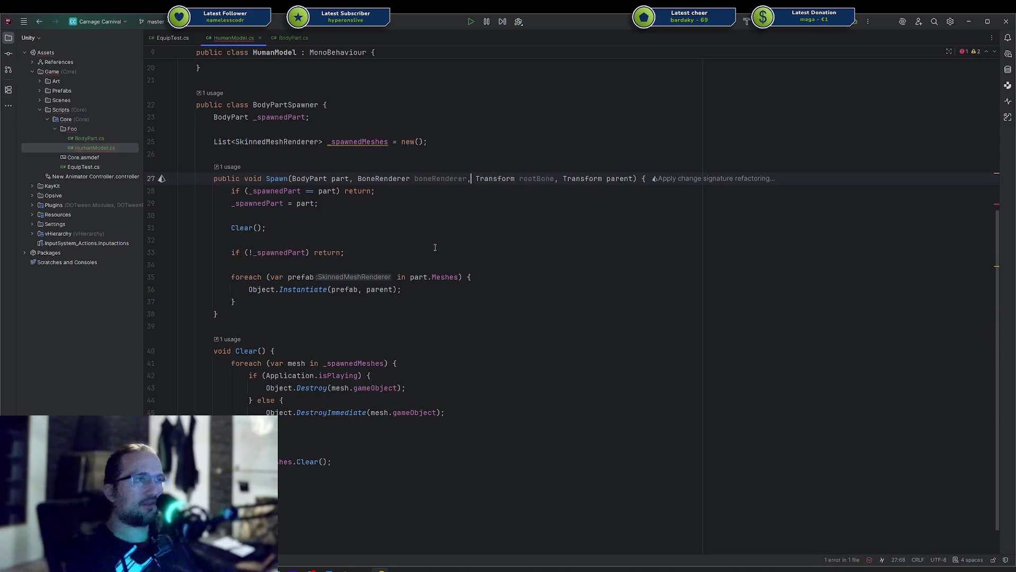
Step: Store the Instantiate result in a local 'var mesh'
left_click(372, 258)
left_click(330, 304)
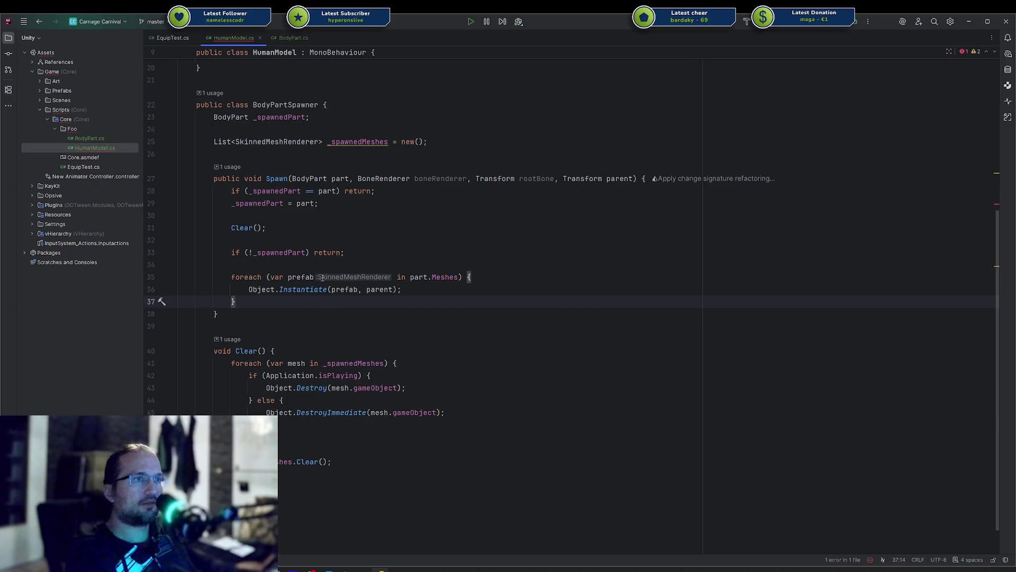
left_click(392, 289)
key("Home")
type("var ")
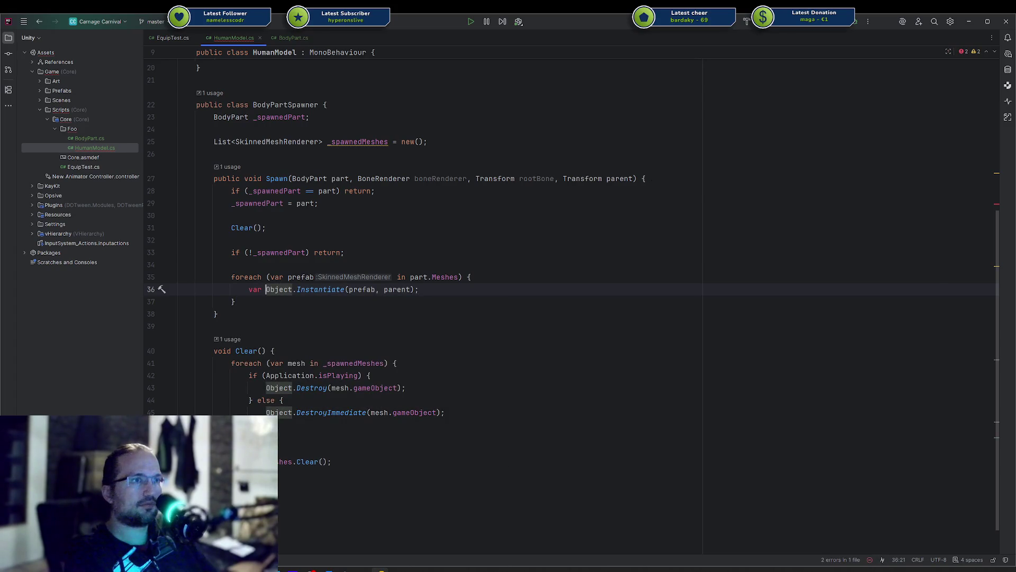
type("instance =")
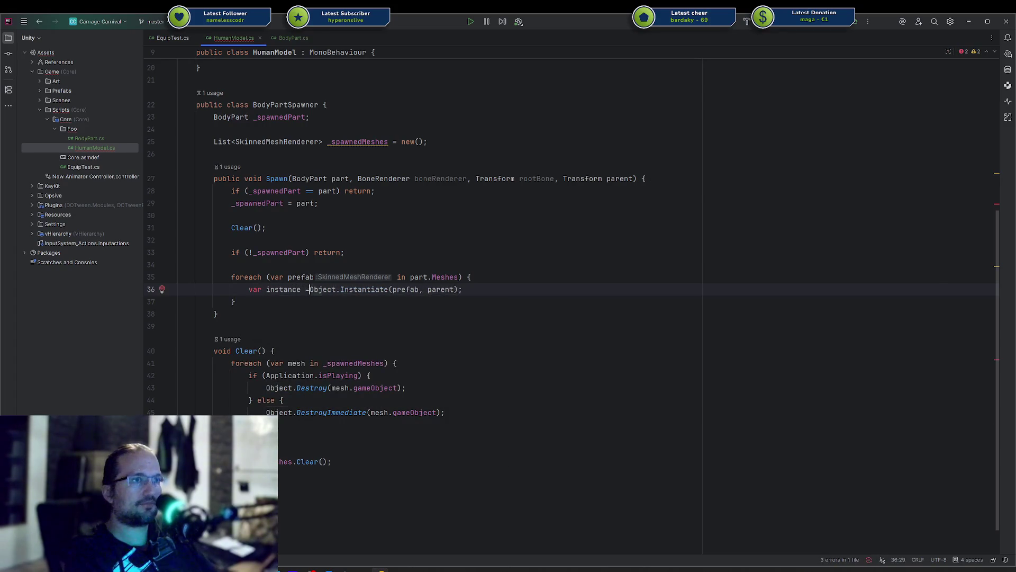
type("mesh =")
key("End")
key("Return")
type("mesh.")
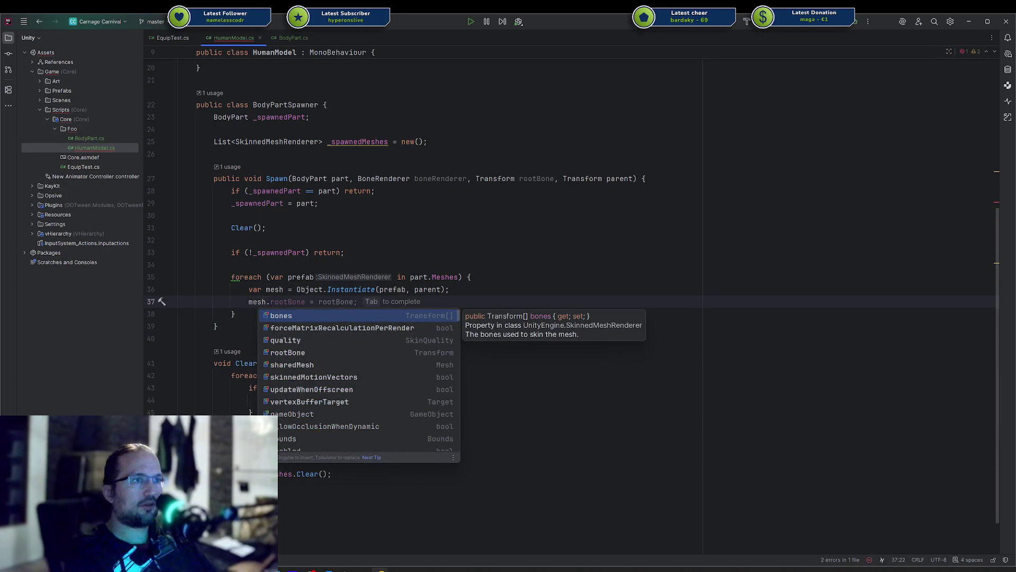
Step: Accept completions setting mesh rootBone and bones, and adding it to _spawnedMeshes
key("Tab")
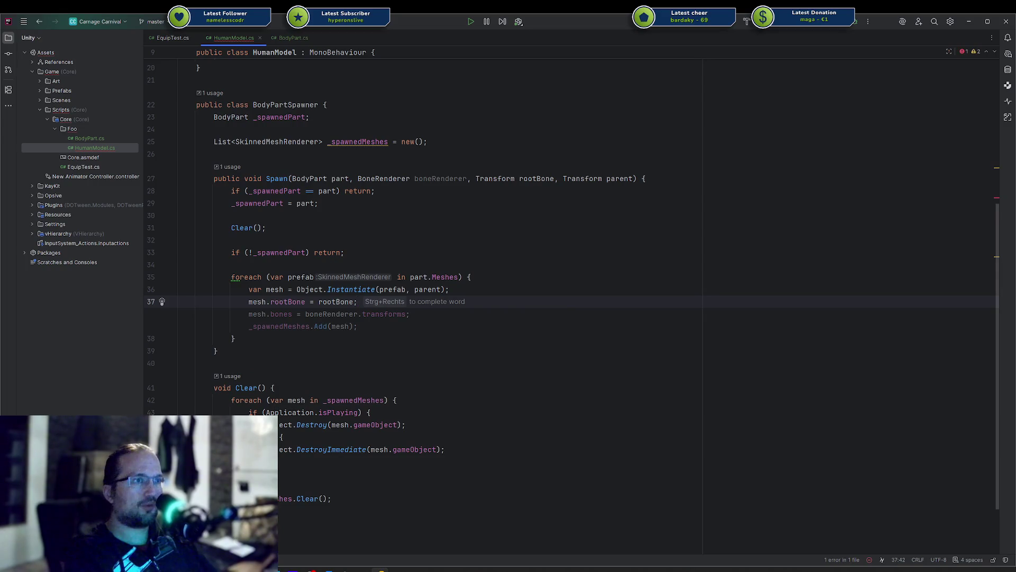
key("Tab")
key("Home")
key("Return")
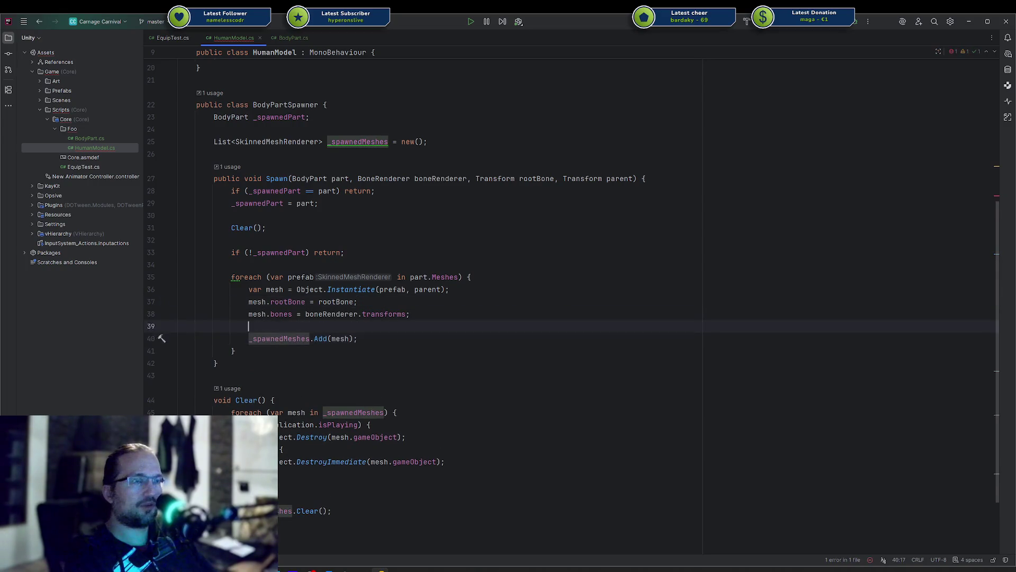
key("Up")
key("Up")
key("Up")
Step: Make the _spawnedMeshes list readonly
scroll(387, 292, "up", 4)
left_click(387, 289)
key("Return")
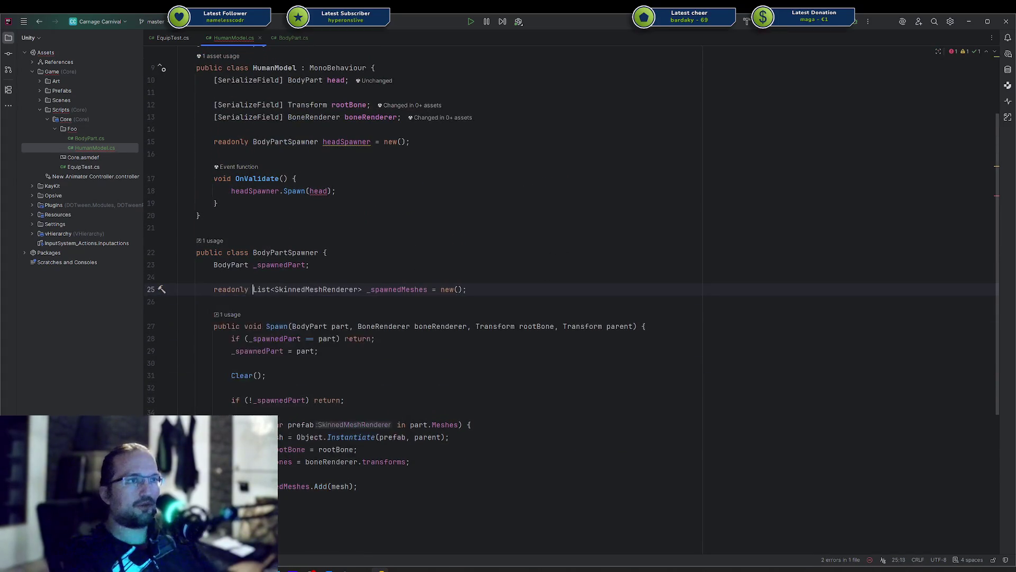
Step: Complete OnValidate's Spawn call with head, boneRenderer, rootBone and transform arguments
left_click(337, 190)
left_click(328, 190)
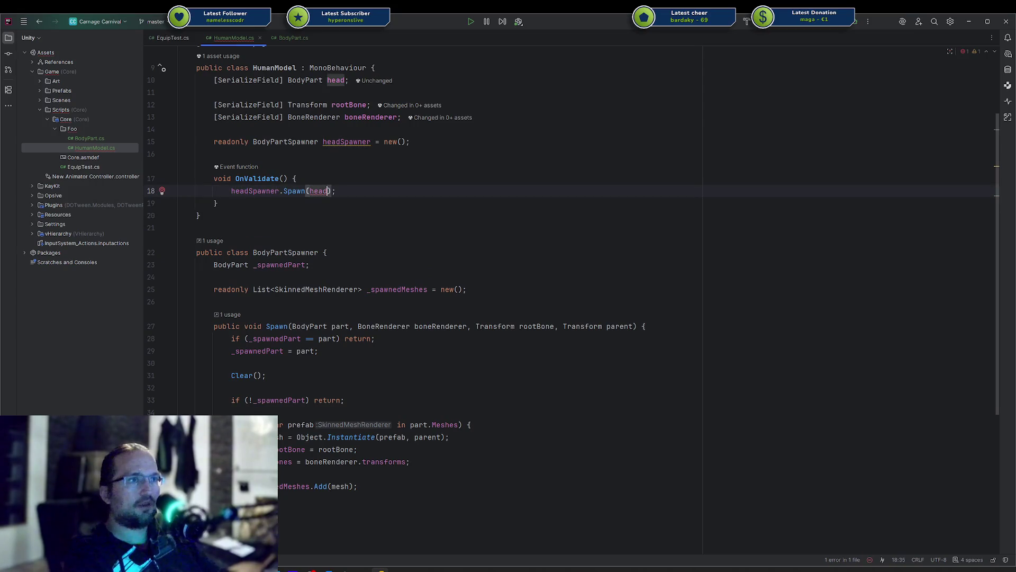
type(",")
key("ctrl+space")
key("Return")
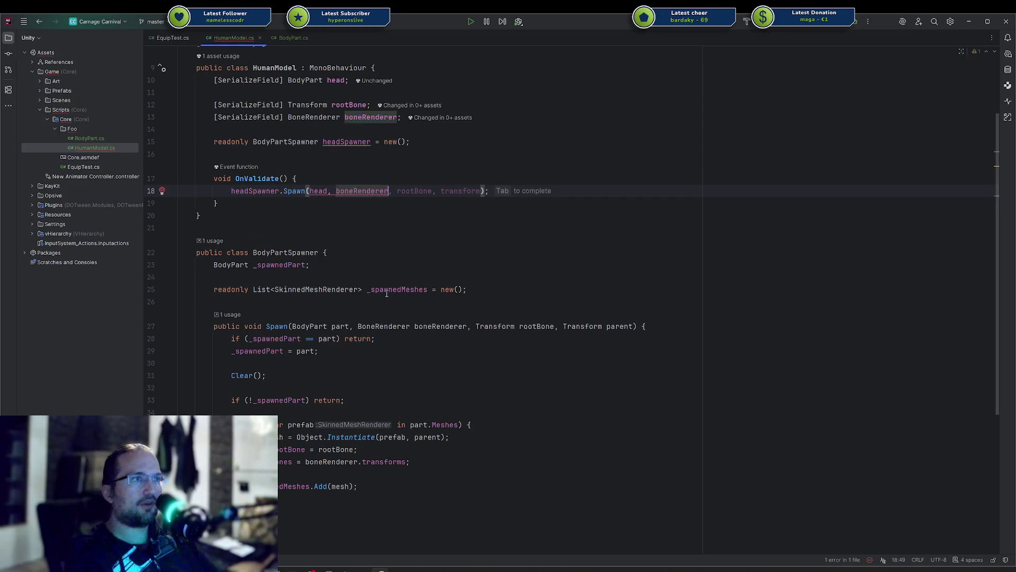
Step: Rename the headSpawner field to _headSpawner using the naming quick-fix
key("Home")
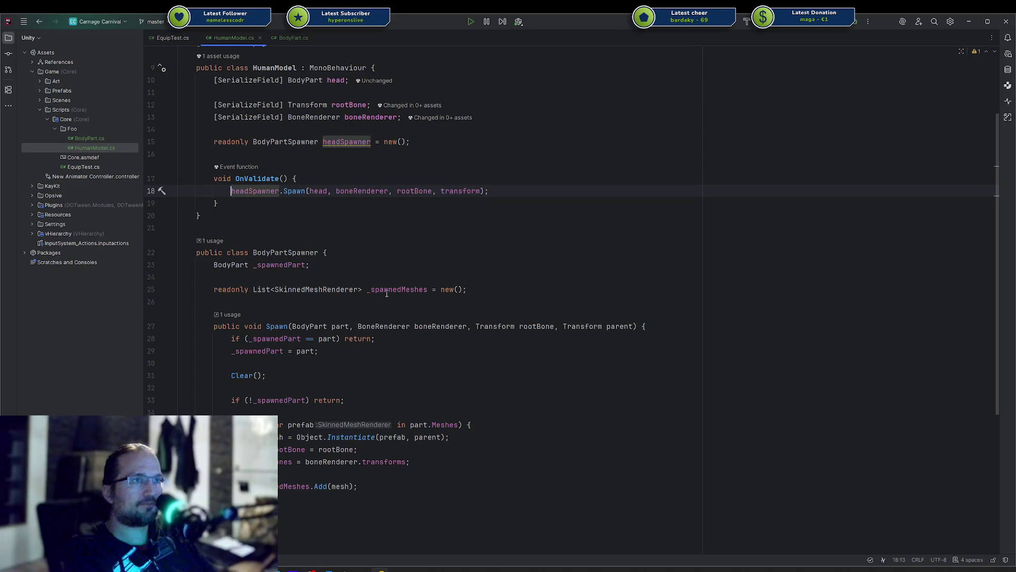
key("Up")
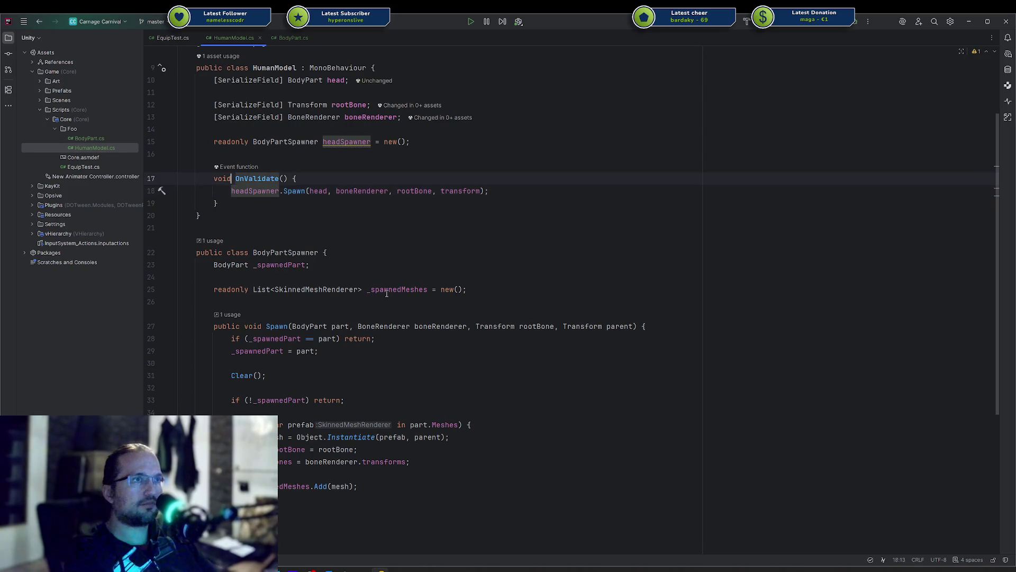
key("Up")
key("Up")
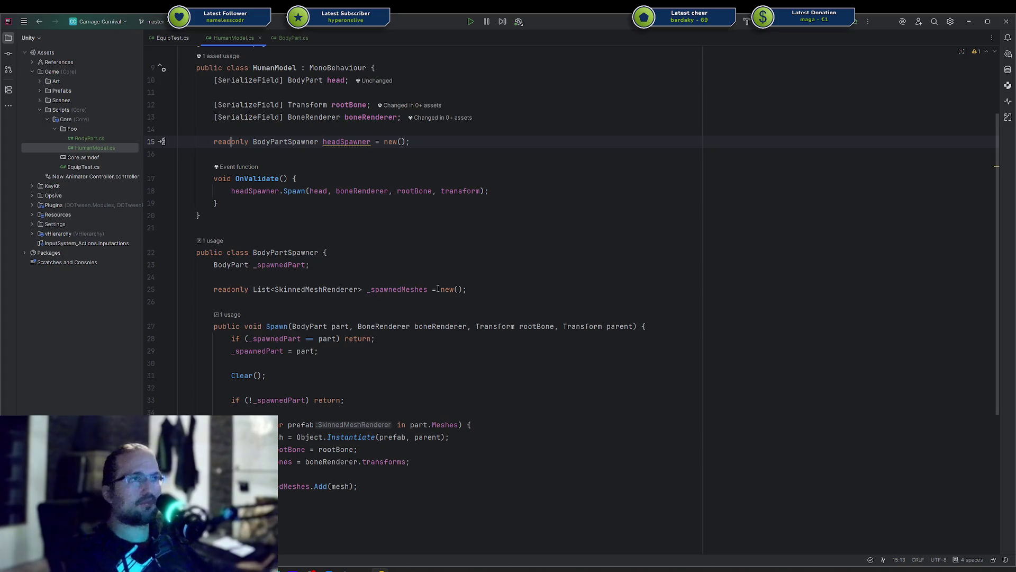
mouse_move(350, 143)
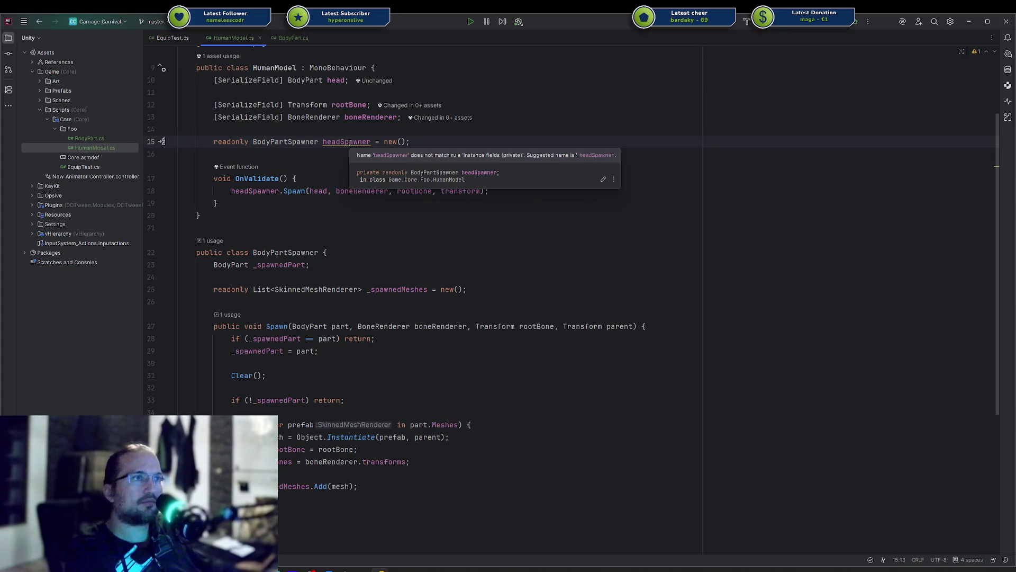
left_click(350, 142)
key("alt+Return")
key("Return")
key("Down")
key("Down")
scroll(347, 169, "up", 2)
scroll(347, 168, "up", 1)
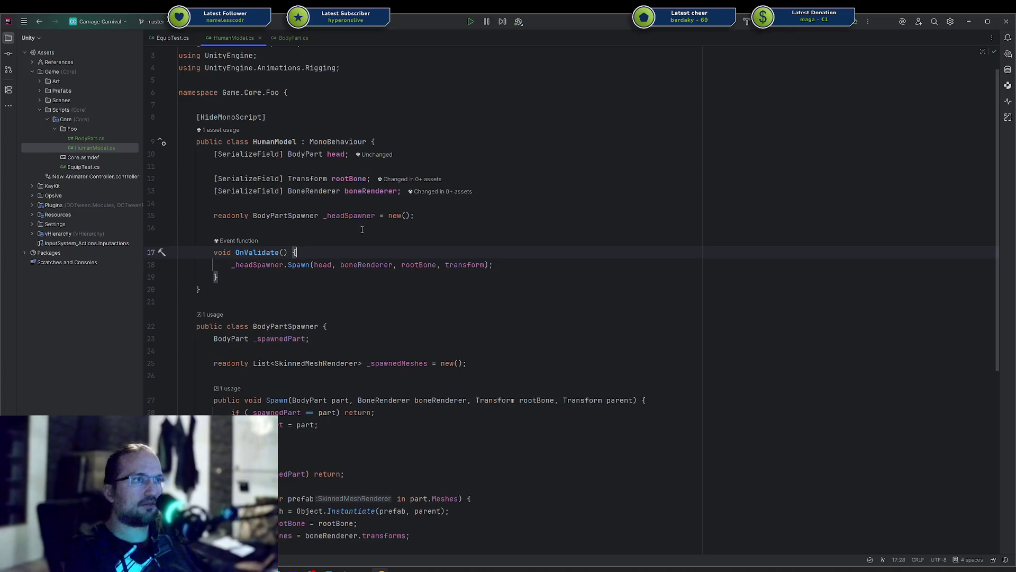
Step: Add 'if (!rootBone || !boneRenderer) return;' at the start of OnValidate
key("Return")
key("Return")
key("Up")
type("if (rootBone =")
key("BackSpace")
key("BackSpace")
key("ctrl+BackSpace")
type("!root")
key("Tab")
type("||!b")
key("Tab")
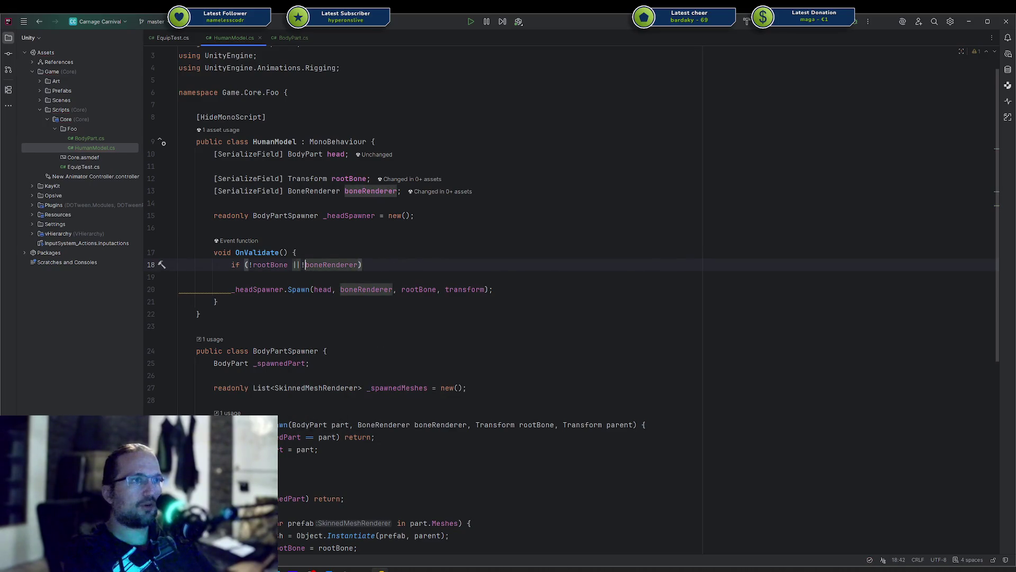
key("End")
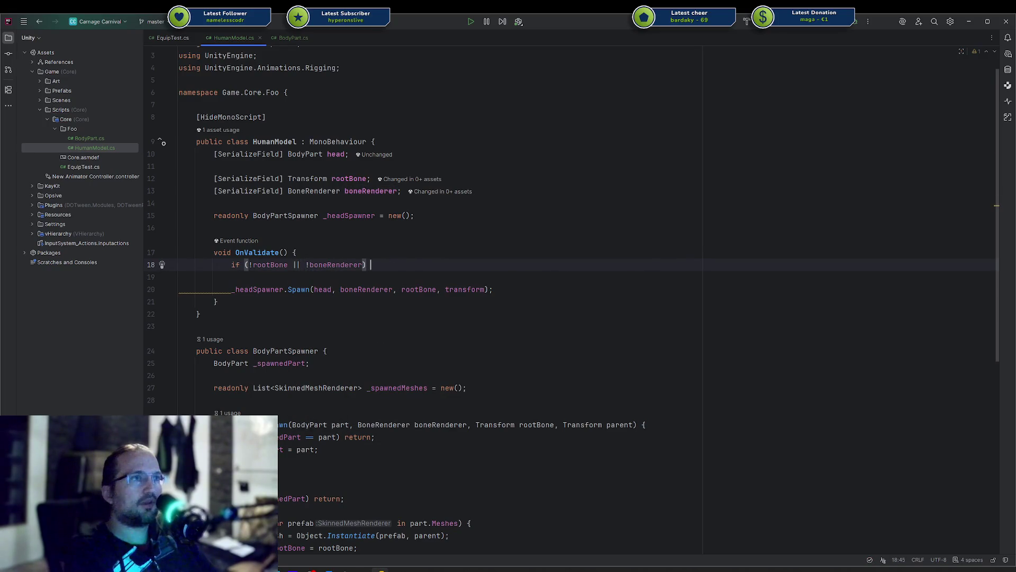
type("return;")
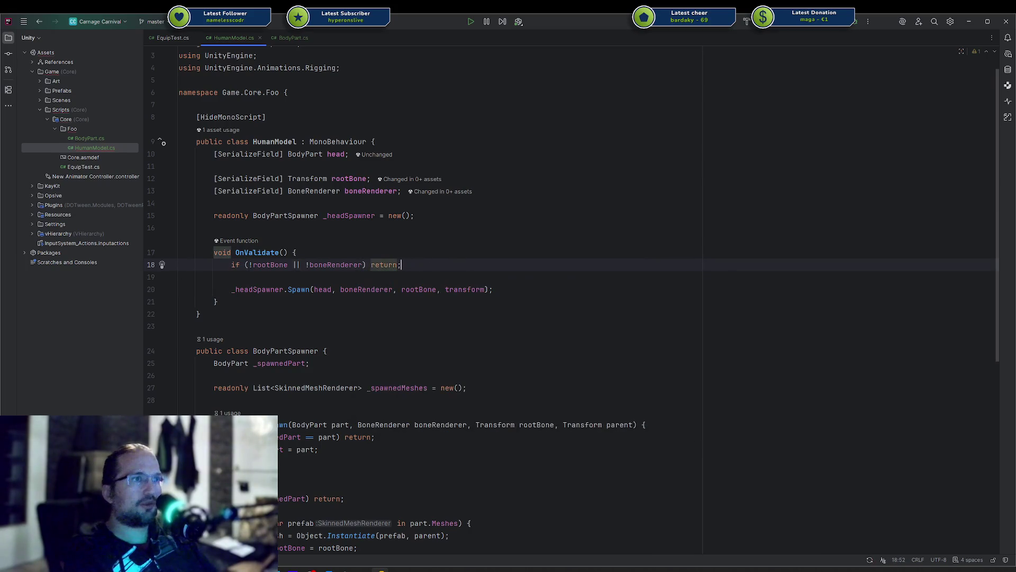
Step: Set mesh.gameObject.hideFlags to HideFlags.HideAndDontSave in the Spawn loop
scroll(417, 392, "down", 5)
left_click(418, 393)
key("Return")
type("mesh.gameObject.hi")
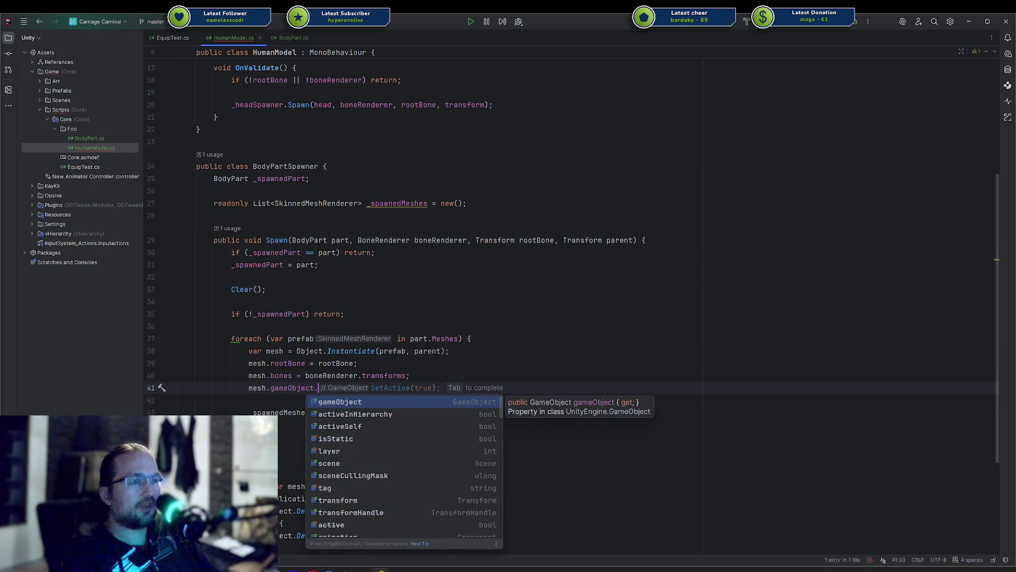
key("Tab")
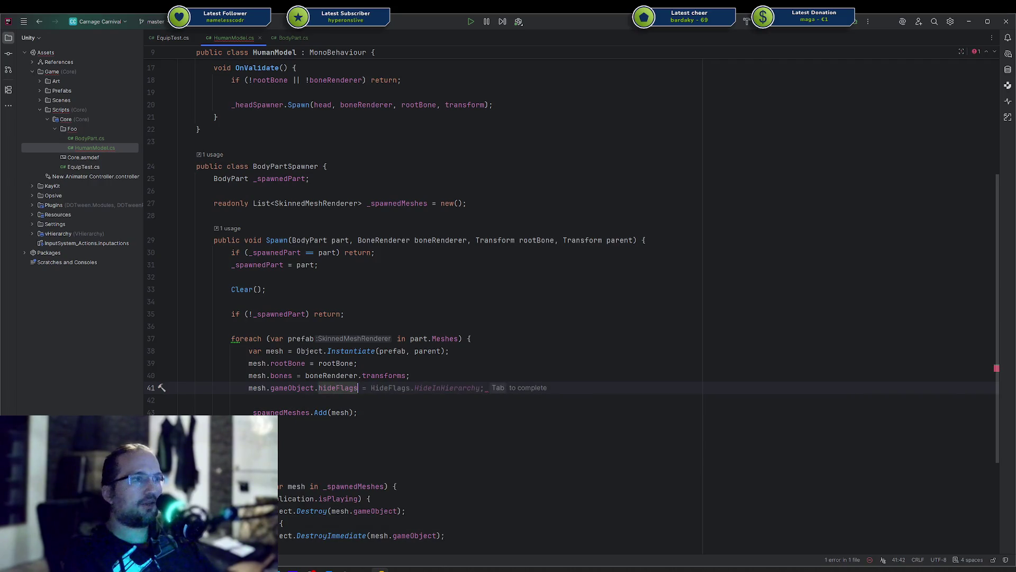
key("ctrl+BackSpace")
type("HideFlags.Hid")
key("Return")
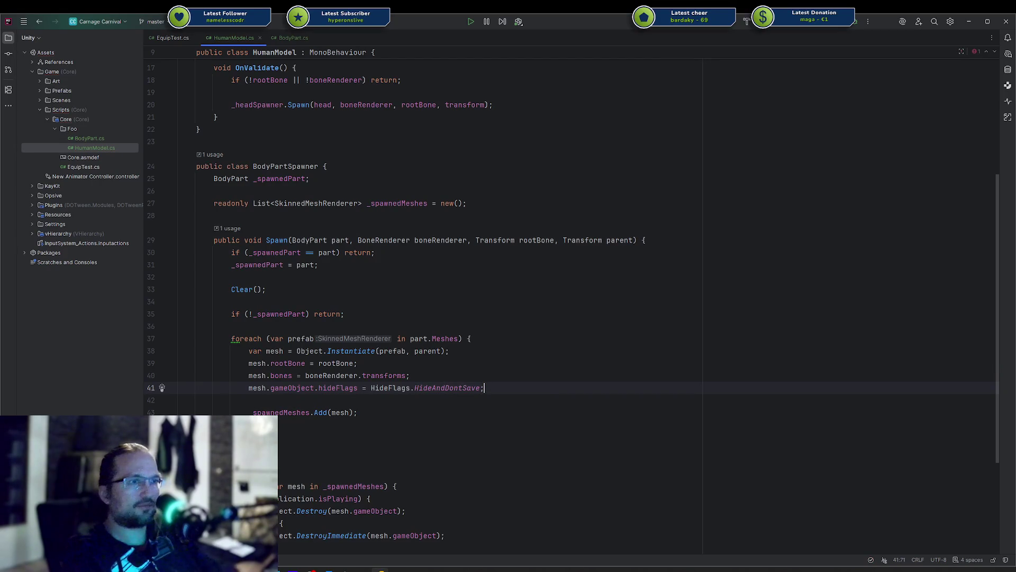
left_click(482, 414)
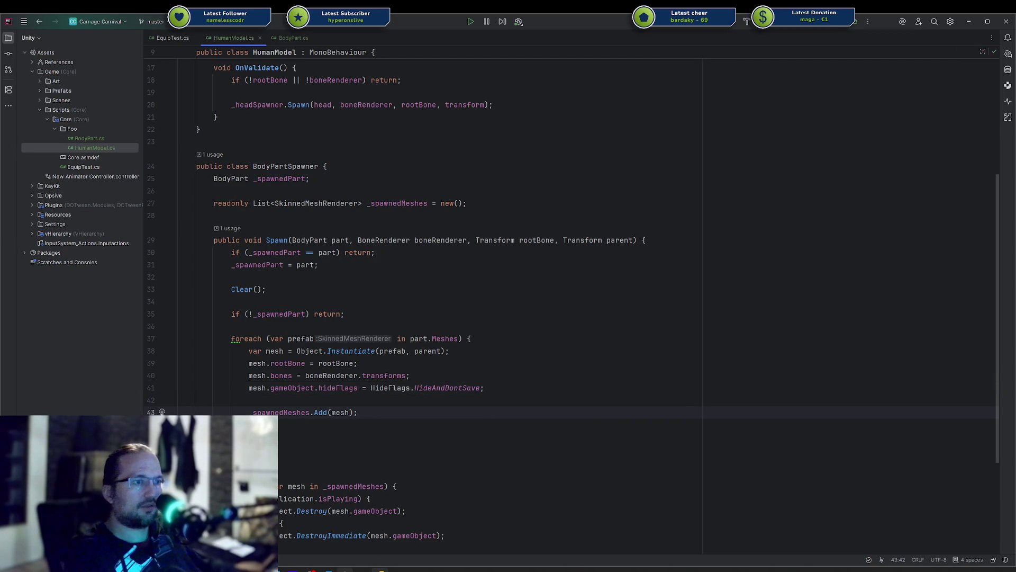
key("alt+Tab")
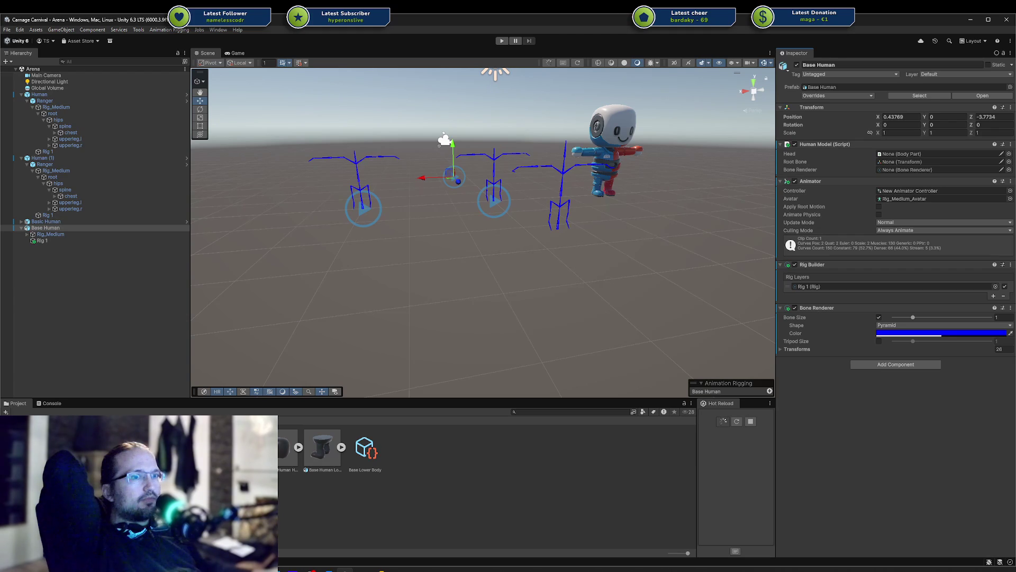
Step: Assign Base Head, the root bone and Base Human's Bone Renderer to Human Model's fields
left_click_drag(913, 172, 907, 159)
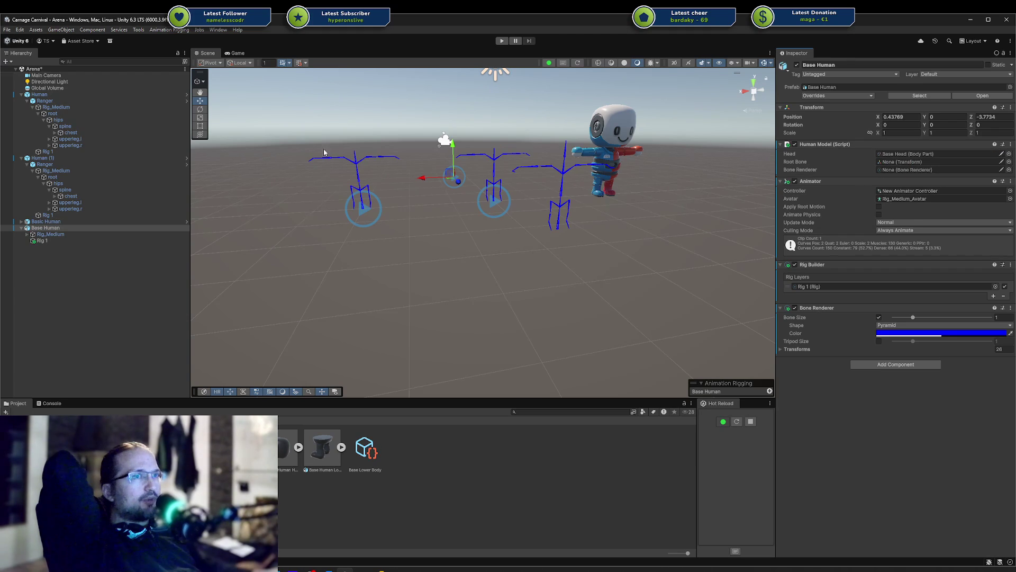
left_click_drag(39, 241, 908, 162)
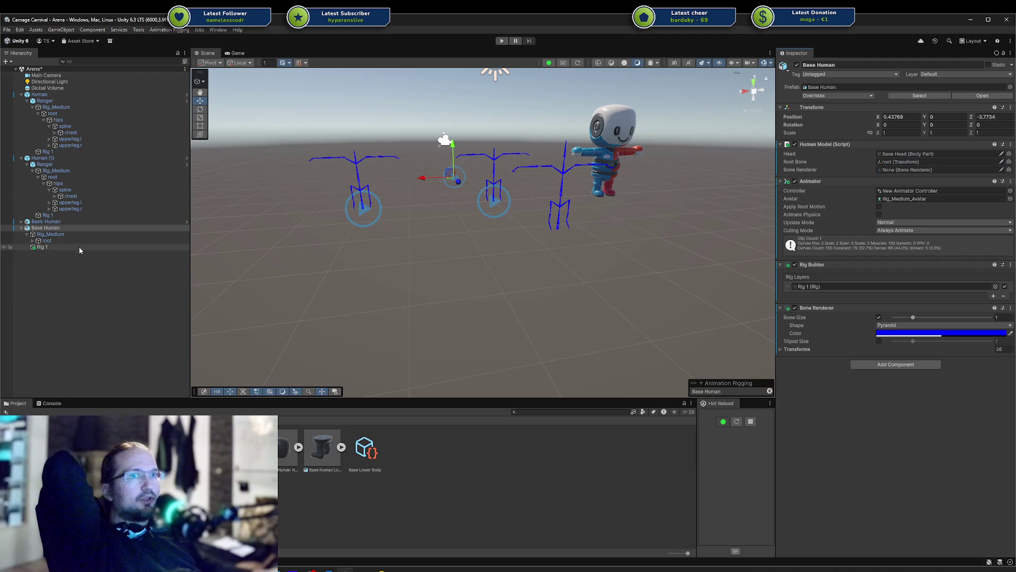
left_click_drag(806, 310, 909, 173)
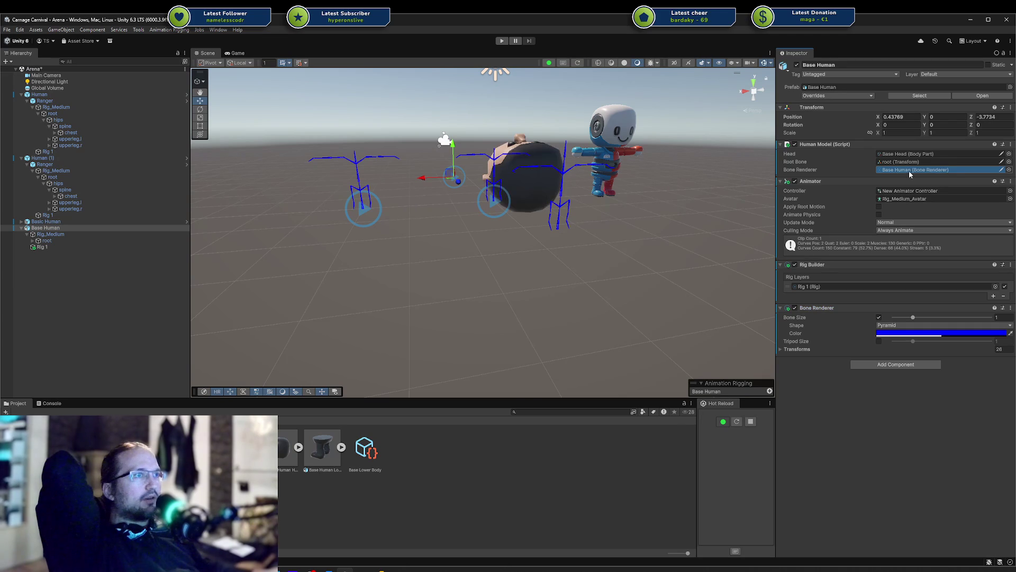
mouse_move(583, 196)
left_mouse_down("alt")
mouse_move(705, 190)
mouse_move(279, 217)
left_mouse_up("alt")
double_click(83, 230)
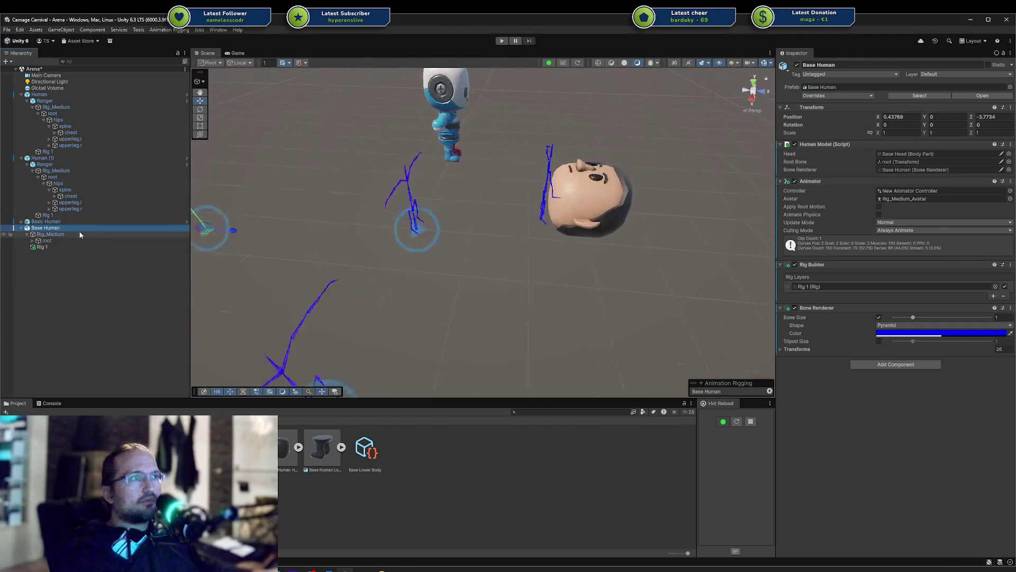
left_click_drag(499, 231, 492, 275, "alt")
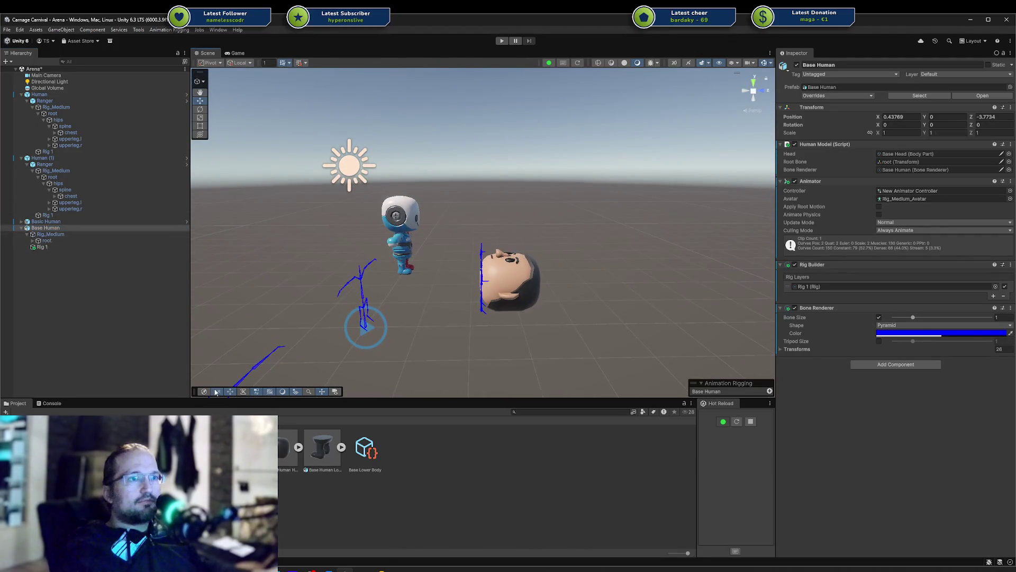
Step: Clear the Head reference, then undo to restore Base Head
left_click(909, 154)
key("Delete")
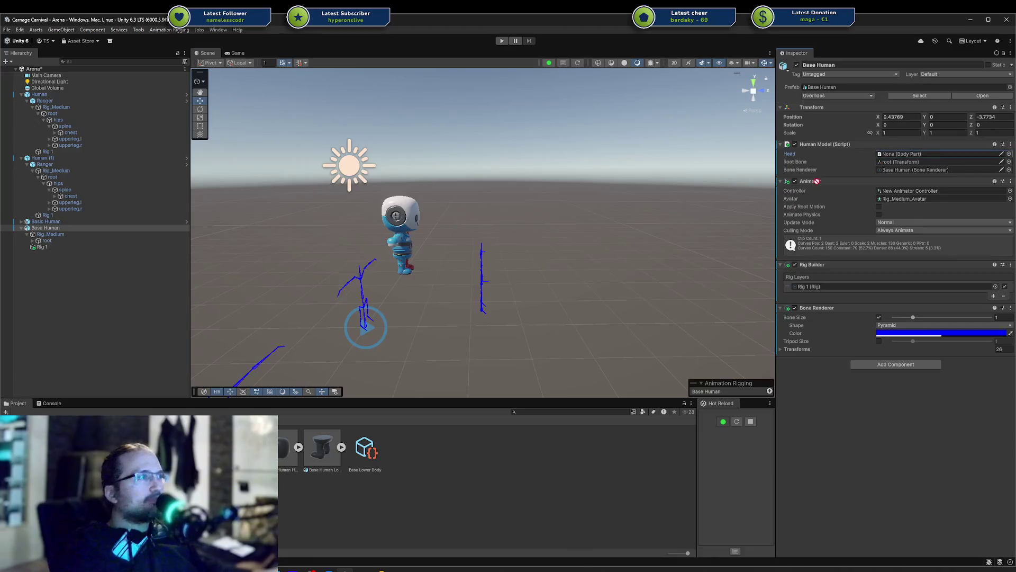
key("ctrl+z")
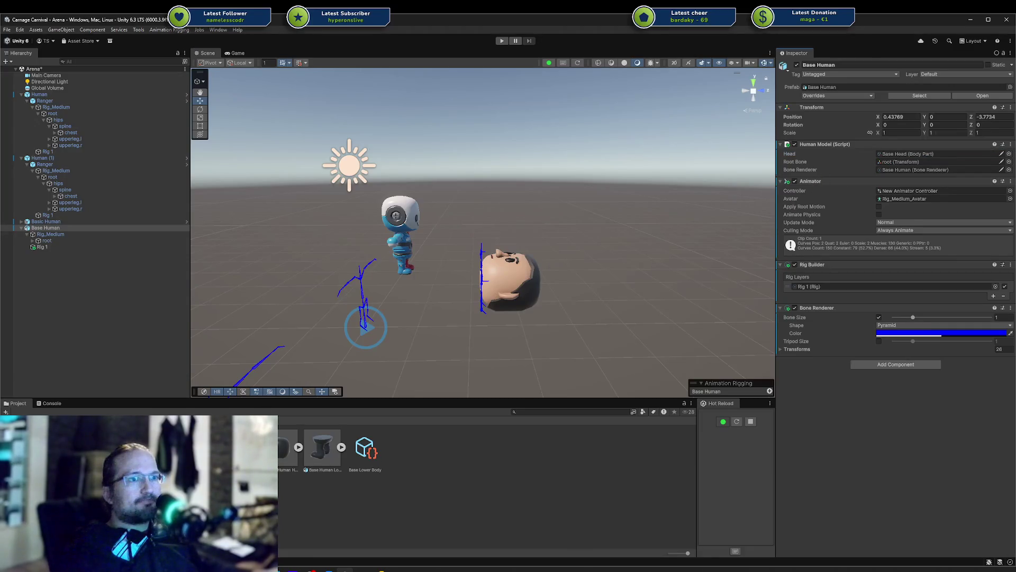
key("ctrl+z")
mouse_move(535, 259)
right_mouse_down()
mouse_move(316, 254)
mouse_move(501, 253)
mouse_move(445, 260)
right_mouse_up()
key("f")
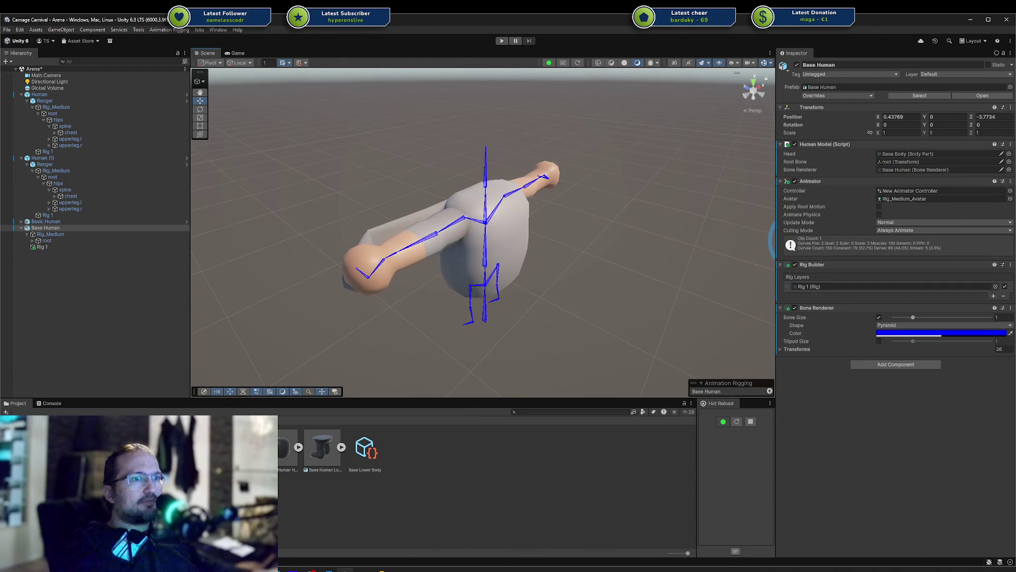
left_click_drag(892, 150, 896, 154)
mouse_move(436, 193)
right_mouse_down()
mouse_move(449, 228)
mouse_move(329, 222)
mouse_move(482, 180)
mouse_move(610, 176)
right_mouse_up()
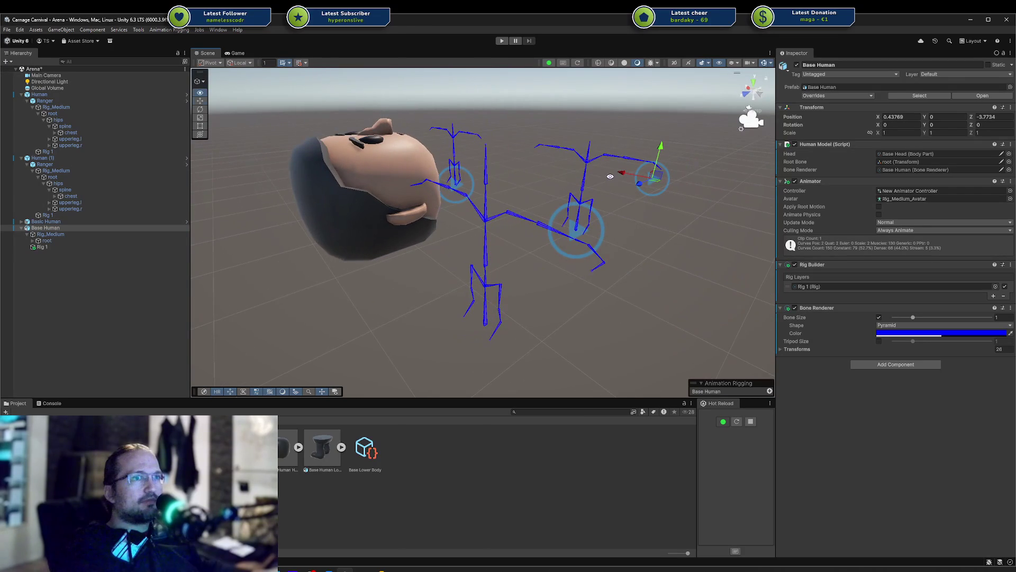
left_click(28, 234)
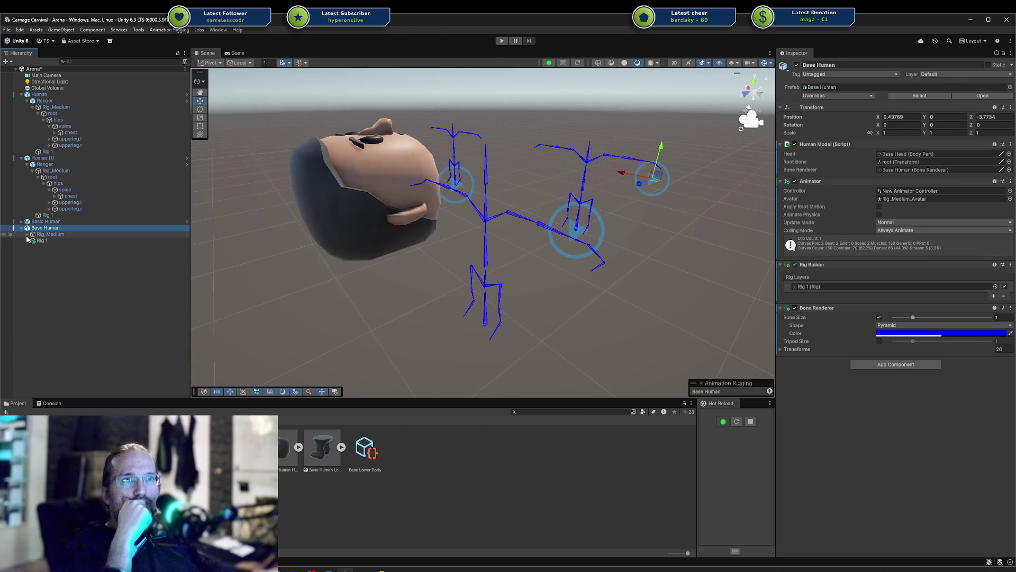
left_click(27, 236)
Step: Review Base Human's prefab overrides, comparing Rig_Medium's Transform and undoing its change
right_click(39, 229)
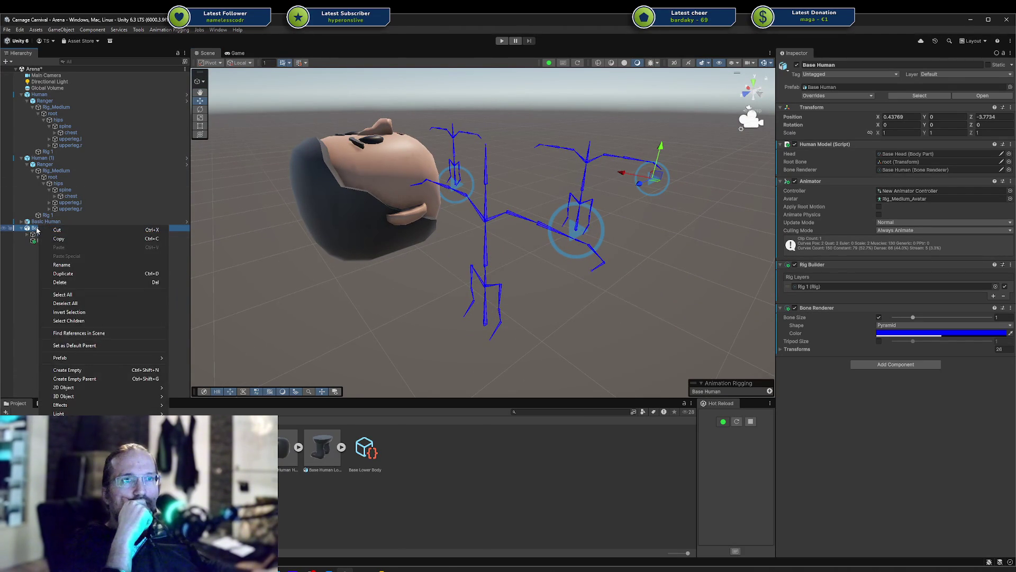
key("Escape")
left_click(846, 94)
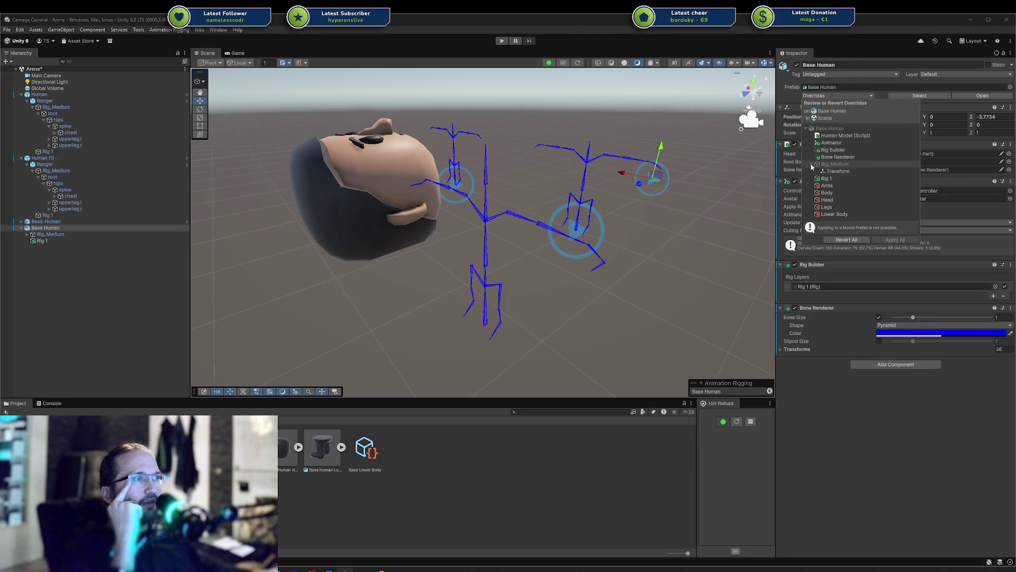
left_click(840, 165)
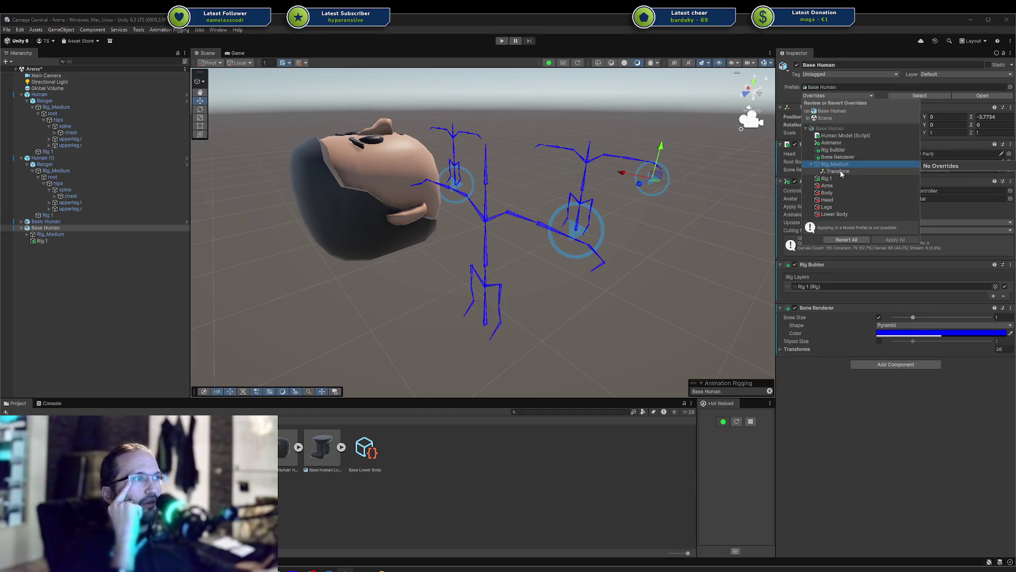
left_click(823, 171)
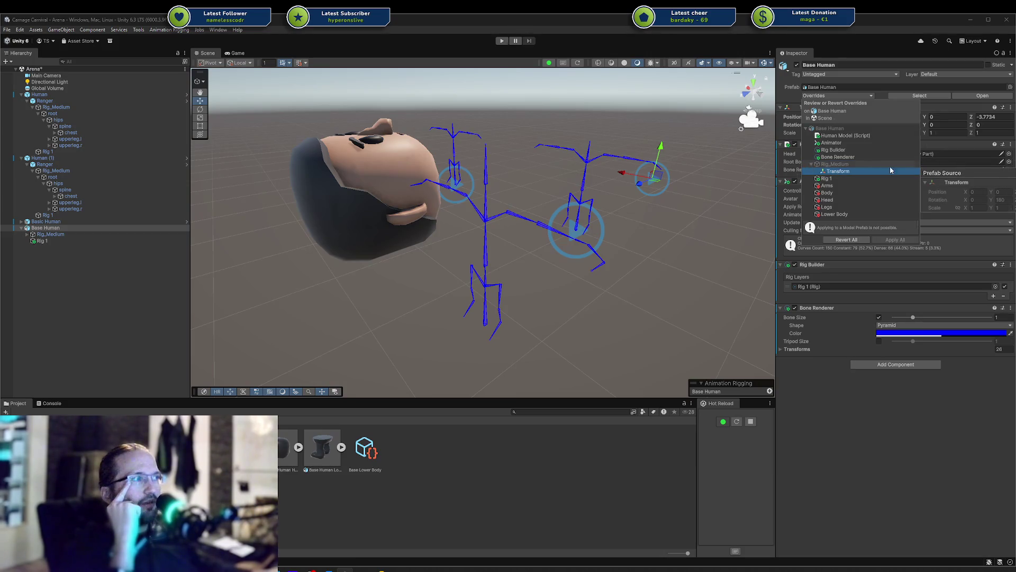
key("ctrl+z")
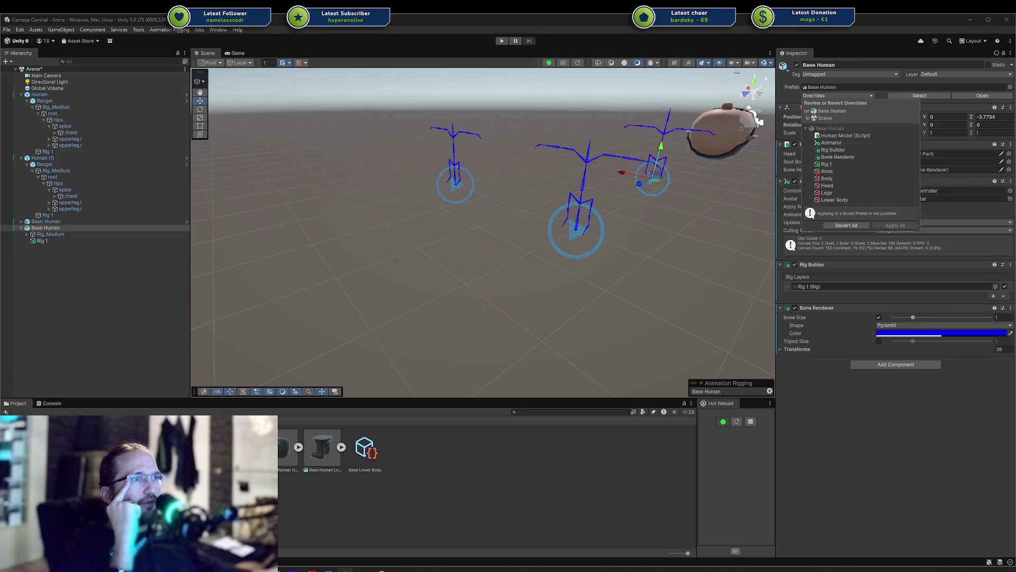
Step: Reselect Base Human, recheck its overrides and select its Rig_Medium child
left_click(531, 201)
left_click(624, 200)
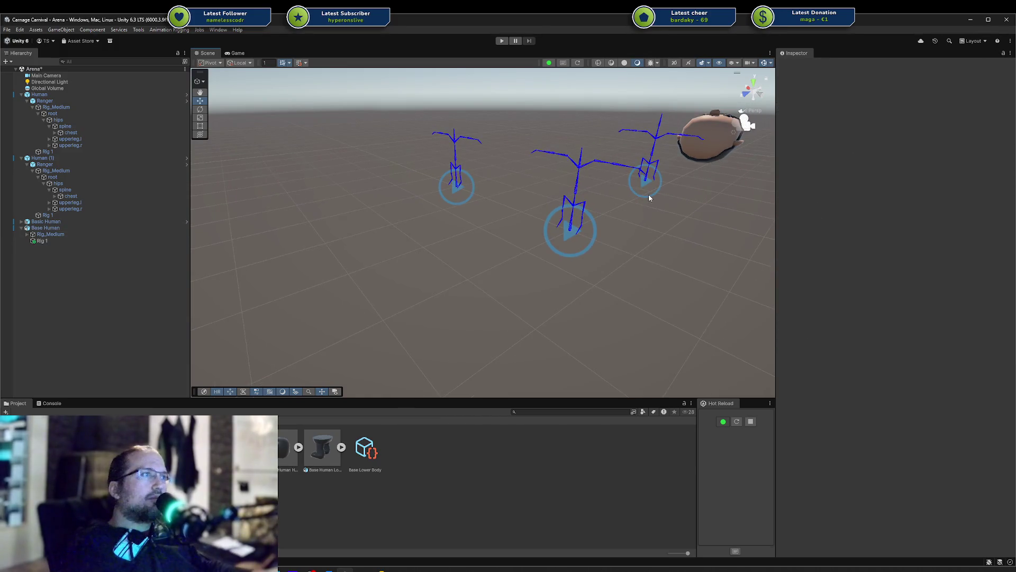
left_click(649, 195)
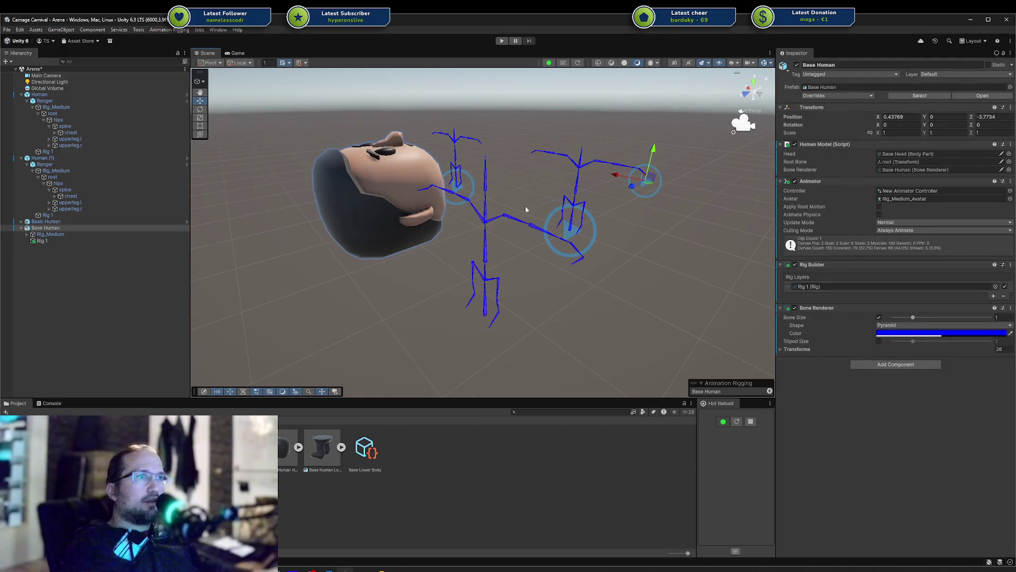
left_click(53, 228)
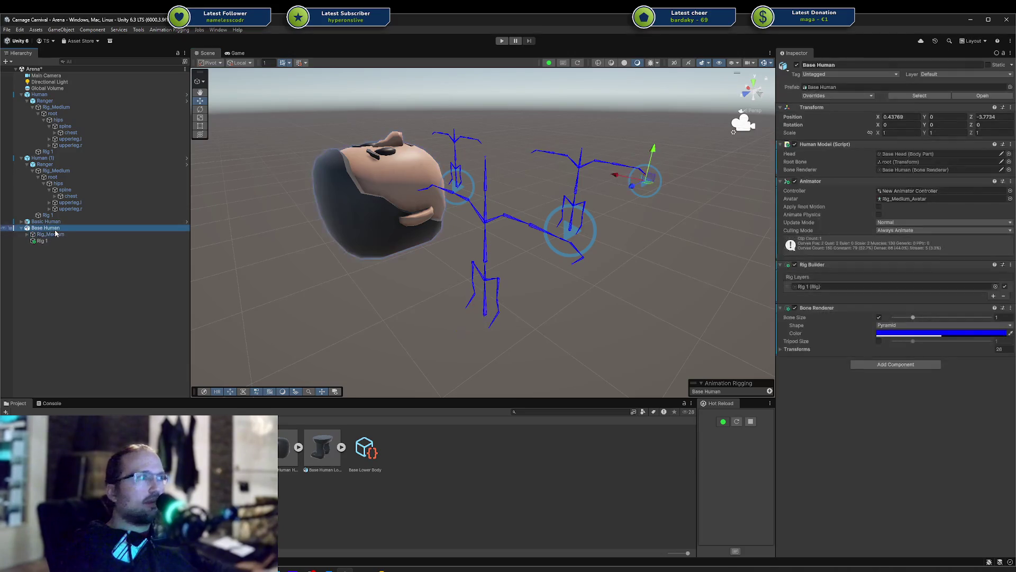
left_click(841, 96)
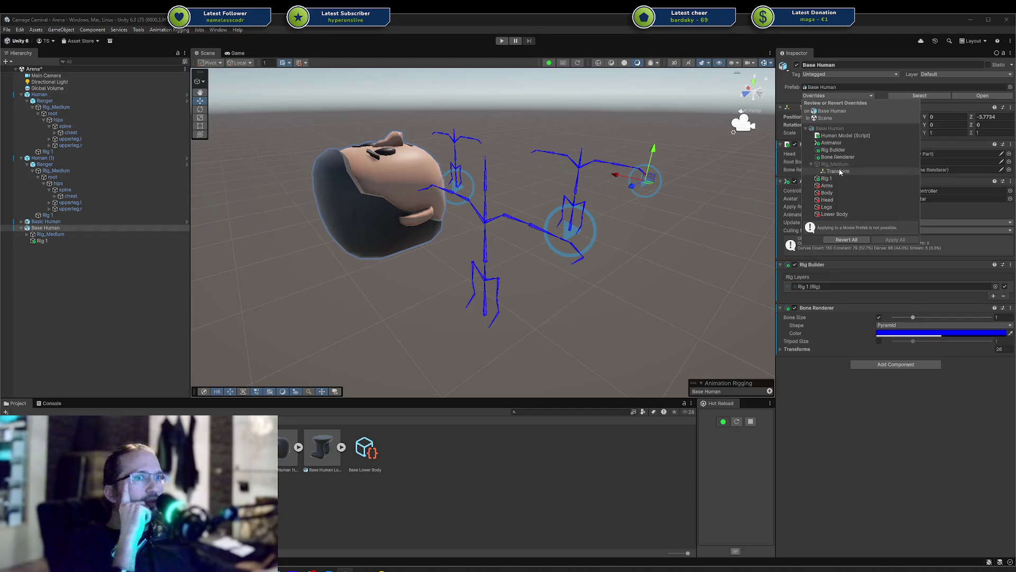
left_click(51, 234)
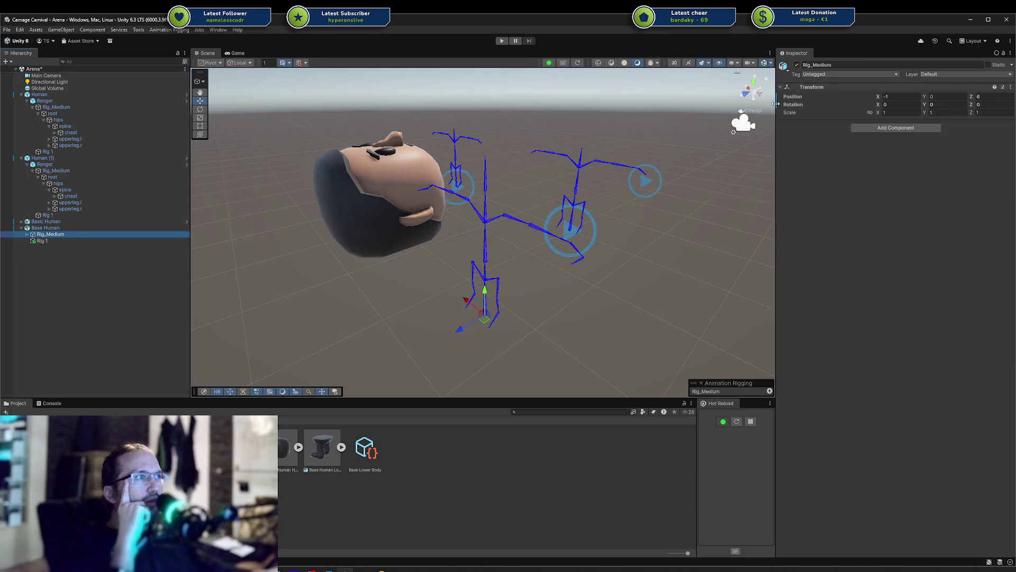
Step: Set Rig_Medium's Position X to 0
left_click(907, 96)
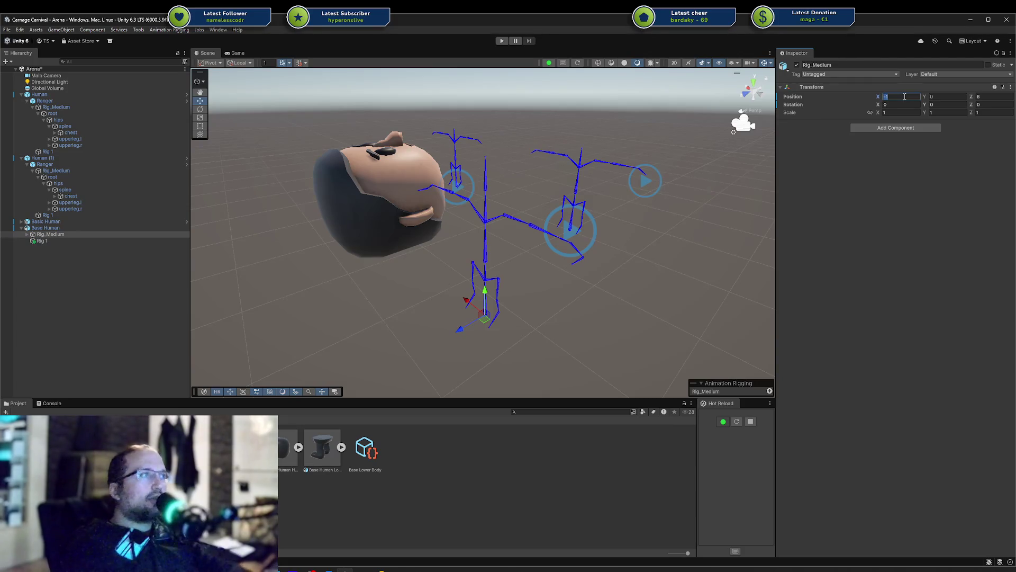
type("0")
mouse_move(492, 228)
left_mouse_down("alt")
mouse_move(420, 245)
mouse_move(478, 243)
left_mouse_up("alt")
Step: Review Base Human's overrides, then move Base Human forward beside the other skeletons
left_click(100, 226)
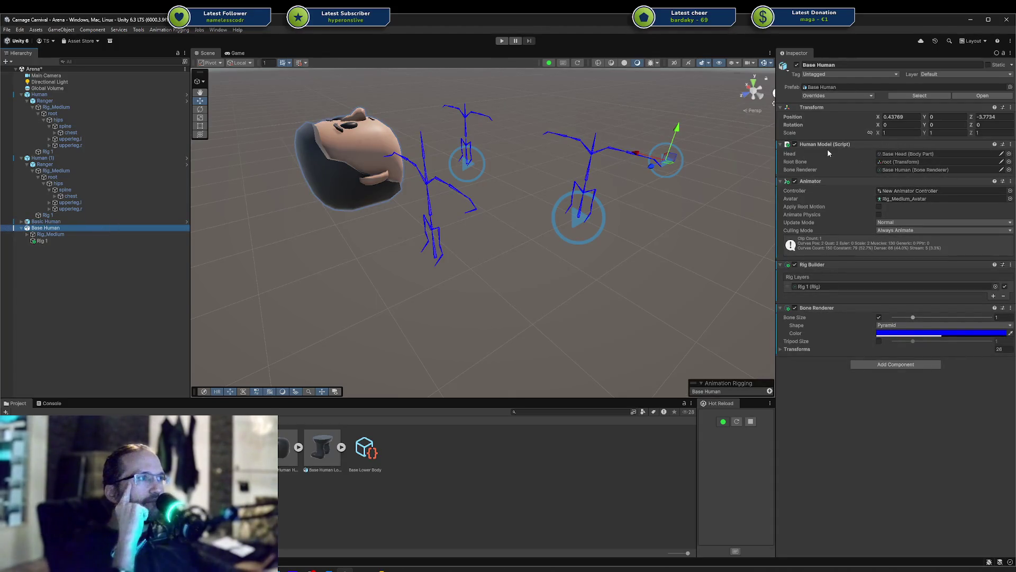
left_click(847, 98)
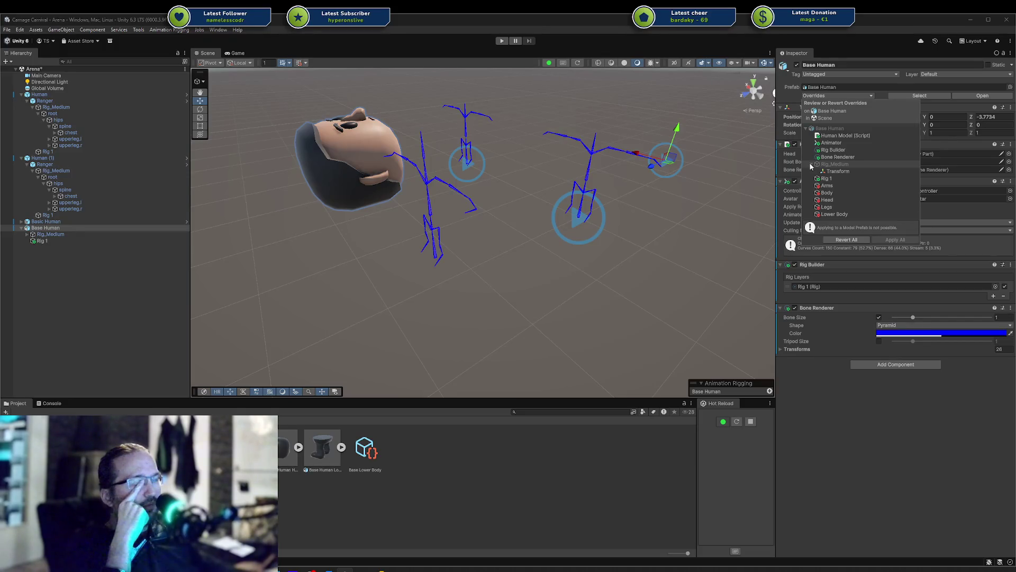
left_click(841, 171)
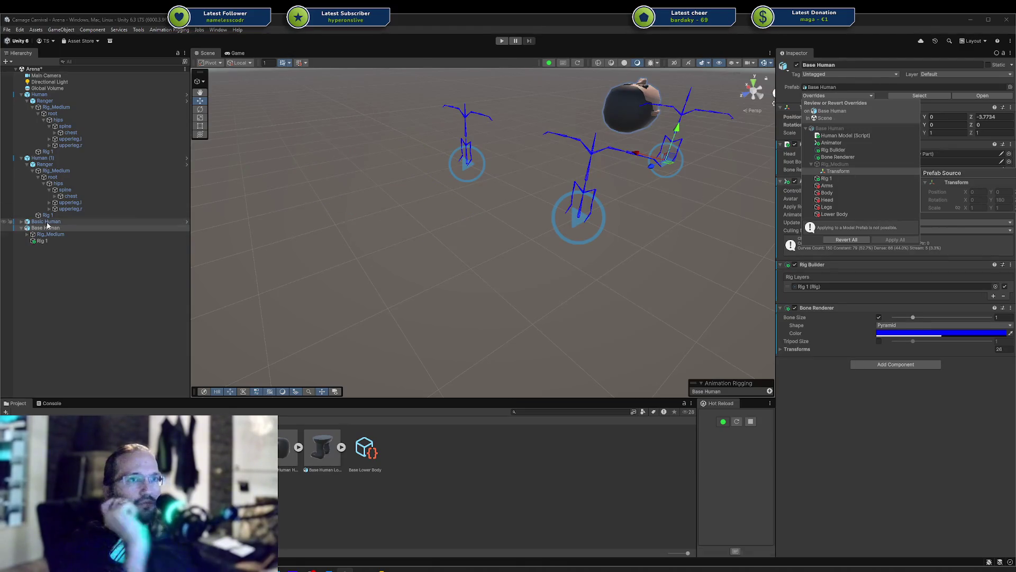
left_click(46, 227)
mouse_move(658, 173)
left_mouse_down()
mouse_move(524, 233)
mouse_move(506, 223)
mouse_move(475, 241)
mouse_move(398, 248)
left_mouse_up()
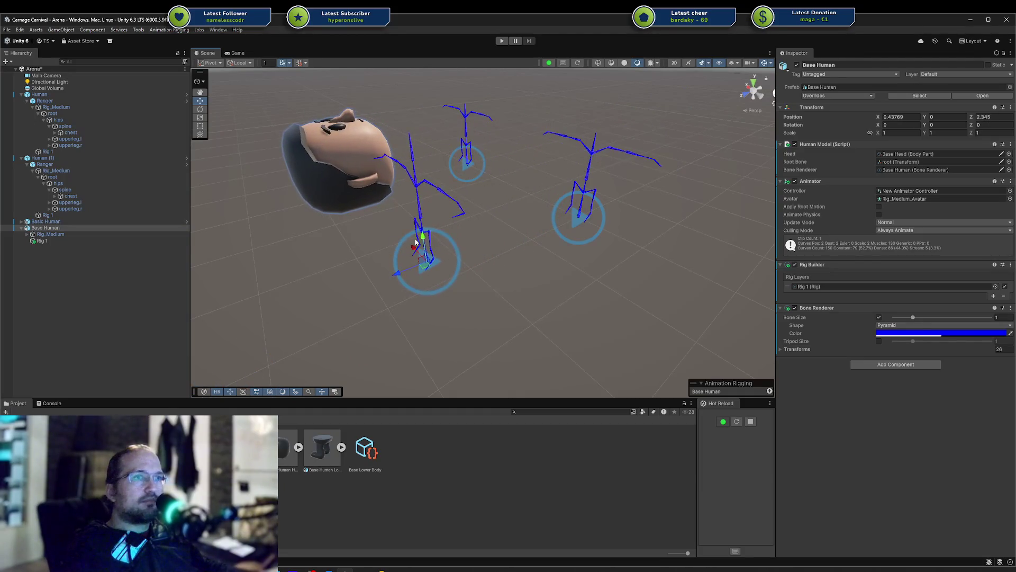
Step: Inspect Base Human's Rig_Medium, Rig 1 and root bone, plus Human (1)'s Ranger rig
left_click(100, 234)
left_click(84, 241)
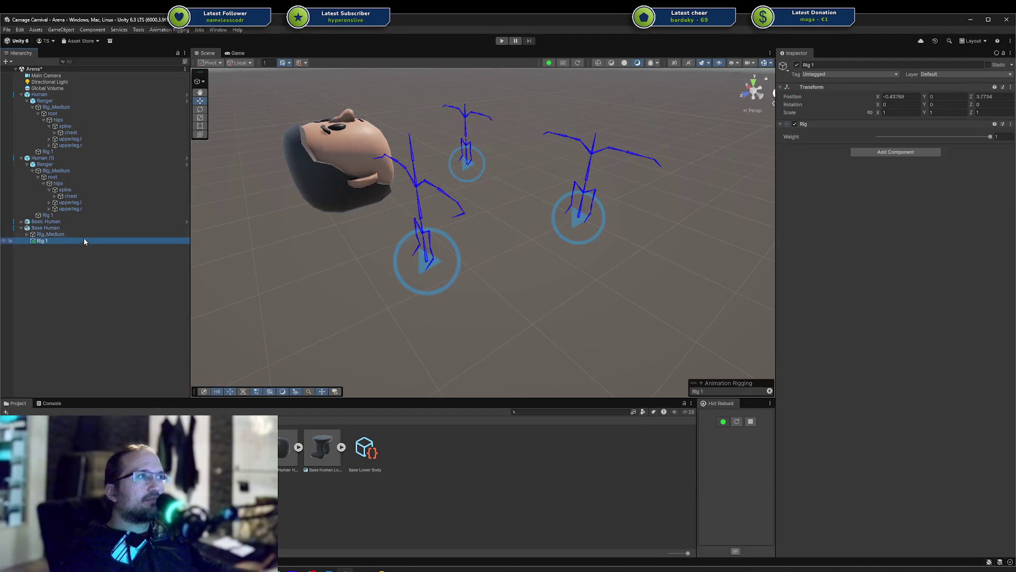
left_click(83, 236)
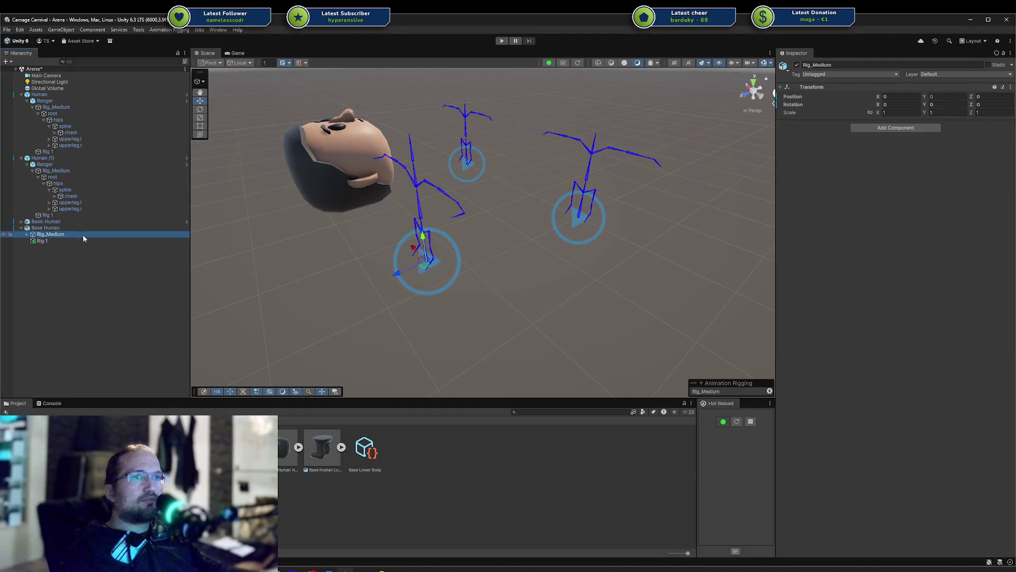
left_click(37, 241)
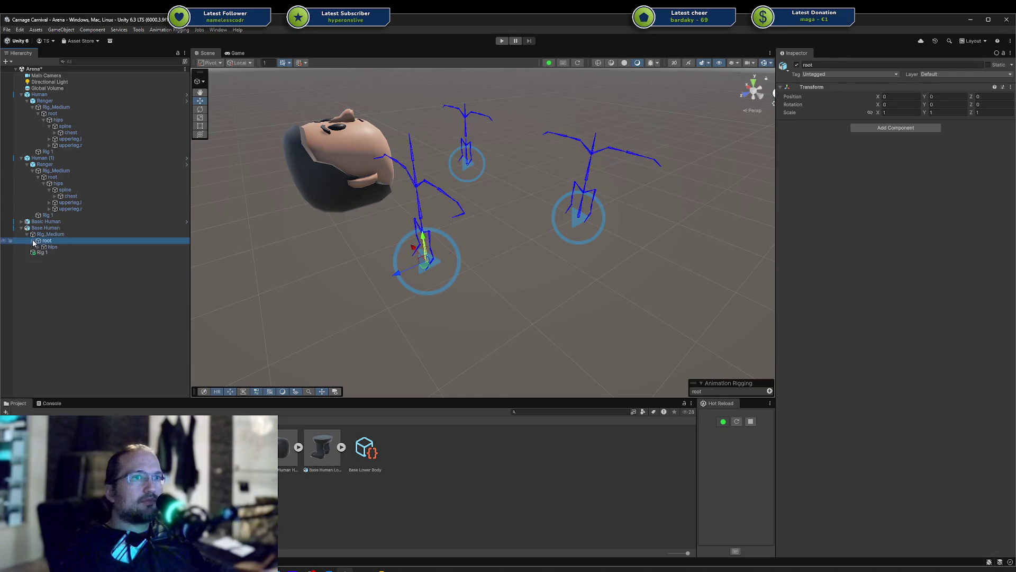
left_click(27, 234)
left_click(35, 173)
left_click(32, 170)
Step: Inspect Human's Ranger Rig_Medium and Basic Human's parts, then reselect Base Human
left_click(45, 190)
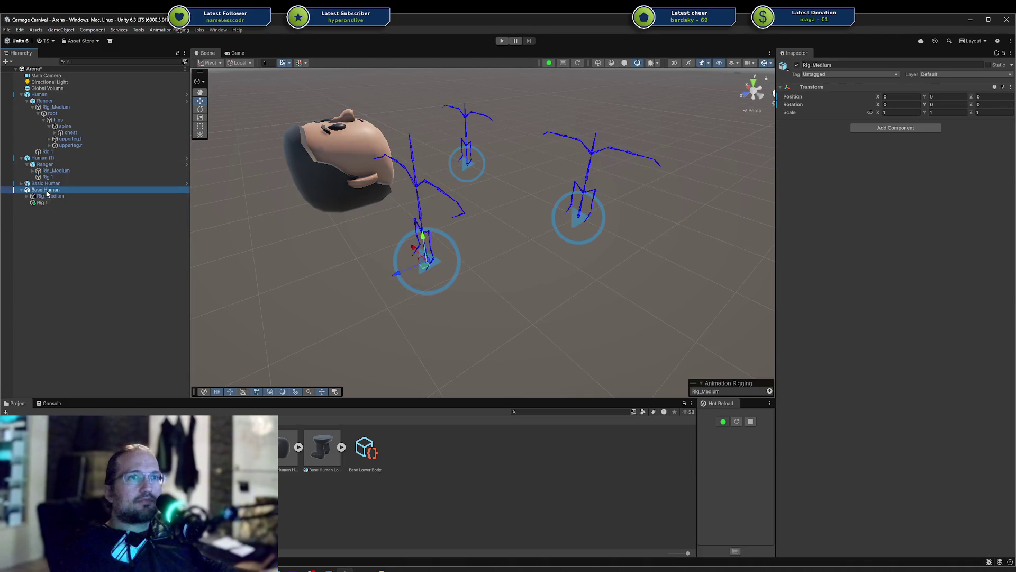
left_click(32, 108)
left_click(52, 108)
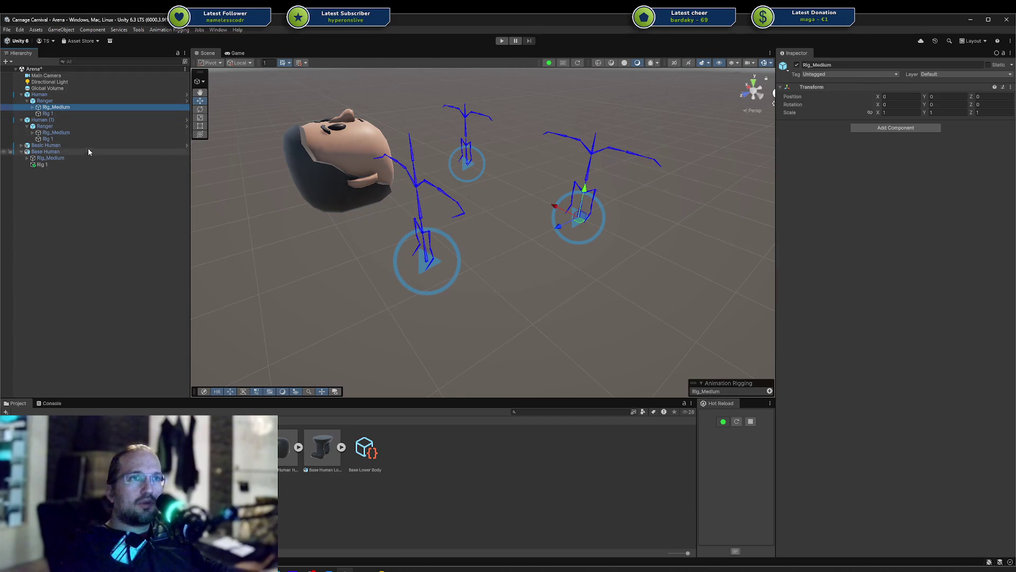
left_click(22, 146)
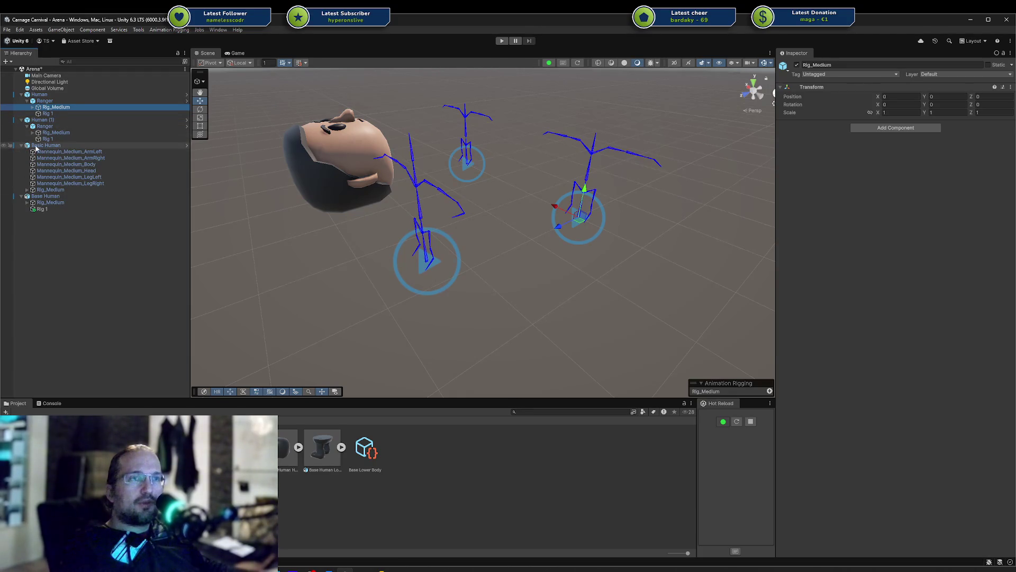
left_click(22, 146)
left_click(45, 158)
left_click(45, 152)
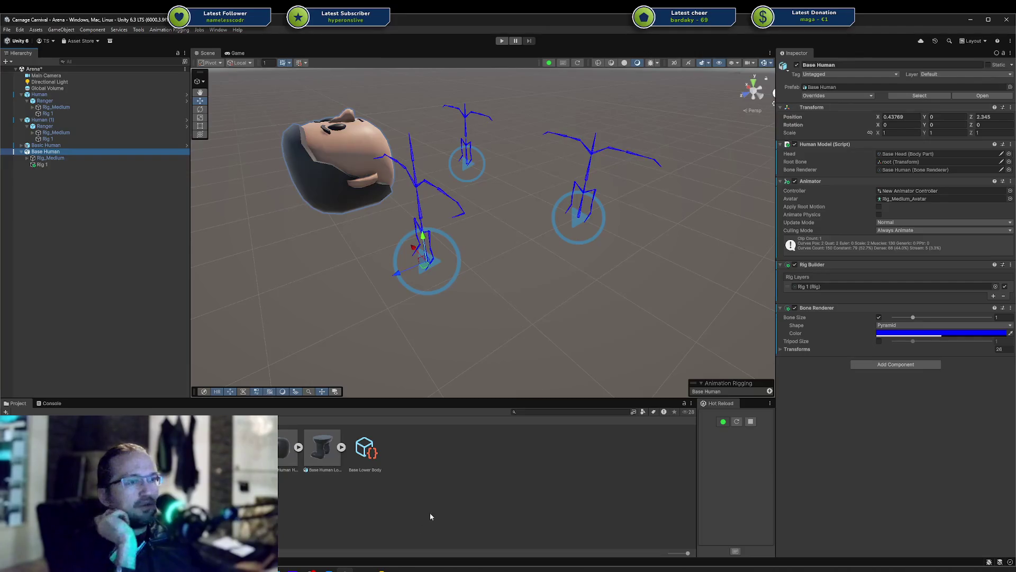
mouse_move(382, 569)
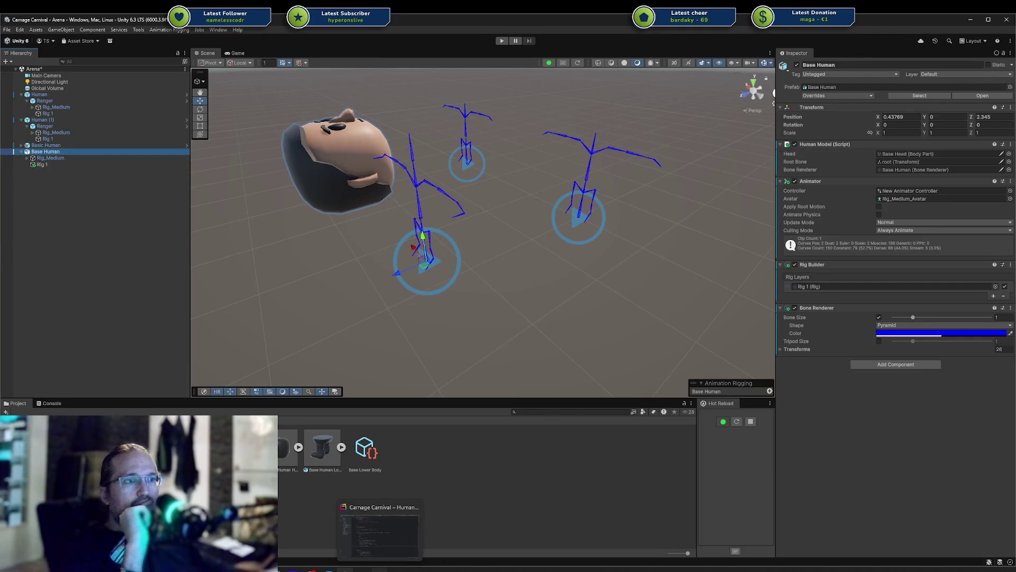
left_click(383, 516)
Step: Replace HideAndDontSave with DontSave on line 41 of the Spawn loop
double_click(417, 388)
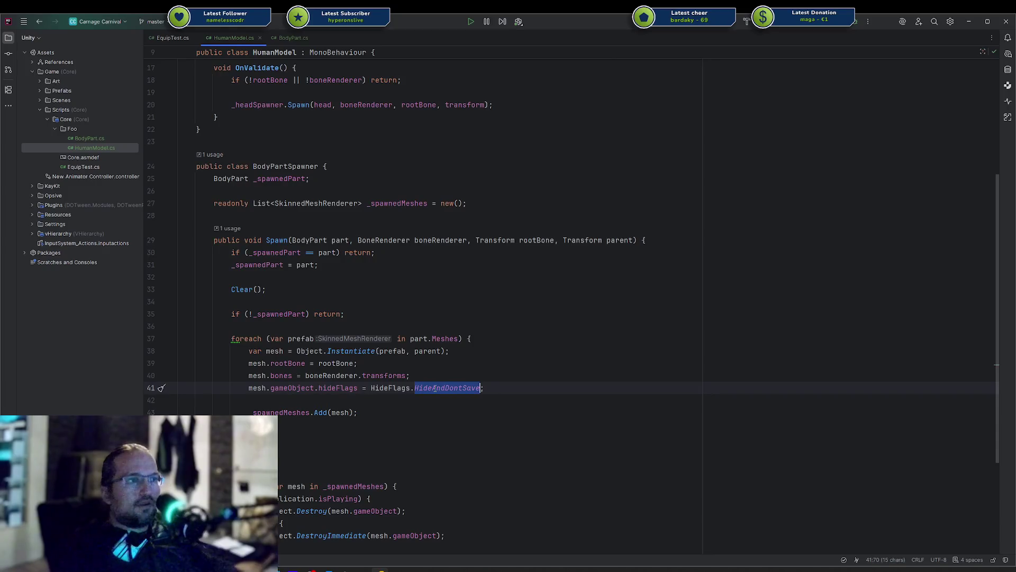
type("Don")
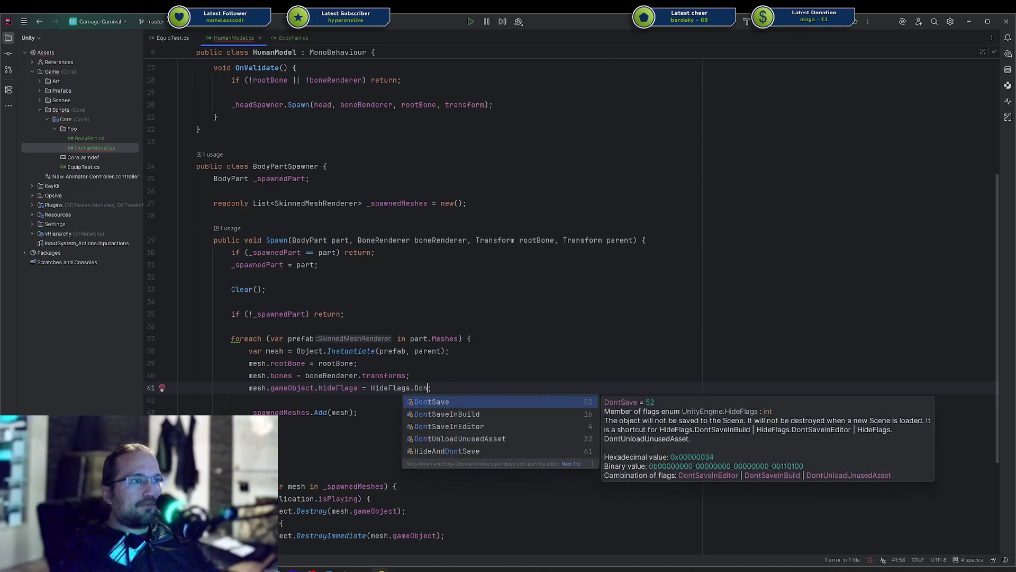
key("Return")
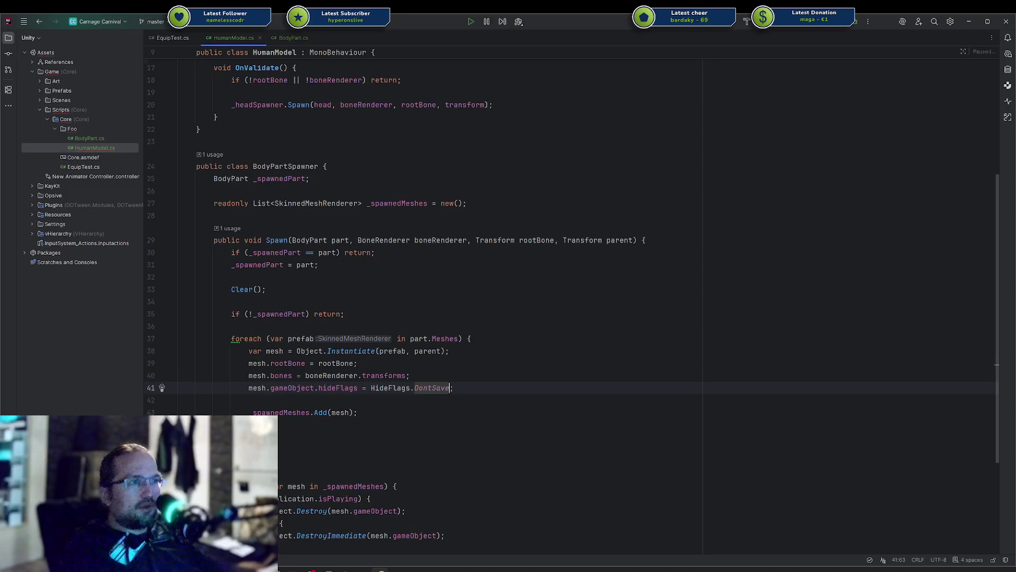
mouse_move(362, 570)
left_click(348, 530)
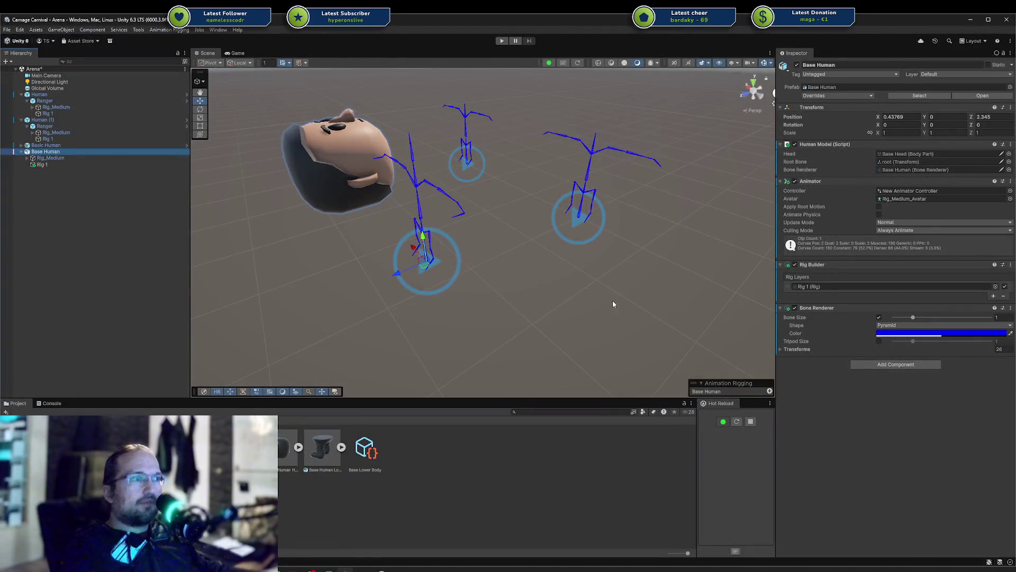
Step: Recompile with Hot Reload and inspect the spawned Head(Clone)'s root bone
left_click(737, 422)
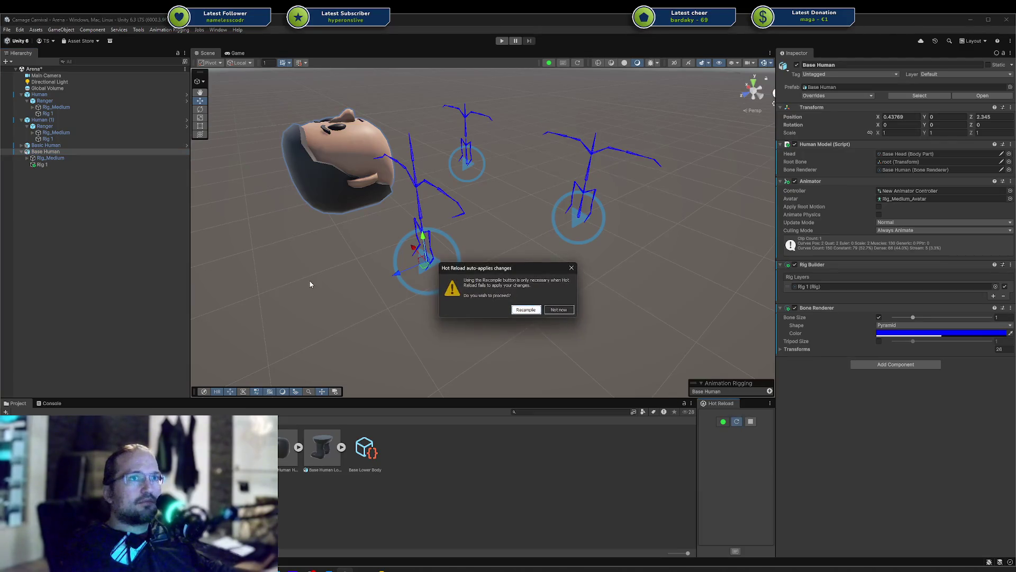
left_click(520, 310)
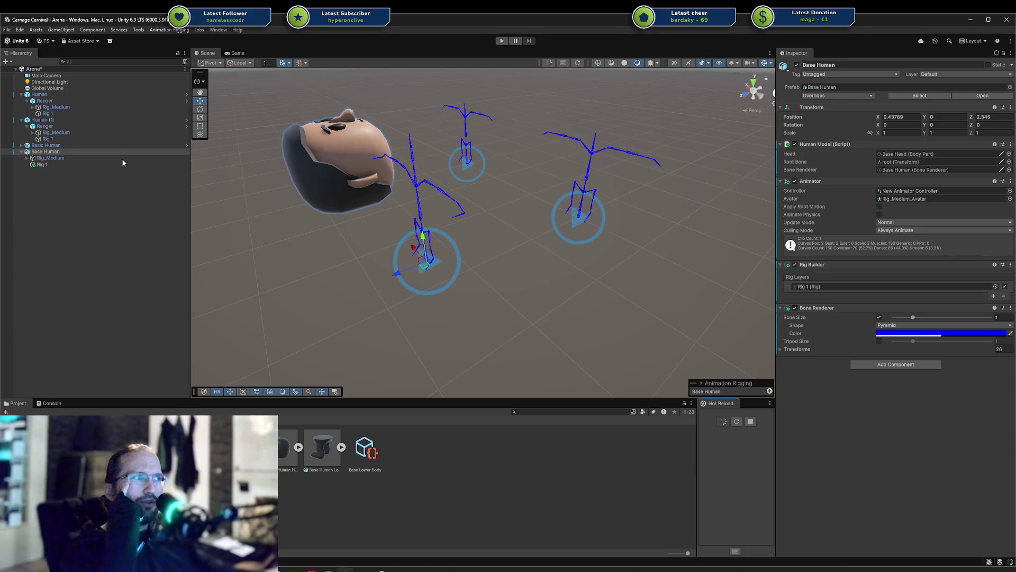
left_click(51, 172)
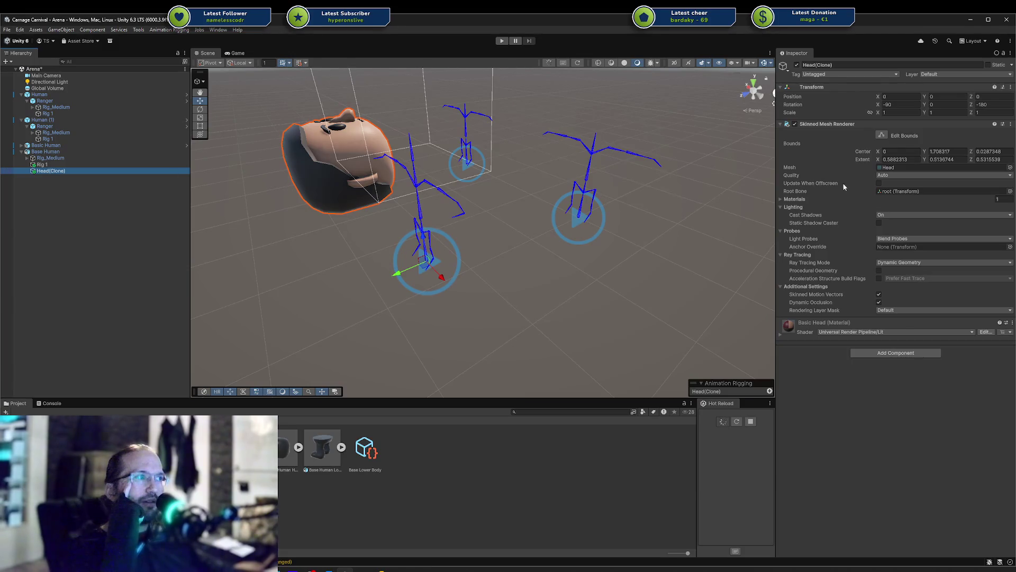
left_click(889, 191)
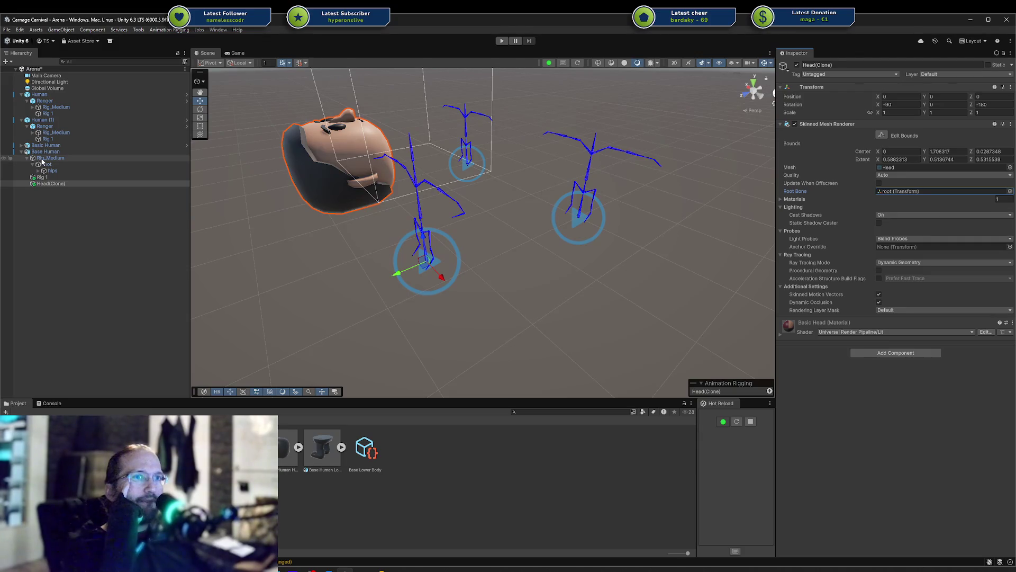
Step: Try Rig_Medium as Head(Clone)'s Root Bone, undo, and compare with Human's Root Bone
mouse_move(43, 161)
left_mouse_down()
mouse_move(698, 153)
mouse_move(909, 197)
mouse_move(894, 196)
left_mouse_up()
key("ctrl+z")
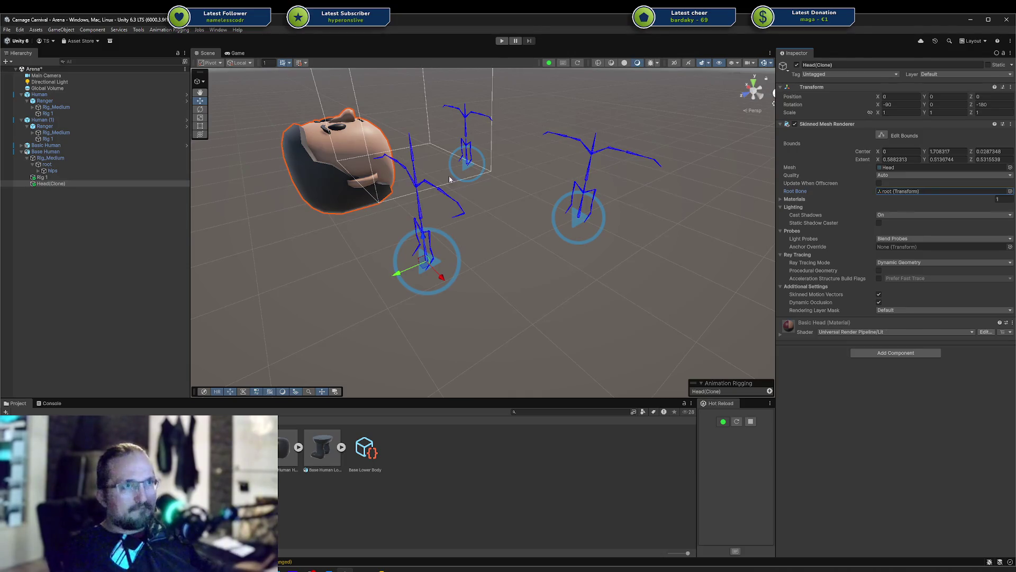
left_click(55, 97)
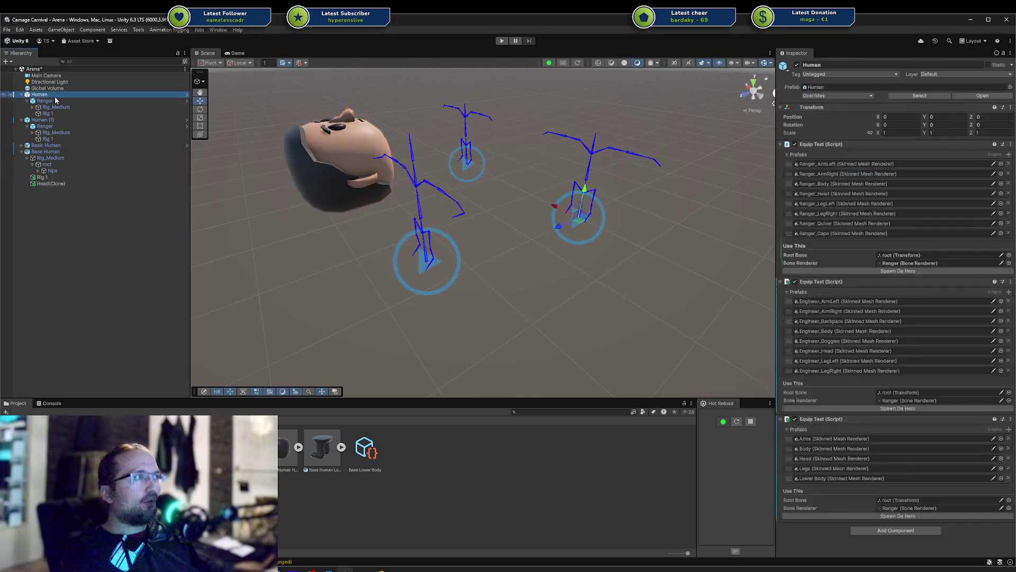
left_click(921, 256)
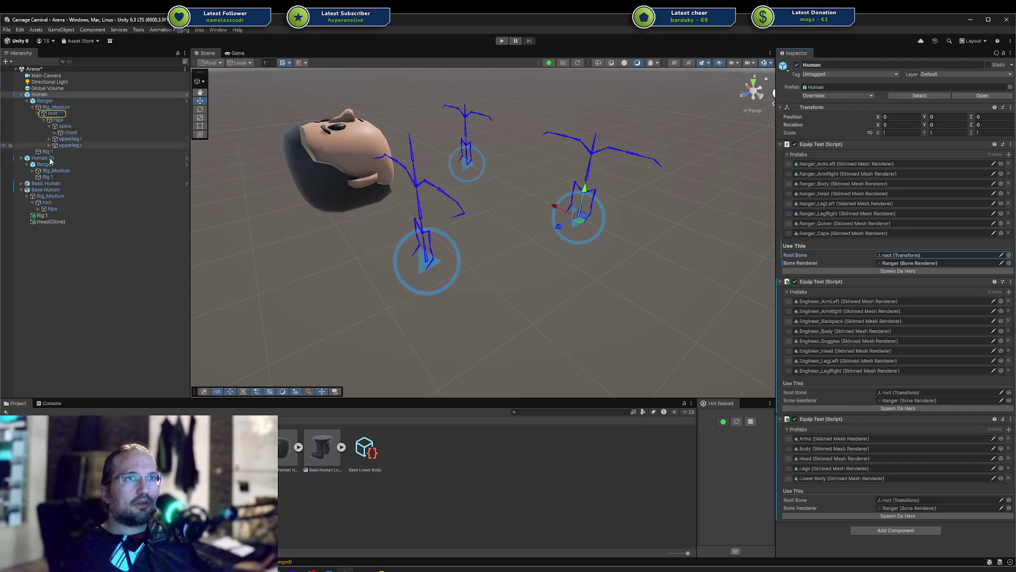
left_click(45, 191)
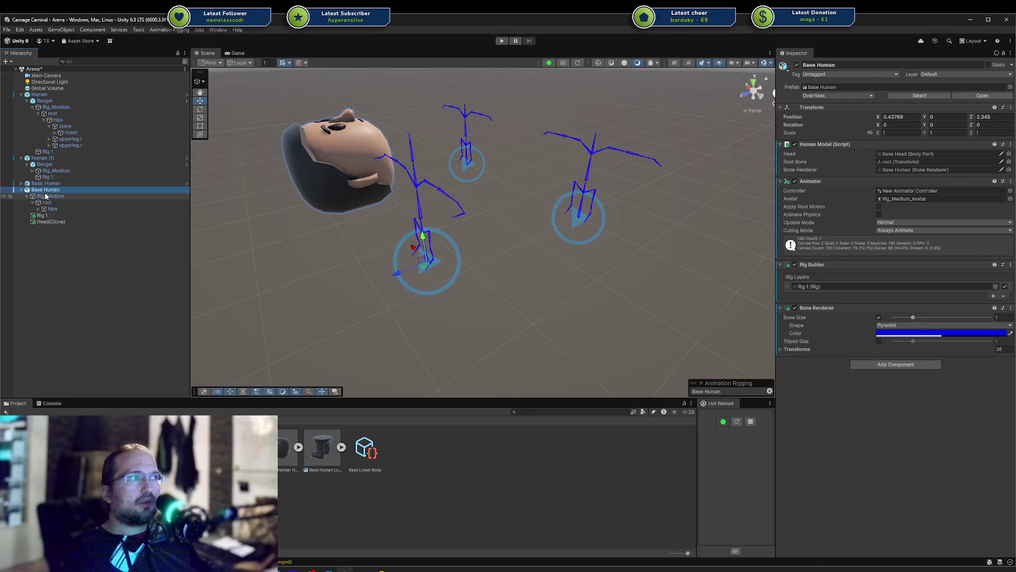
left_click(46, 222)
left_click_drag(426, 205, 477, 187, "alt")
Step: Inspect the Base Human Head model's Animation and Rig import settings, including its source avatar
left_click(283, 447)
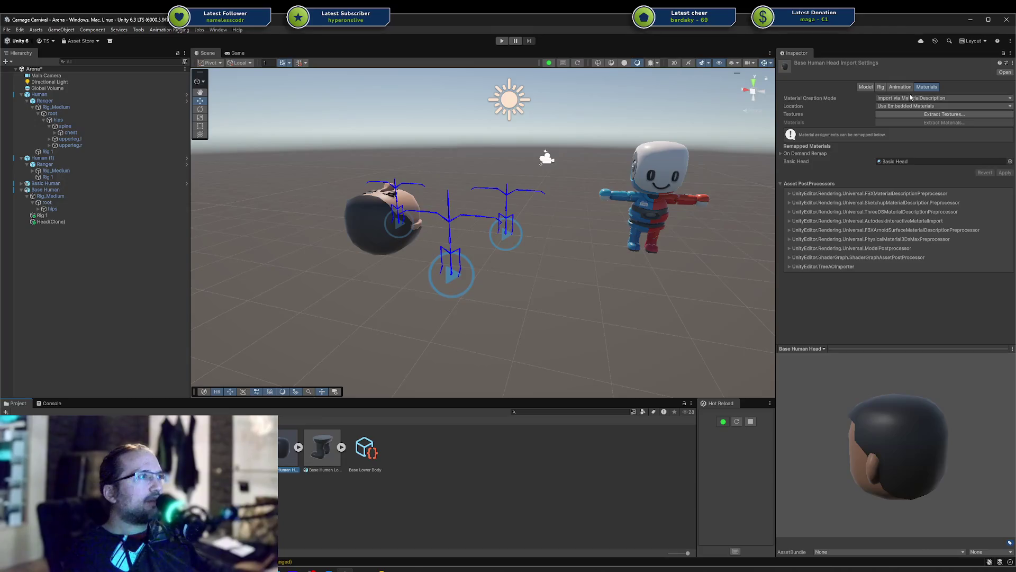
left_click(900, 87)
left_click(882, 88)
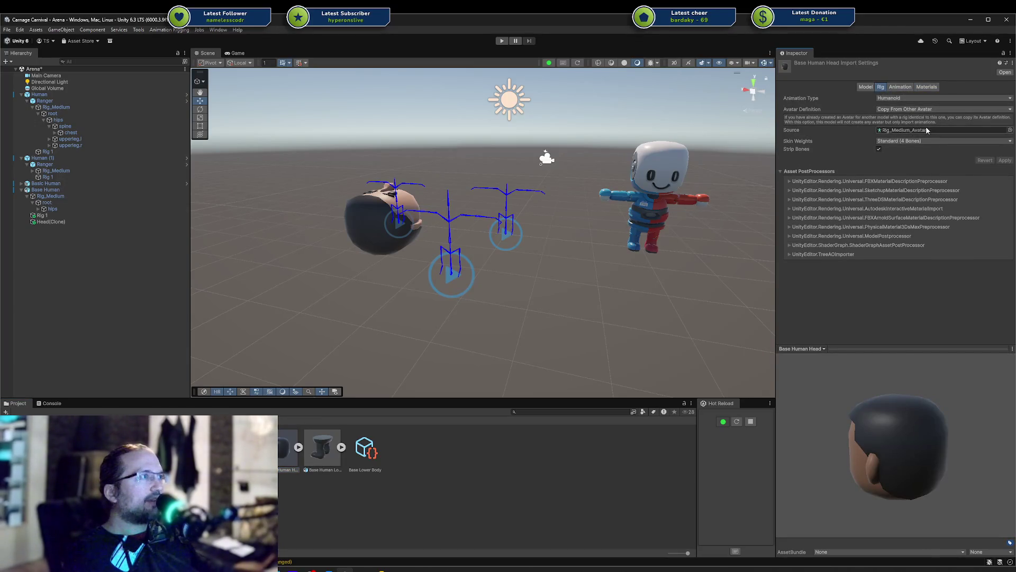
left_click(1011, 130)
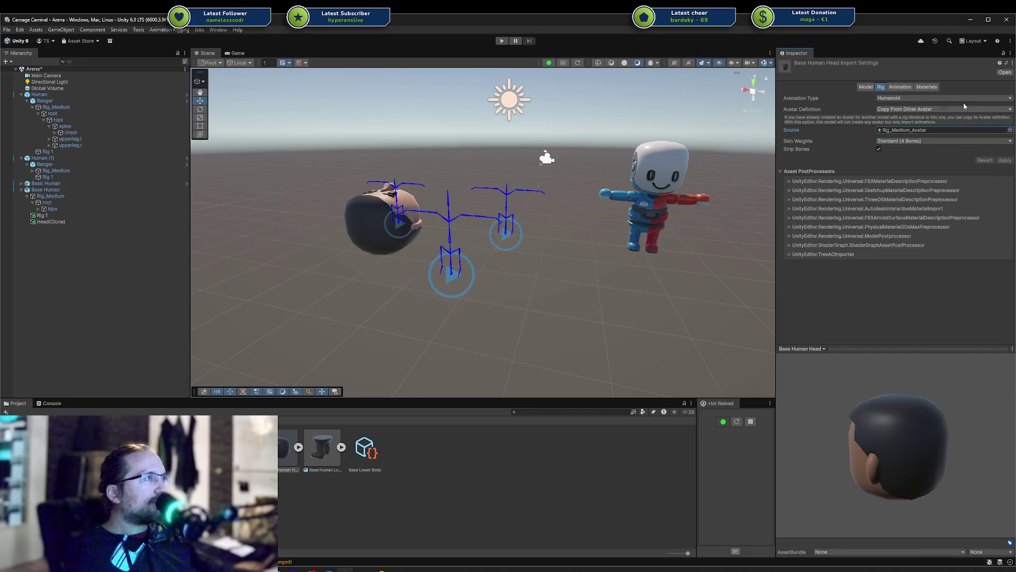
Step: Enable Bake Axis Conversion in the head model's Model settings and apply the change
left_click(870, 88)
scroll(895, 133, "down", 3)
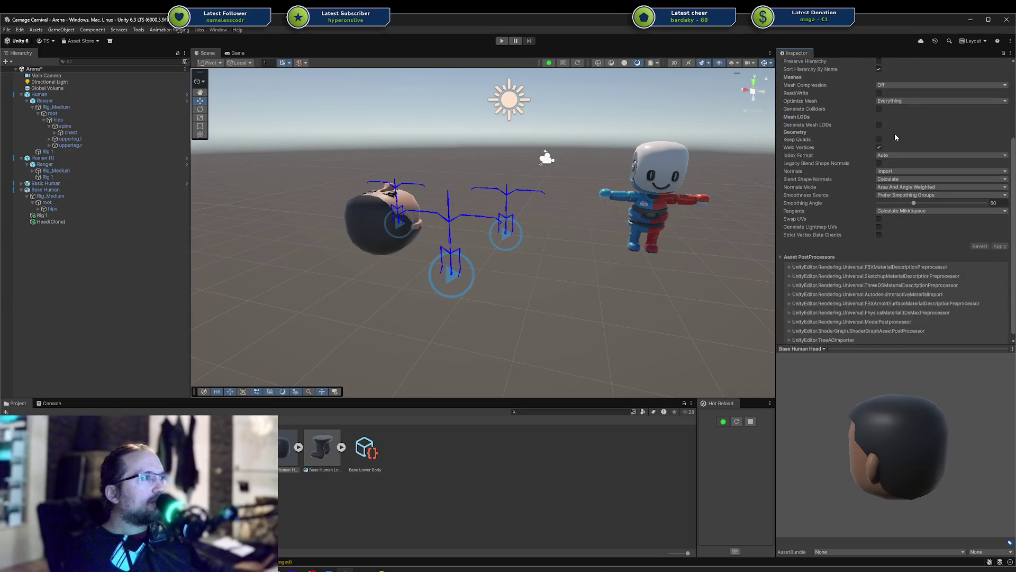
left_click(879, 99)
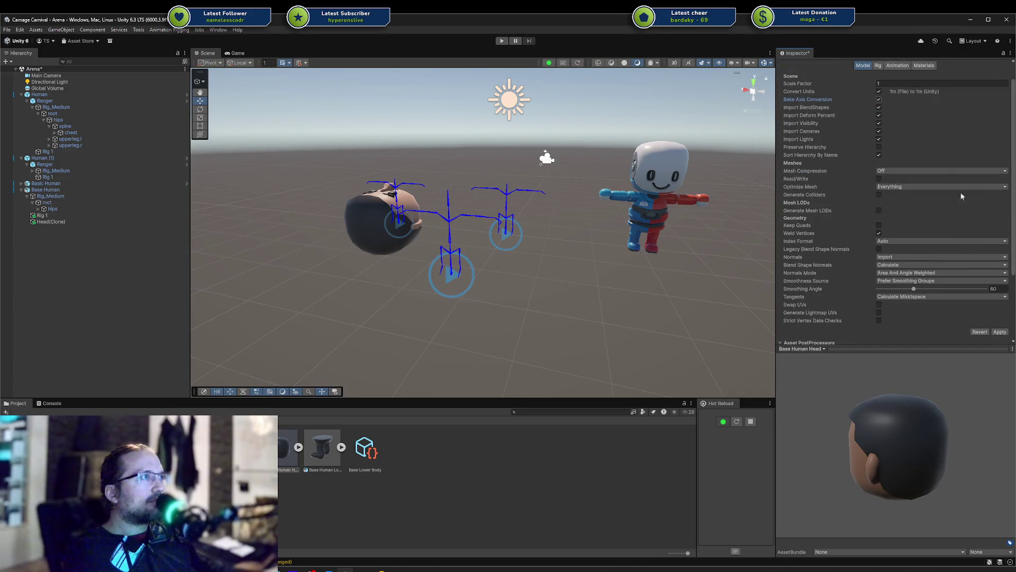
left_click(999, 331)
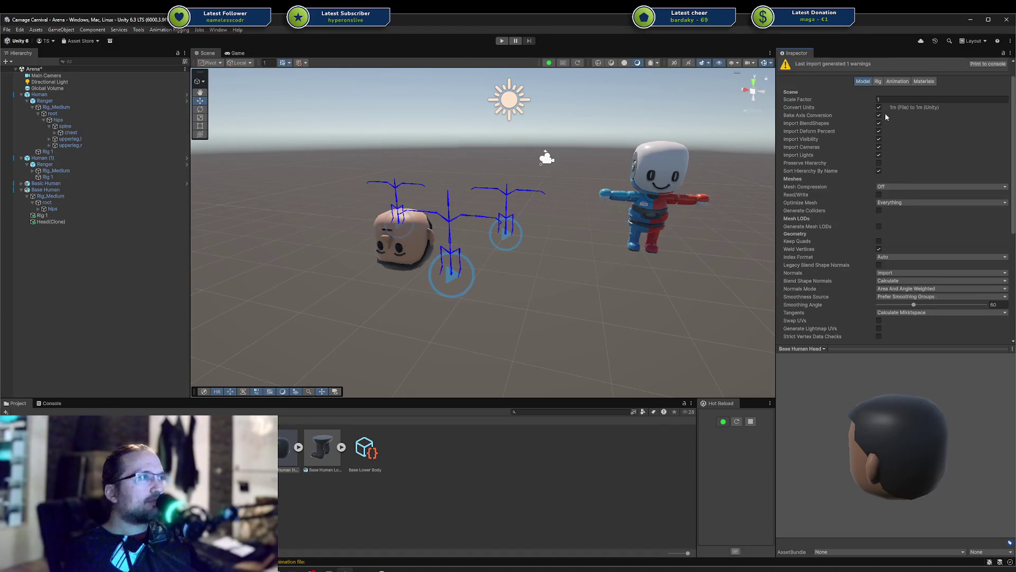
scroll(941, 204, "down", 5)
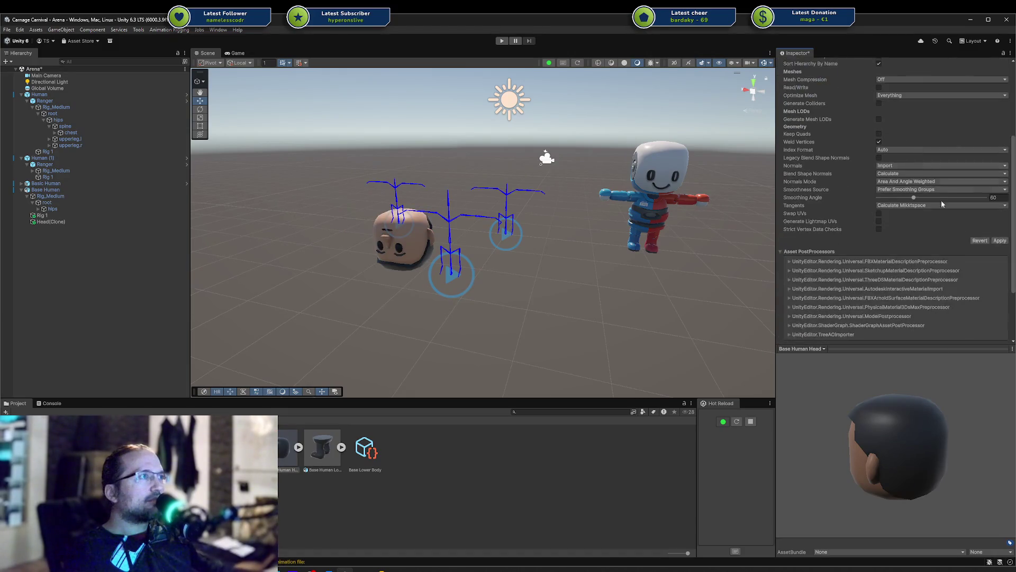
left_click(994, 241)
scroll(841, 109, "up", 5)
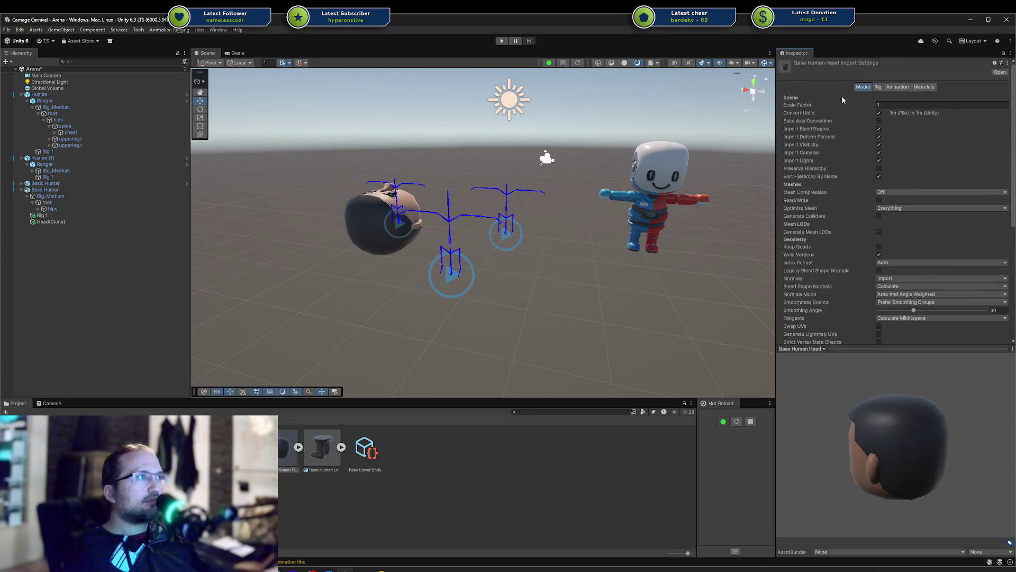
Step: Zero the spawned Head(Clone) X and Z rotation, check it in the scene, and return to Rider
left_click(66, 203)
left_click(65, 195)
left_click(62, 208)
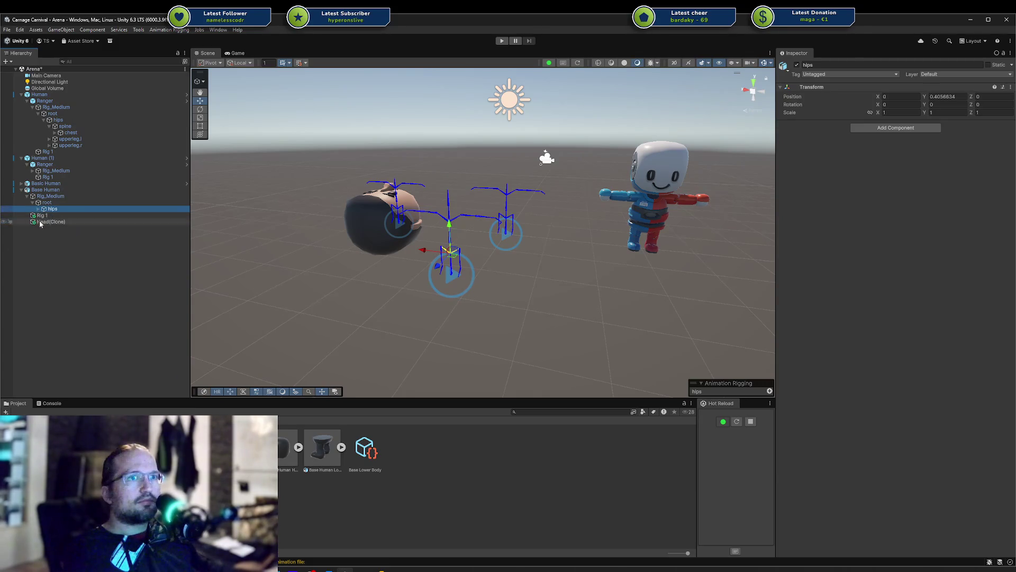
left_click(92, 220)
left_click(900, 104)
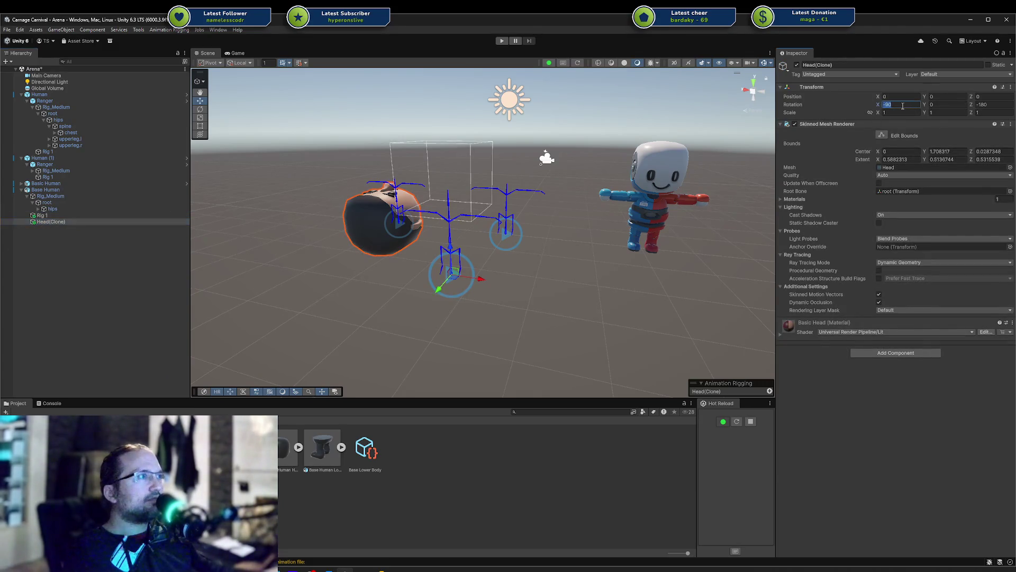
type("0")
key("Tab")
type("0")
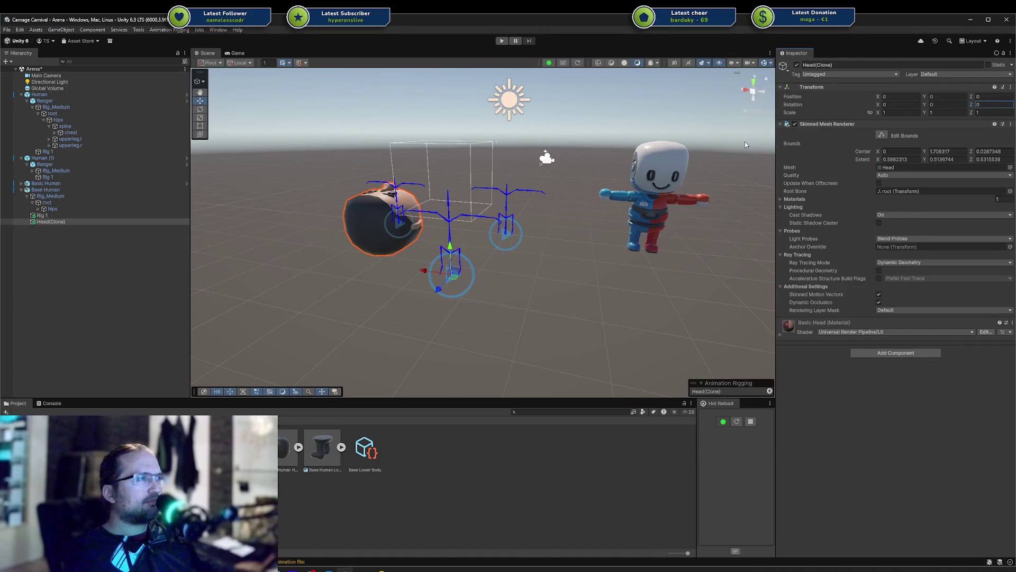
mouse_move(468, 201)
left_mouse_down("alt")
mouse_move(503, 226)
mouse_move(672, 211)
mouse_move(791, 172)
mouse_move(652, 211)
left_mouse_up("alt")
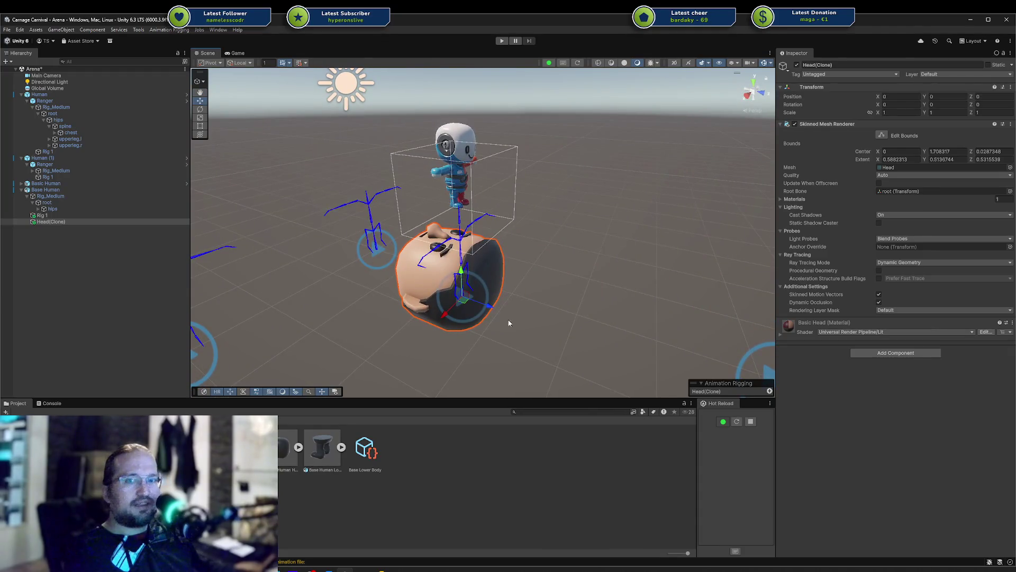
key("alt+Tab")
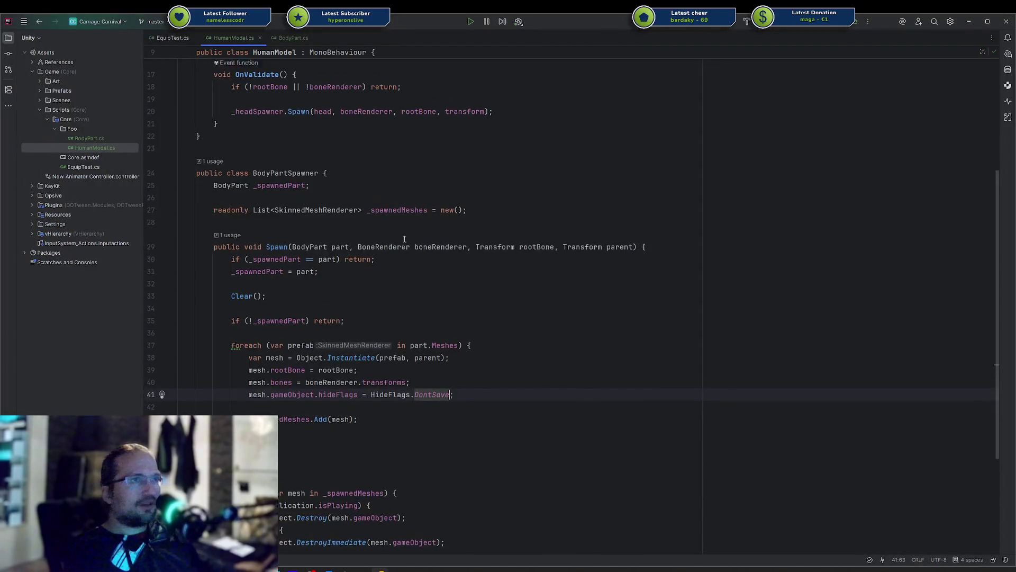
Step: Duplicate the head field twice and rename the copies to body and lowerBody
left_click(446, 192)
key("Up")
key("ctrl+d")
key("ctrl+d")
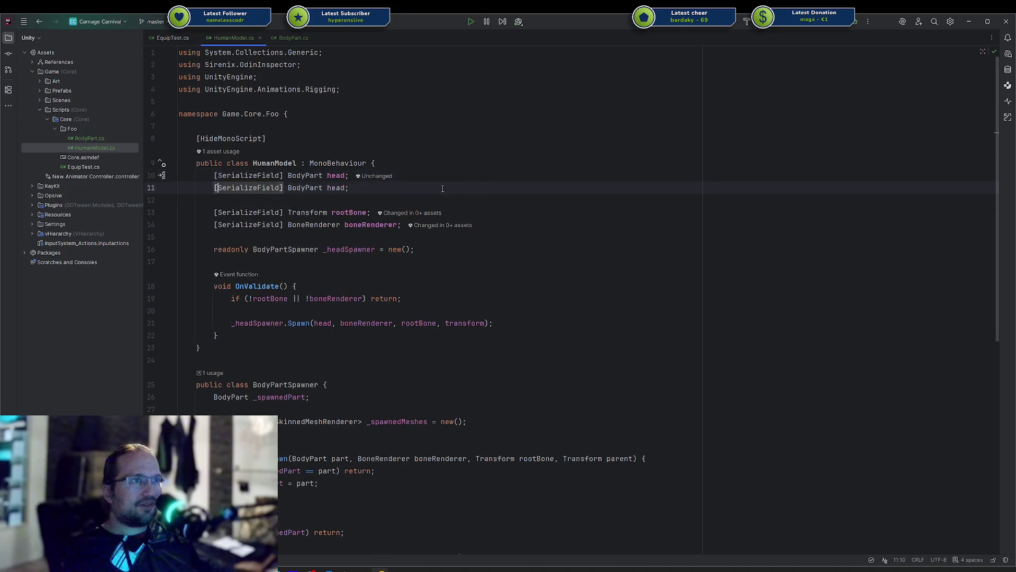
double_click(335, 187)
type("lower")
key("BackSpace")
key("BackSpace")
key("BackSpace")
type("body")
double_click(336, 200)
type("lowerBody")
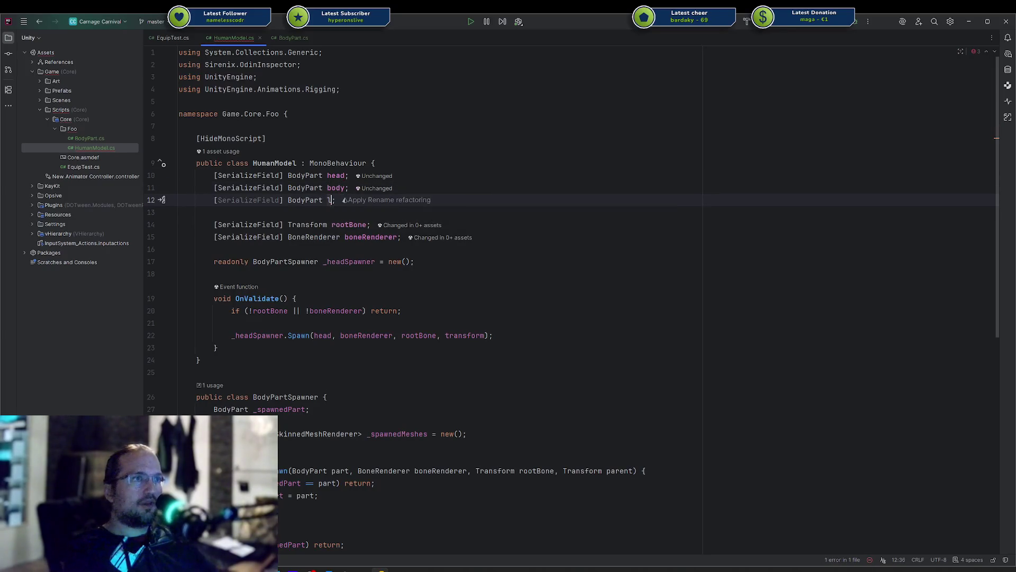
Step: Duplicate the head spawner declaration into _bodySpawner and _lowerBodySpawner
key("Down")
key("Down")
key("Down")
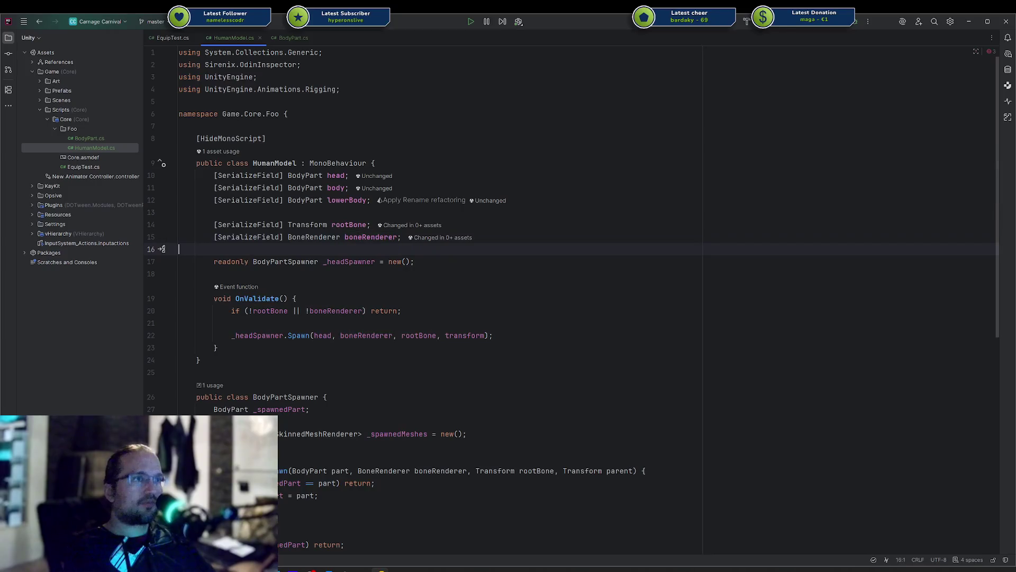
key("ctrl+d")
key("ctrl+d")
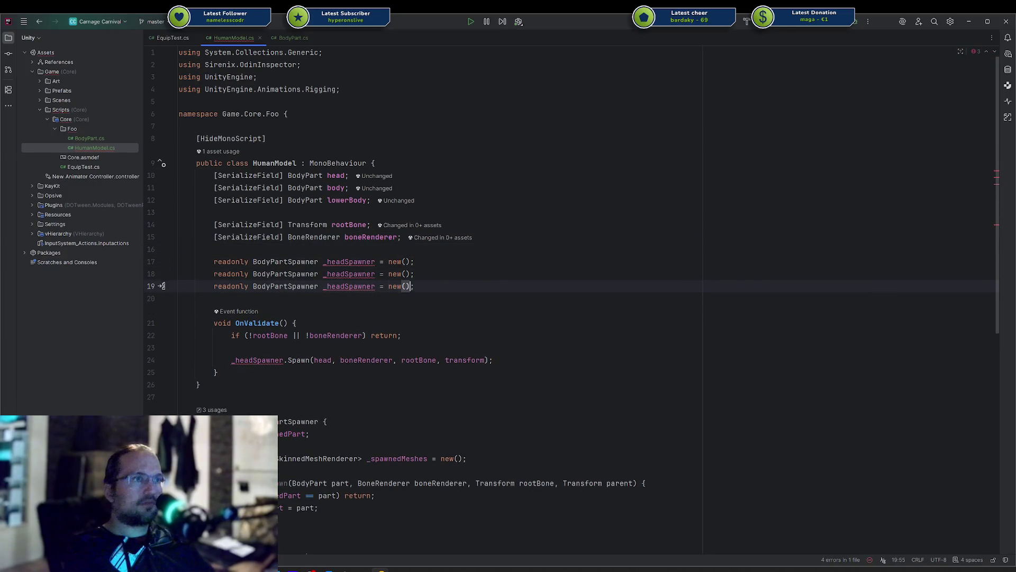
left_click(380, 273)
double_click(350, 273)
type("_body")
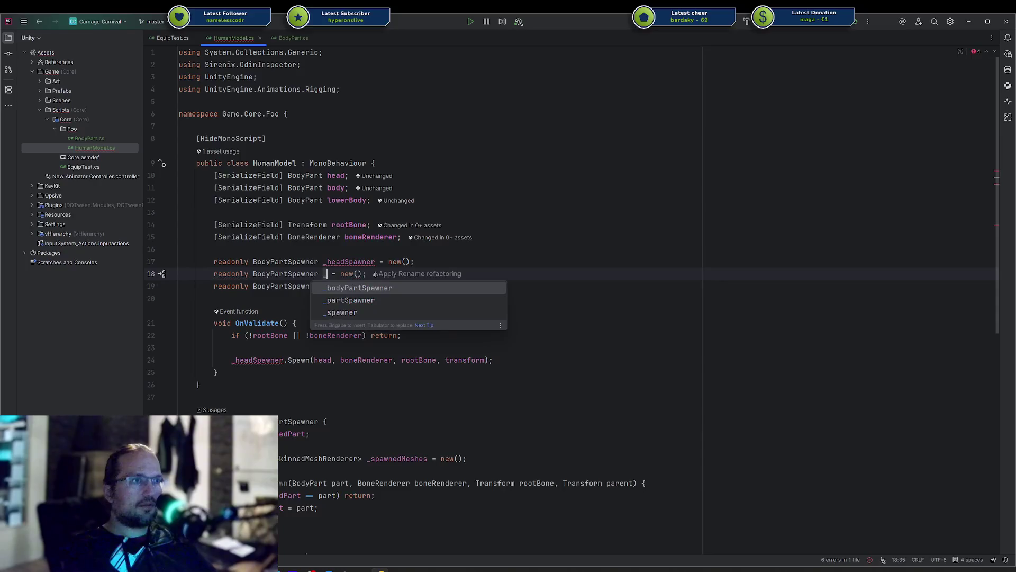
type("Spawner")
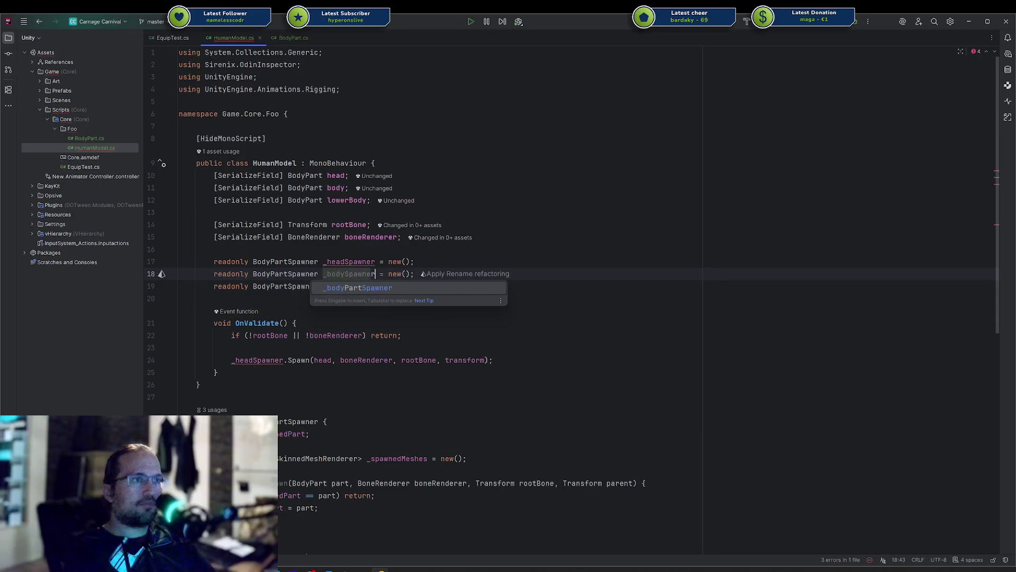
key("Escape")
left_click(372, 286)
double_click(371, 286)
type("_lowerBody")
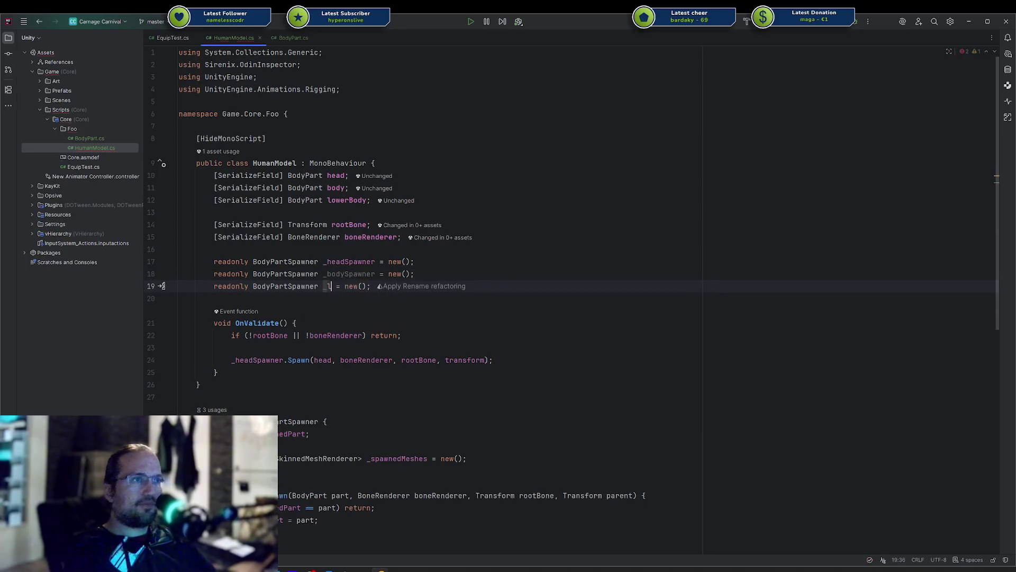
type("Spawner")
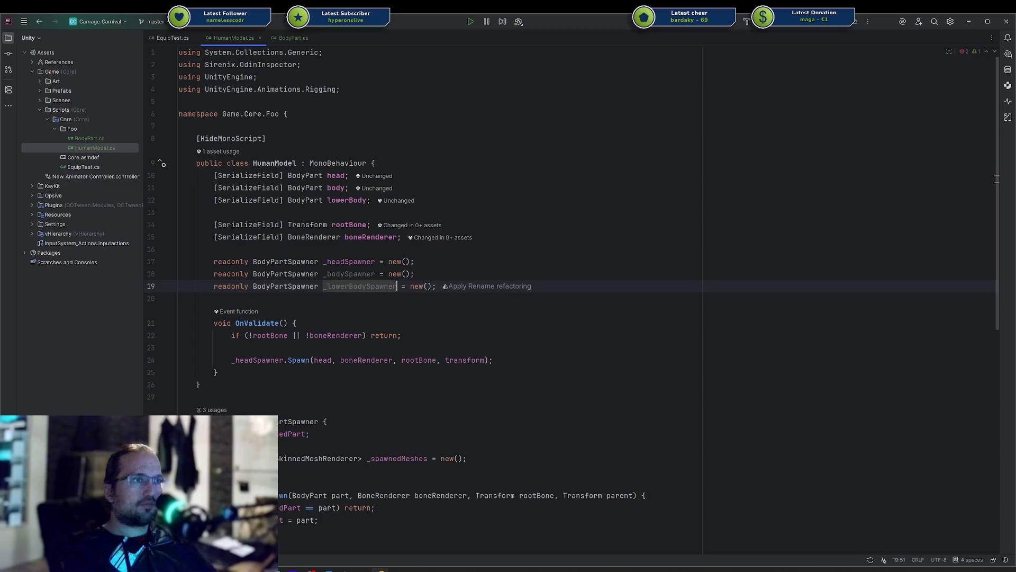
Step: Duplicate the OnValidate Spawn call and point the copies at _bodySpawner and _lowerBodySpawner
left_click(256, 369)
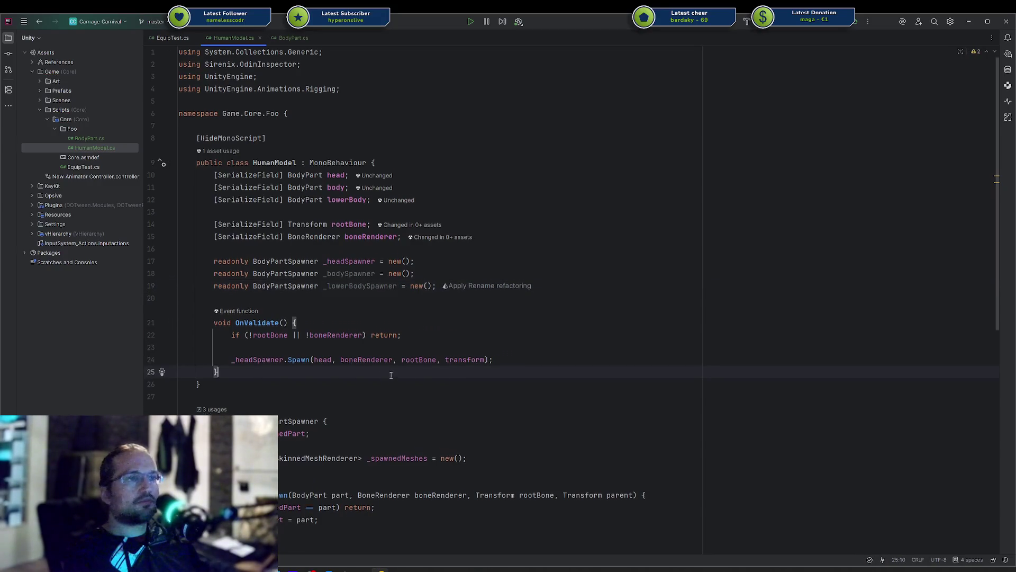
scroll(391, 375, "down", 3)
left_click(380, 249)
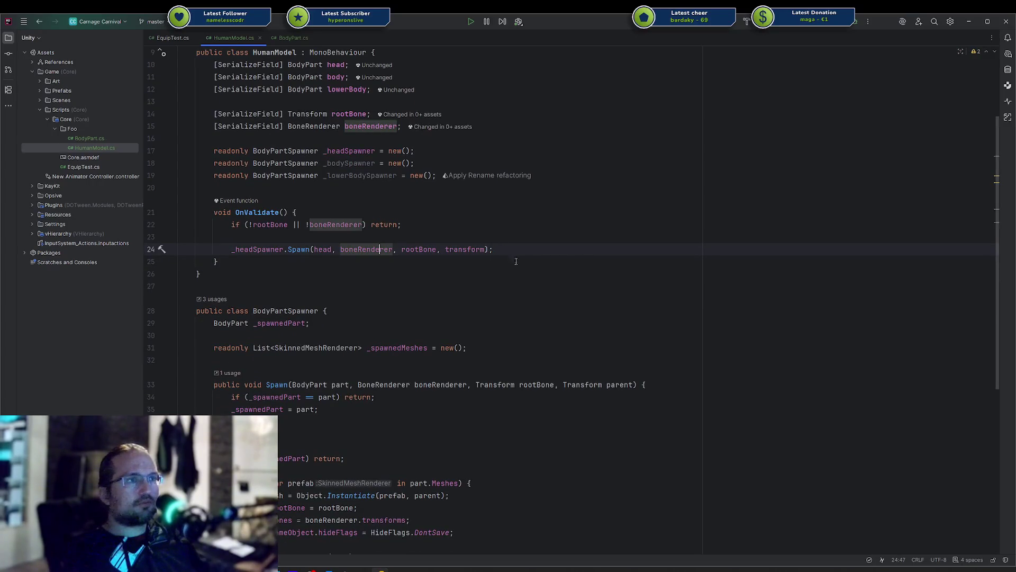
key("ctrl+d")
key("ctrl+d")
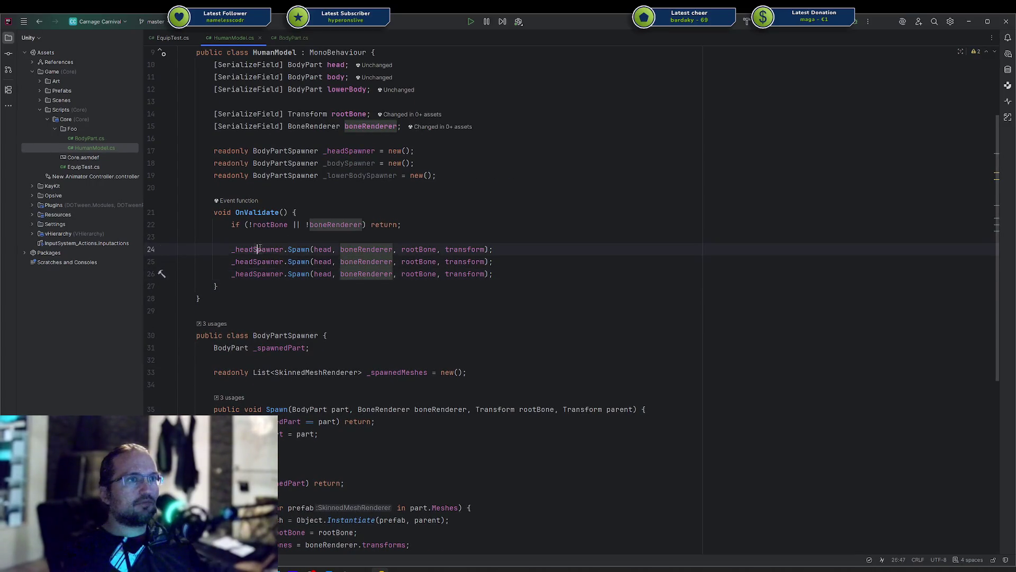
double_click(254, 249)
double_click(254, 261)
type("bo")
key("Return")
key("Down")
key("ctrl+w")
type("lo")
key("Return")
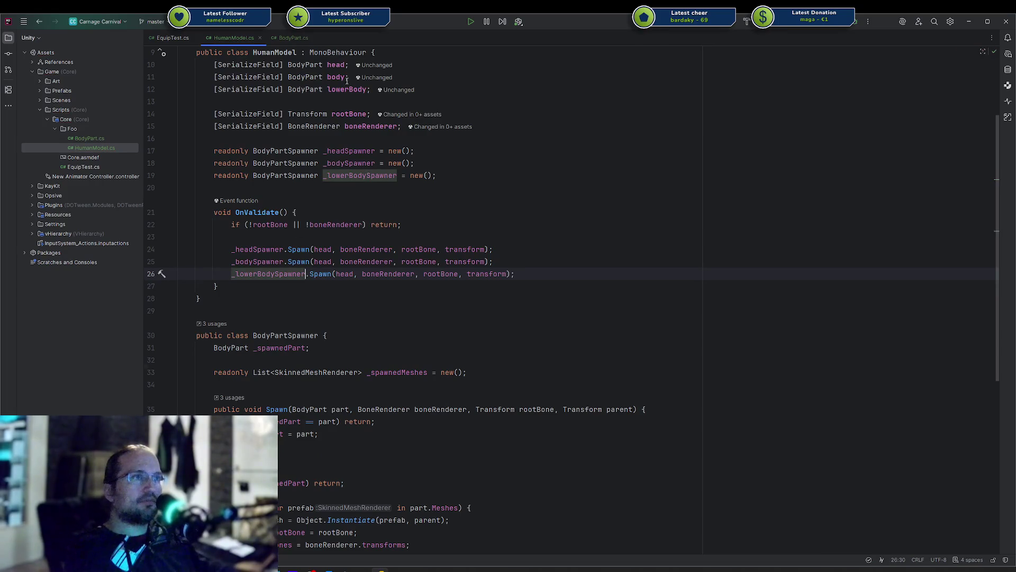
Step: Pass body and lowerBody to the new Spawn calls, then switch to Unity to recompile
double_click(322, 262)
type("bo")
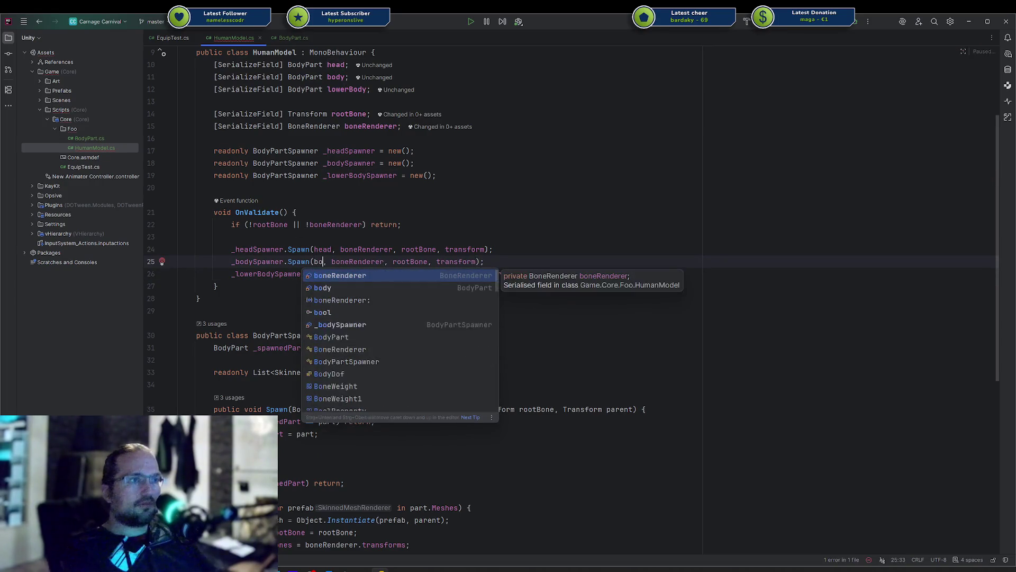
key("Return")
double_click(344, 274)
type("lo")
key("Return")
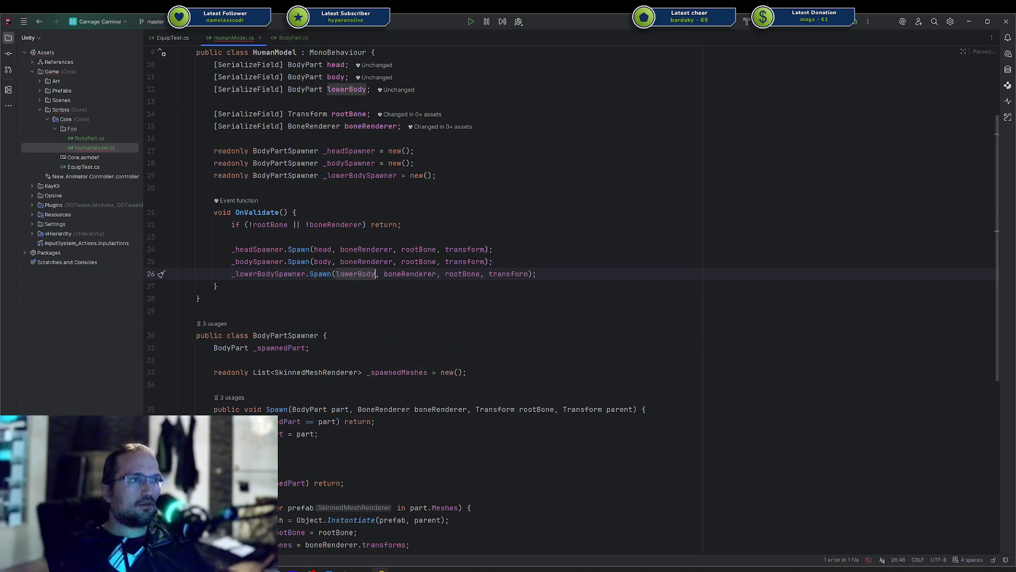
key("alt+Tab")
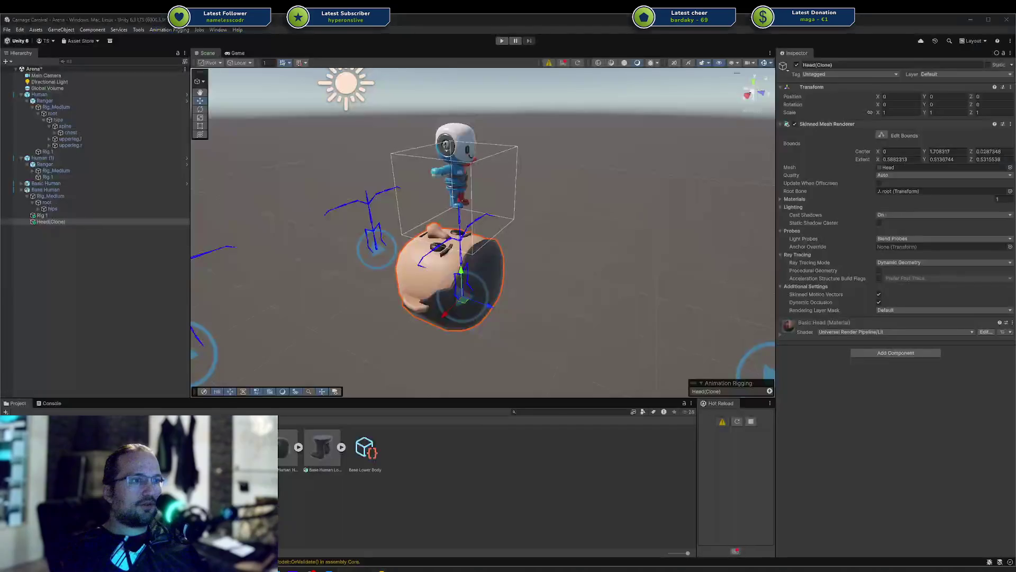
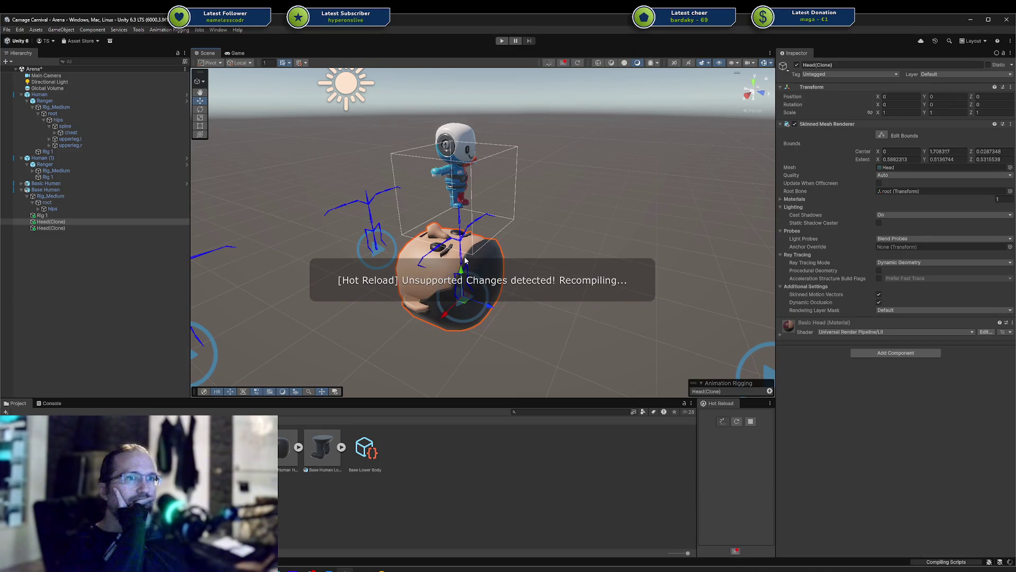
Step: Delete both duplicate Head(Clone) objects and clear Base Human's Head slot
left_click(75, 228)
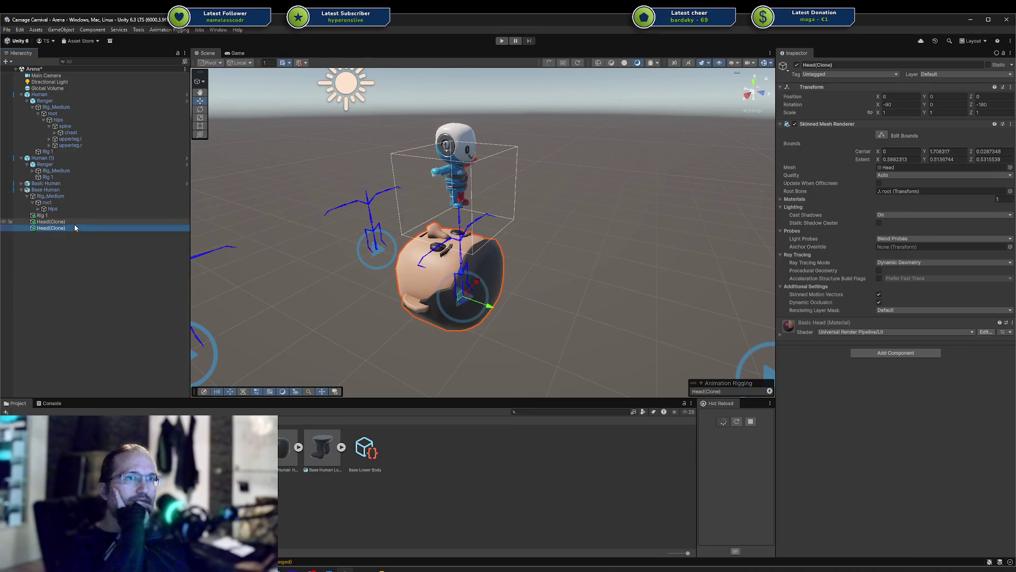
key("Delete")
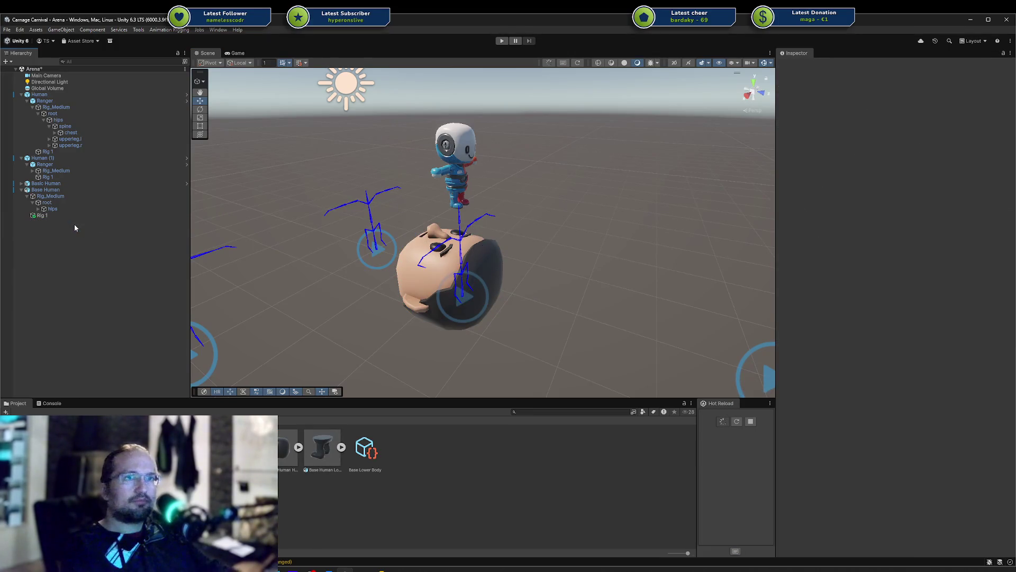
left_click(80, 190)
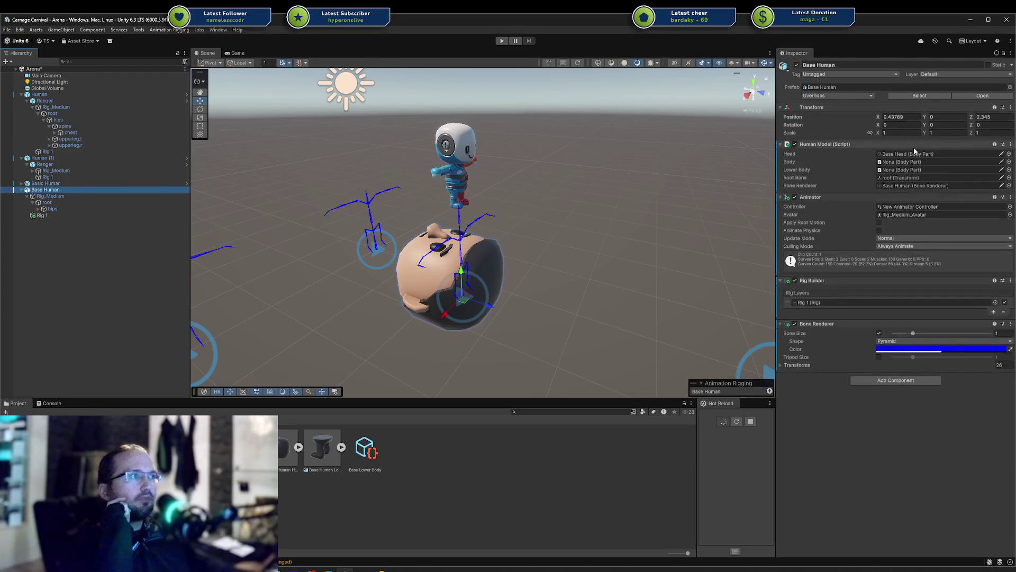
left_click(909, 157)
key("Delete")
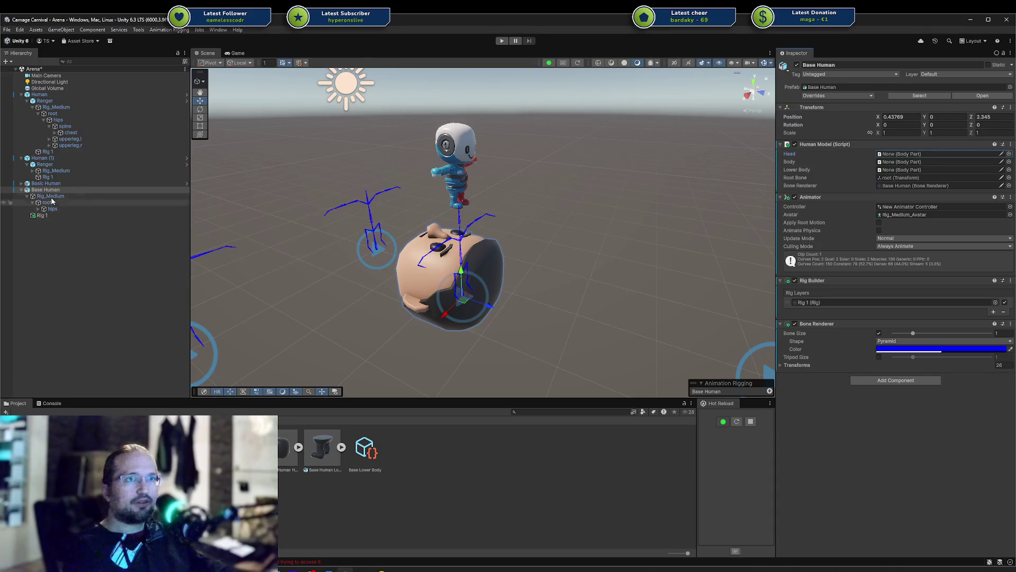
Step: Put Base Head back into the Head slot and collapse Rig_Medium under Base Human
left_click_drag(983, 213, 907, 155)
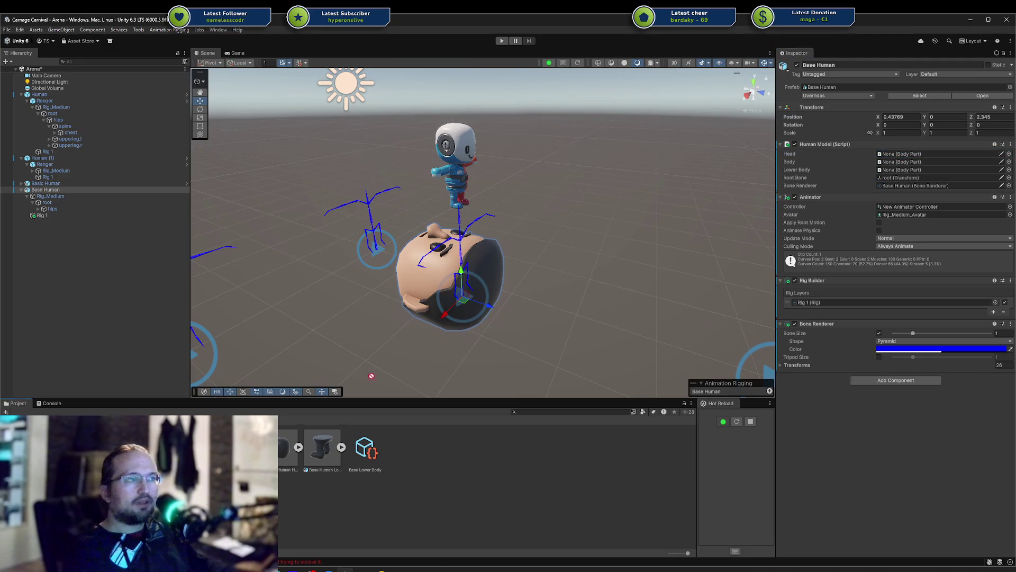
left_click(167, 319)
left_click(27, 196)
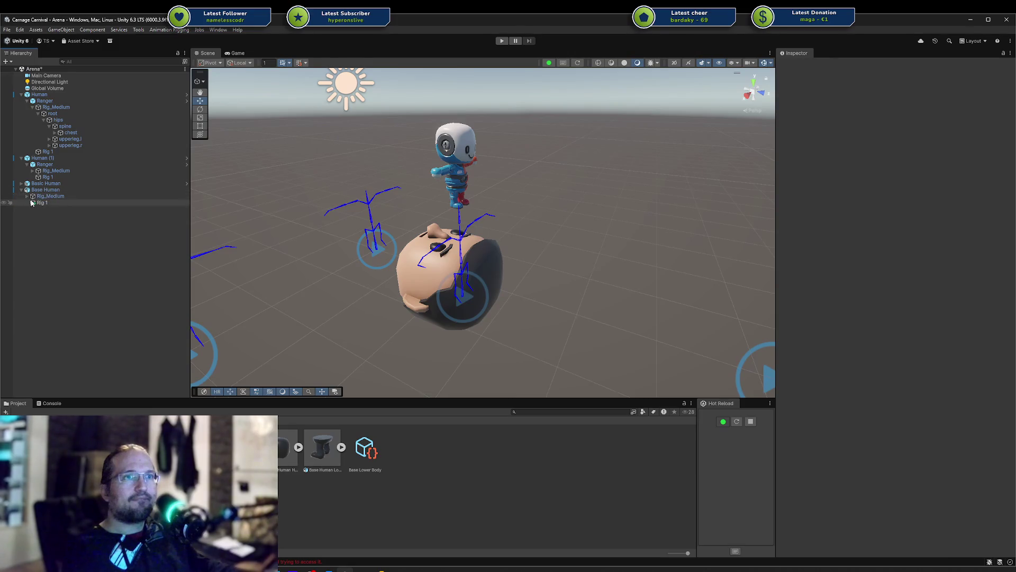
left_click(48, 189)
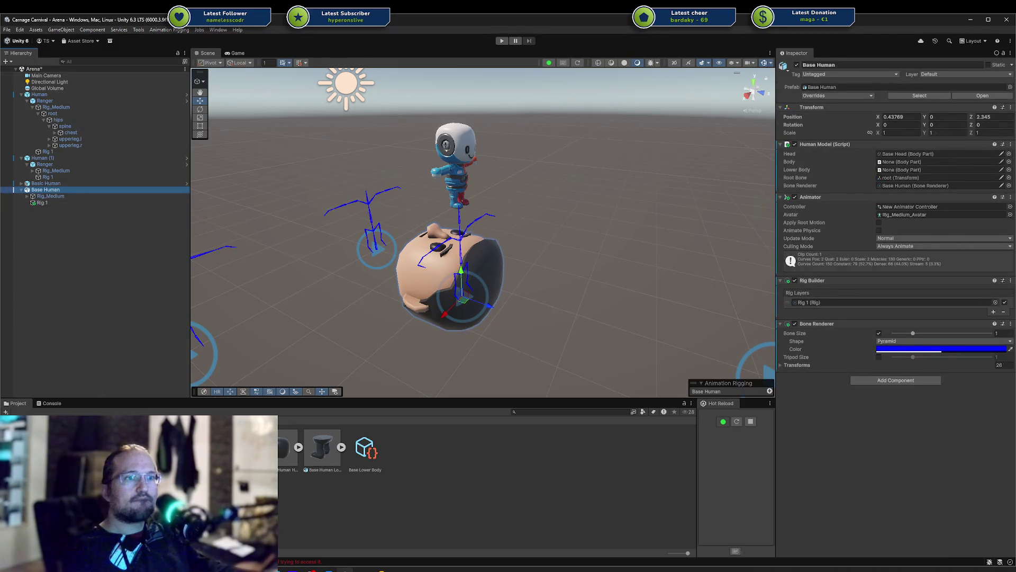
Step: Clear the Console errors and reselect Base Human
left_click(49, 403)
left_click(11, 412)
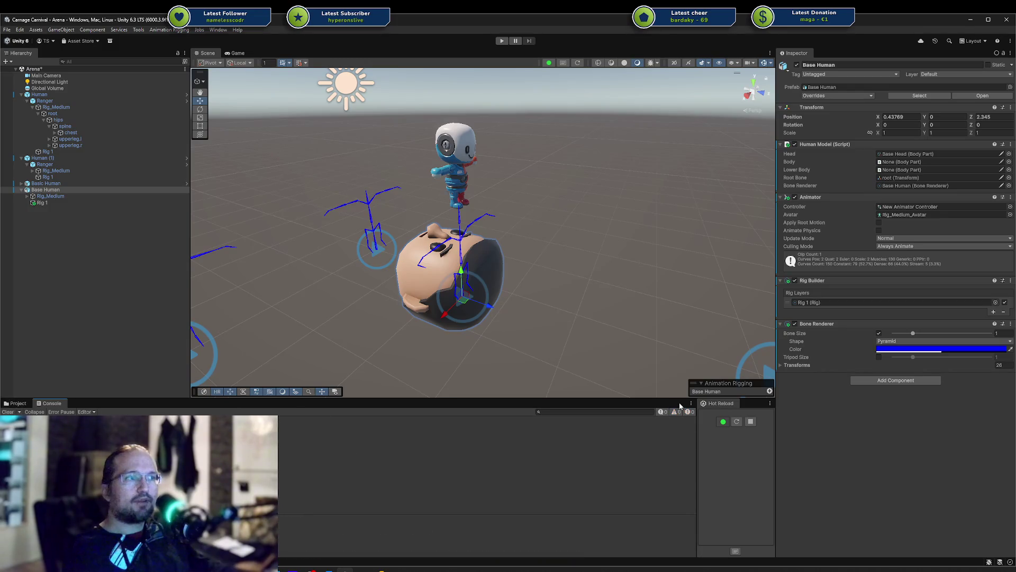
left_click(68, 196)
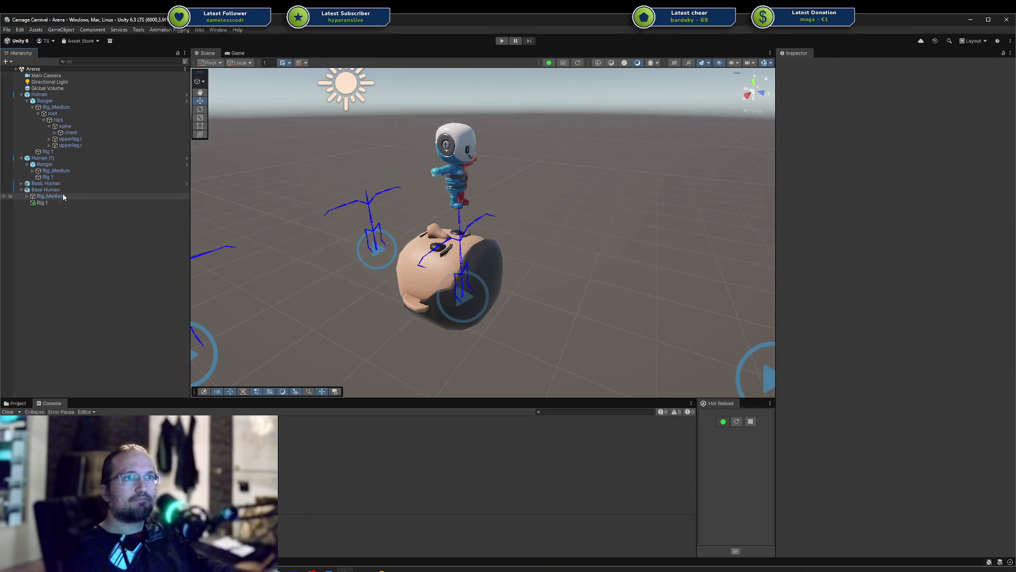
left_click(62, 190)
Step: Assign Base Body and Base Lower Body to the Body and Lower Body slots
left_click(18, 403)
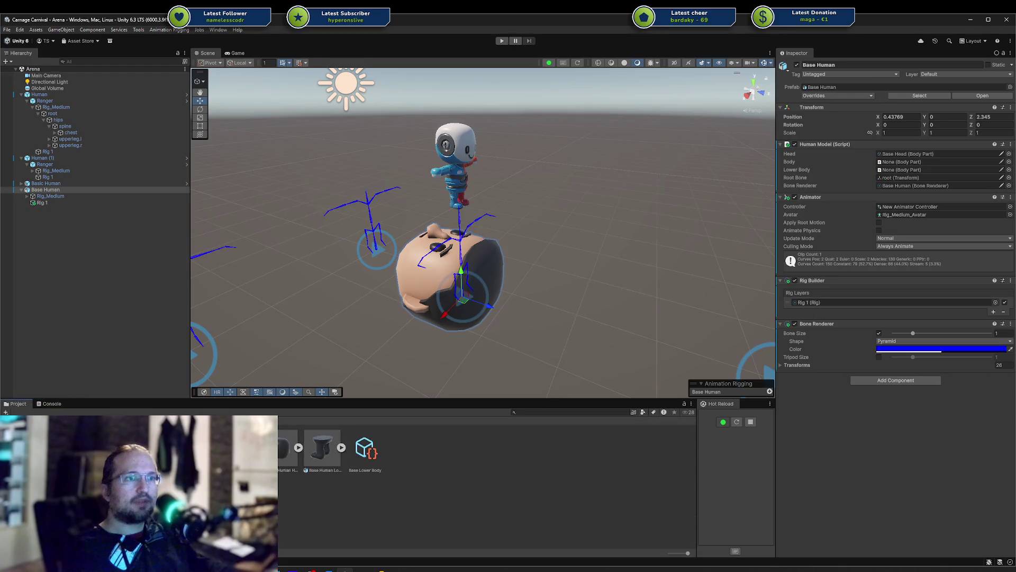
left_click_drag(756, 242, 906, 166)
left_click_drag(320, 454, 430, 460)
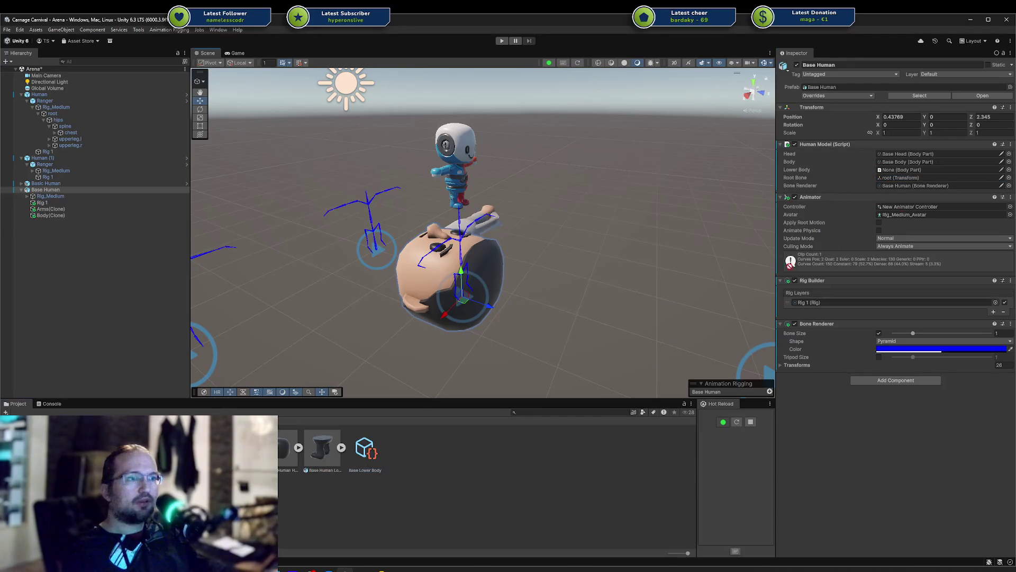
left_click_drag(923, 173, 923, 171)
mouse_move(741, 175)
left_mouse_down("alt")
mouse_move(763, 168)
mouse_move(676, 143)
mouse_move(590, 189)
left_mouse_up("alt")
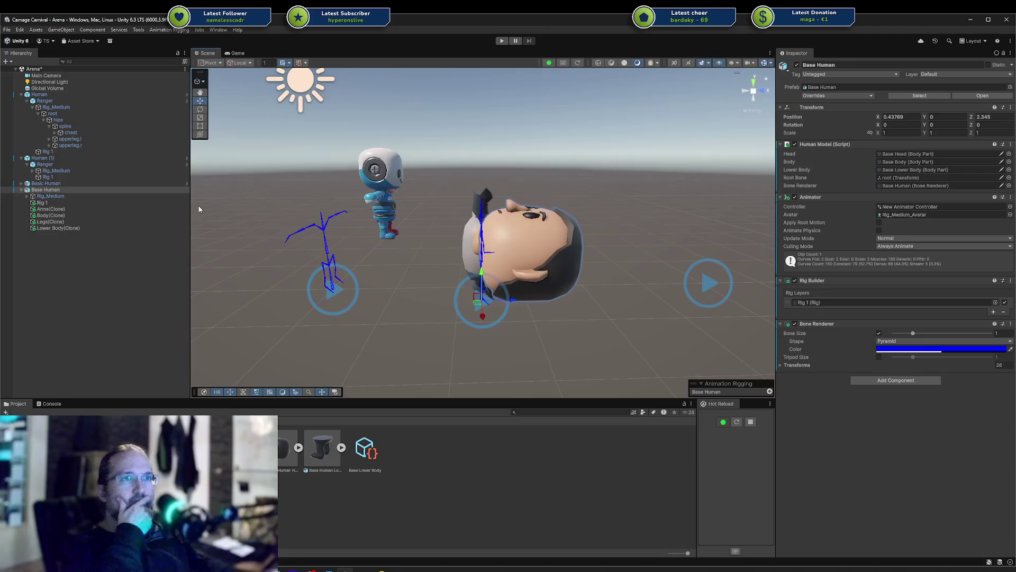
left_click(43, 190)
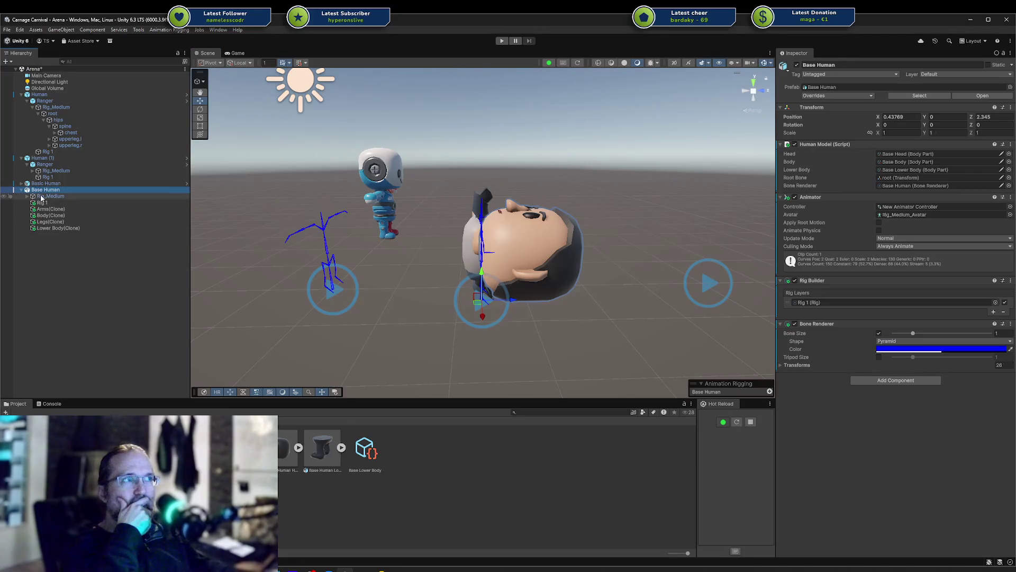
left_click(42, 196)
left_click(42, 202)
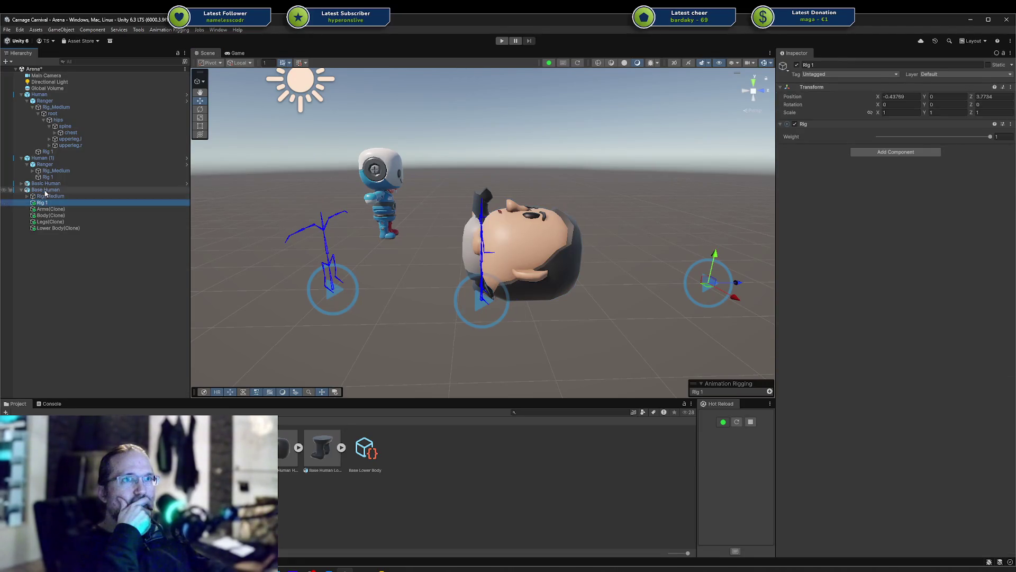
left_click(45, 191)
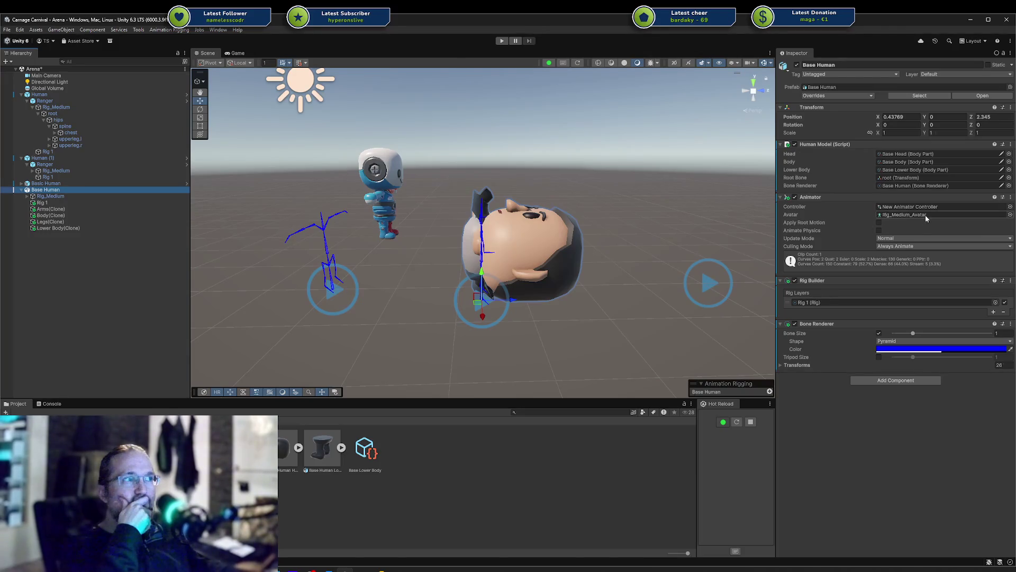
left_click(916, 215)
key("Delete")
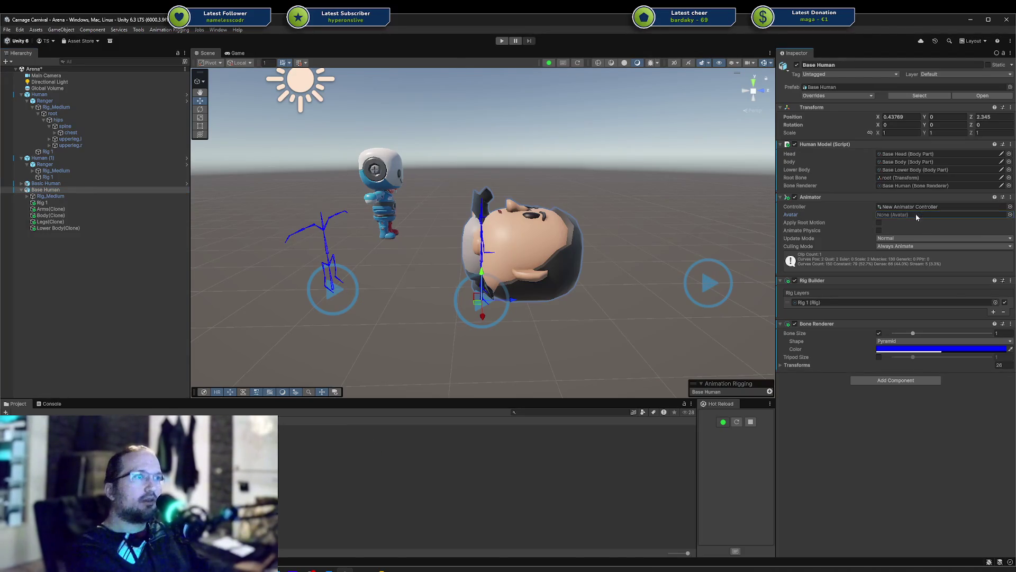
key("ctrl+z")
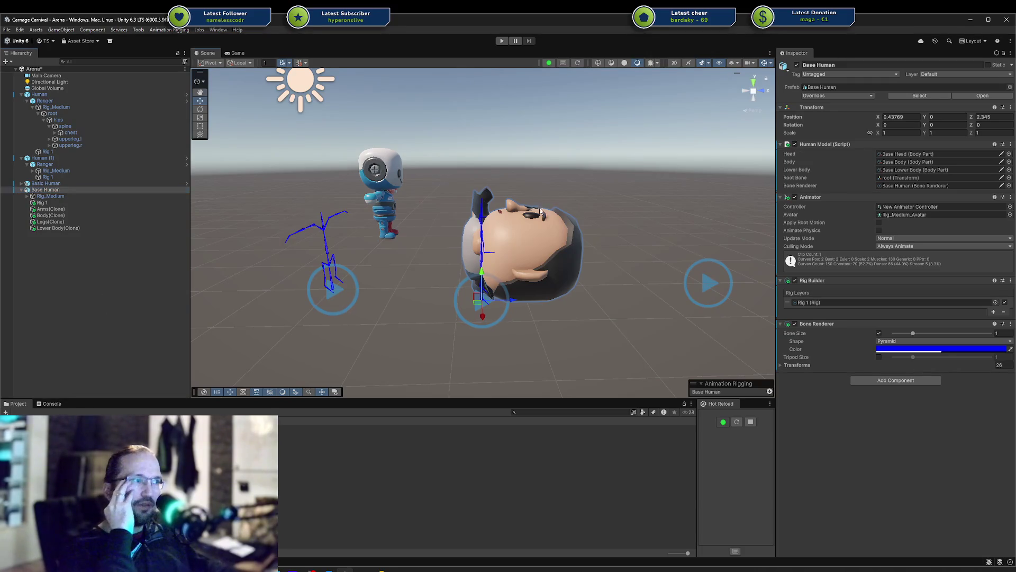
left_click(109, 209)
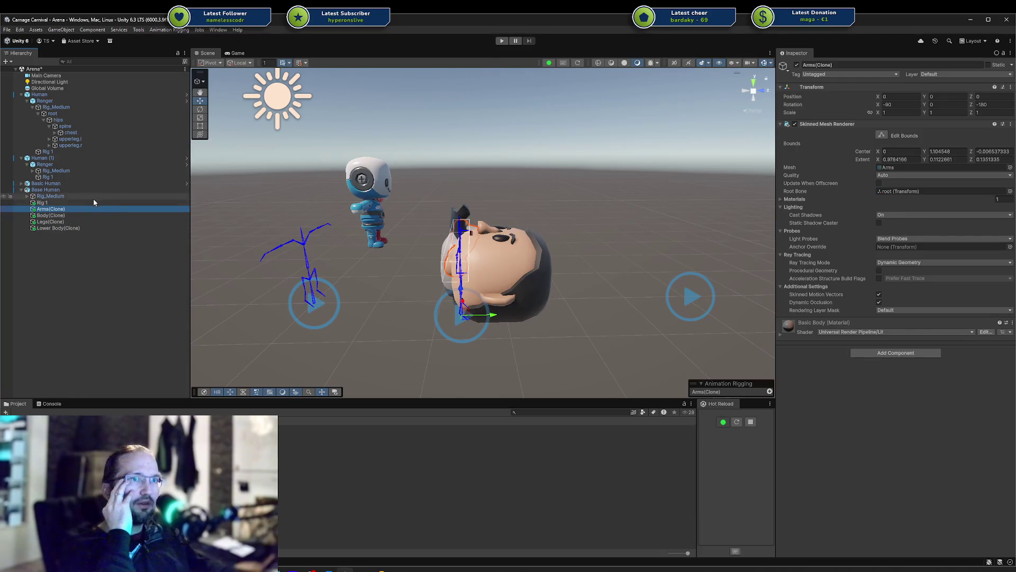
Step: Inspect Rig 1, Rig_Medium and Legs(Clone), then reselect Base Human and save the scene
left_click(91, 203)
left_click(95, 196)
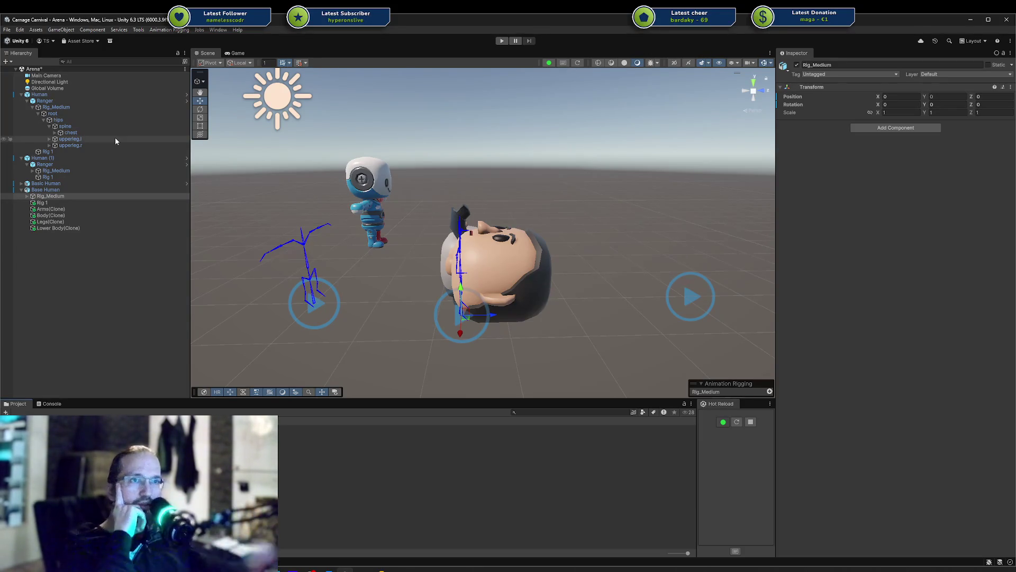
left_click(55, 210)
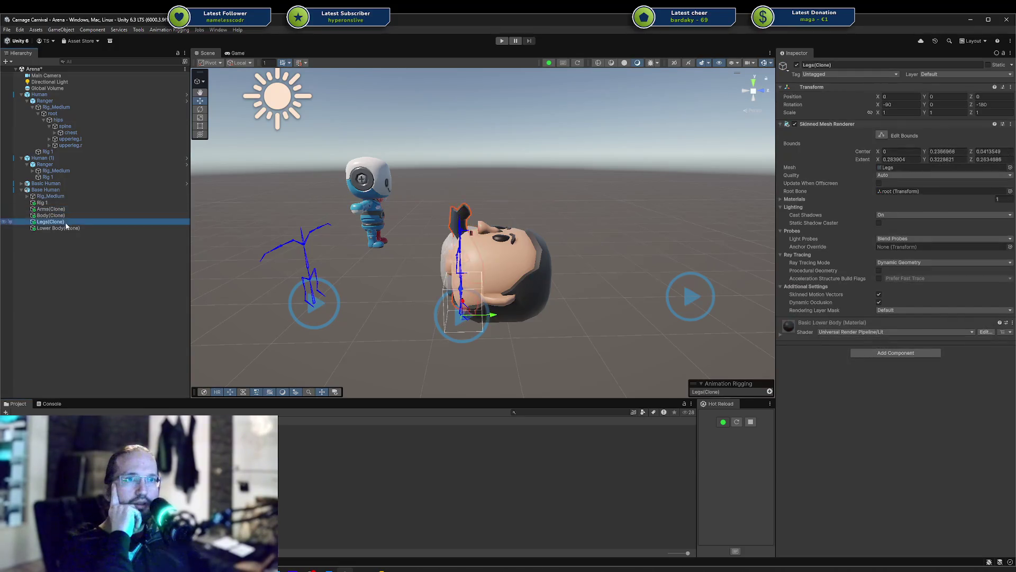
left_click(46, 189)
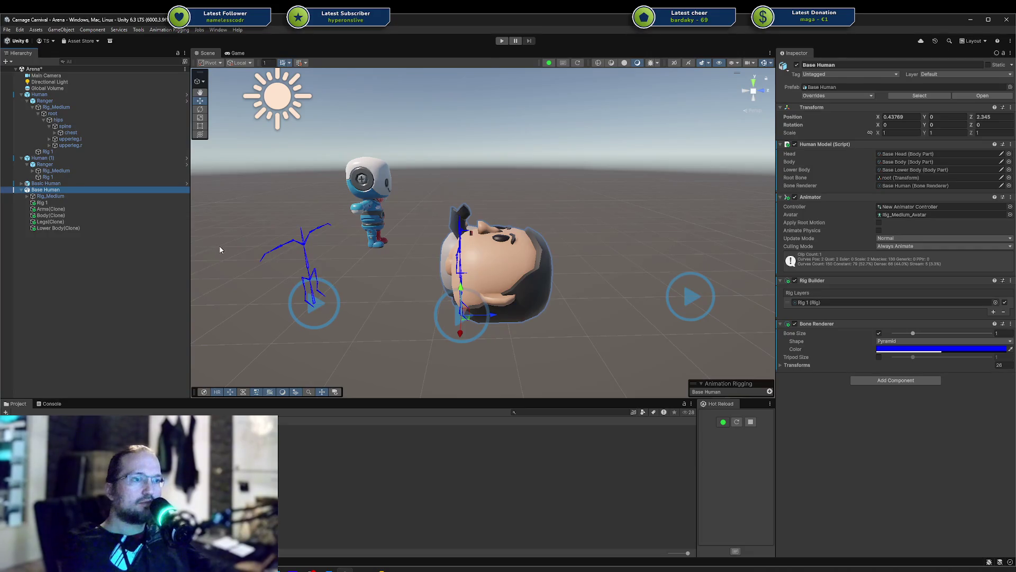
key("ctrl+s")
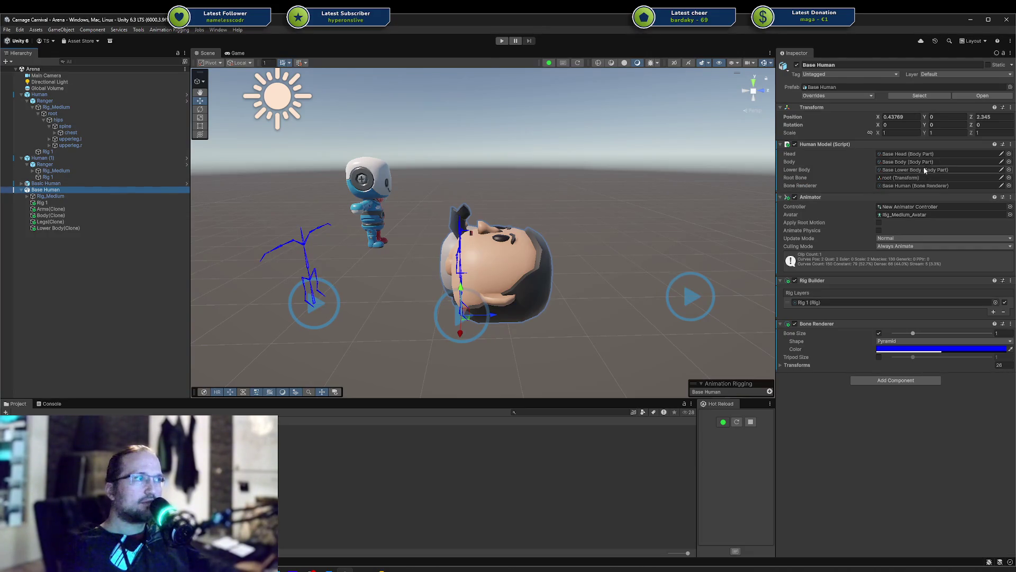
Step: Set the Head, Body and Lower Body slots to None and save the Arena scene
left_click(917, 154)
key("Delete")
left_click(912, 162)
key("Delete")
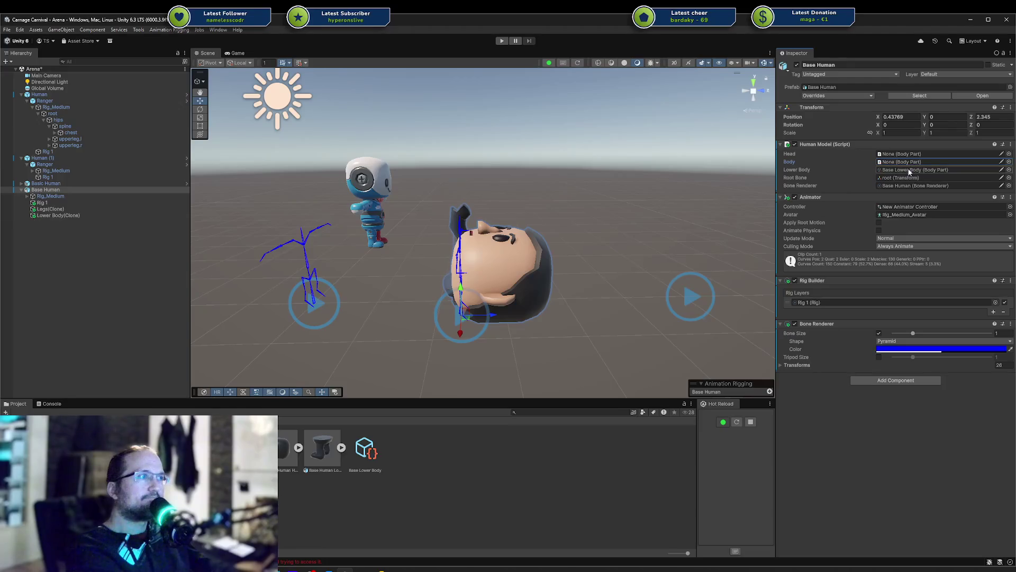
left_click(909, 169)
key("Delete")
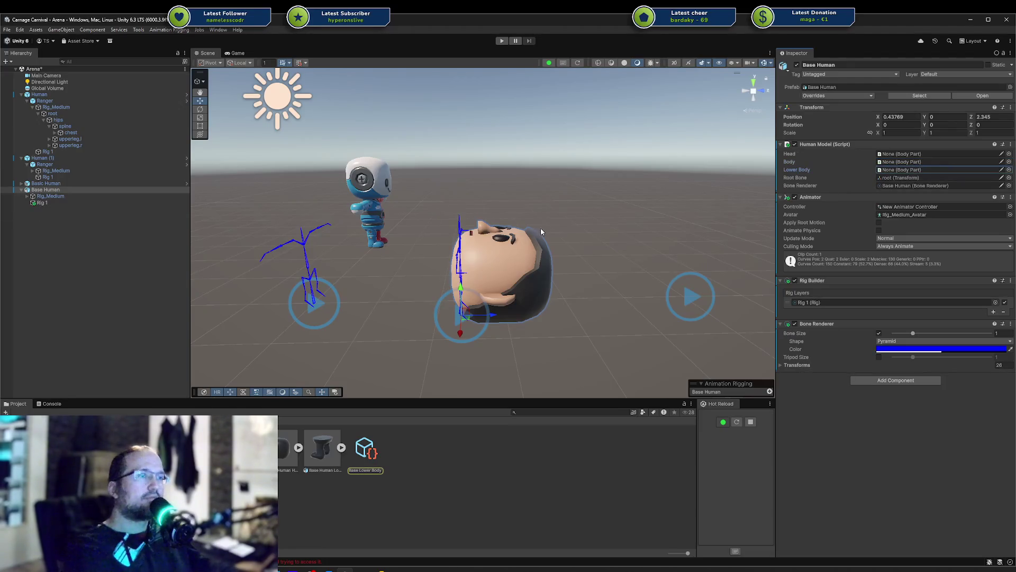
middle_click_drag(538, 229, 503, 248)
left_click_drag(502, 248, 114, 412, "alt")
key("ctrl+s")
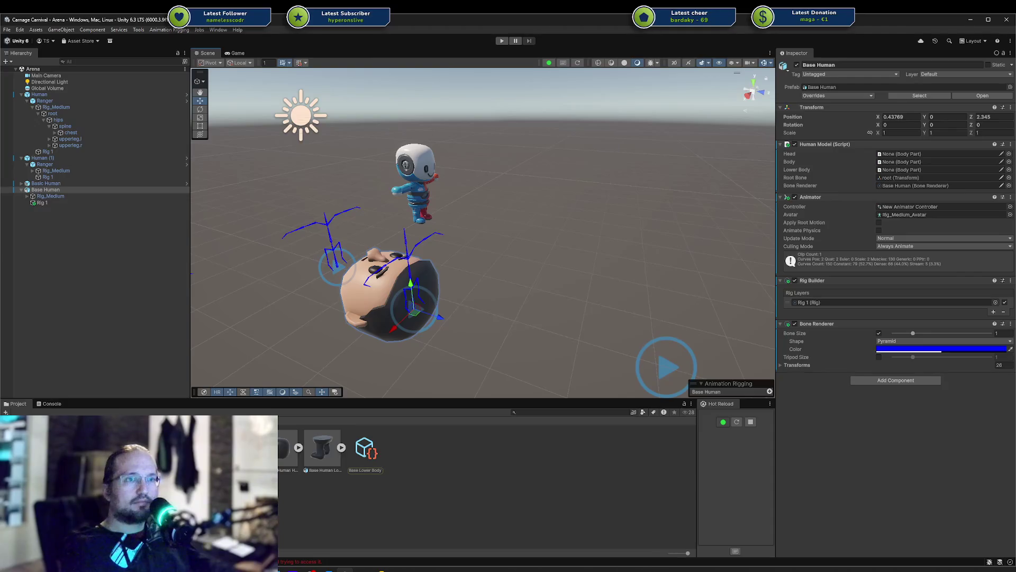
right_click(40, 69)
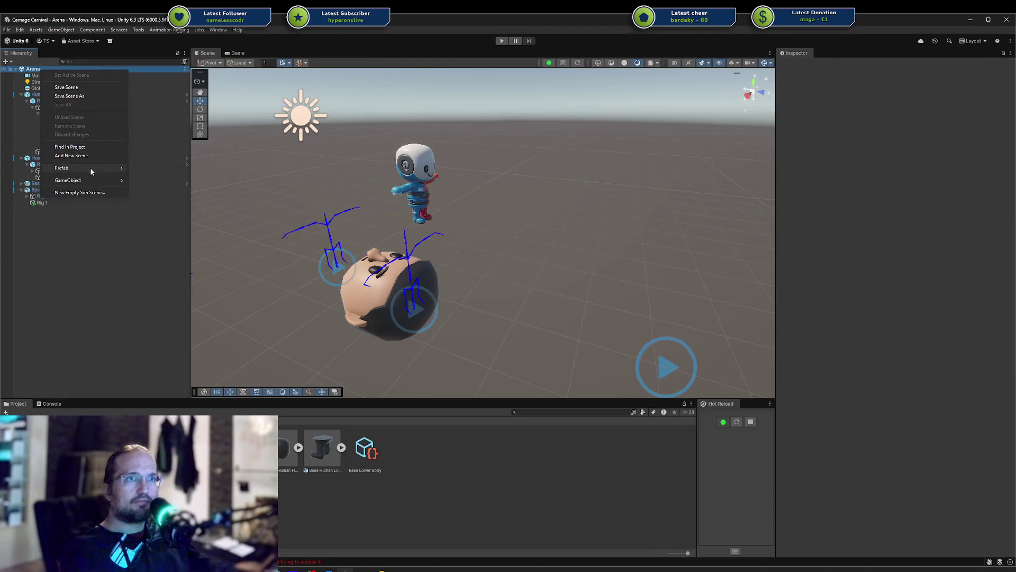
Step: Check the Console, then expand and select Base Human in the Hierarchy
left_click(77, 227)
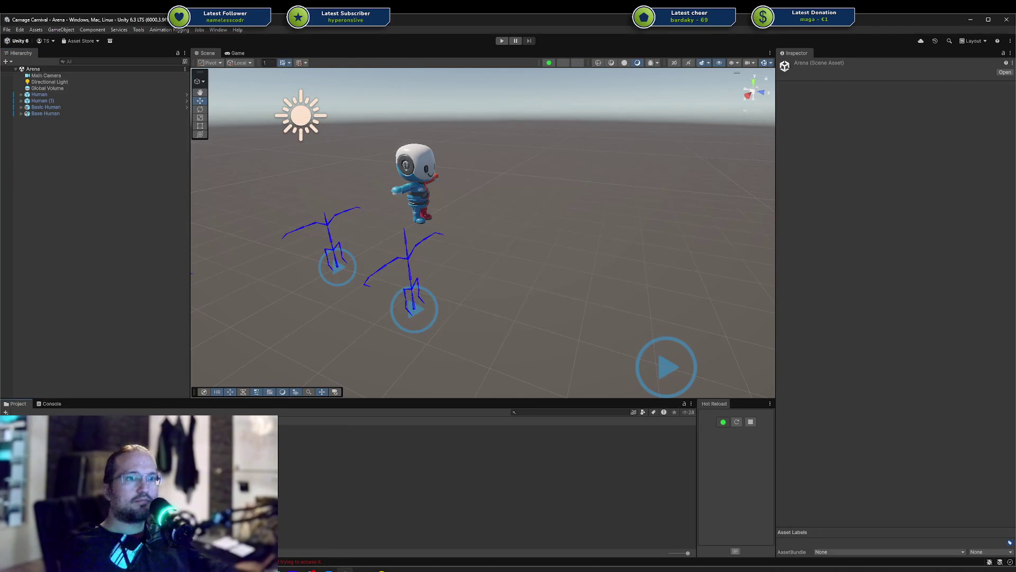
left_click(49, 403)
left_click(16, 403)
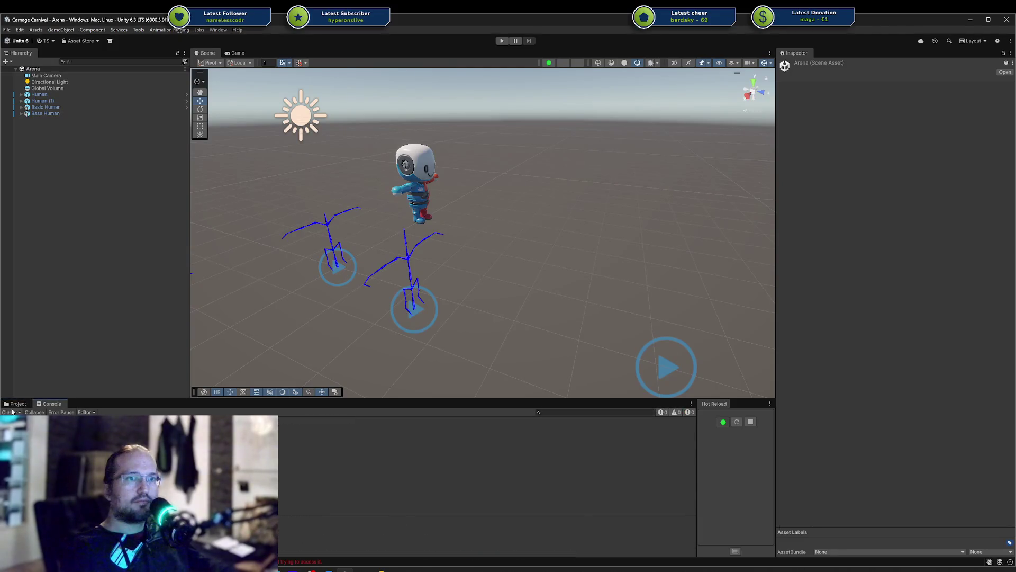
left_click(21, 113)
left_click(42, 114)
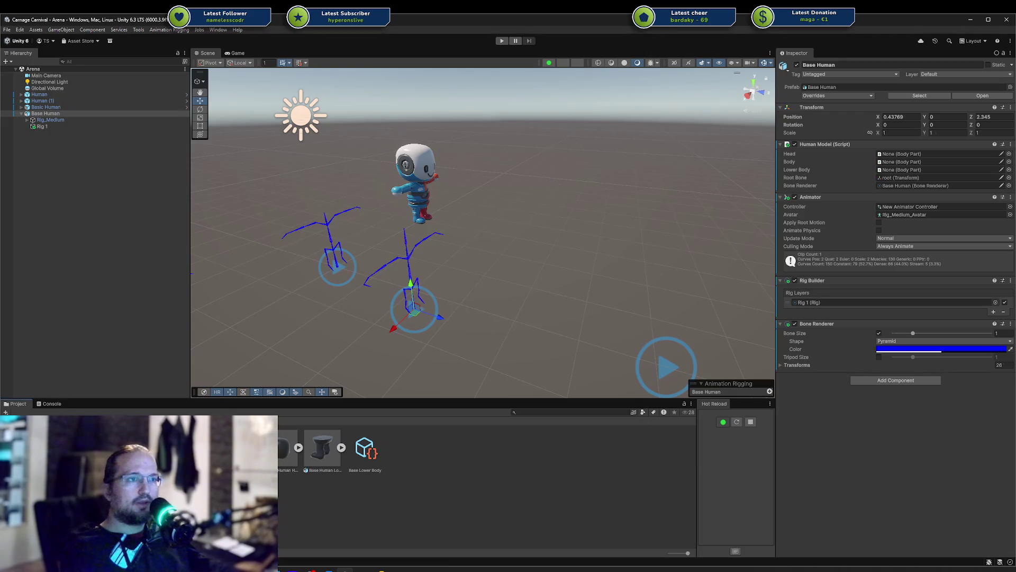
Step: Paste Base Head into the Head slot briefly, then clear it back to None
left_click(914, 154)
key("ctrl+v")
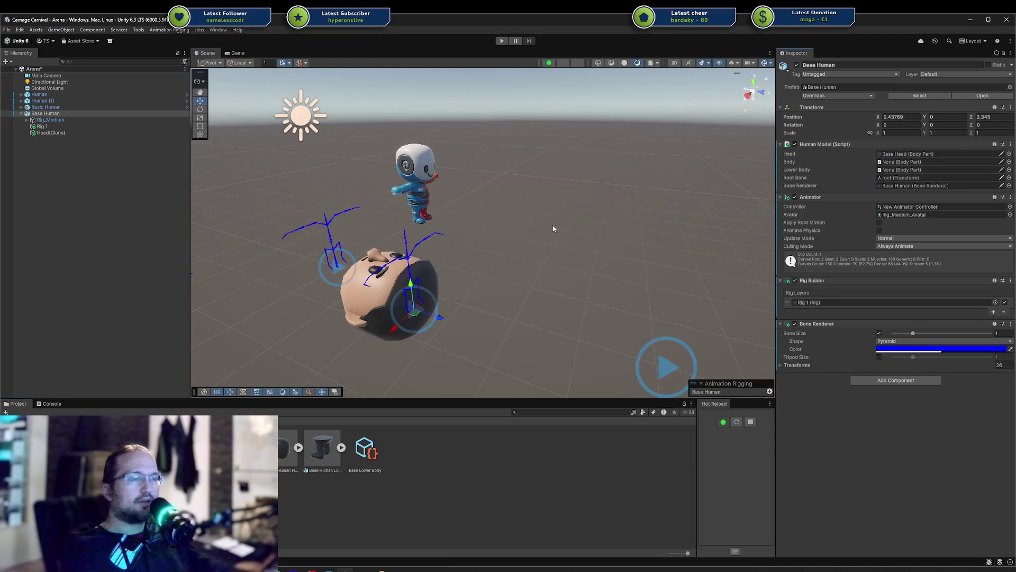
left_click(900, 155)
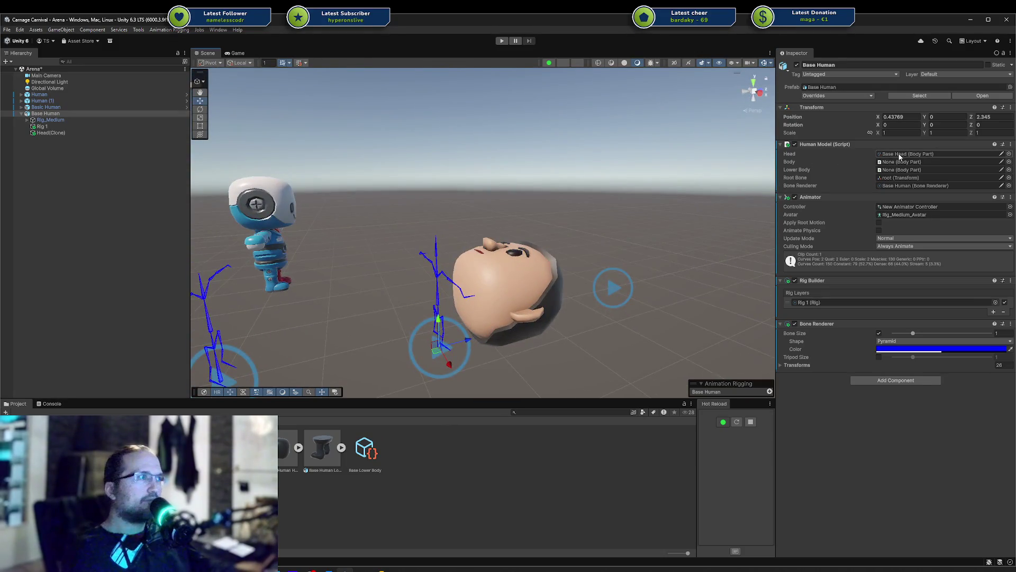
key("Delete")
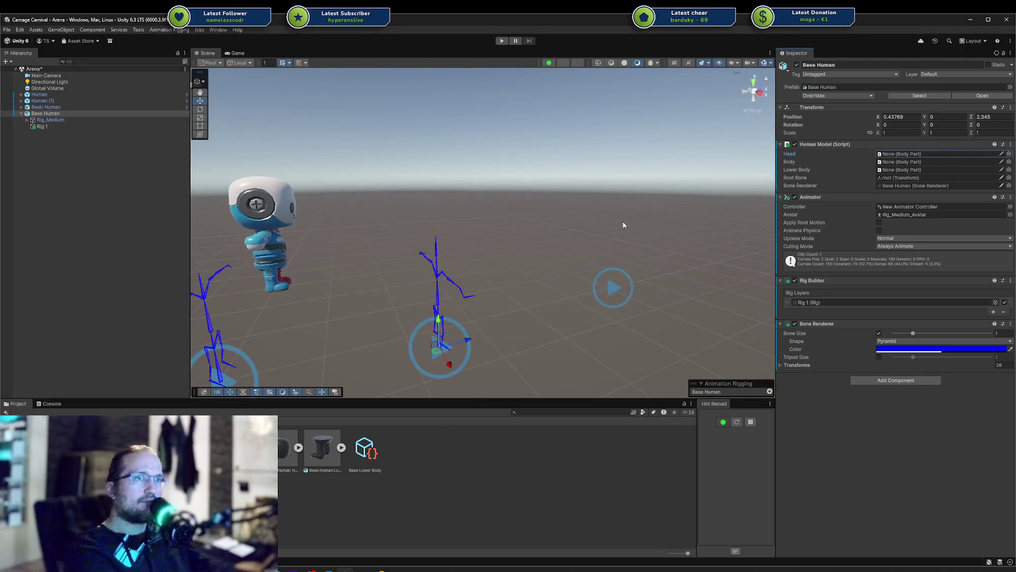
right_click_drag(511, 221, 450, 256)
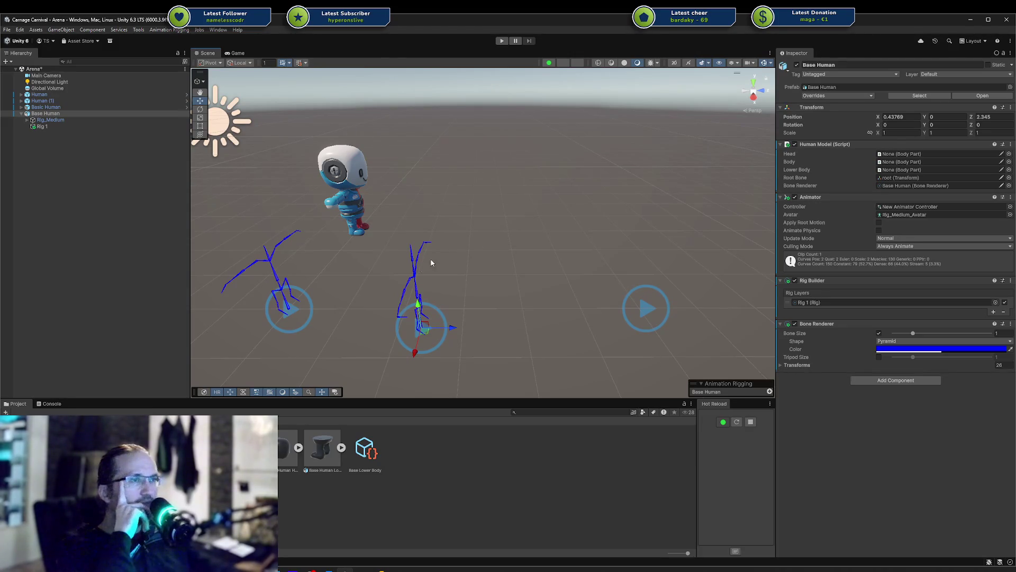
left_click(383, 569)
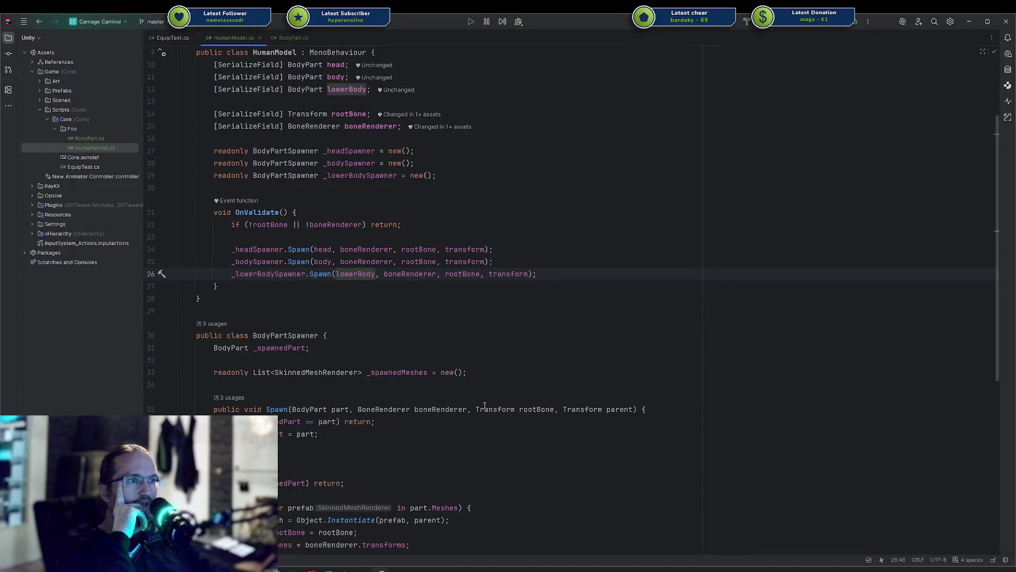
Step: Review how rootBone and the Transform parent parameter are used in HumanModel.cs's Spawn code
double_click(540, 412)
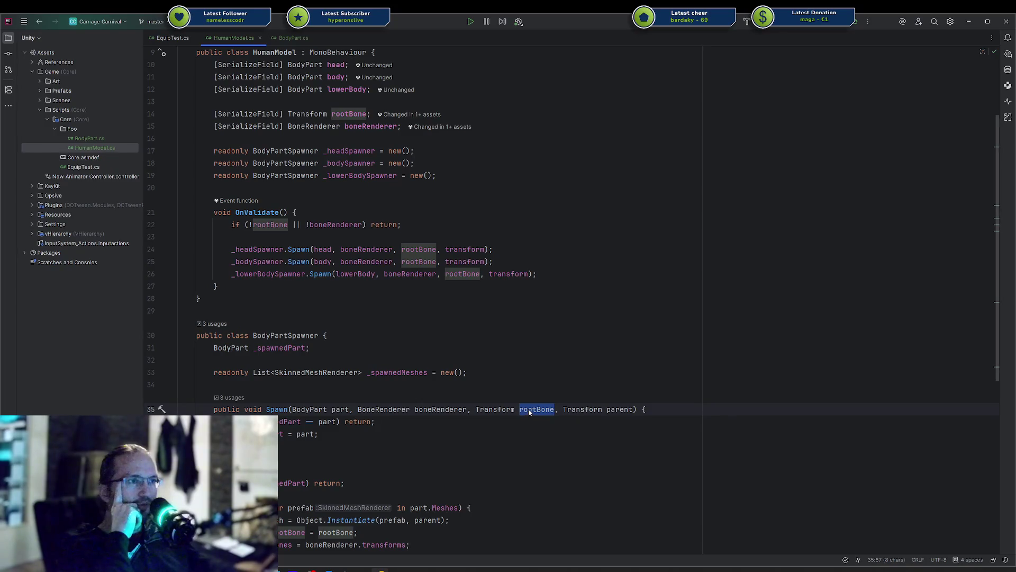
double_click(616, 411)
double_click(564, 411)
scroll(508, 413, "down", 1)
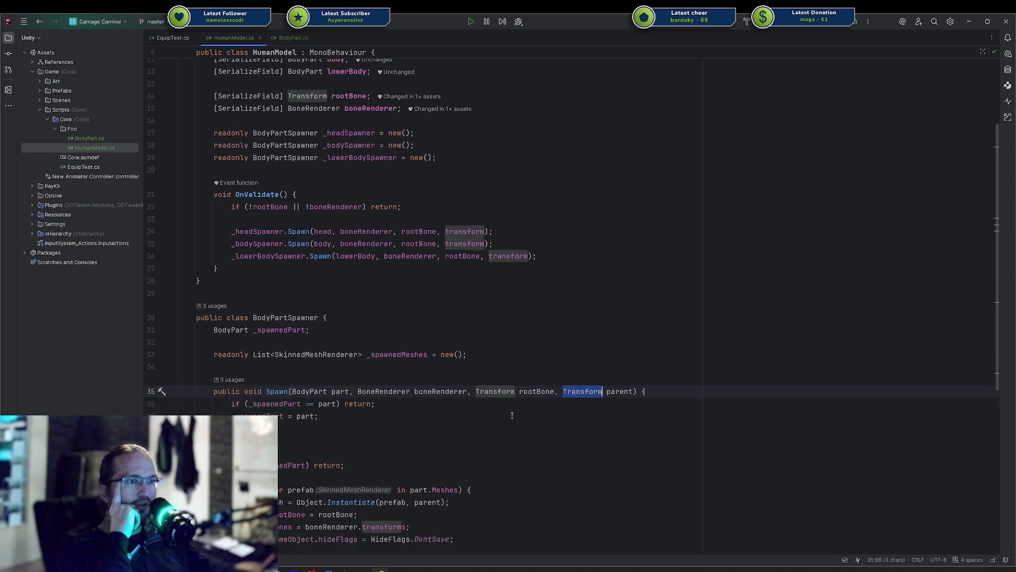
double_click(290, 496)
Step: Compare HumanModel.cs with BodyPart.cs and EquipTest.cs, checking boneRenderer usage
left_click(285, 38)
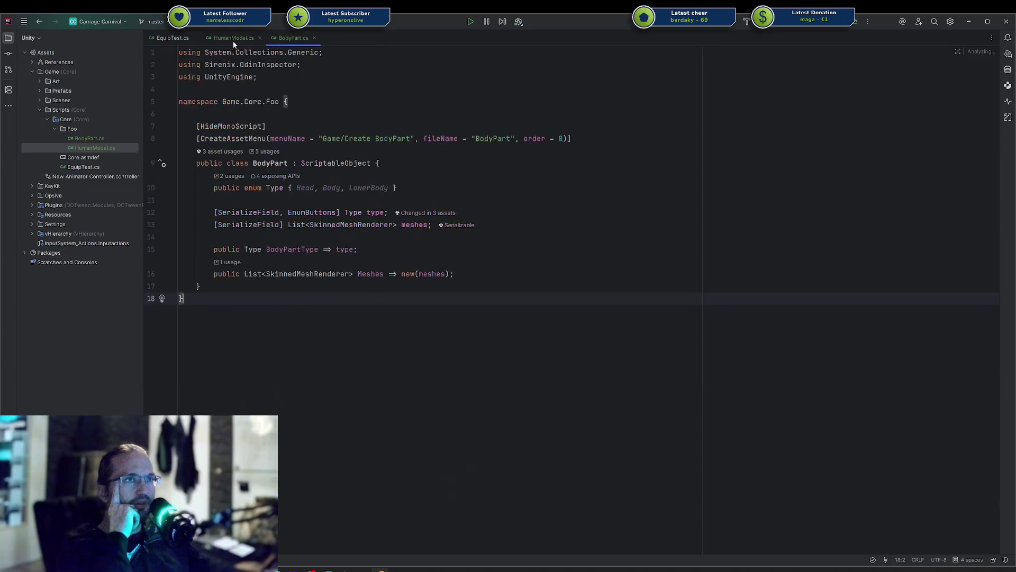
left_click(223, 40)
left_click(175, 38)
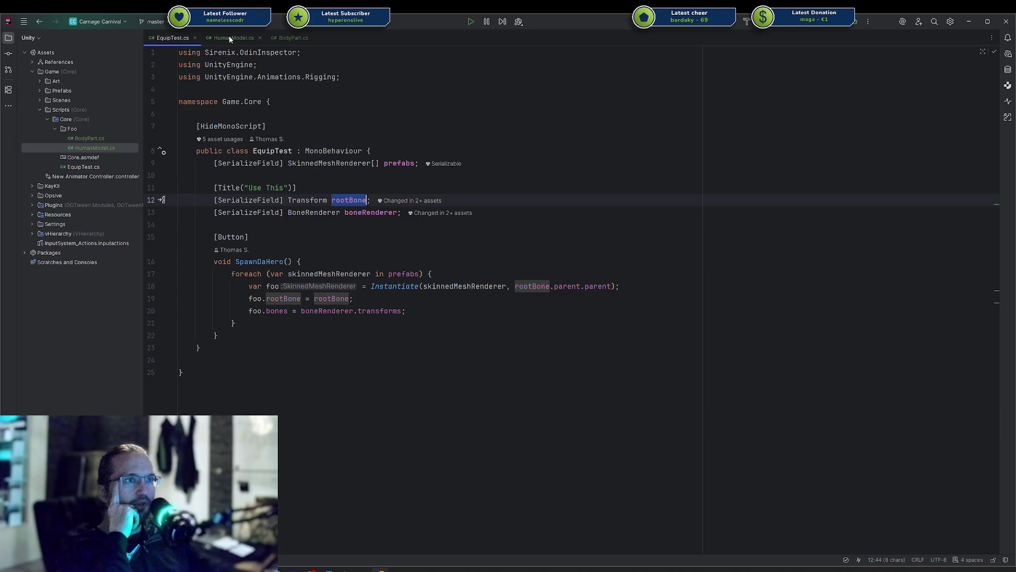
left_click(230, 40)
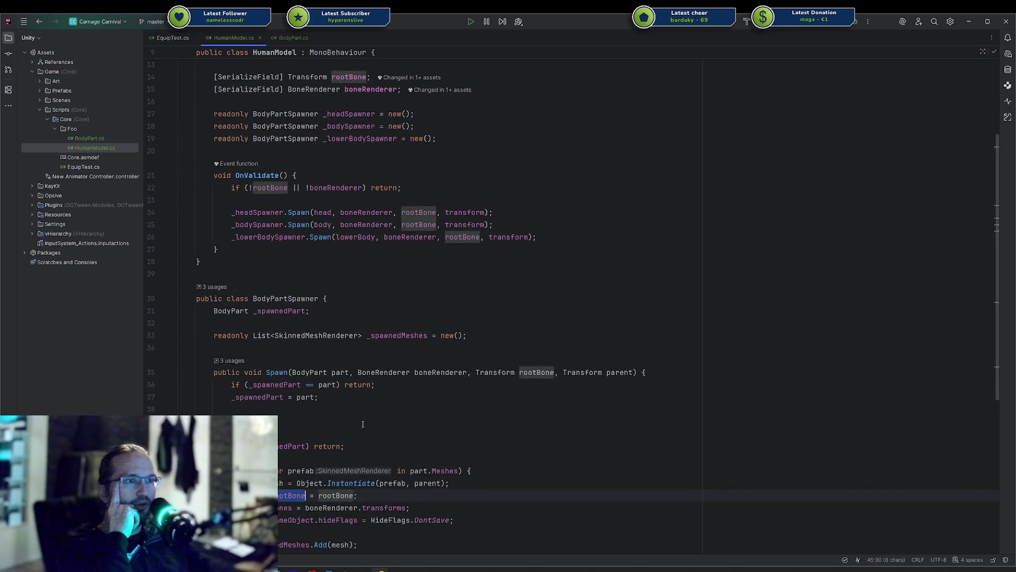
left_click(349, 508)
left_click(295, 38)
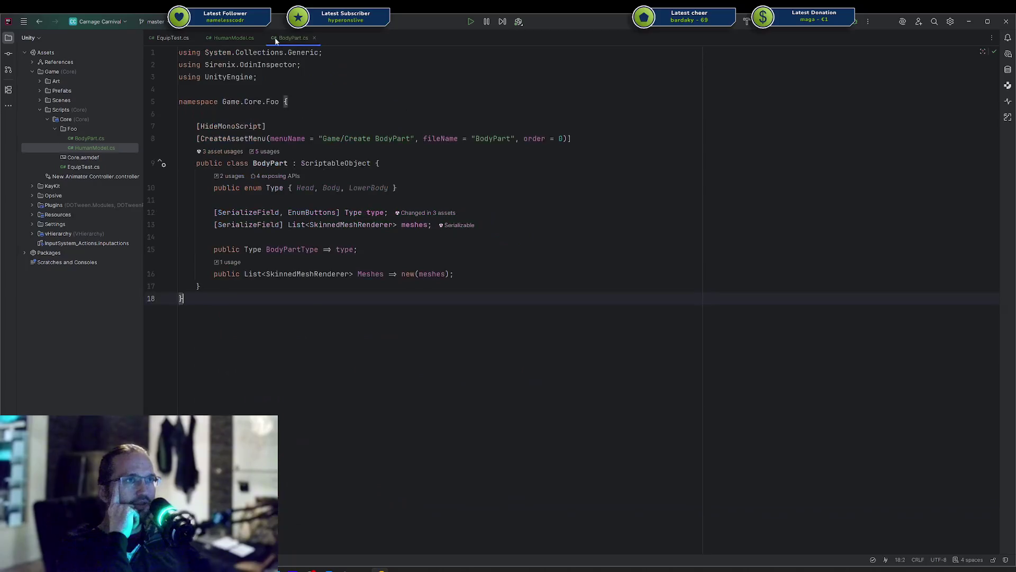
left_click(247, 39)
left_click(198, 40)
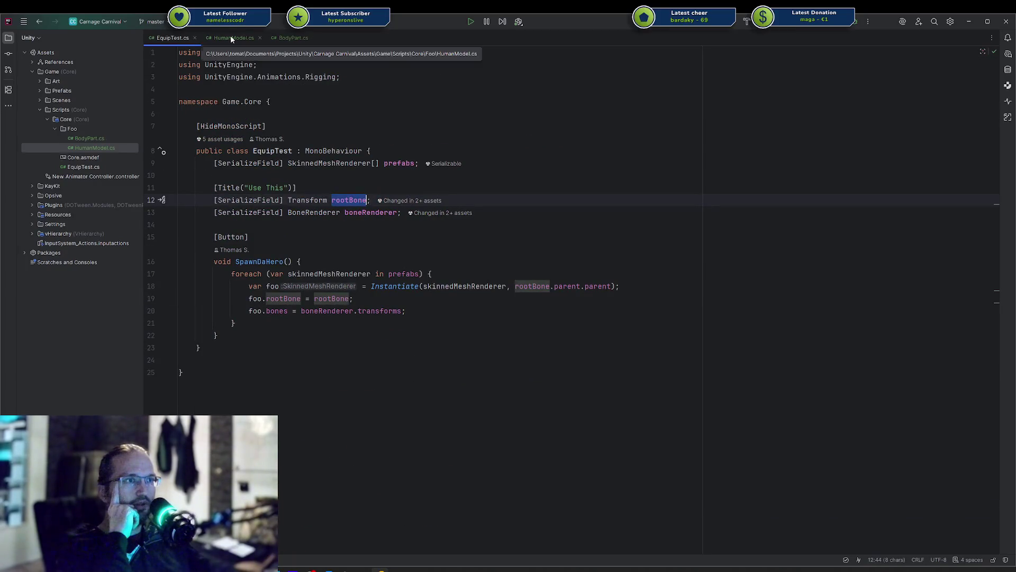
left_click(230, 35)
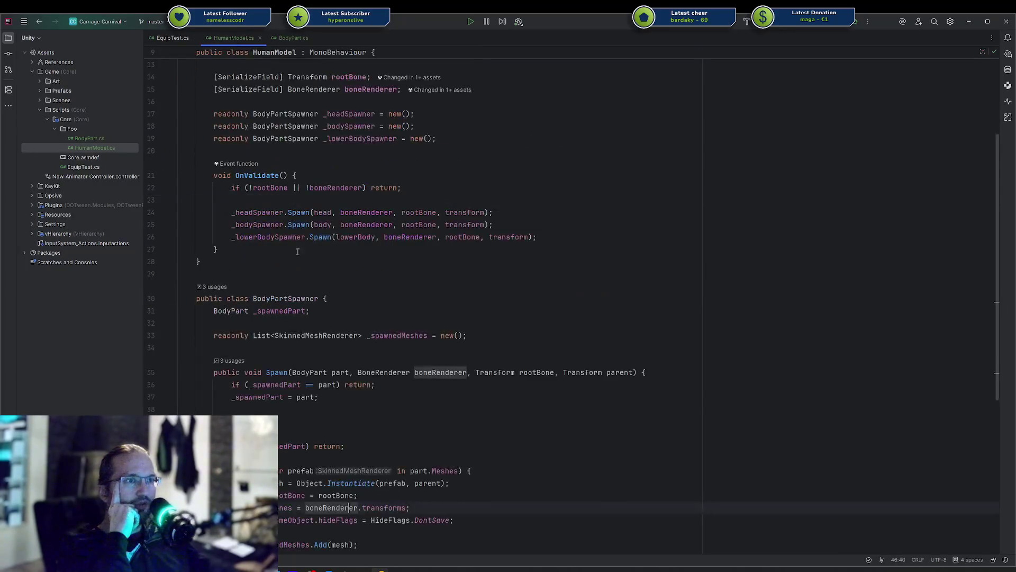
Step: Read through the _spawnedMeshes list usage, then return to Unity
scroll(379, 496, "down", 2)
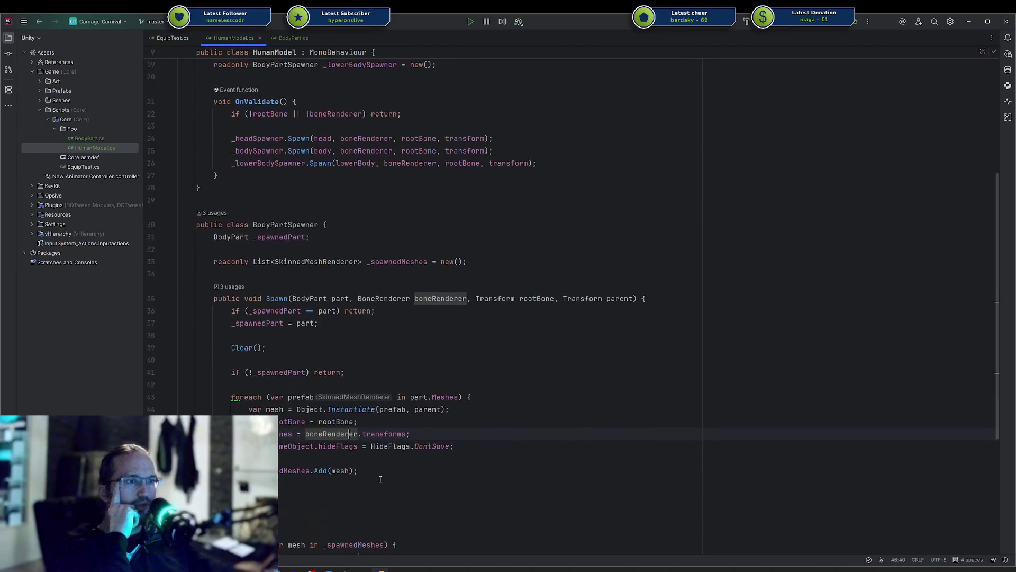
left_click(310, 471)
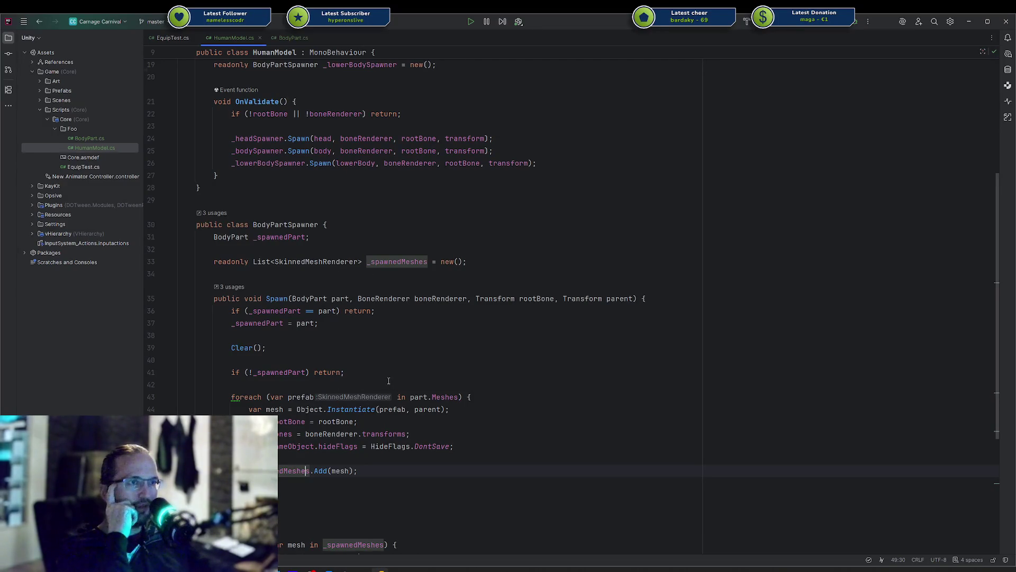
scroll(361, 346, "down", 2)
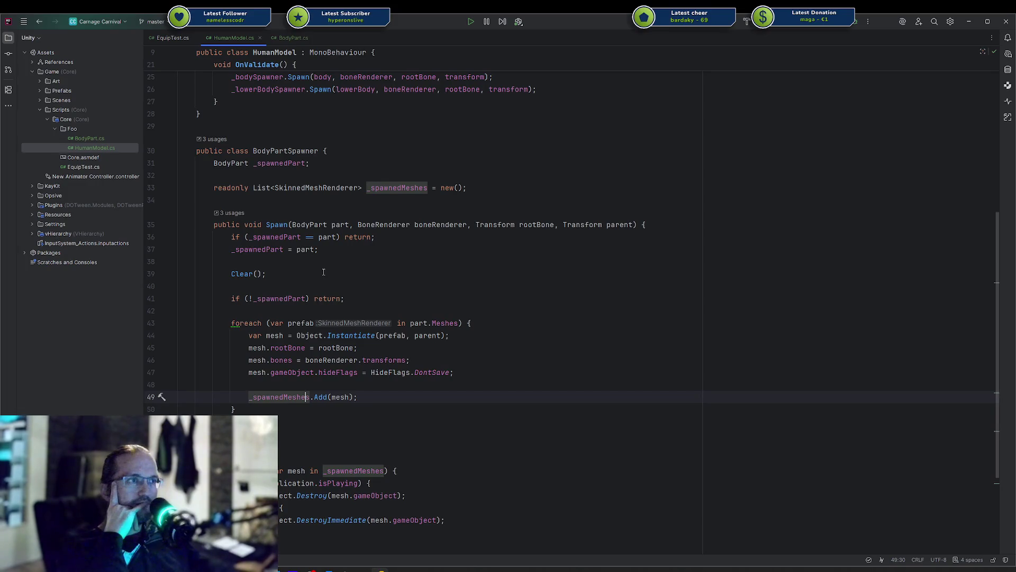
scroll(323, 272, "down", 4)
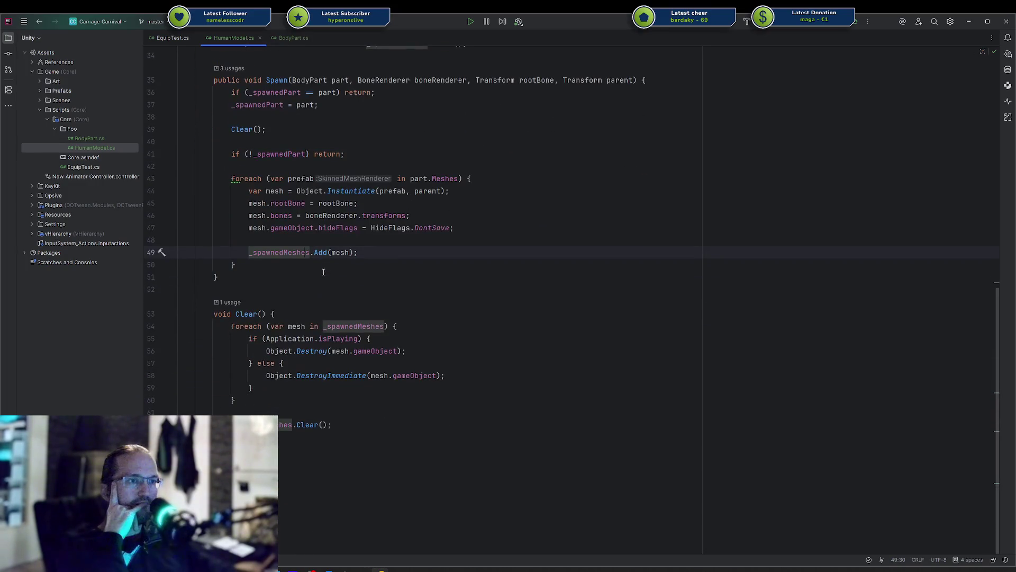
scroll(323, 271, "up", 3)
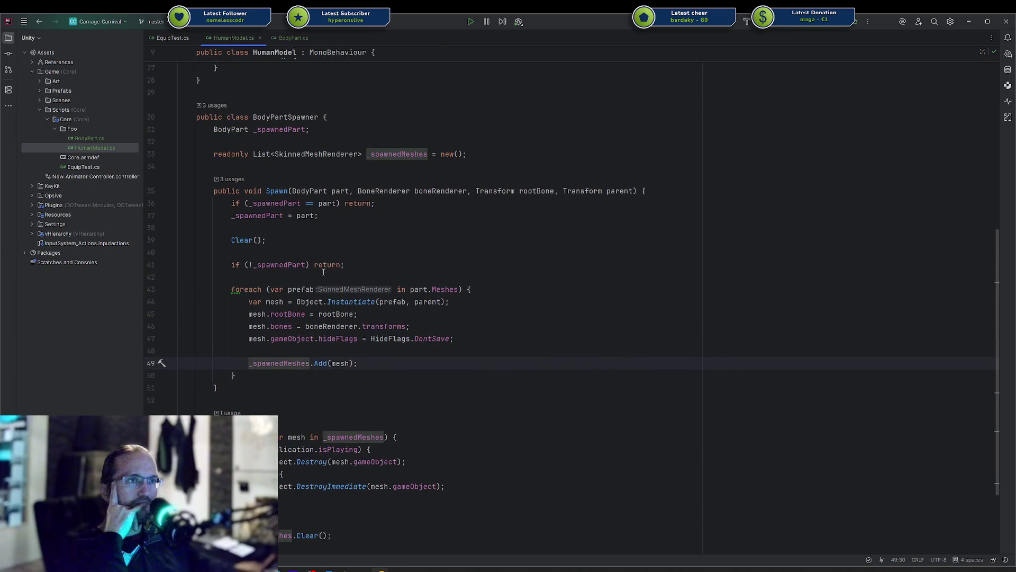
scroll(323, 271, "up", 5)
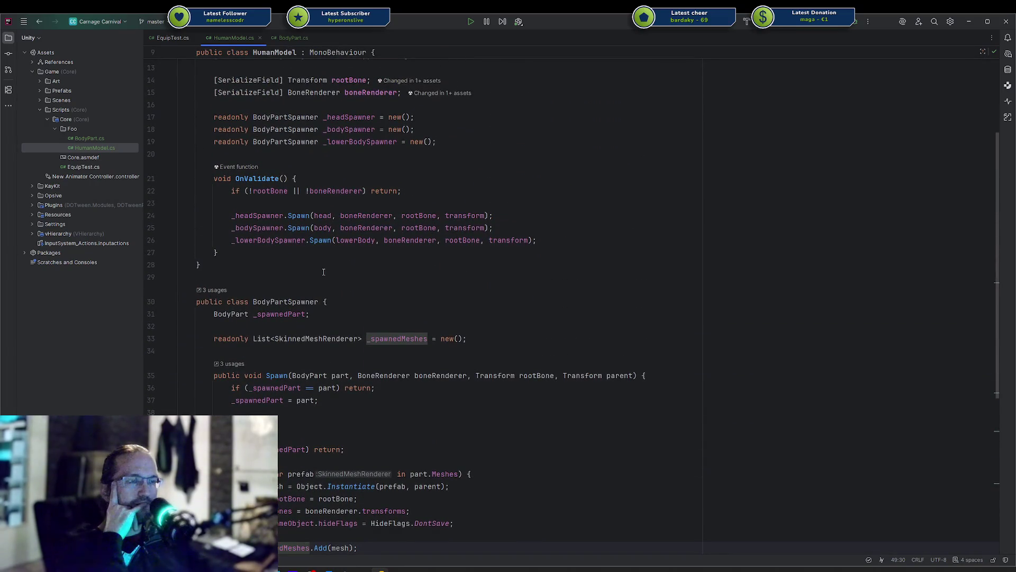
scroll(324, 271, "up", 3)
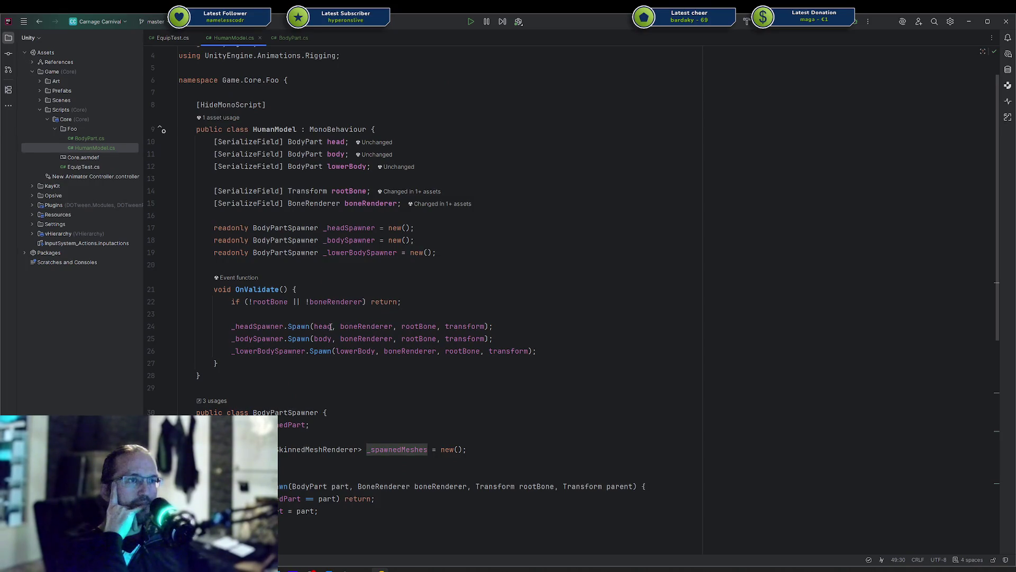
mouse_move(329, 327)
key("alt+Tab")
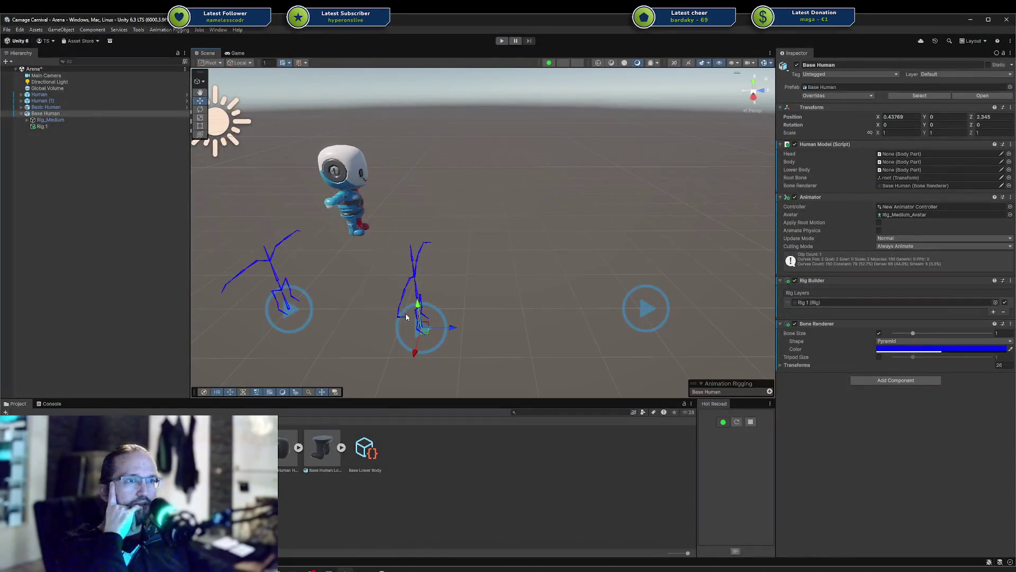
Step: Enter play mode and select Base Human
left_click(503, 41)
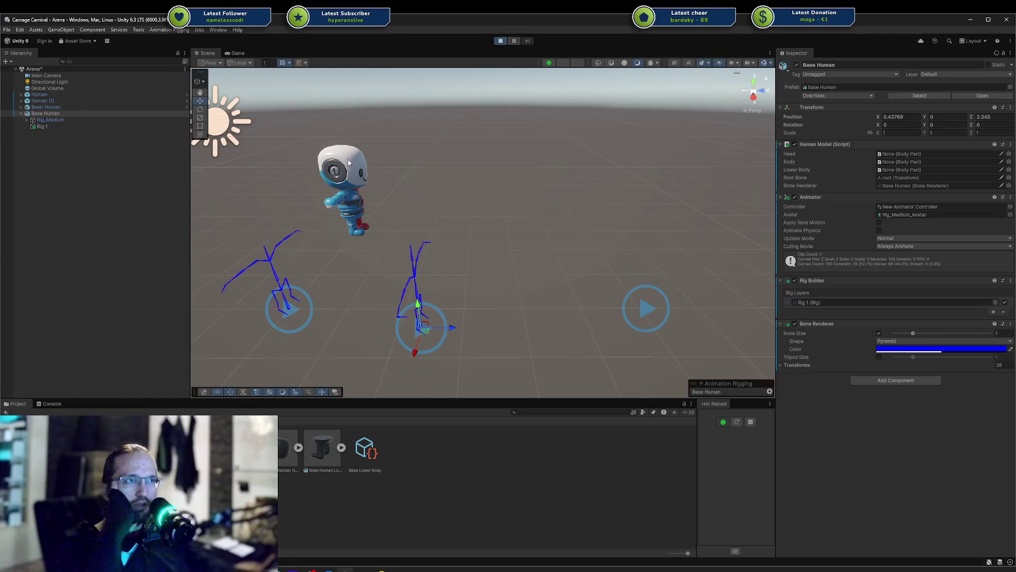
left_click(80, 120)
left_click(75, 115)
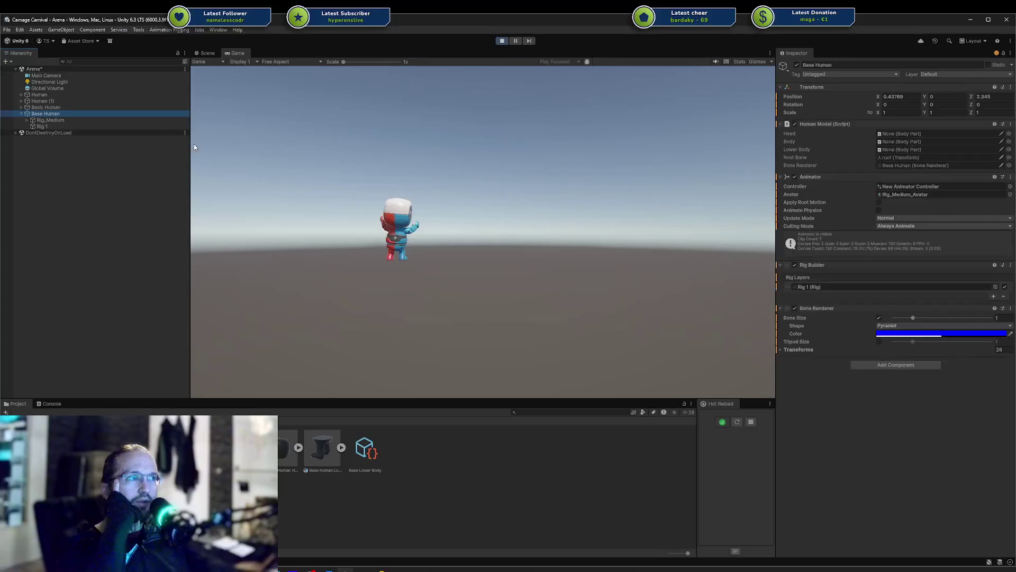
left_click(563, 279)
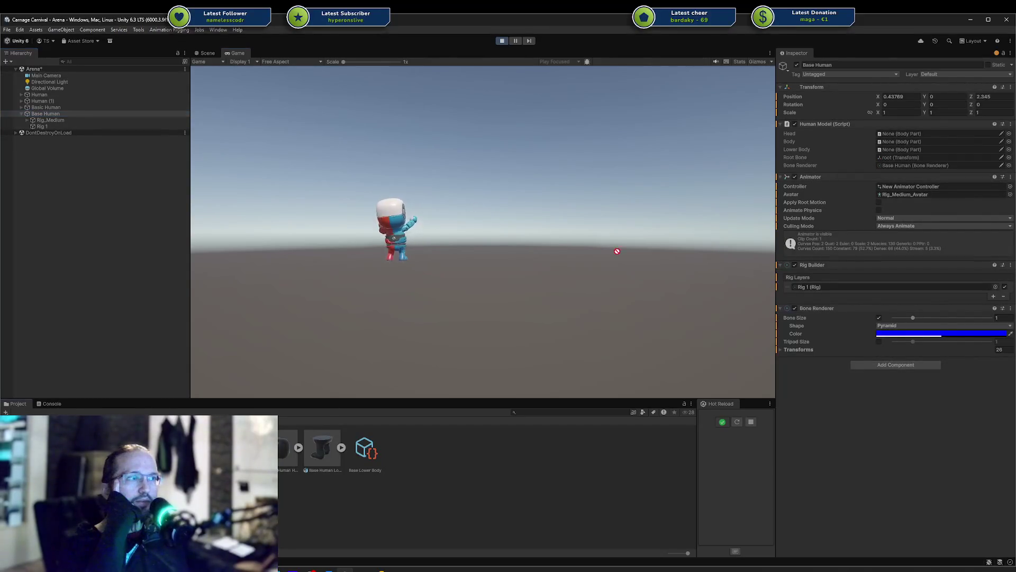
Step: Assign Base Lower Body, Base Head and Base Body to the Human Model slots
mouse_move(918, 135)
left_mouse_down()
mouse_move(948, 157)
mouse_move(449, 471)
mouse_move(365, 455)
mouse_move(957, 142)
mouse_move(926, 149)
left_mouse_up()
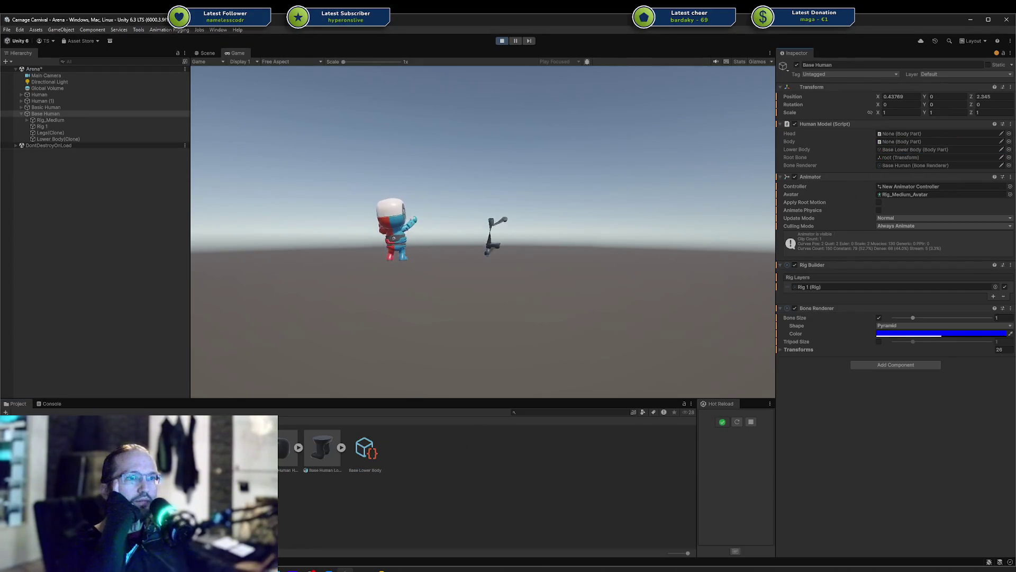
left_click(891, 141)
left_click_drag(891, 139, 891, 135)
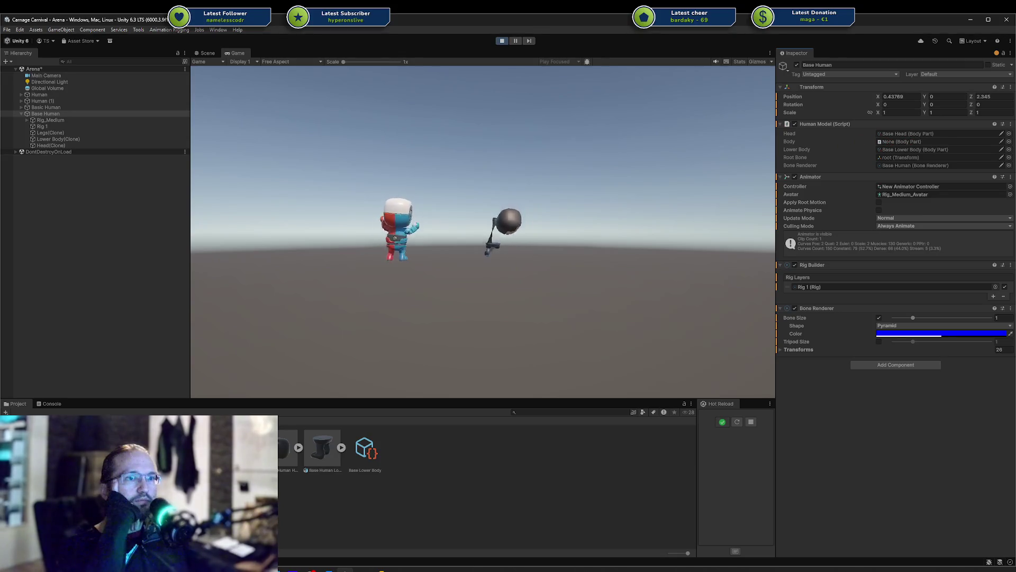
left_click_drag(340, 341, 895, 139)
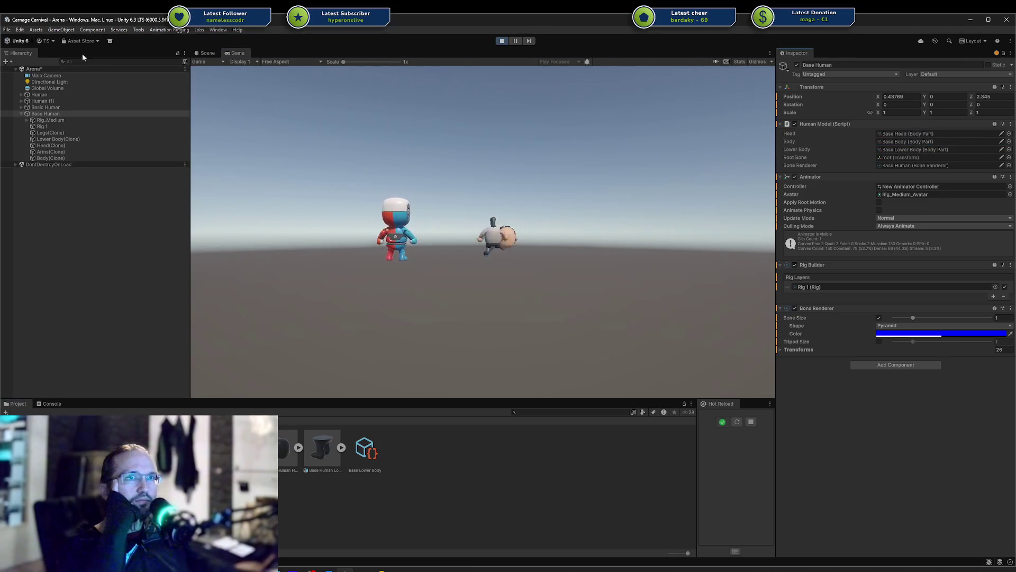
left_click(207, 53)
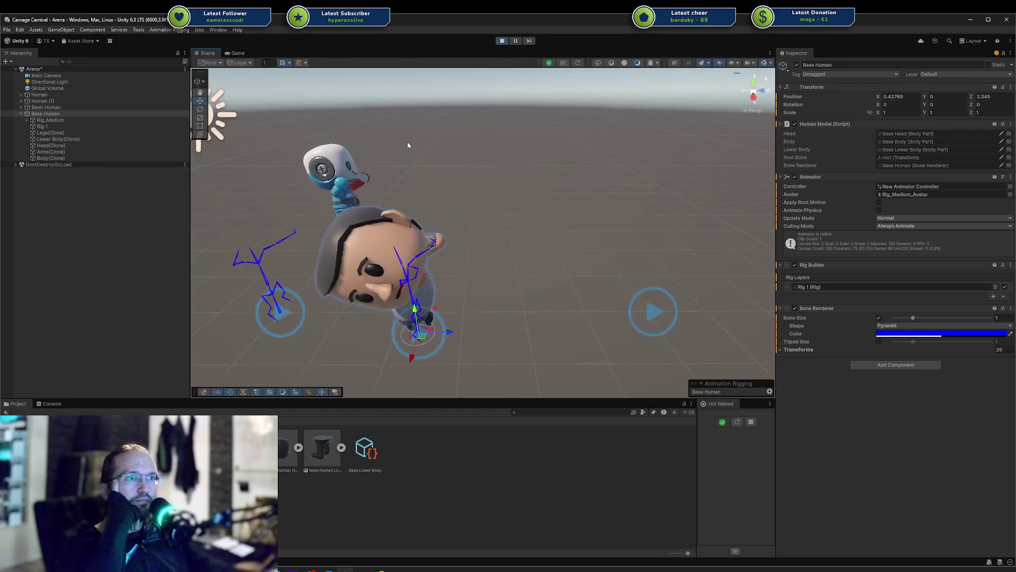
Step: Orbit to view the characters side by side and select the Human object
scroll(448, 150, "down", 2)
left_click_drag(512, 236, 285, 266, "alt")
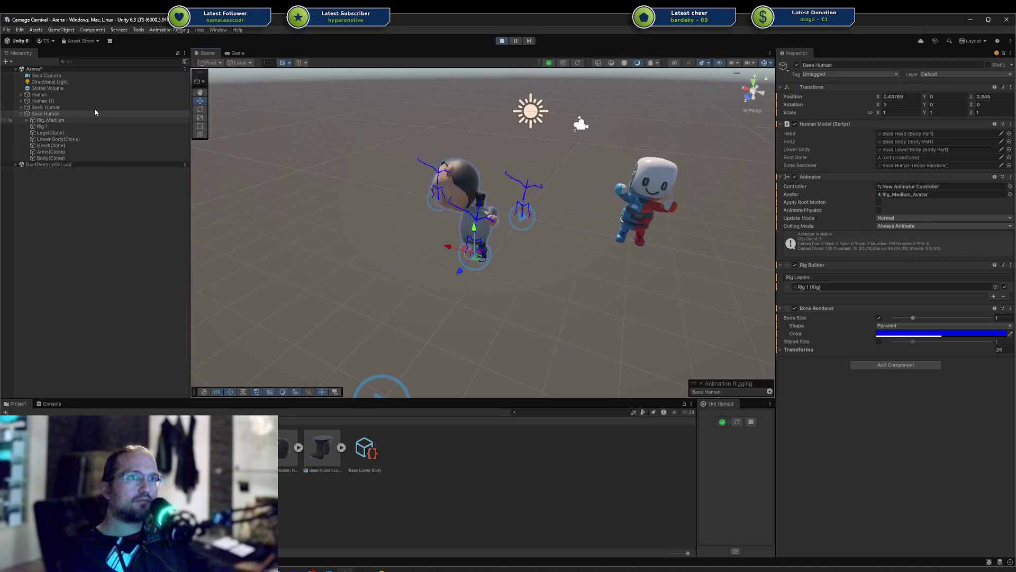
left_click(74, 95)
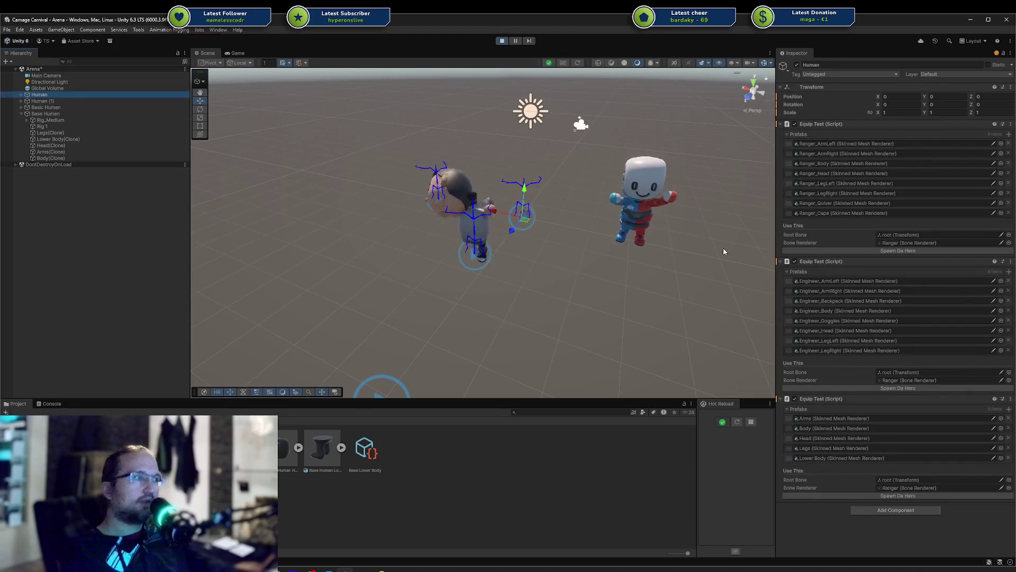
Step: Check the Arms, Head and Legs entries, then use Spawn Da Hero on the third Equip Test
left_click(828, 418)
left_click(824, 435)
left_click(842, 449)
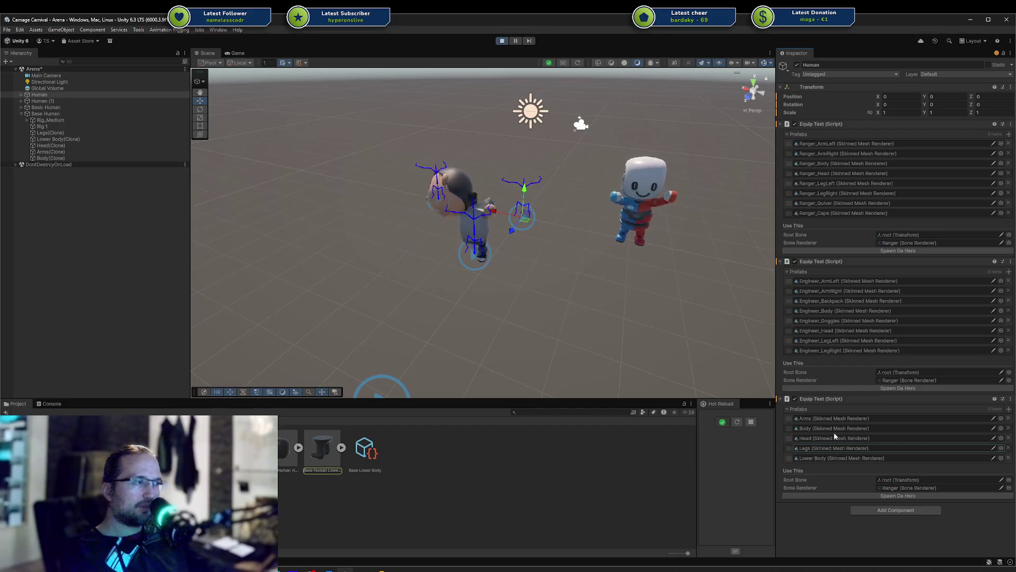
left_click(891, 439)
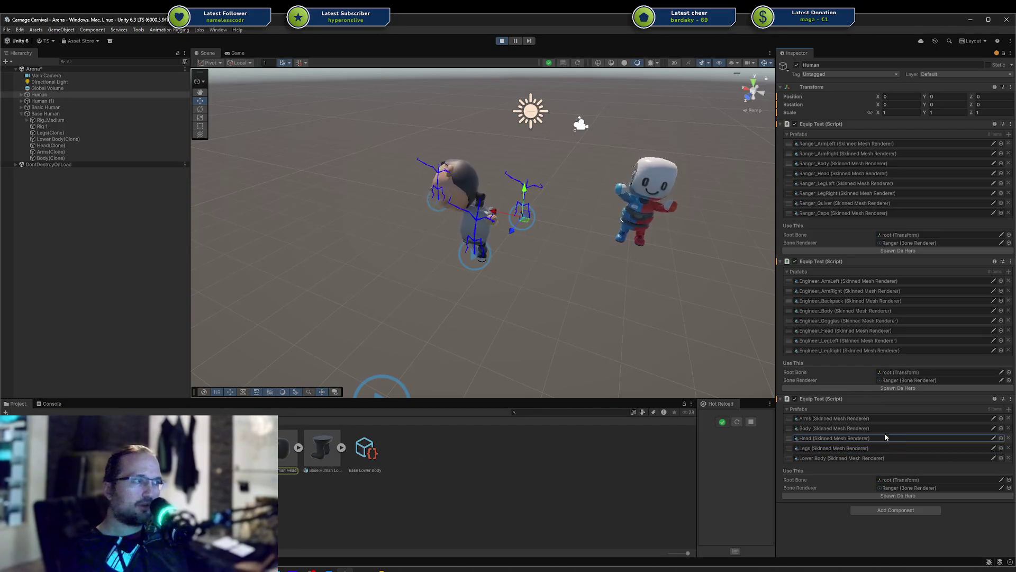
left_click(878, 420)
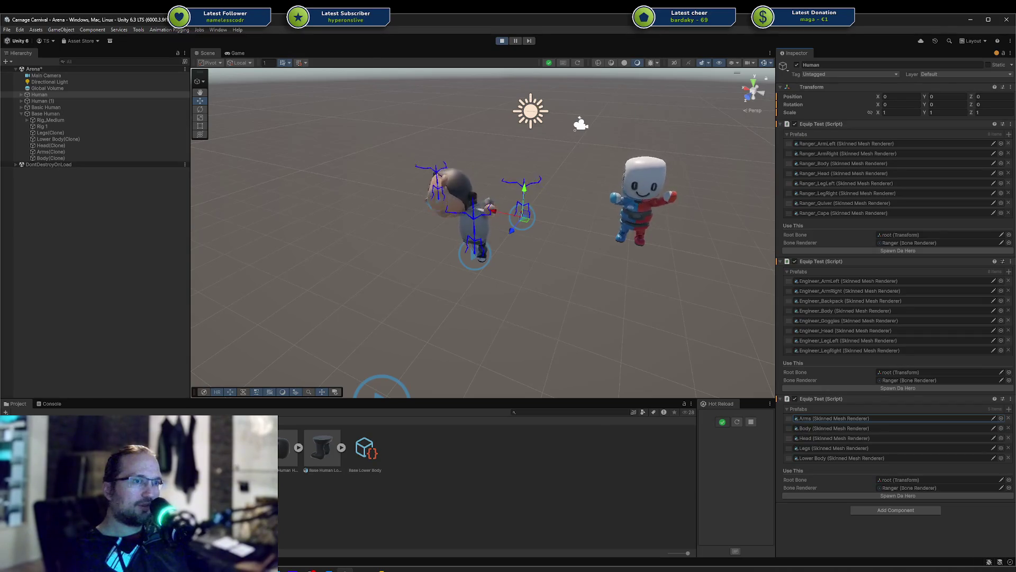
left_click(885, 497)
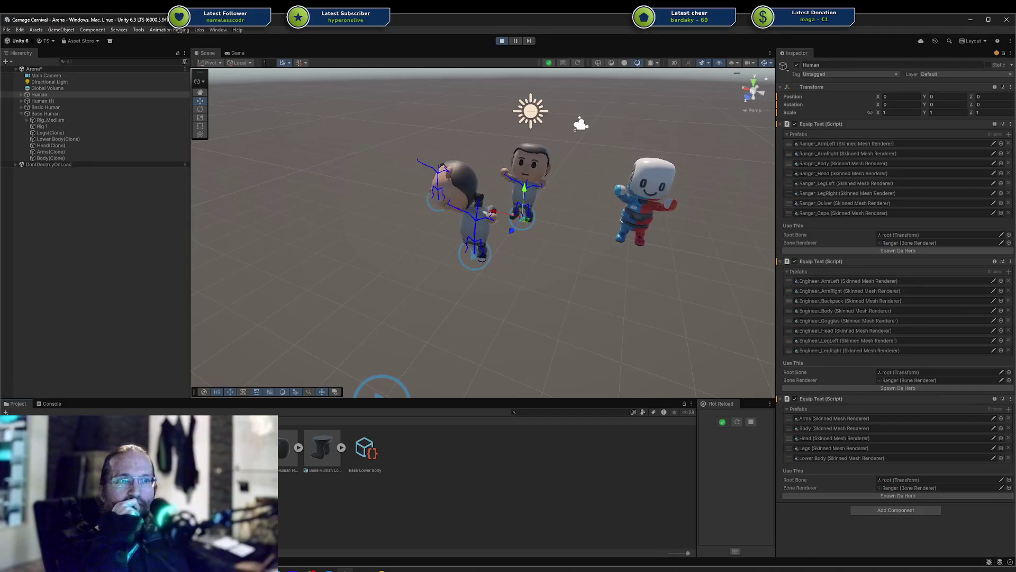
left_click(286, 450)
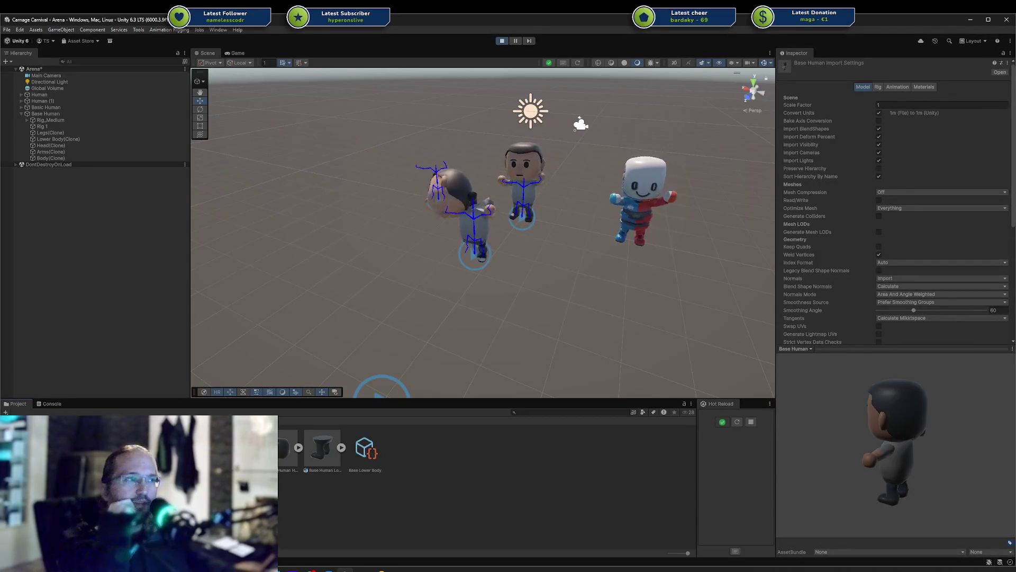
Step: Stop play mode and inspect Base Human and Human's Ranger child
left_click(502, 41)
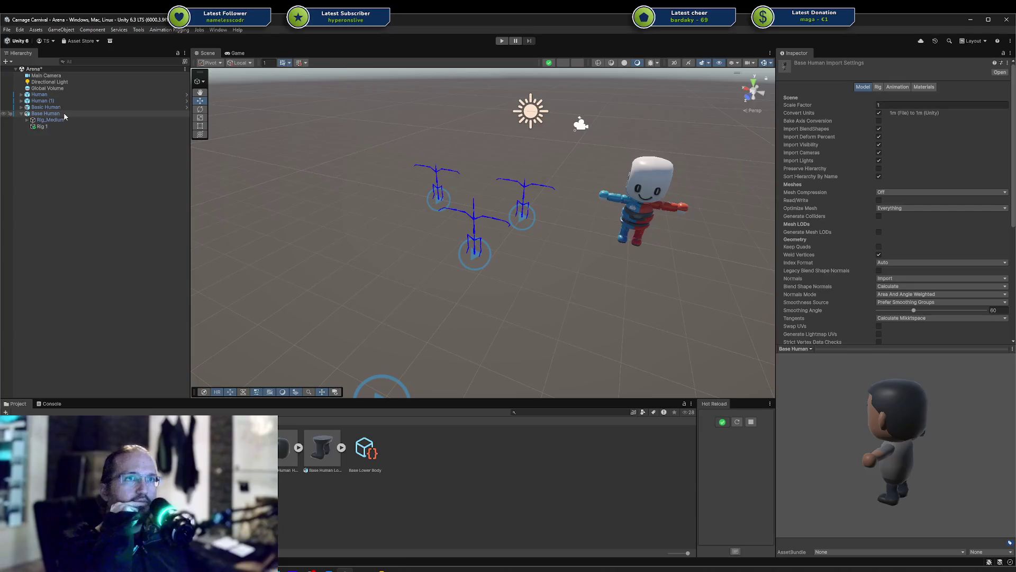
left_click(48, 114)
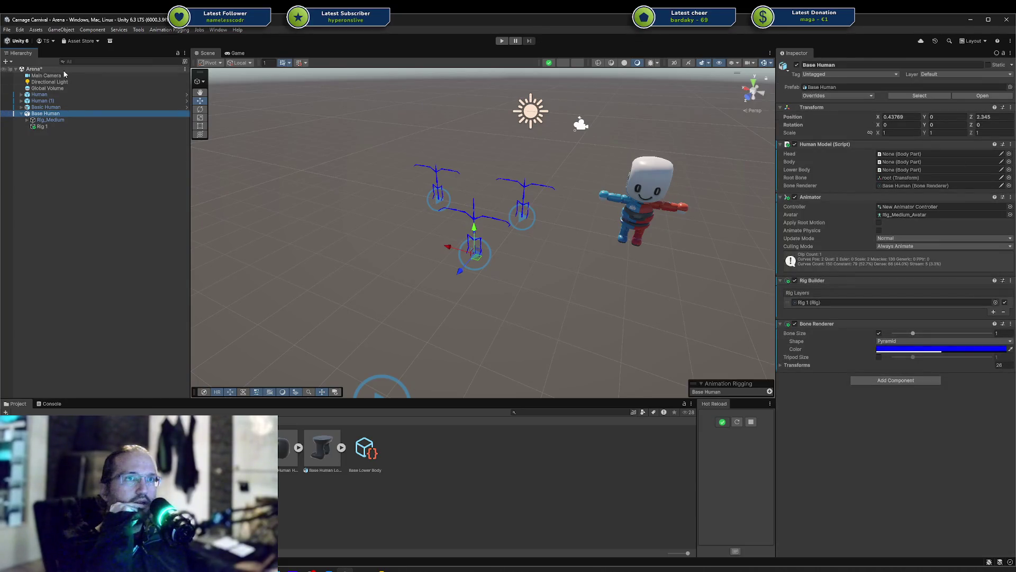
left_click(23, 95)
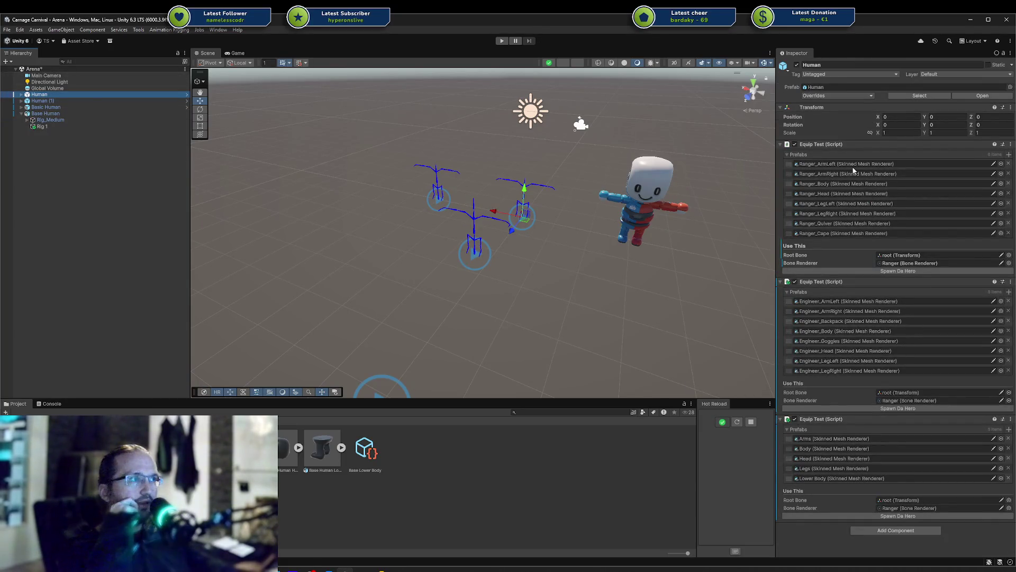
left_click(21, 95)
left_click(21, 100)
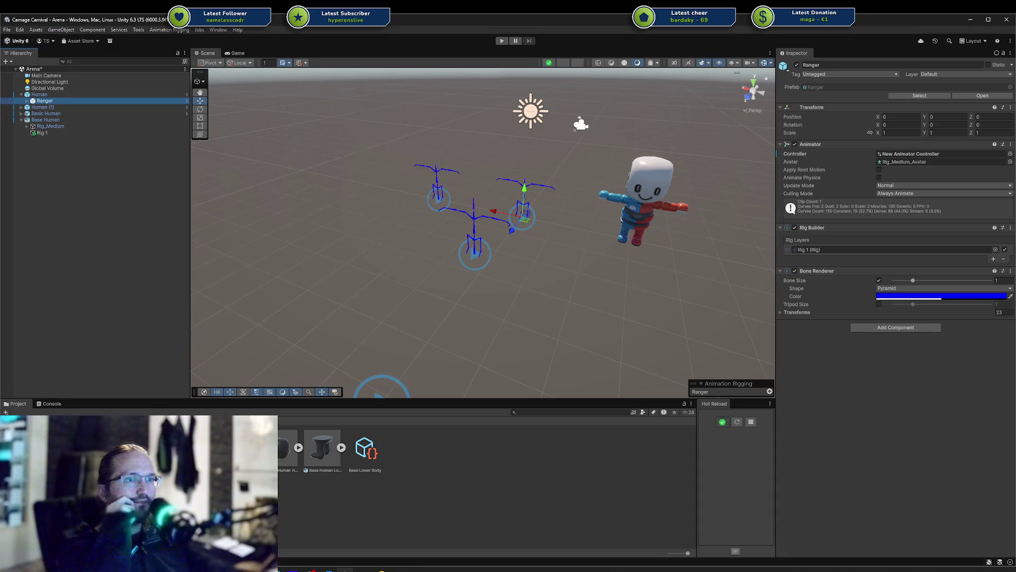
Step: Review Base Human's import settings, then locate the Ranger prefab asset
left_click(50, 120)
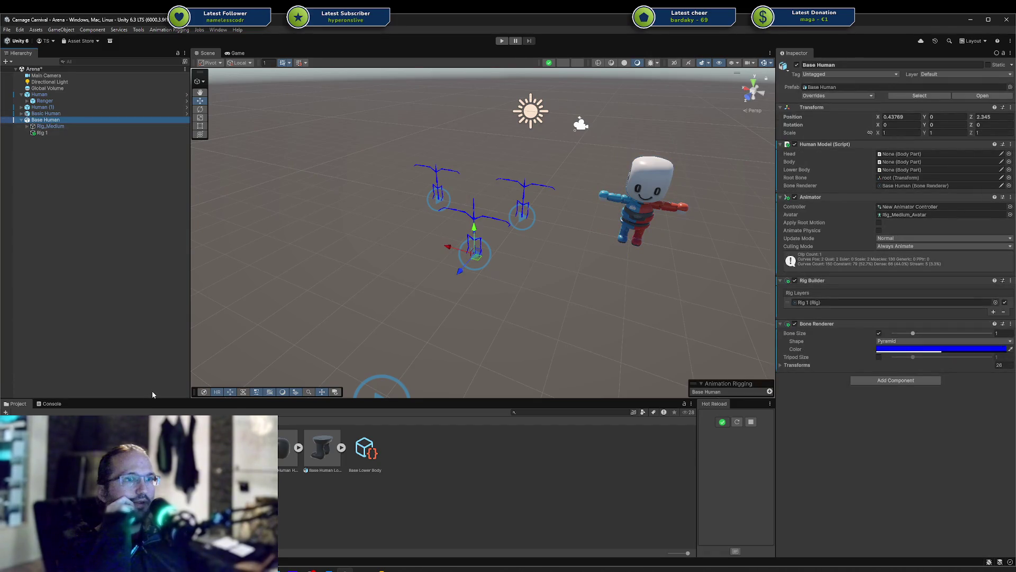
left_click(244, 447)
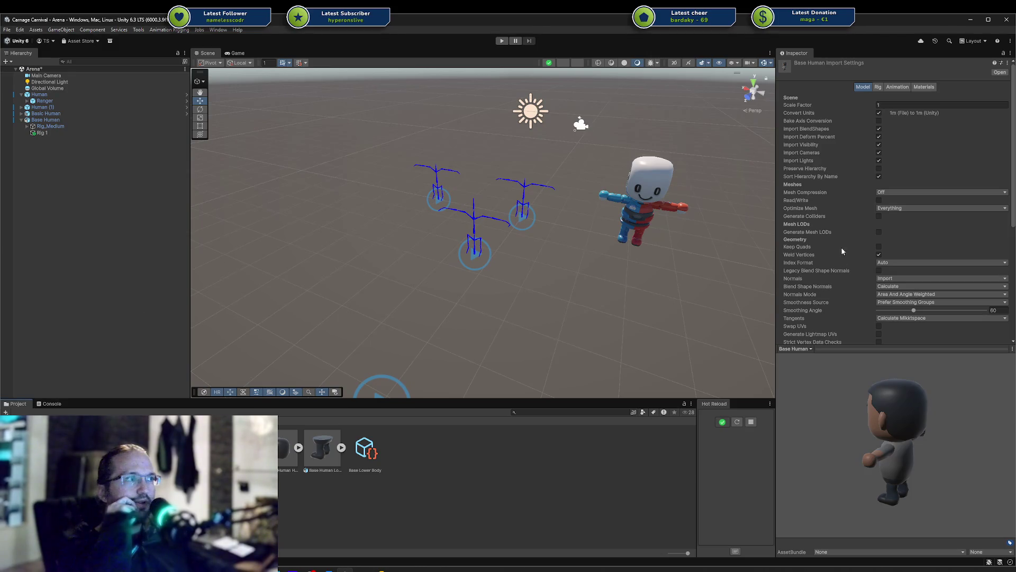
scroll(842, 254, "down", 3)
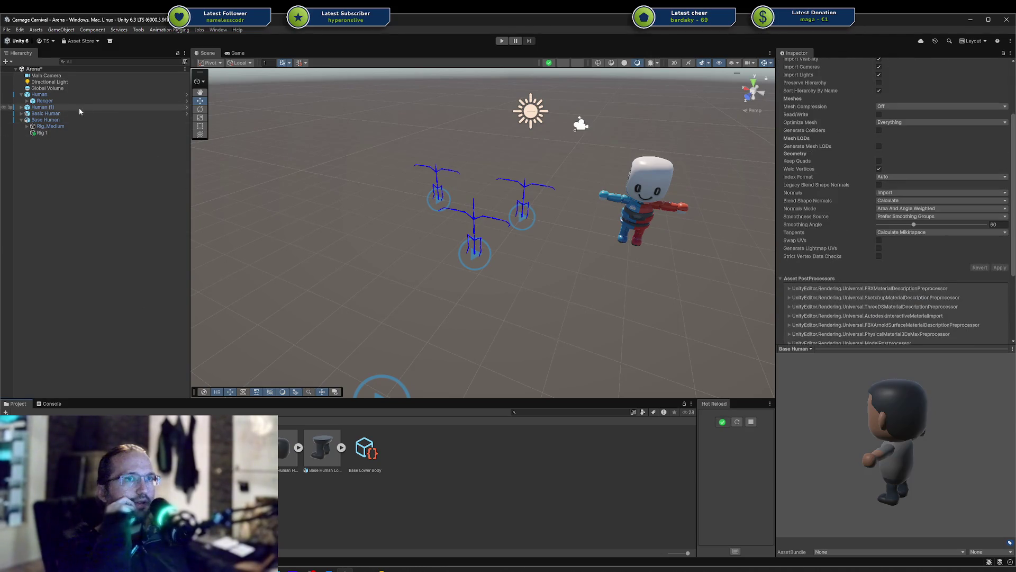
left_click(65, 101)
left_click(925, 96)
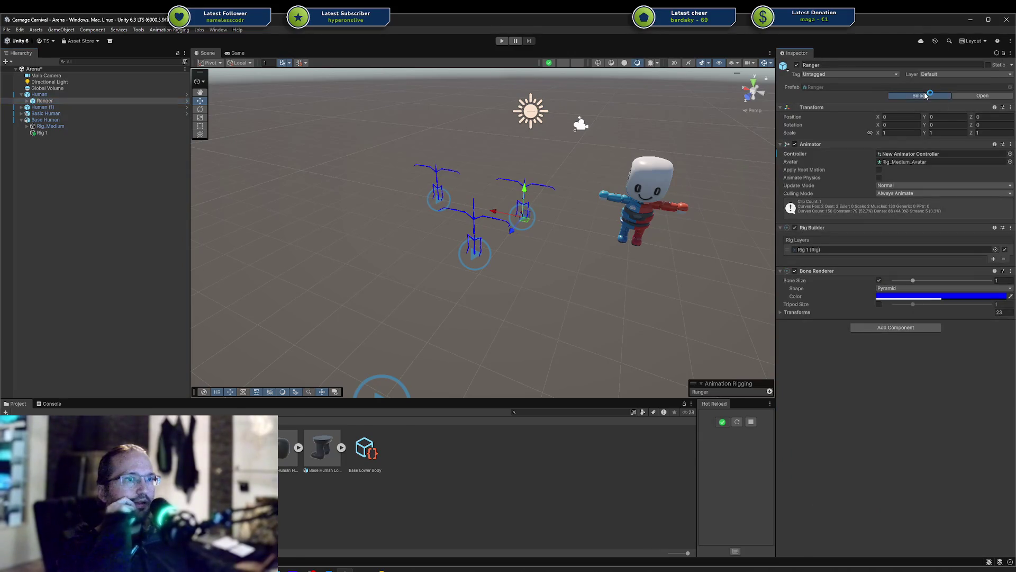
Step: Drag a Ranger prefab instance into the Hierarchy and expand its parts
mouse_move(379, 447)
left_mouse_down()
mouse_move(377, 459)
mouse_move(125, 272)
mouse_move(75, 152)
left_mouse_up()
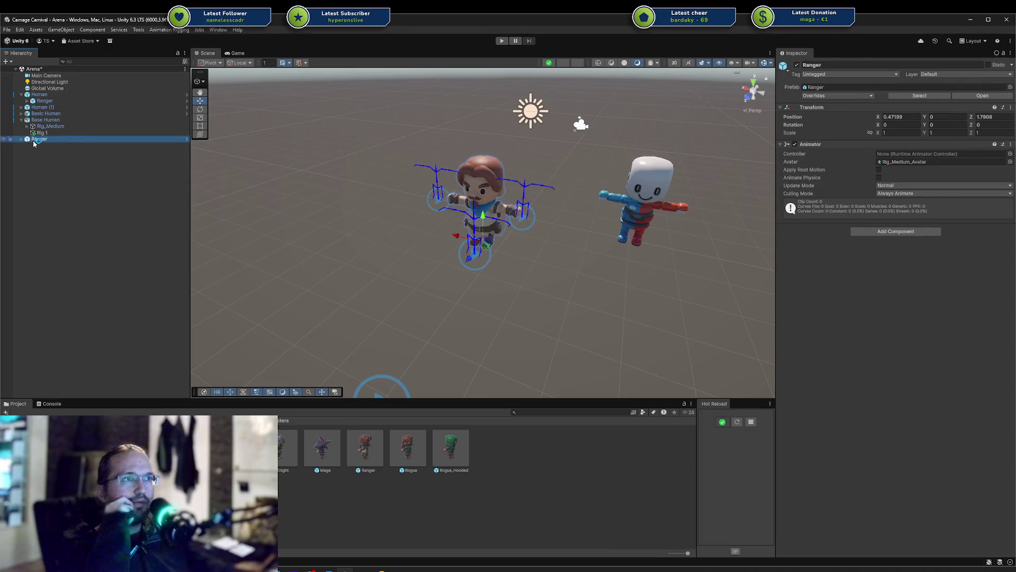
left_click(21, 139)
left_click(49, 145)
left_click(51, 141)
Step: Inspect Ranger_ArmLeft and Rig_Medium, then open the Base Human assets folder
left_click(50, 145)
left_click(55, 197)
left_click(52, 139)
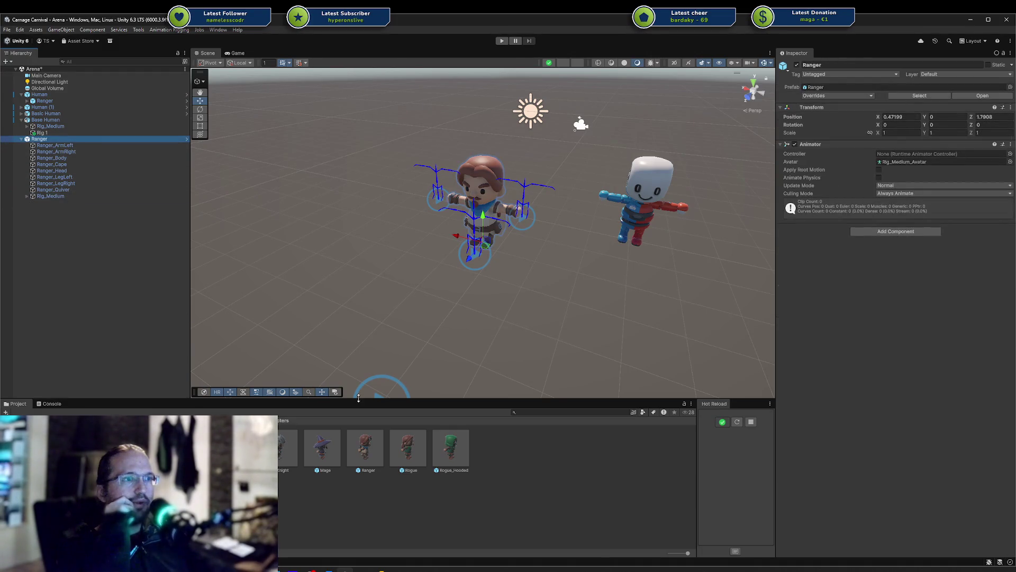
left_click(369, 447)
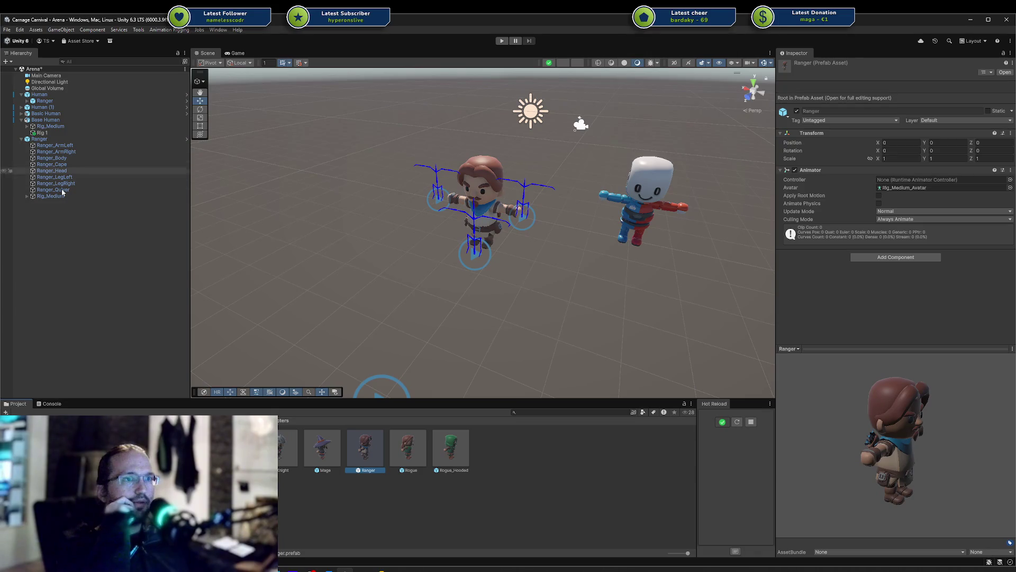
double_click(904, 188)
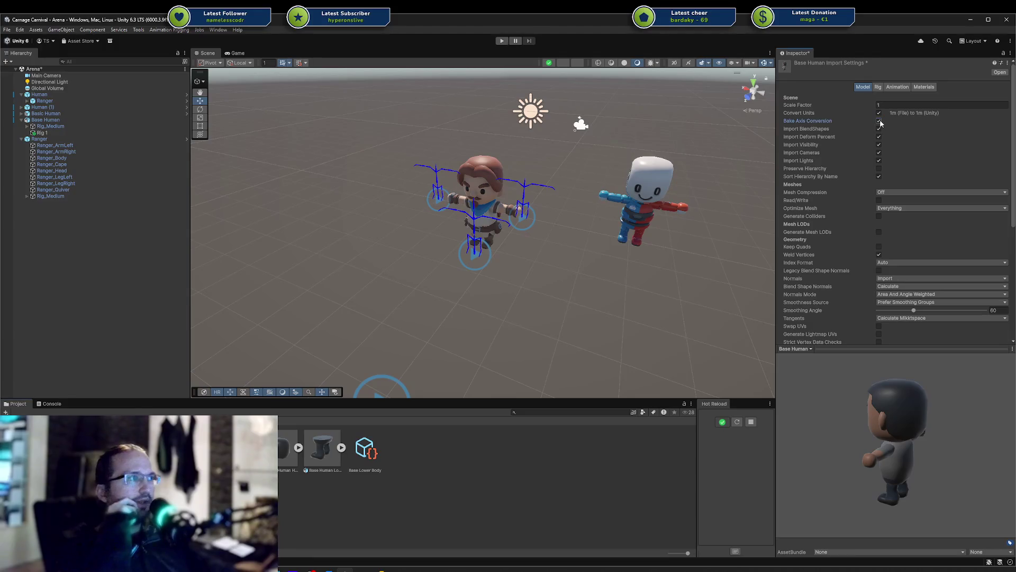
Step: Apply the pending import settings, reimport the Base Human model, and apply a changed import option
scroll(924, 162, "down", 5)
left_click(999, 203)
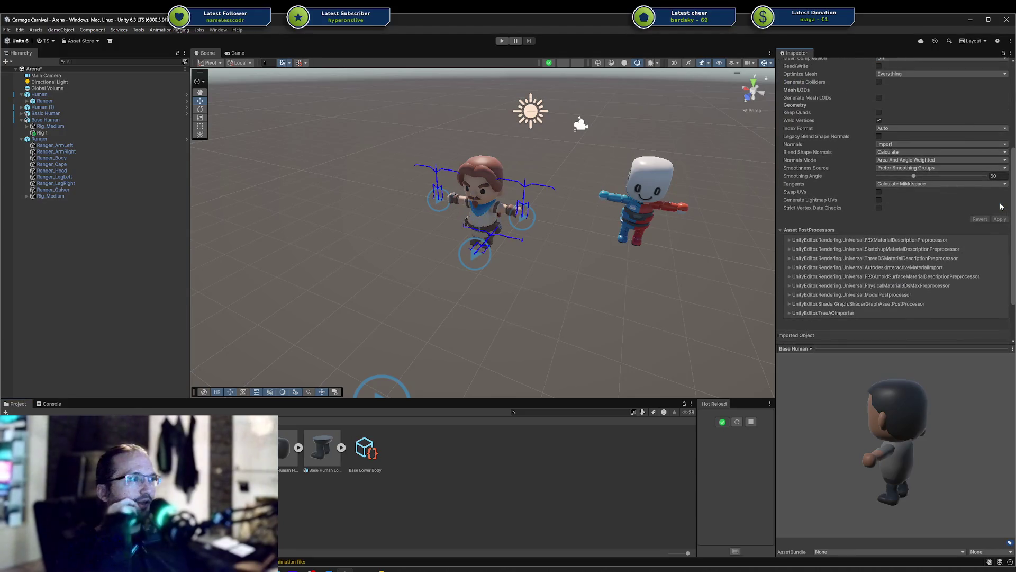
right_click(194, 450)
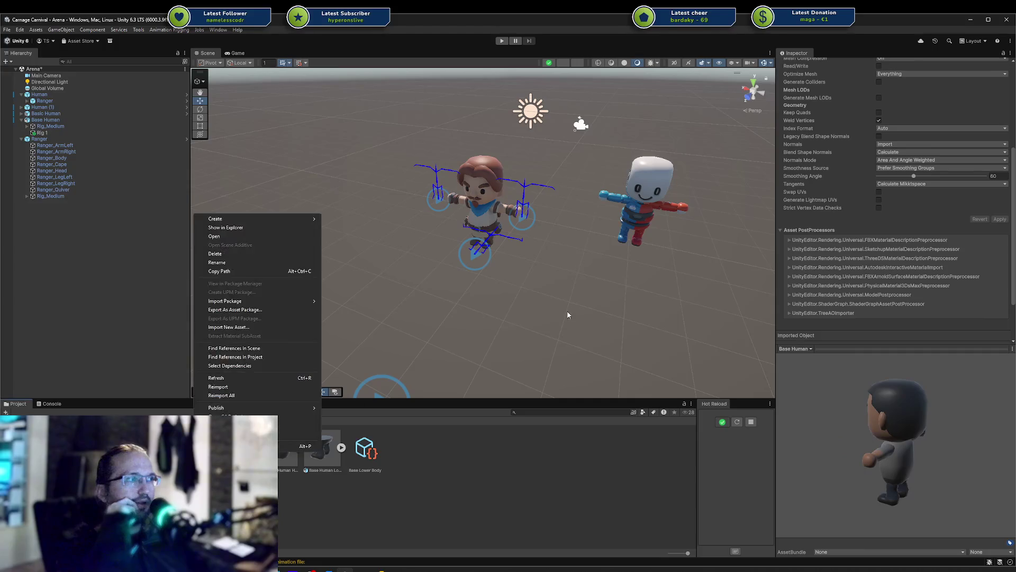
left_click(370, 471)
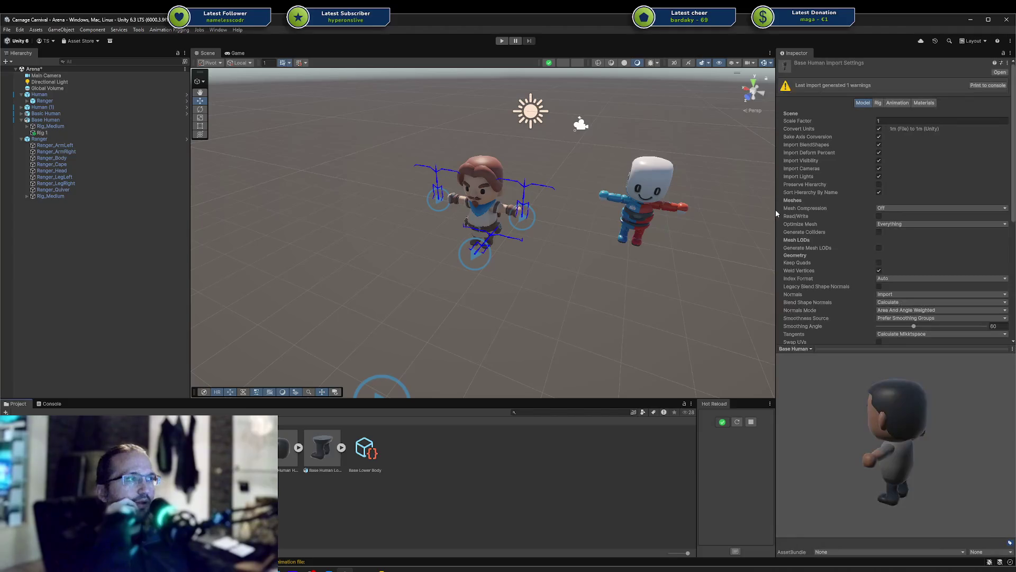
left_click(879, 137)
scroll(913, 149, "down", 5)
left_click(1002, 262)
scroll(953, 218, "up", 3)
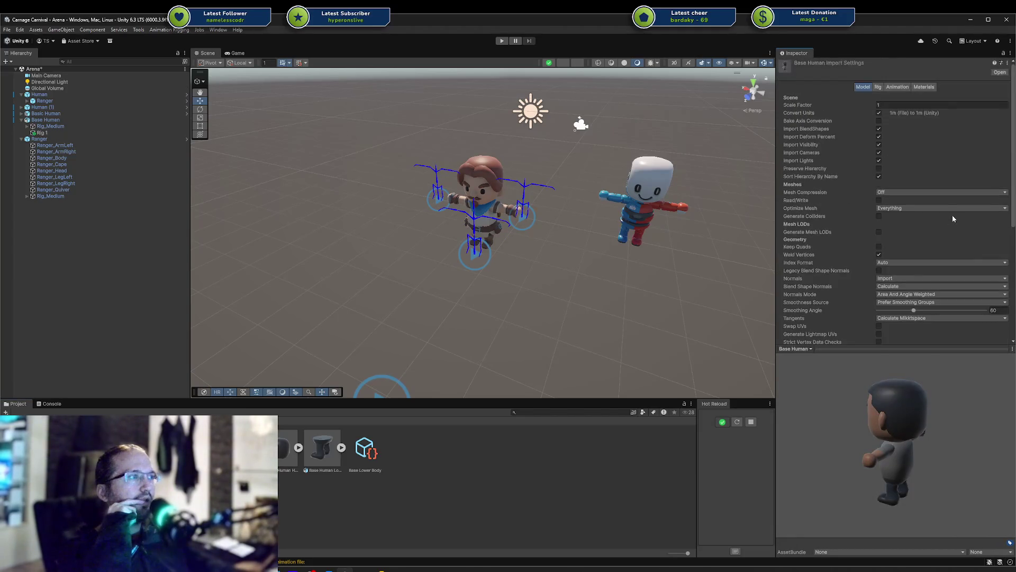
Step: On the Rig settings, clear the avatar source and set the animation type to Generic, applying both
left_click(899, 88)
left_click(878, 89)
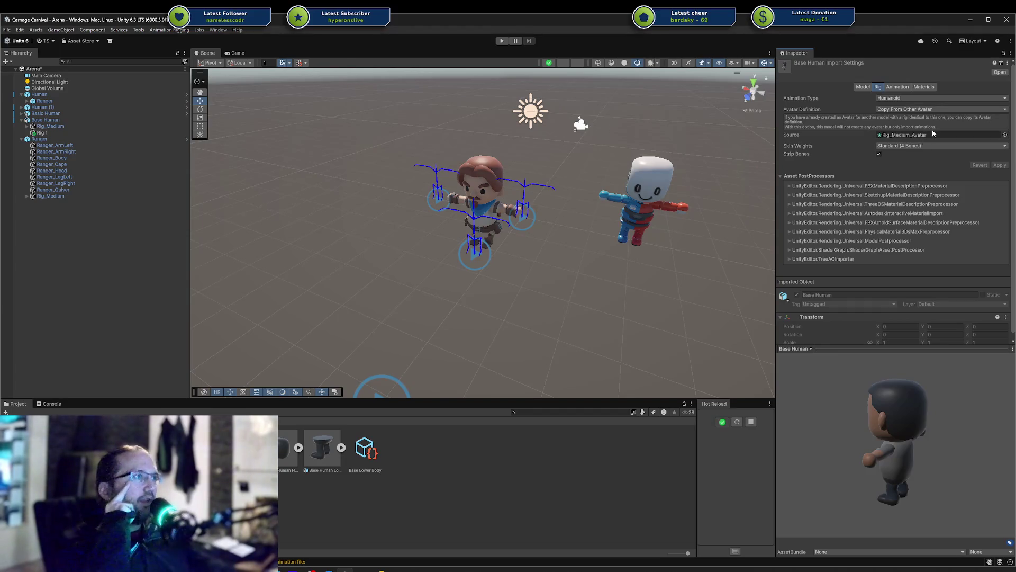
left_click(904, 134)
key("Delete")
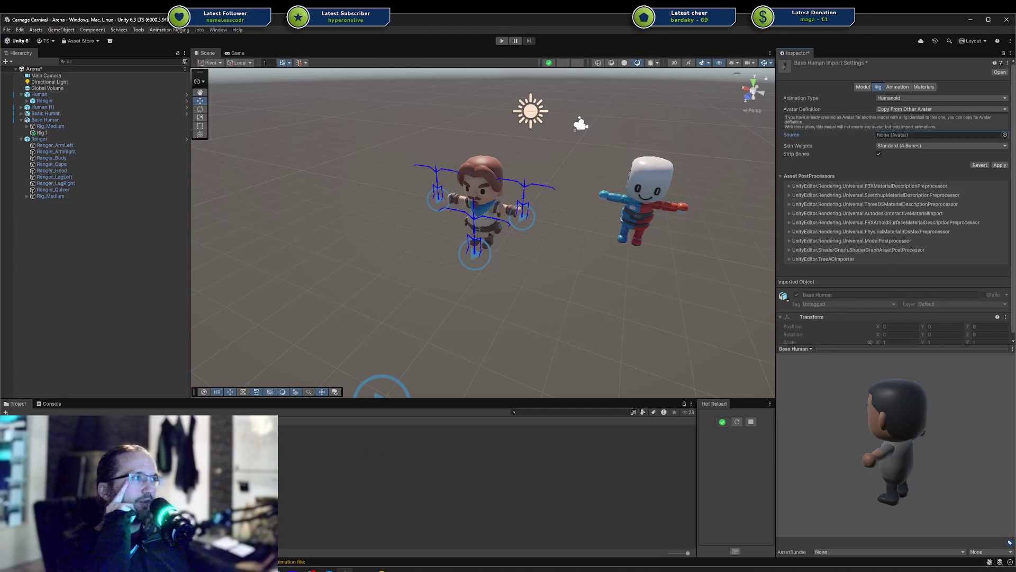
left_click(1000, 165)
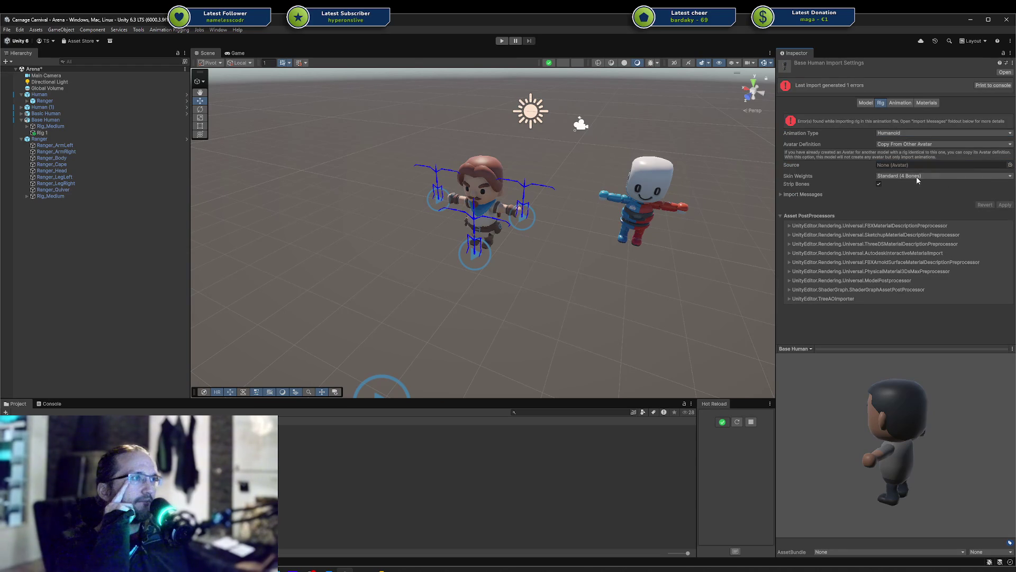
left_click(910, 133)
left_click(902, 160)
left_click(1004, 205)
Step: On the Model settings, toggle Bake Axis Conversion on and back off, then apply and reimport
left_click(866, 87)
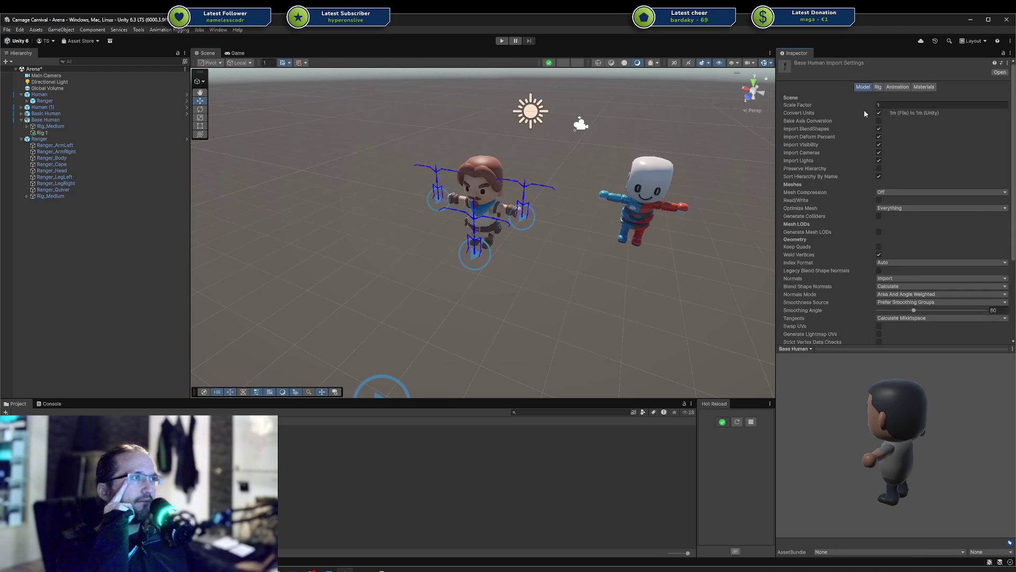
scroll(910, 139, "down", 5)
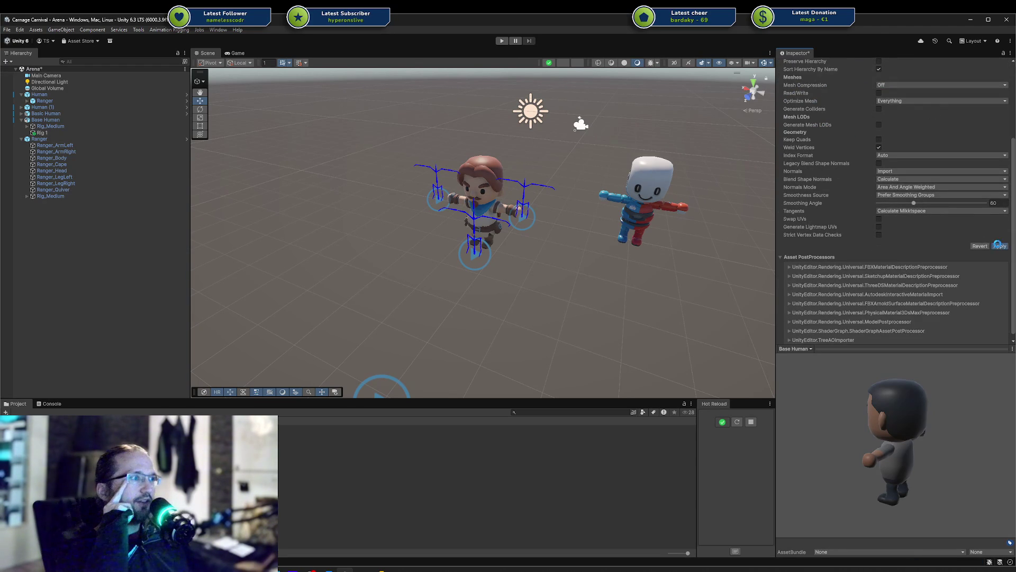
scroll(931, 208, "up", 3)
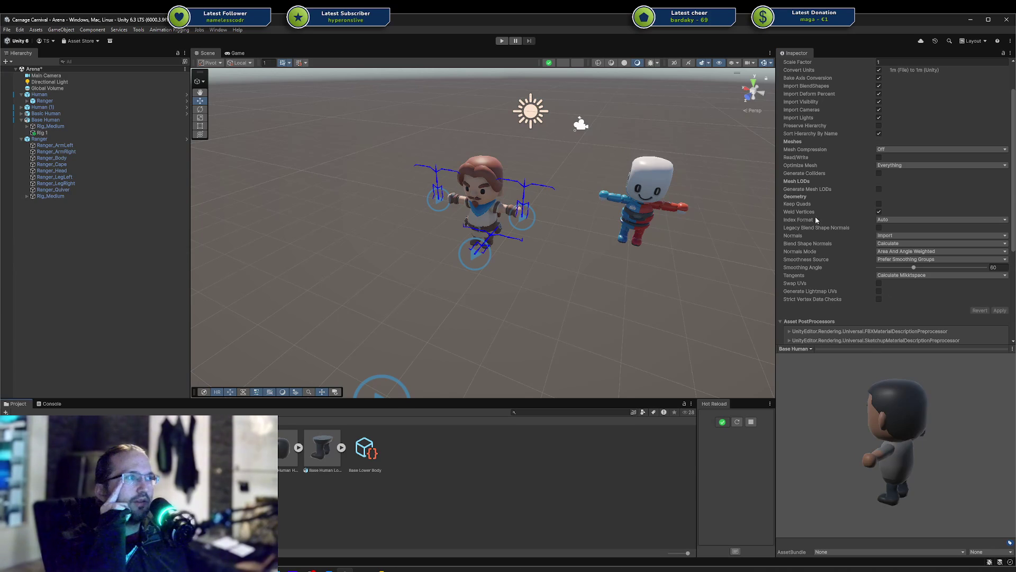
scroll(881, 134, "up", 3)
scroll(942, 212, "down", 5)
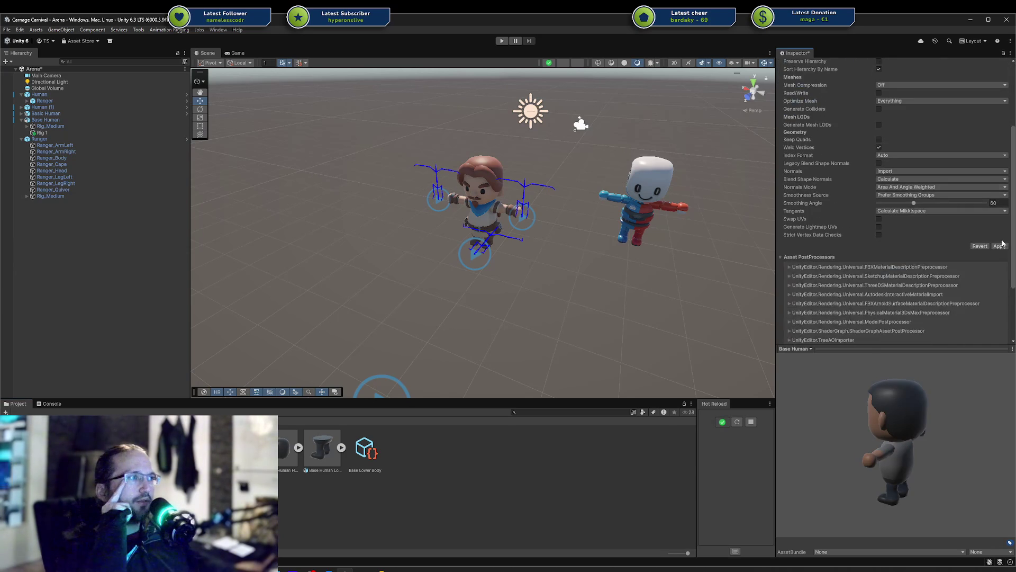
scroll(1003, 248, "up", 3)
left_click(879, 99)
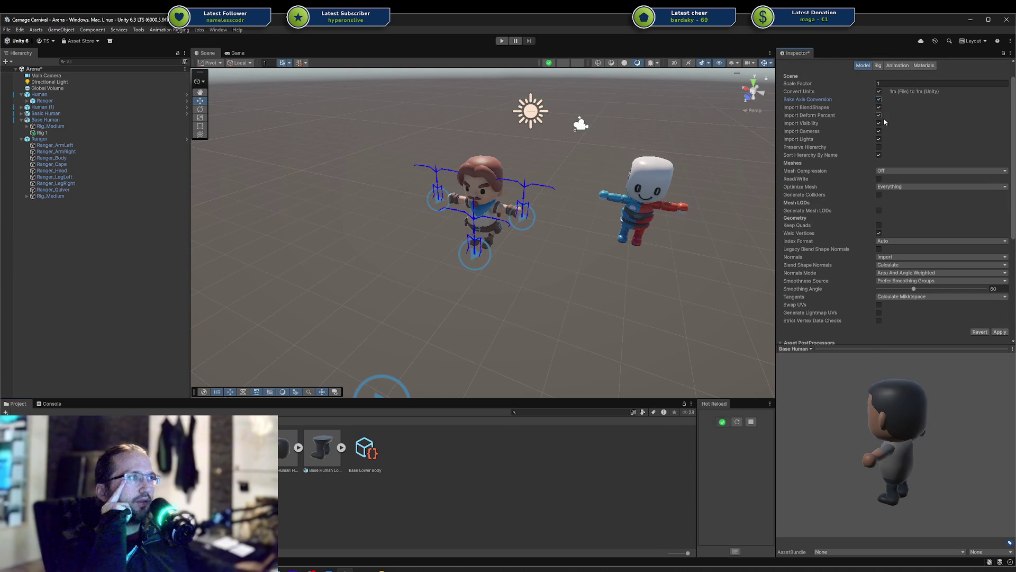
left_click(1000, 332)
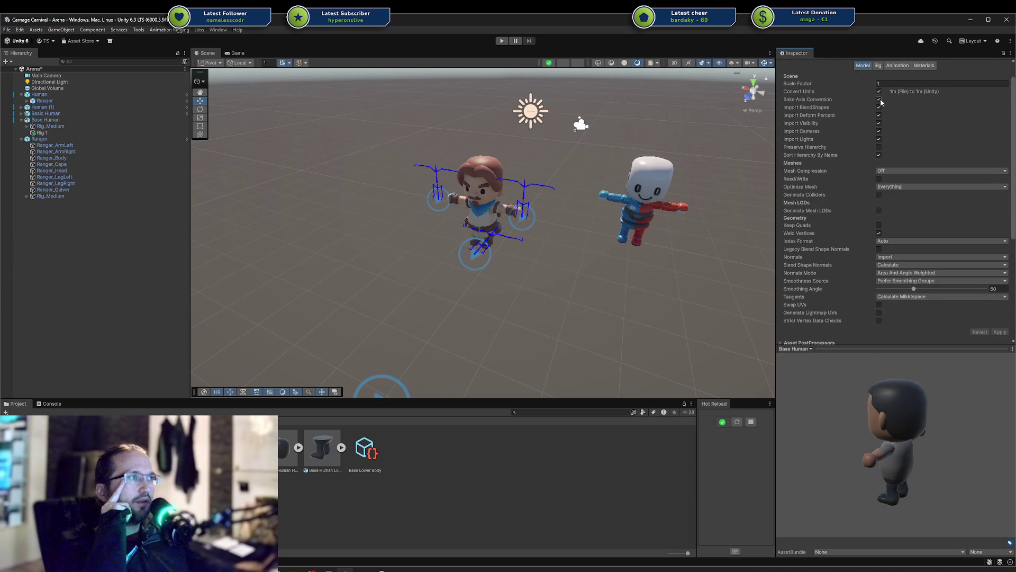
left_click(1000, 331)
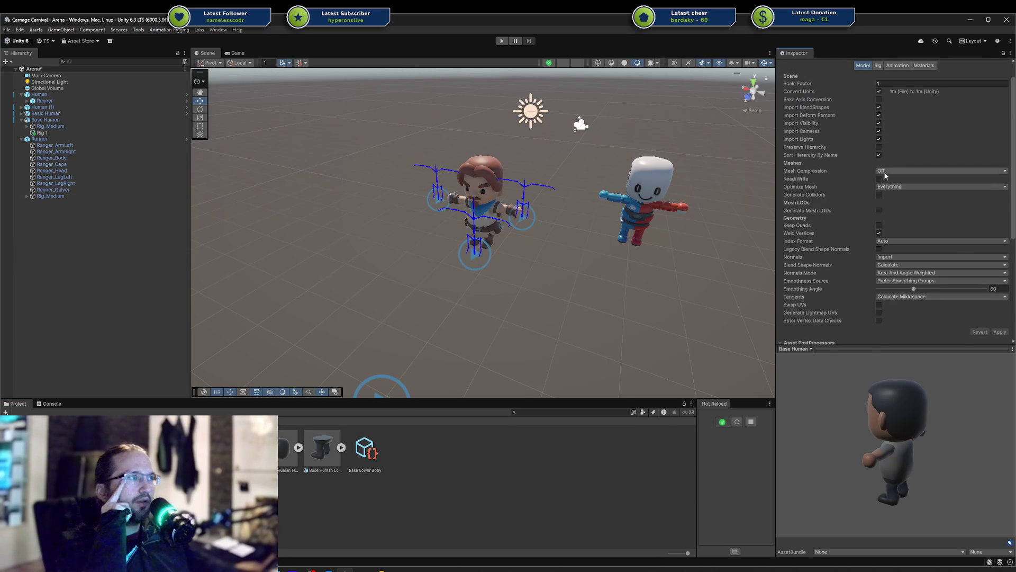
Step: Review the Rig, Animation and Materials import settings, then return to the Model settings
scroll(889, 176, "up", 1)
left_click(878, 87)
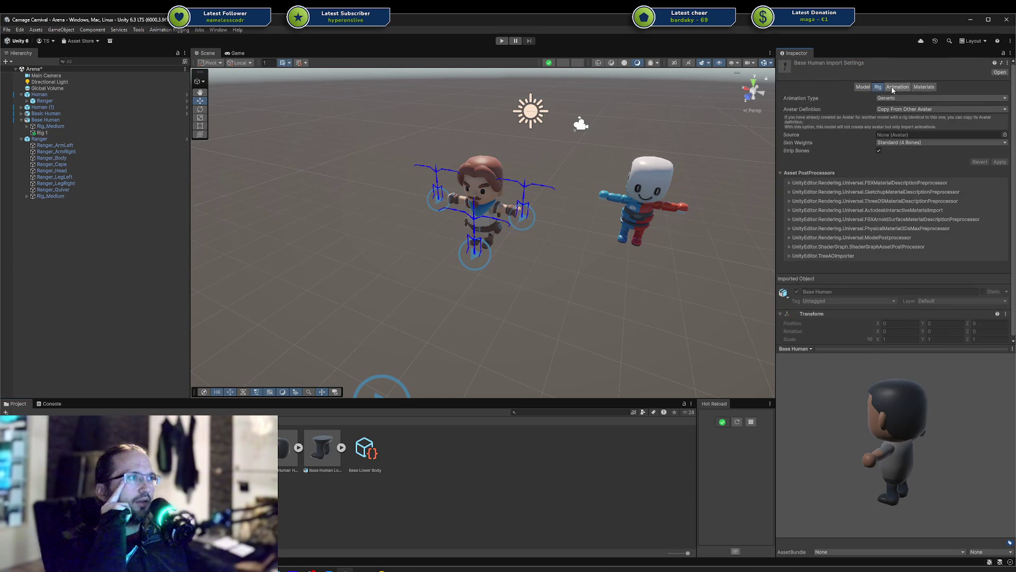
left_click(895, 88)
left_click(924, 87)
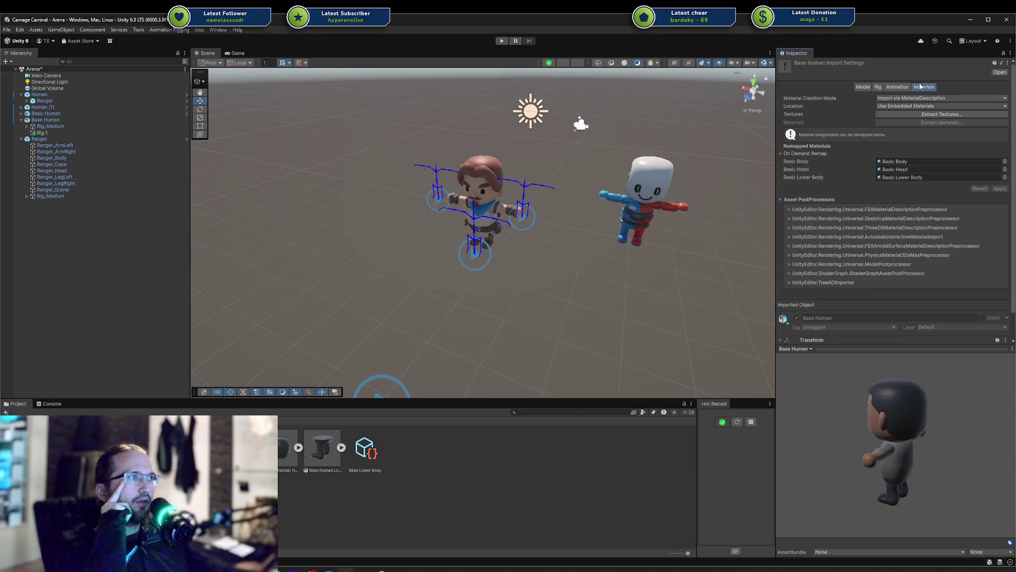
left_click(865, 88)
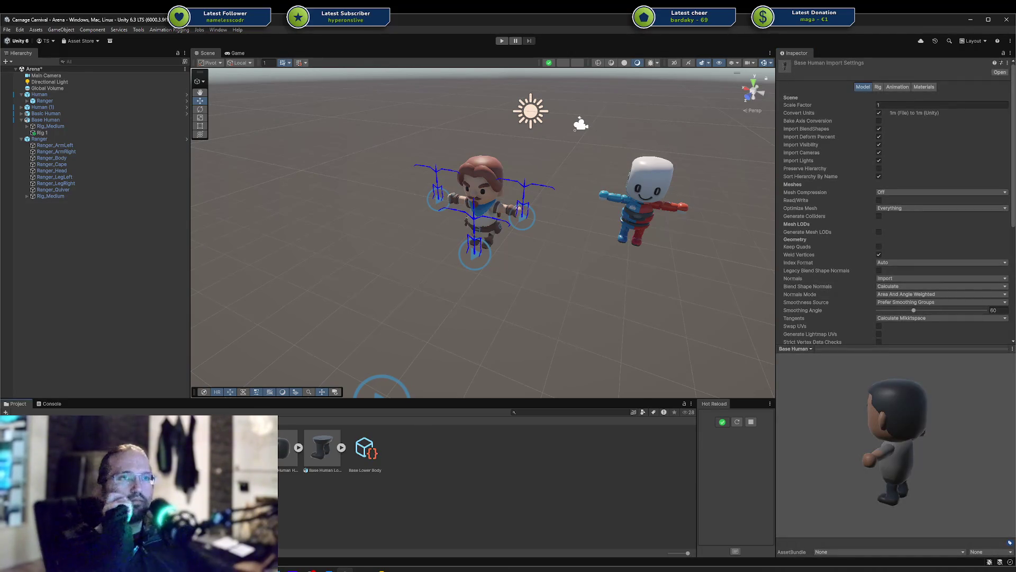
Step: Delete the Ranger character from the Arena scene and select the Base Human rig
left_click(52, 143)
left_click(51, 139)
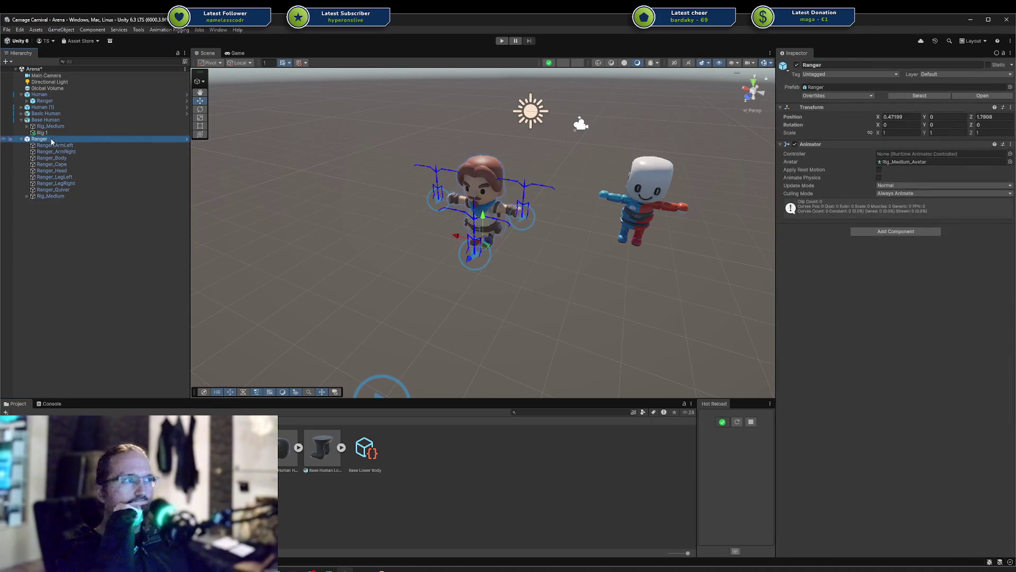
key("Delete")
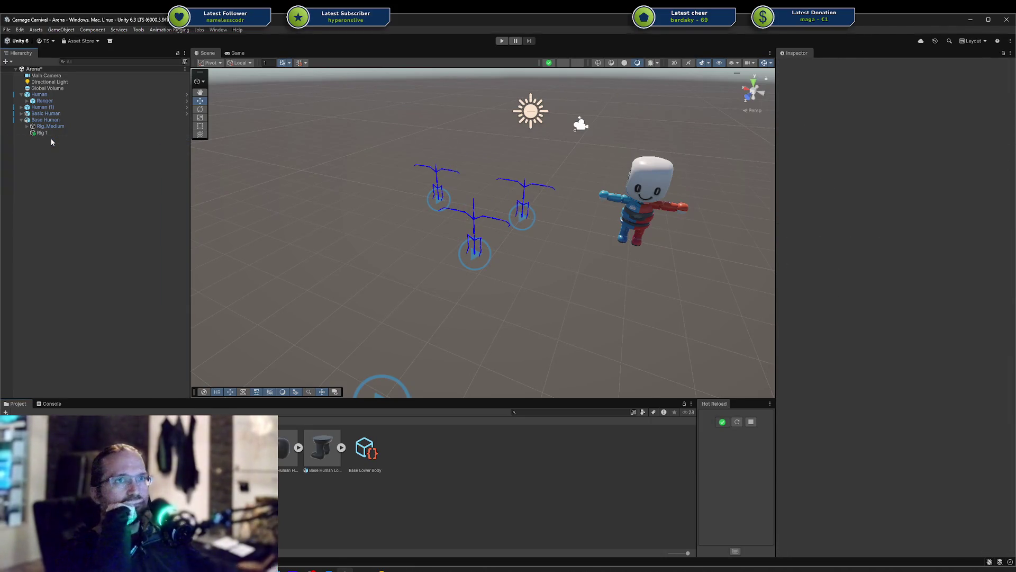
left_click(56, 121)
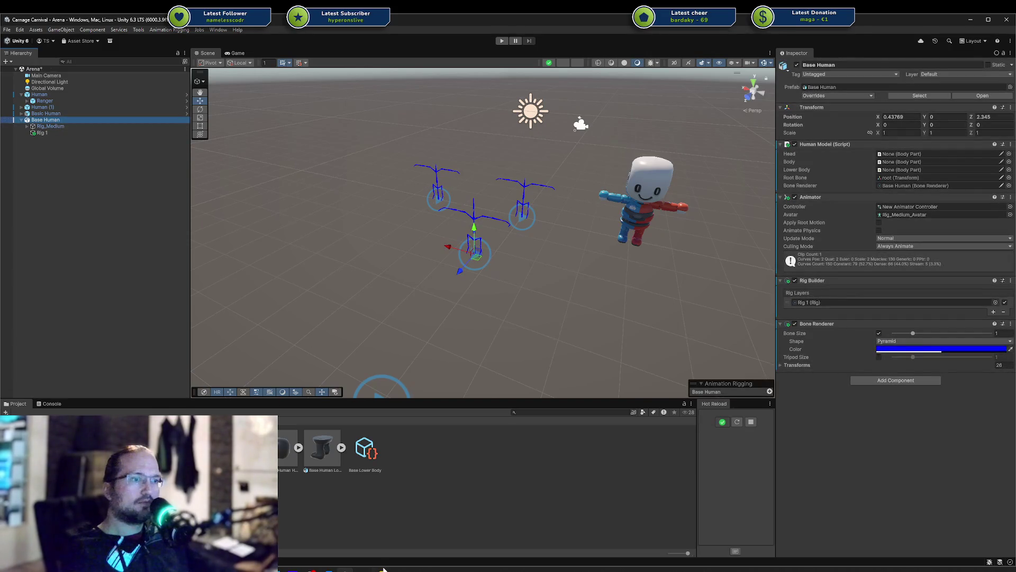
Step: In Blender, open Base Human.blend from the recent files list
left_click(383, 569)
key("ctrl+shift+o")
key("Down")
key("Down")
key("Down")
key("Down")
key("Return")
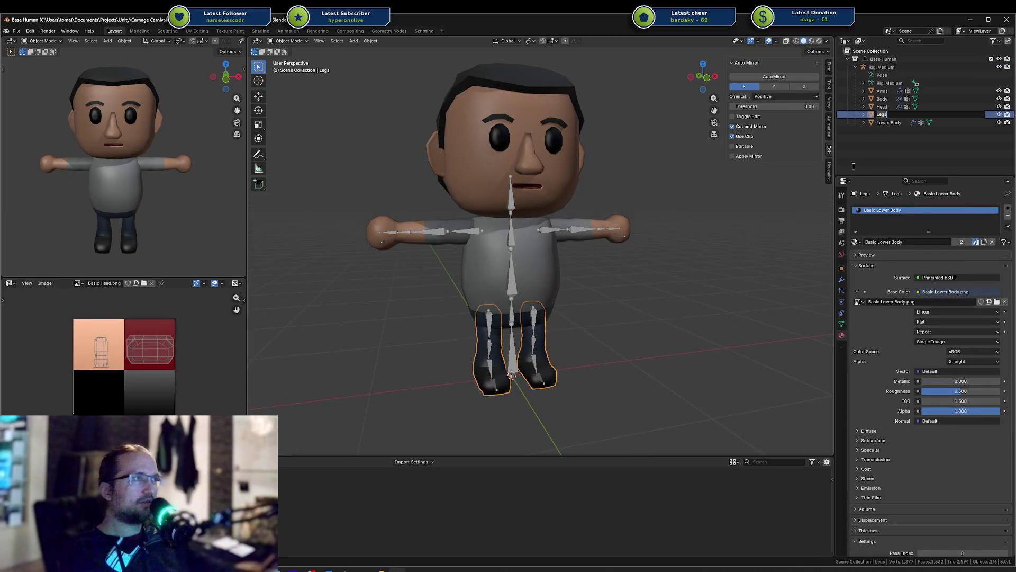
Step: Confirm the Legs rename, save Base Human.blend, and select the Base Human collection's exporter settings
key("Return")
key("ctrl+s")
left_click(842, 209)
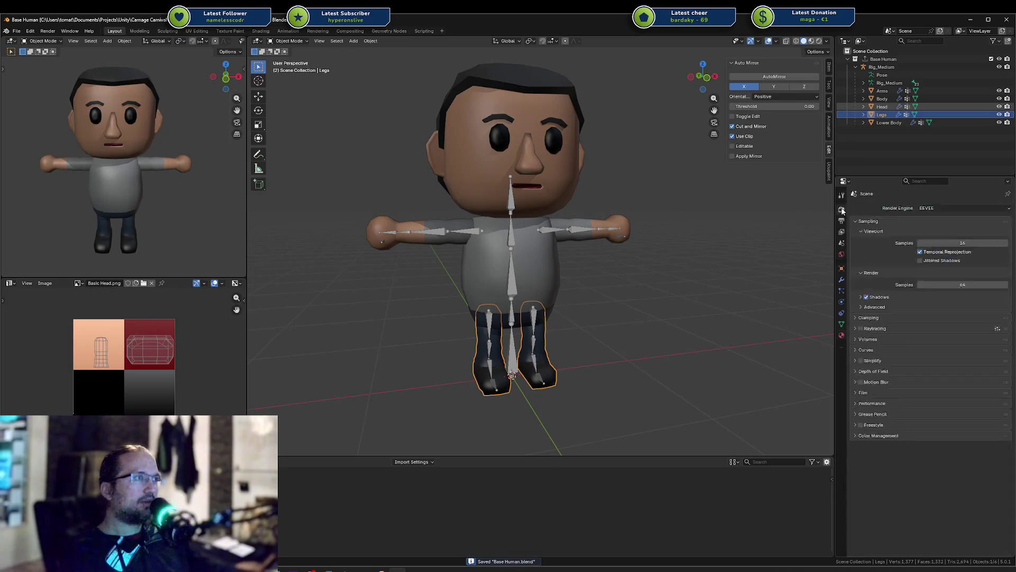
left_click(883, 59)
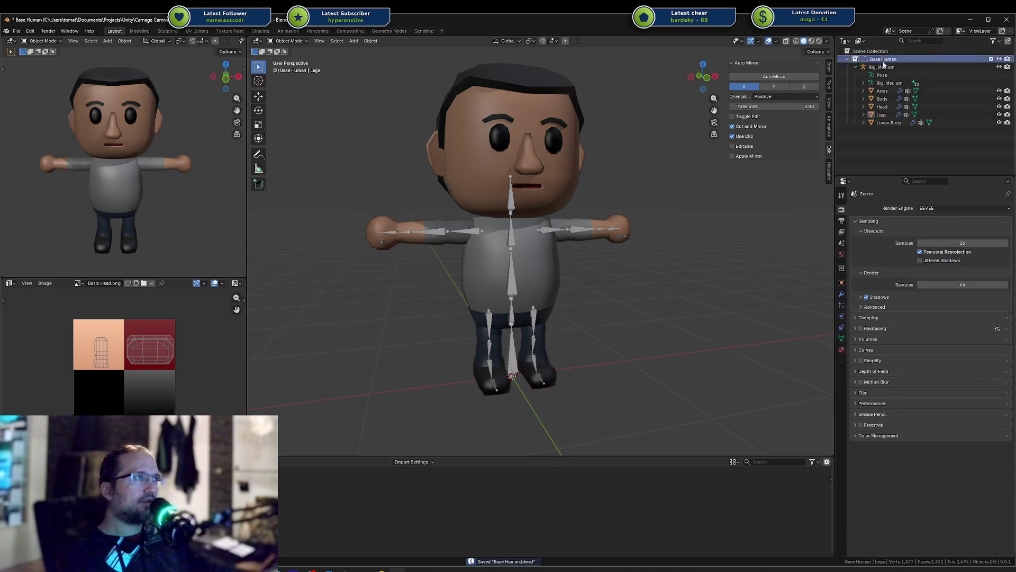
left_click(842, 268)
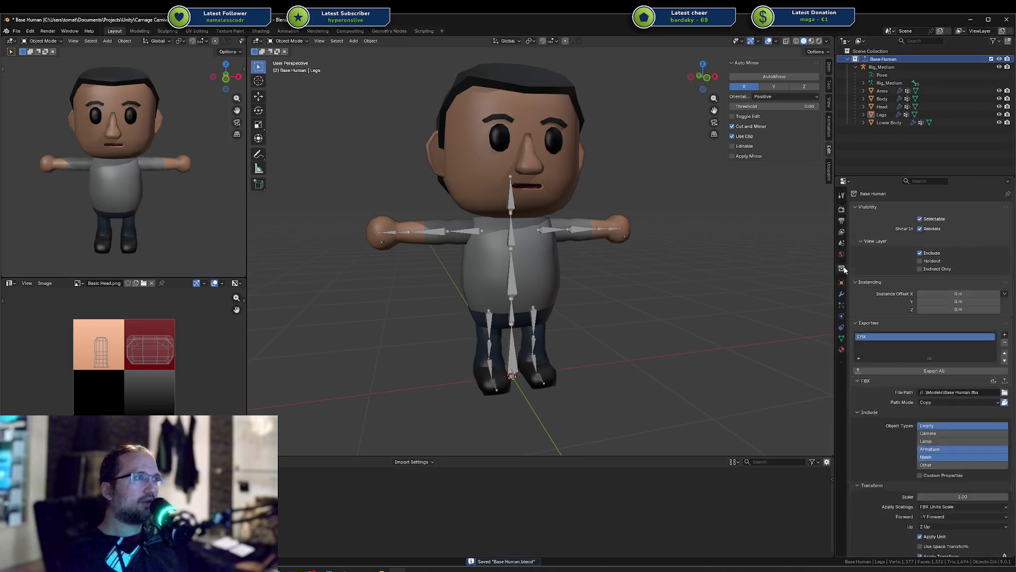
Step: Apply the Unity FBX export preset, save, and export the collection to FBX
left_click(994, 381)
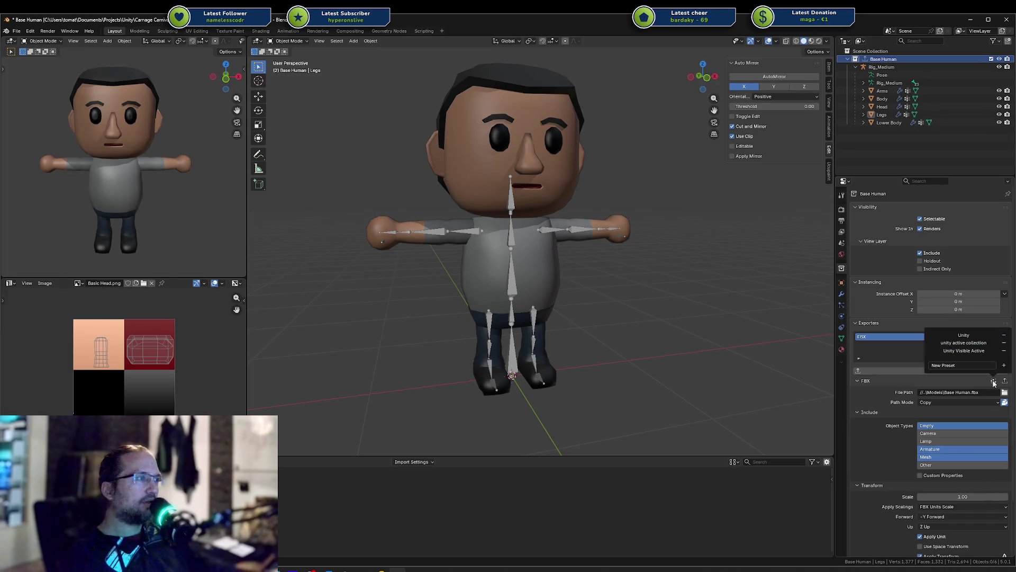
left_click(953, 433)
left_click(993, 380)
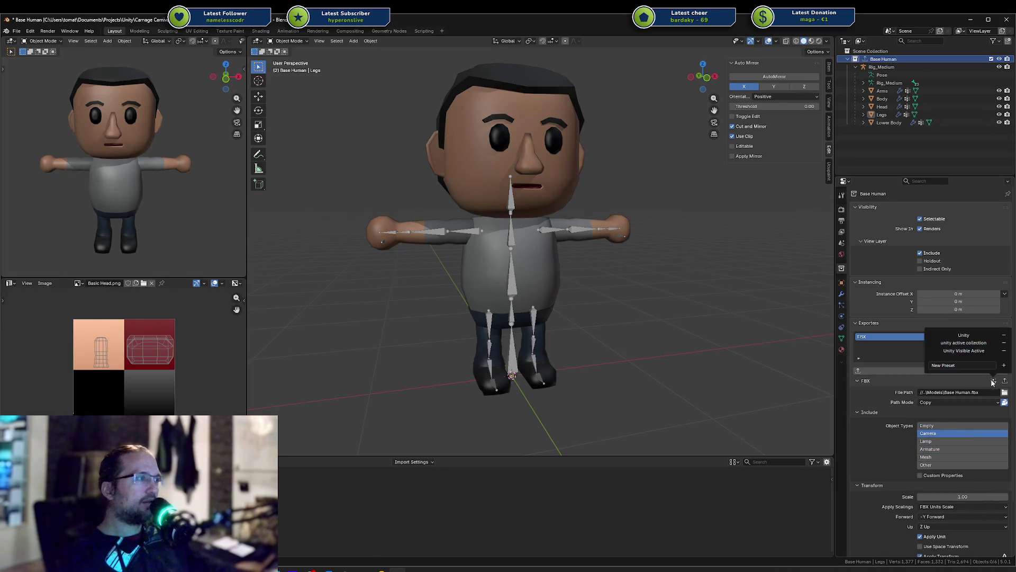
left_click(966, 341)
key("ctrl+s")
left_click(927, 375)
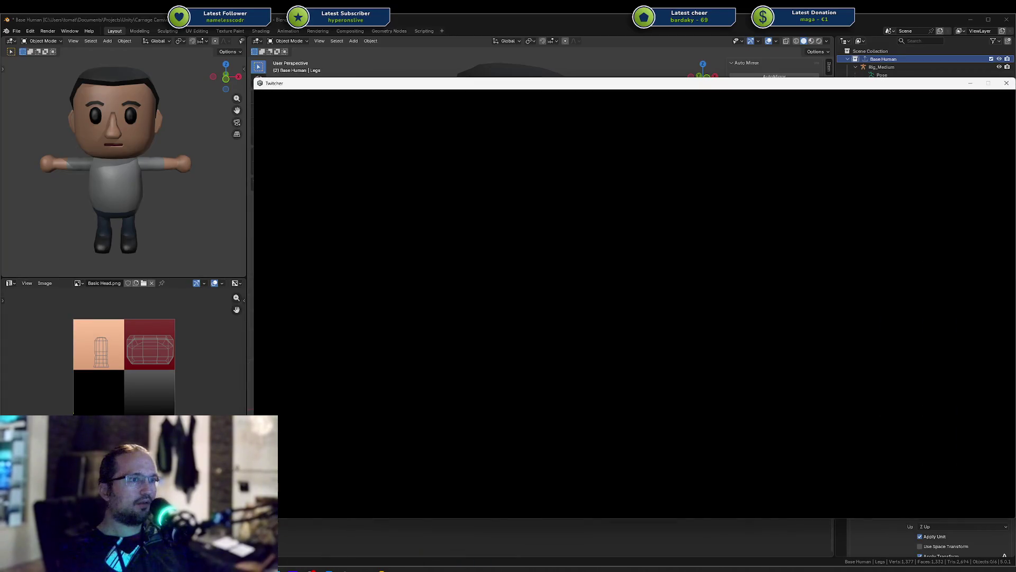
Step: Back in Unity, apply the new model import, then turn off Bake Axis Conversion and apply
key("alt+Tab")
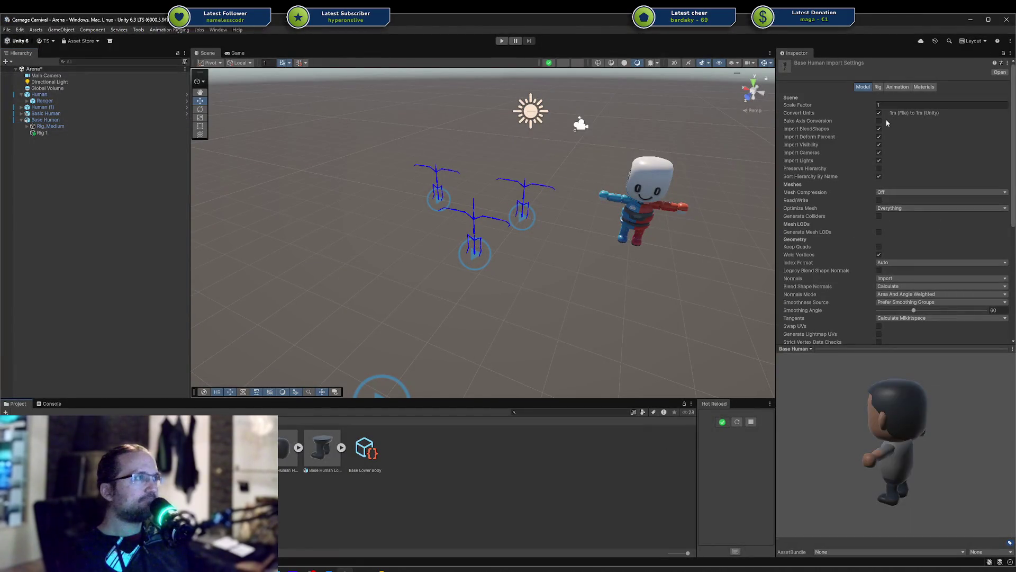
scroll(910, 165, "down", 5)
left_click(997, 225)
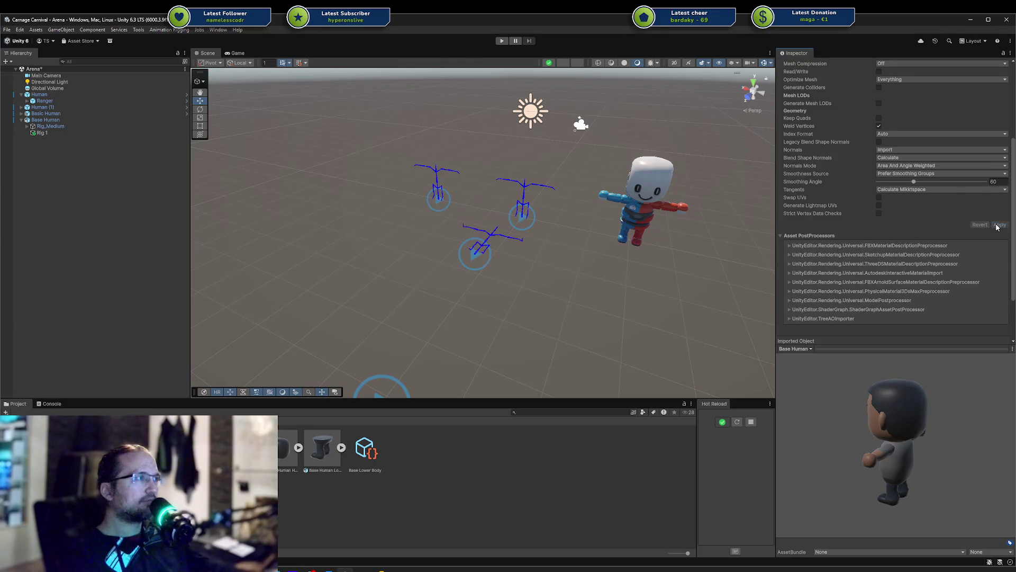
scroll(977, 224, "up", 5)
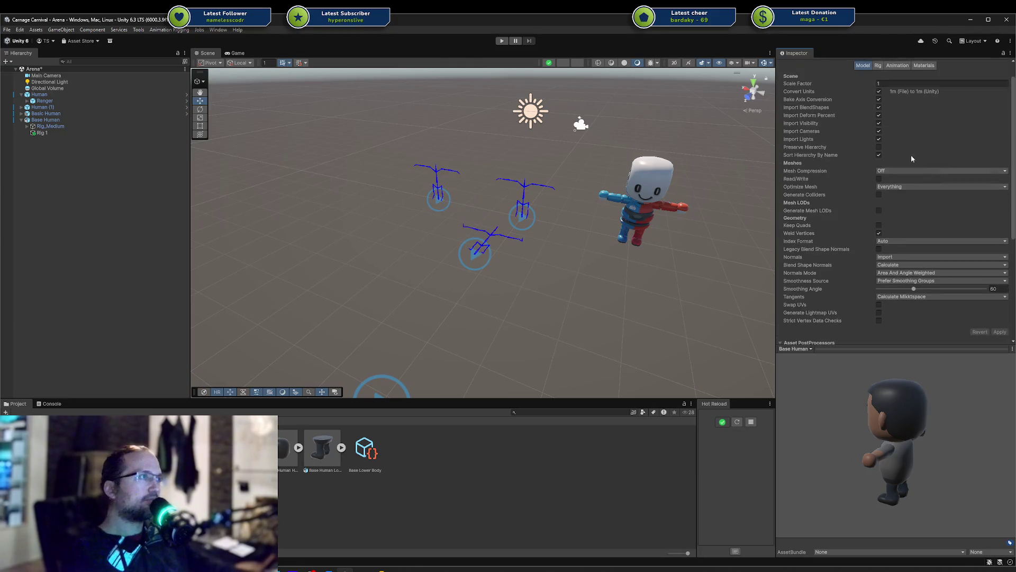
left_click(879, 99)
left_click(996, 331)
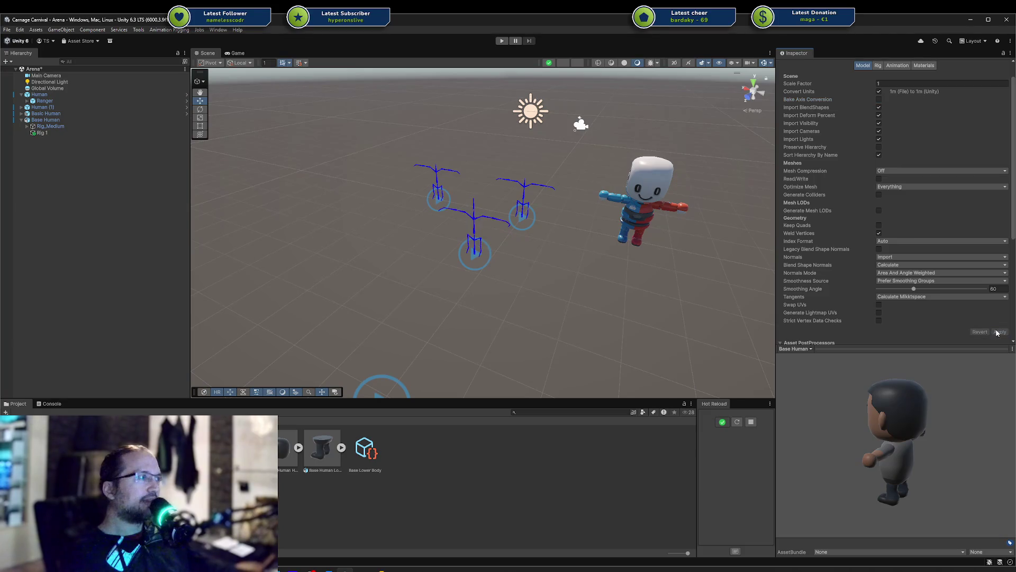
Step: Set the rig's Avatar Definition to No Avatar and apply
left_click(894, 87)
left_click(881, 88)
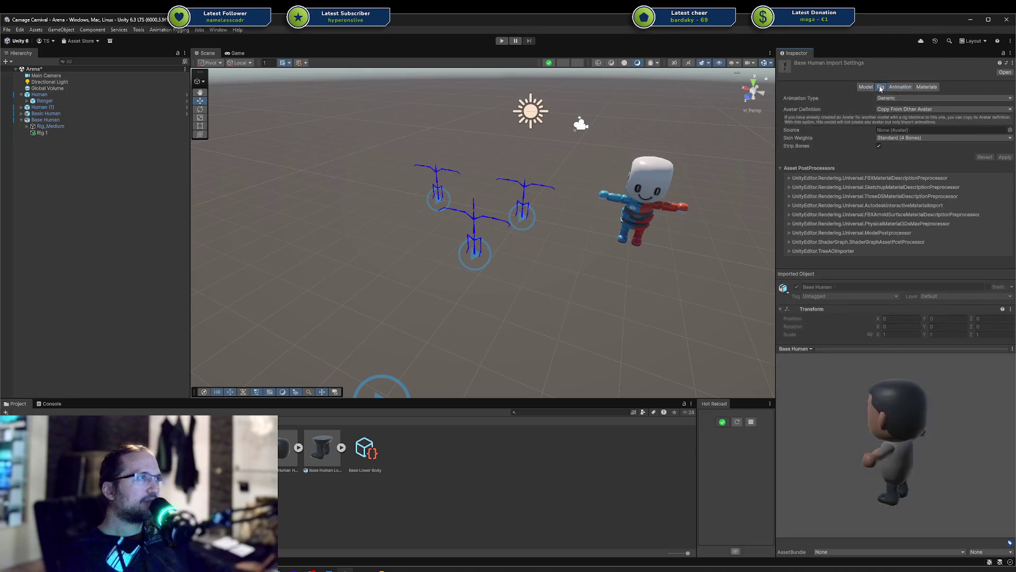
left_click(920, 109)
left_click(920, 116)
left_click(1005, 137)
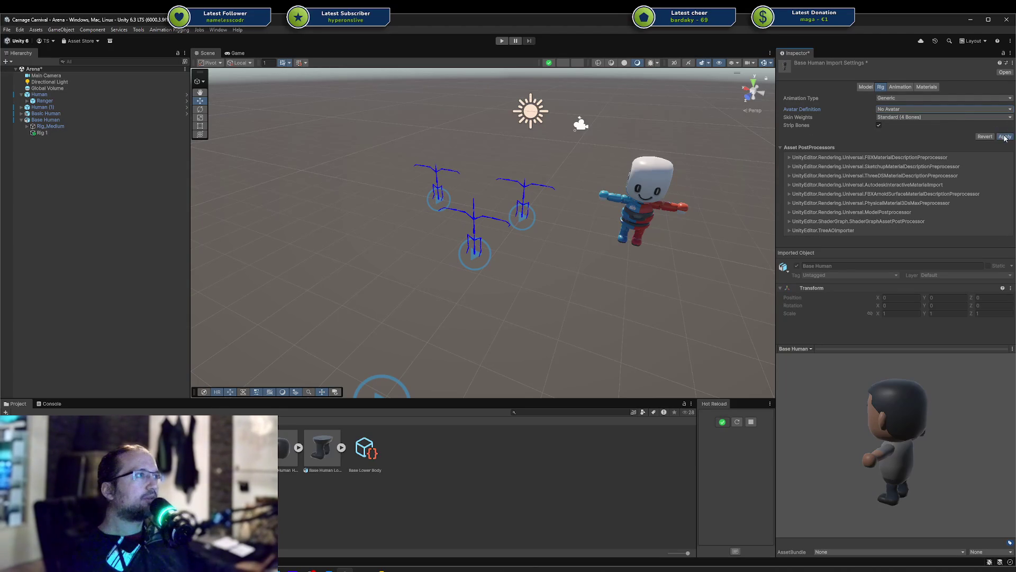
Step: Change an option in the Model import settings and apply it
left_click(867, 88)
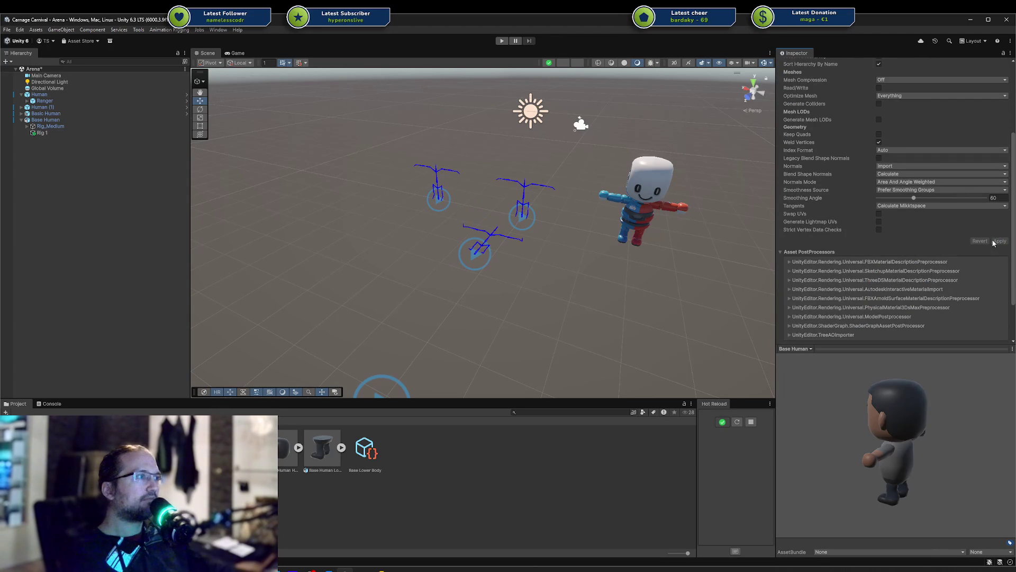
scroll(993, 243, "down", 2)
scroll(900, 136, "down", 1)
scroll(882, 128, "up", 3)
left_click(879, 116)
scroll(942, 172, "down", 5)
left_click(999, 241)
scroll(970, 226, "up", 4)
scroll(926, 76, "up", 2)
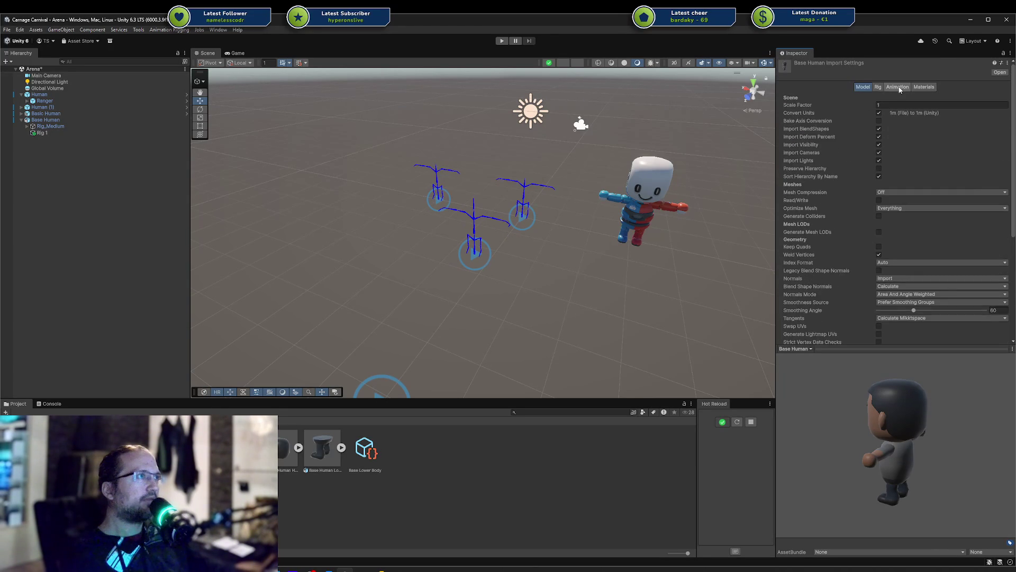
left_click(900, 87)
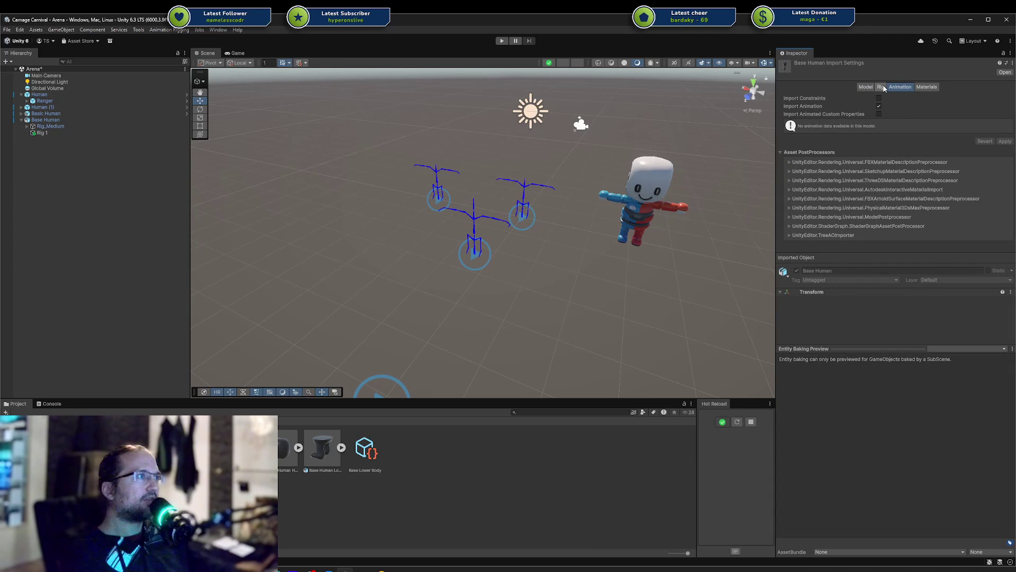
Step: Set the rig's animation type to Humanoid and apply
left_click(884, 88)
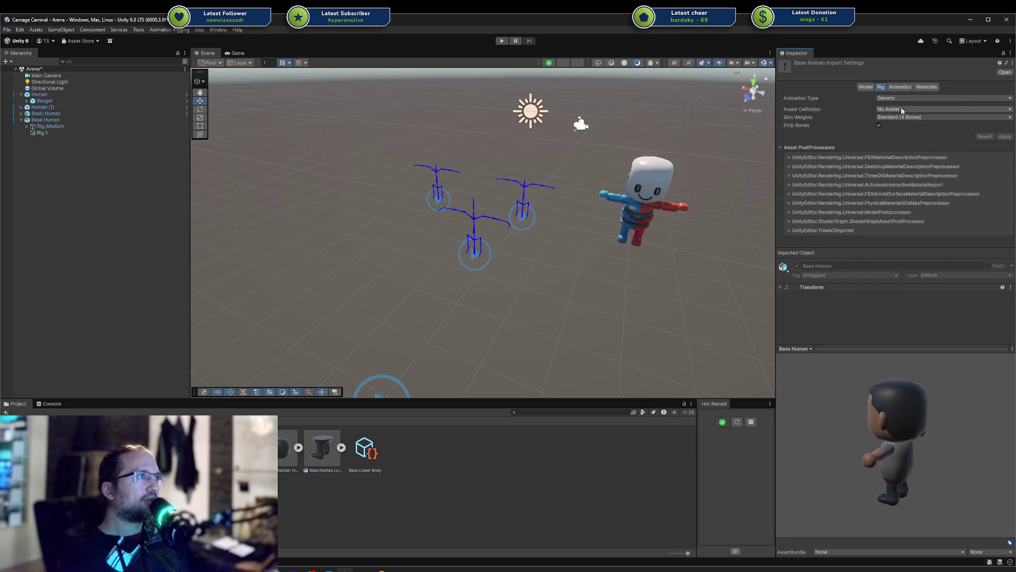
left_click(900, 98)
left_click(915, 134)
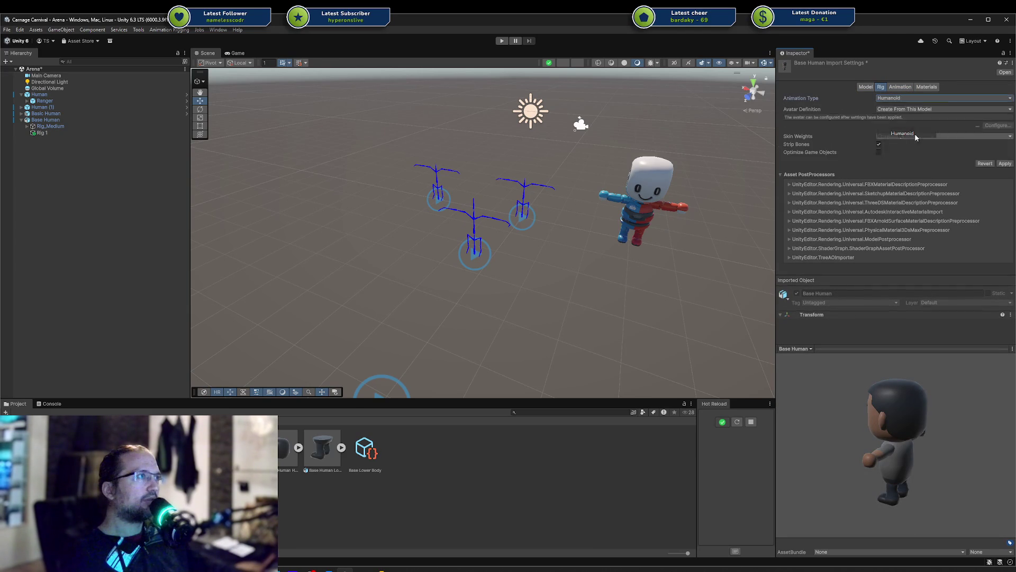
left_click(1005, 163)
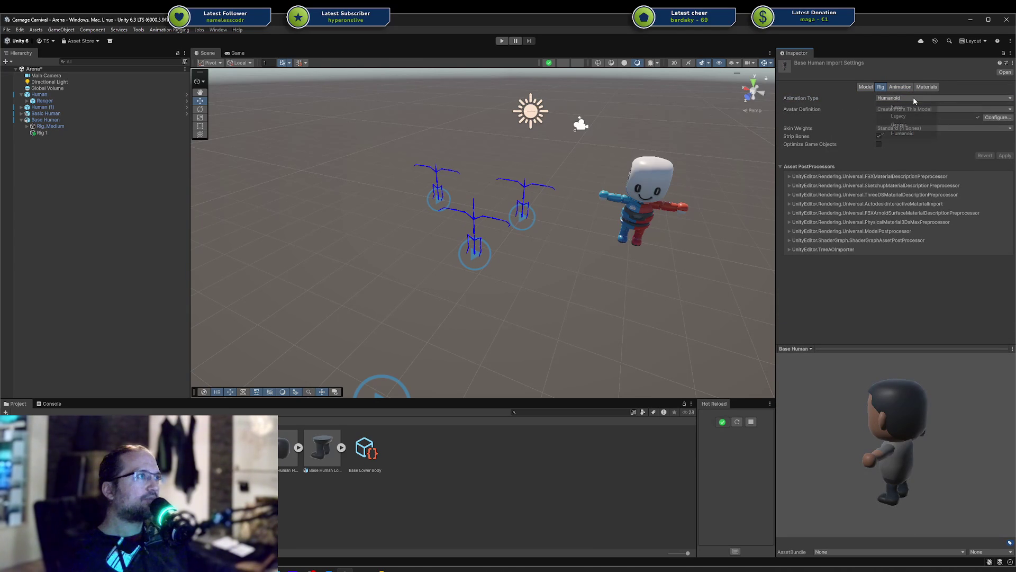
Step: Turn Bake Axis Conversion on in the Model import settings and apply
left_click(864, 87)
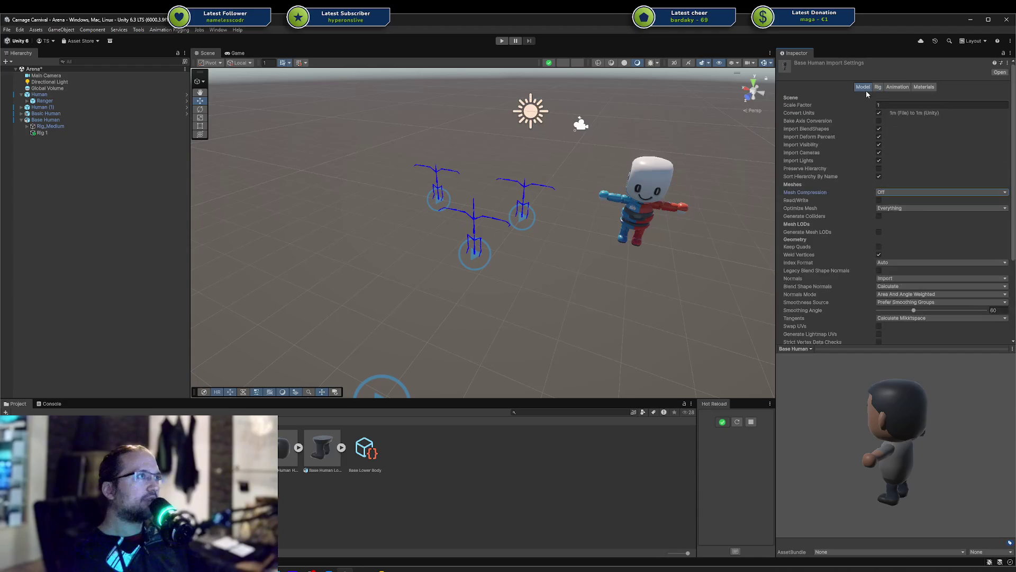
left_click(879, 121)
scroll(892, 128, "down", 4)
left_click(1003, 241)
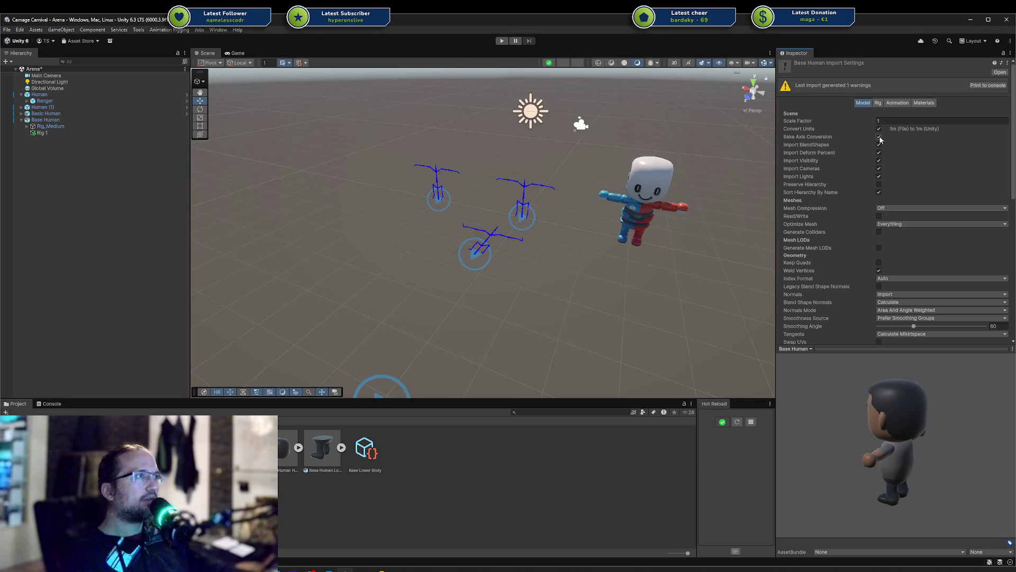
scroll(889, 143, "down", 4)
left_click(999, 283)
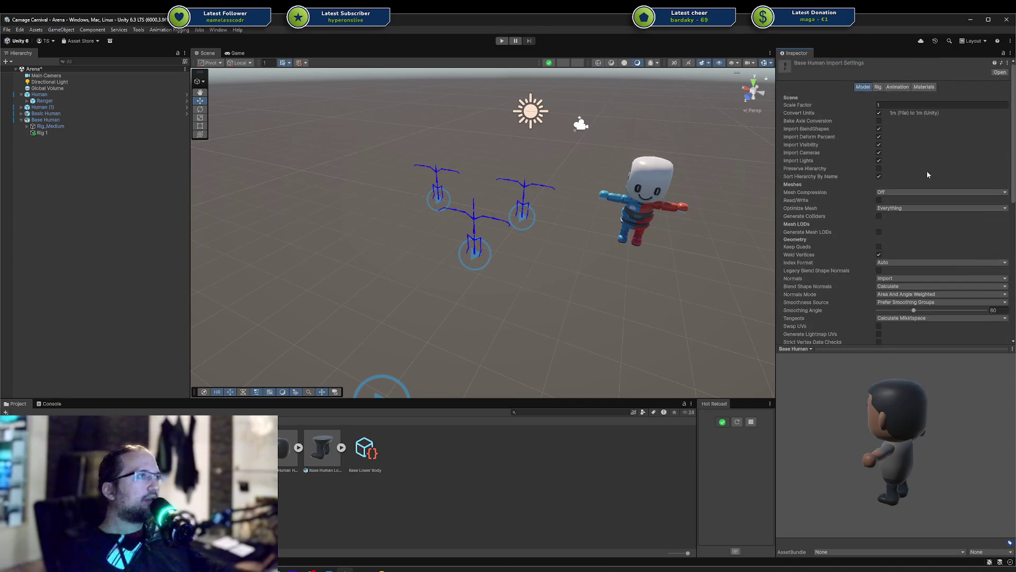
left_click(878, 120)
scroll(889, 136, "down", 5)
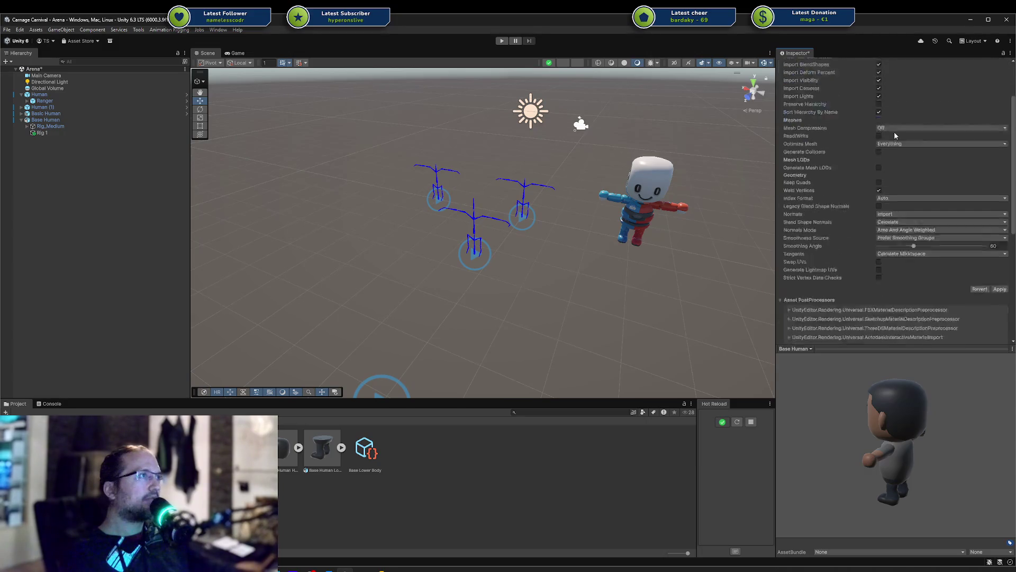
left_click(993, 245)
scroll(880, 127, "up", 2)
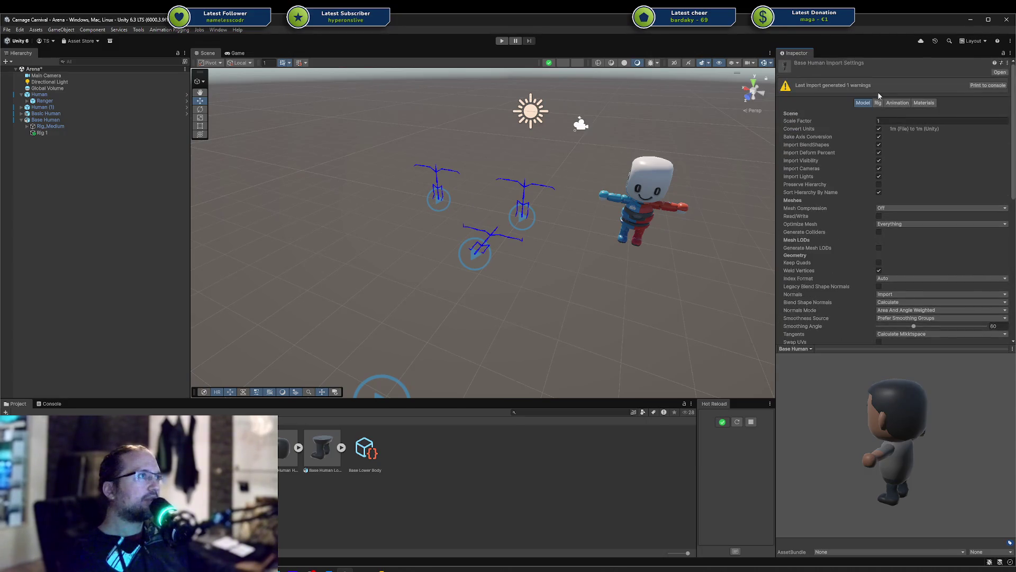
Step: Switch the rig's animation type back to Generic and apply
left_click(880, 103)
left_click(911, 133)
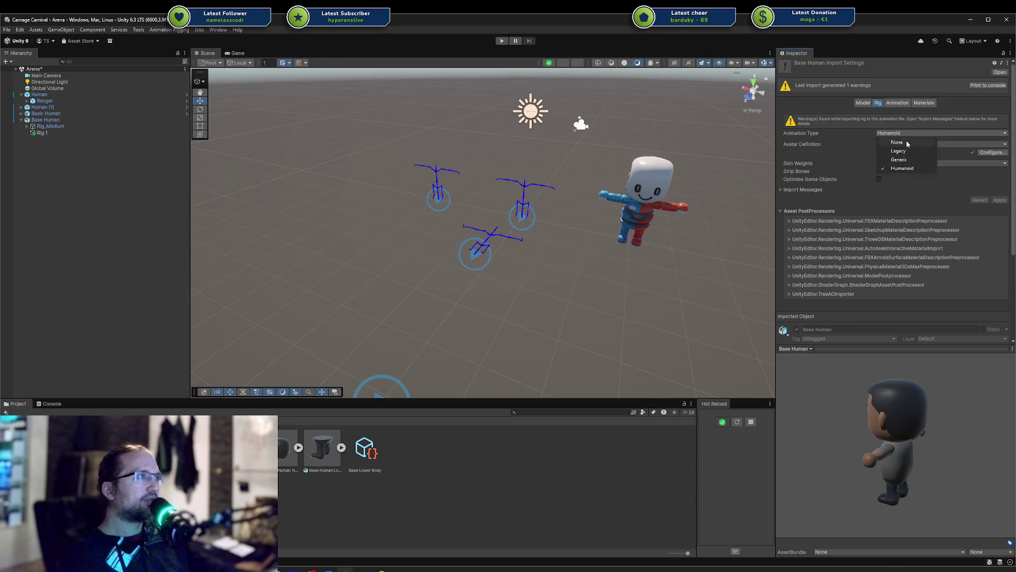
left_click(899, 159)
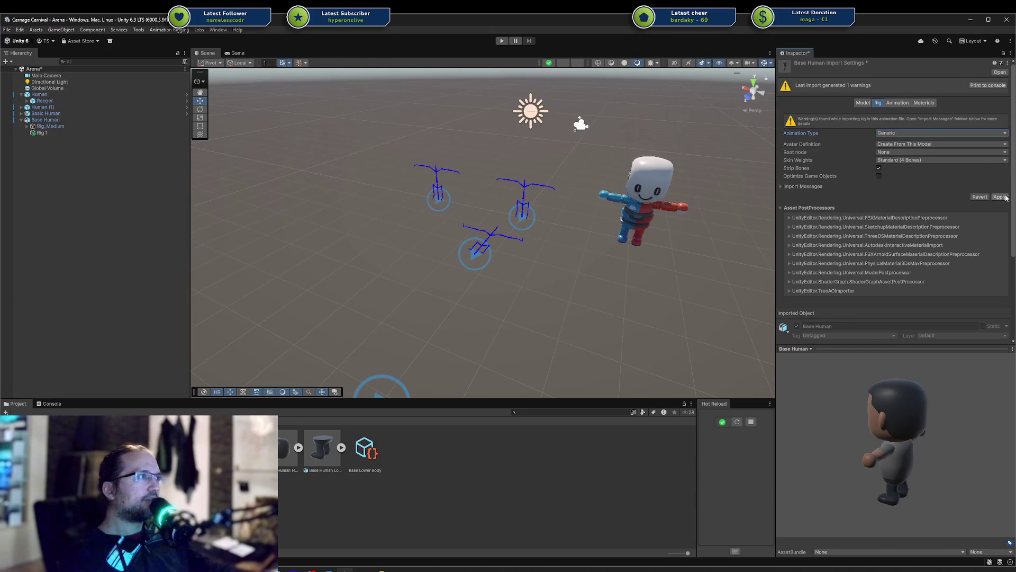
left_click(1000, 197)
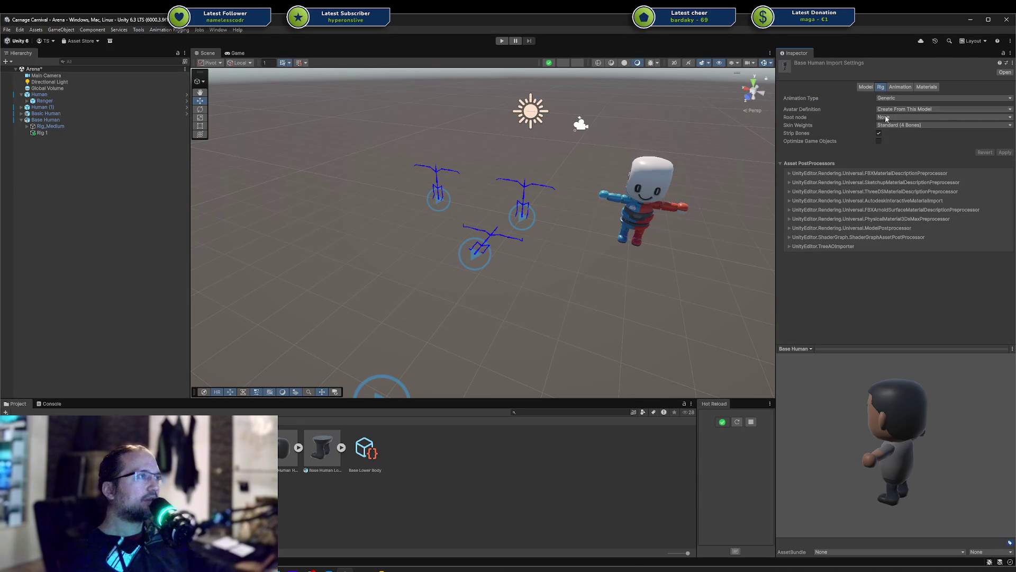